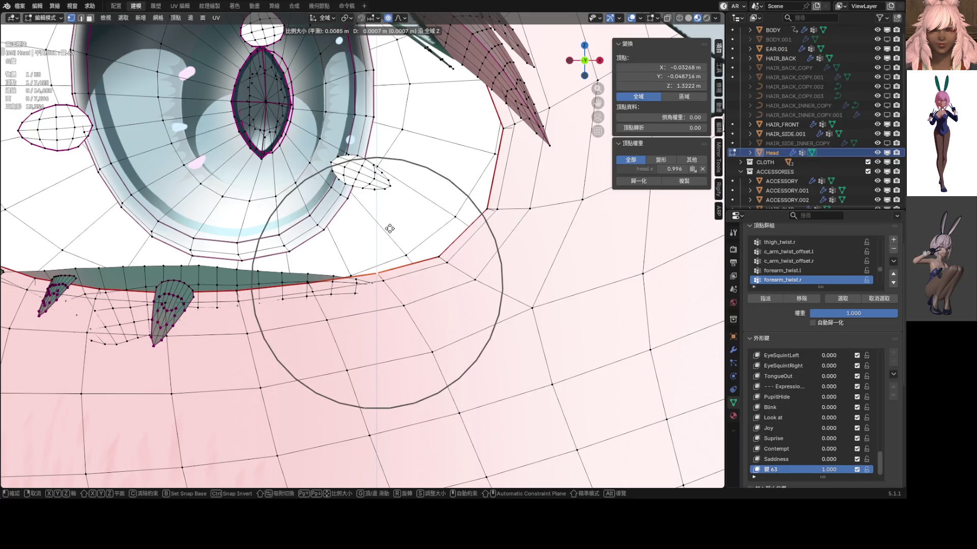
pyautogui.scroll(1, 389, 228)
pyautogui.scroll(2, 389, 228)
pyautogui.scroll(2, 391, 227)
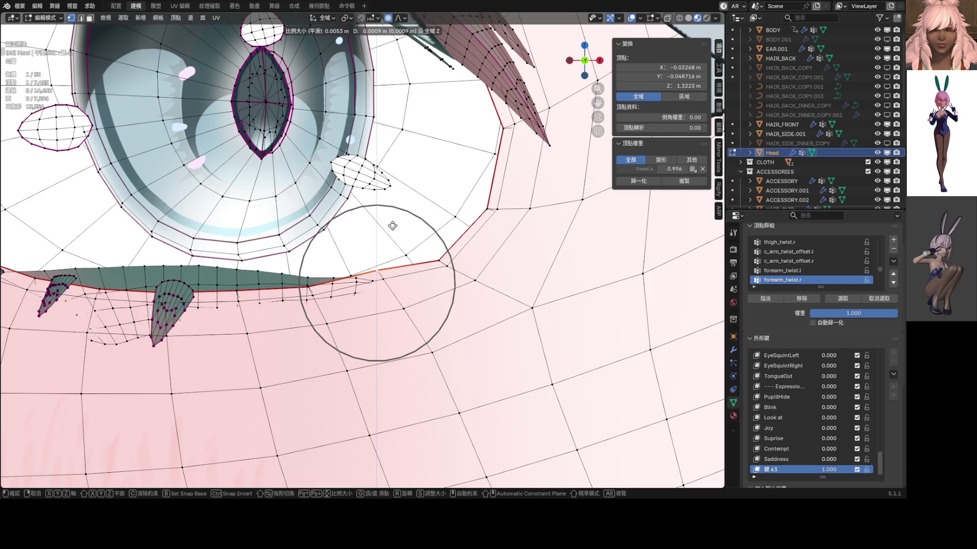
# - Nudge several lower lash-line vertices vertically one by one with proportional falloff
pyautogui.click(392, 226)
pyautogui.click(437, 260)
pyautogui.press('g')
pyautogui.press('z')
pyautogui.click(438, 249)
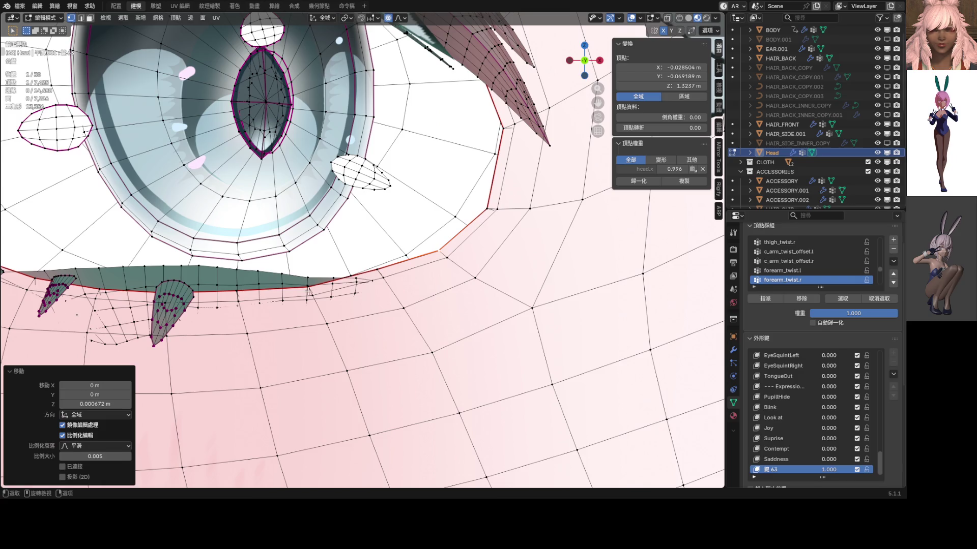
pyautogui.scroll(2, 287, 277)
pyautogui.scroll(1, 321, 283)
pyautogui.click(375, 288)
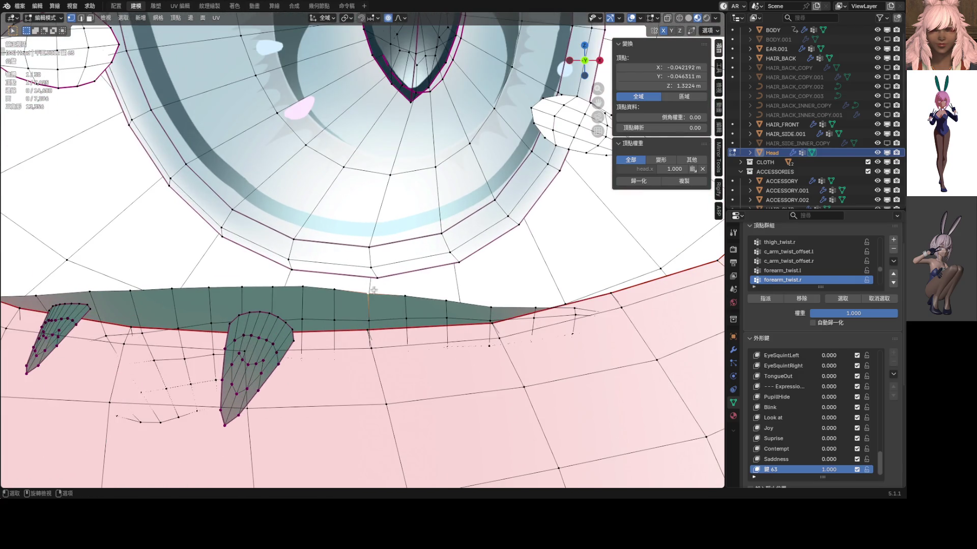
pyautogui.press('g')
pyautogui.press('z')
pyautogui.scroll(6, 374, 289)
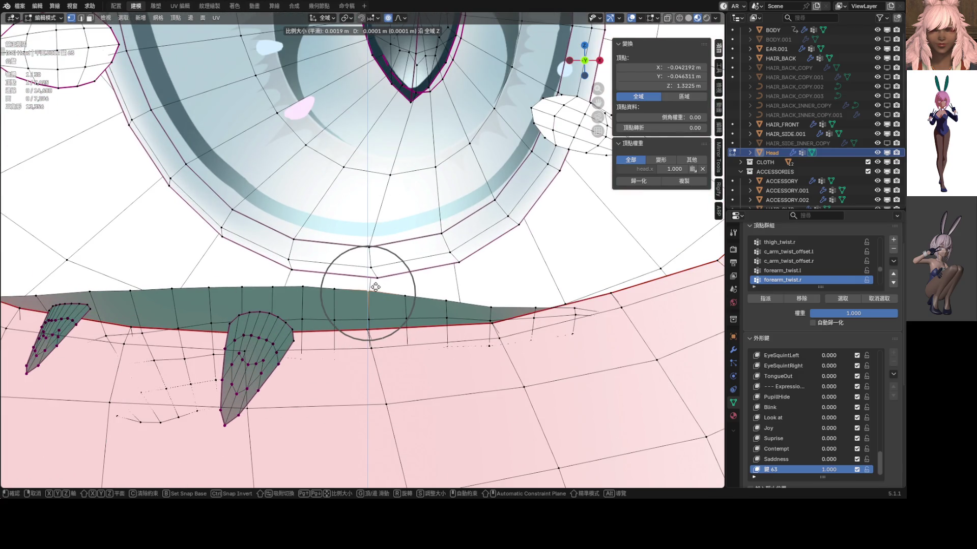
pyautogui.click(374, 287)
pyautogui.click(345, 284)
pyautogui.press('g')
pyautogui.press('z')
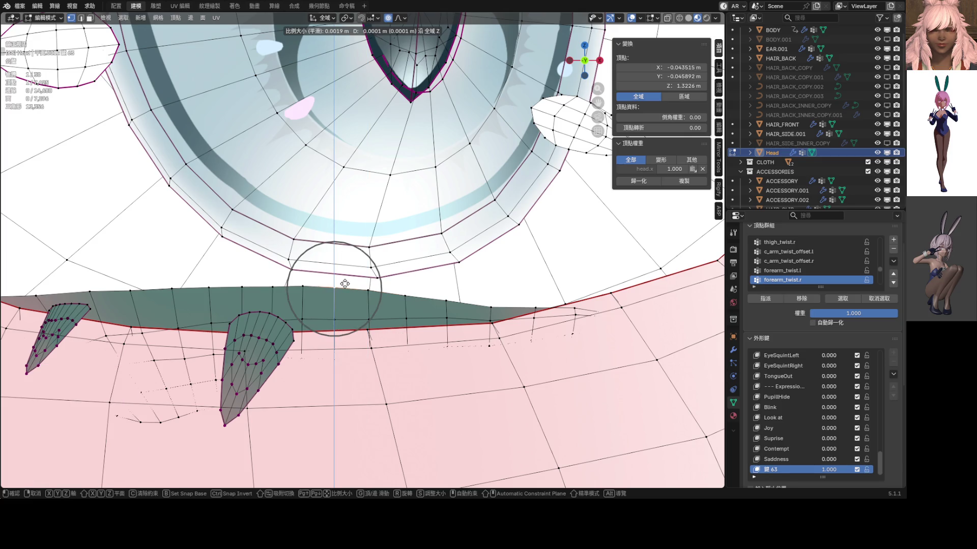
pyautogui.click(346, 284)
# - Continue along the lash line, raising the remaining lower-lid vertices vertically with soft falloff
pyautogui.moveTo(496, 305)
pyautogui.keyDown('shift'); pyautogui.mouseDown(button='middle')
pyautogui.moveTo(410, 291)
pyautogui.moveTo(372, 269)
pyautogui.mouseUp(button='middle'); pyautogui.keyUp('shift')
pyautogui.click(409, 292)
pyautogui.press('g')
pyautogui.press('z')
pyautogui.click(410, 292)
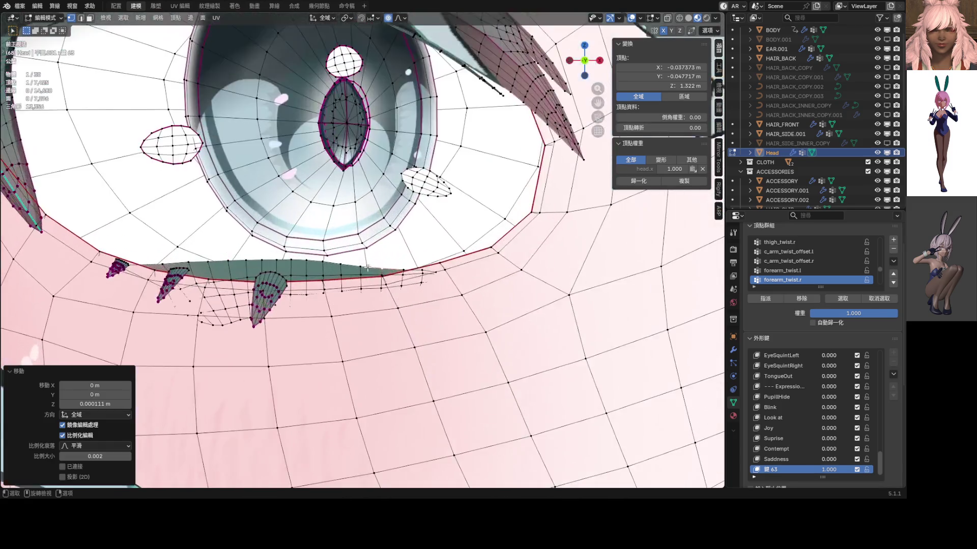
pyautogui.scroll(2, 372, 269)
pyautogui.click(361, 281)
pyautogui.press('g')
pyautogui.press('z')
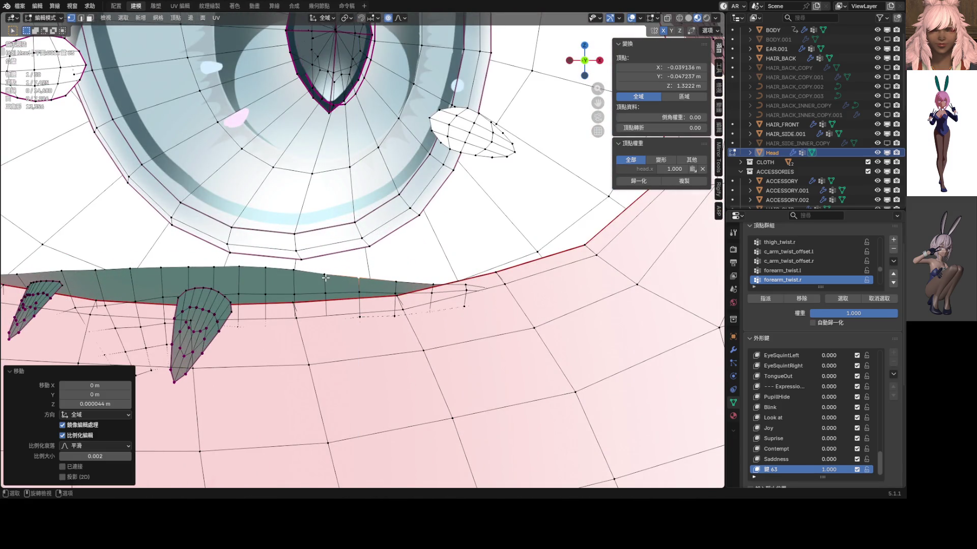
pyautogui.press('g')
pyautogui.press('z')
pyautogui.click(326, 275)
pyautogui.click(356, 278)
pyautogui.press('g')
pyautogui.press('z')
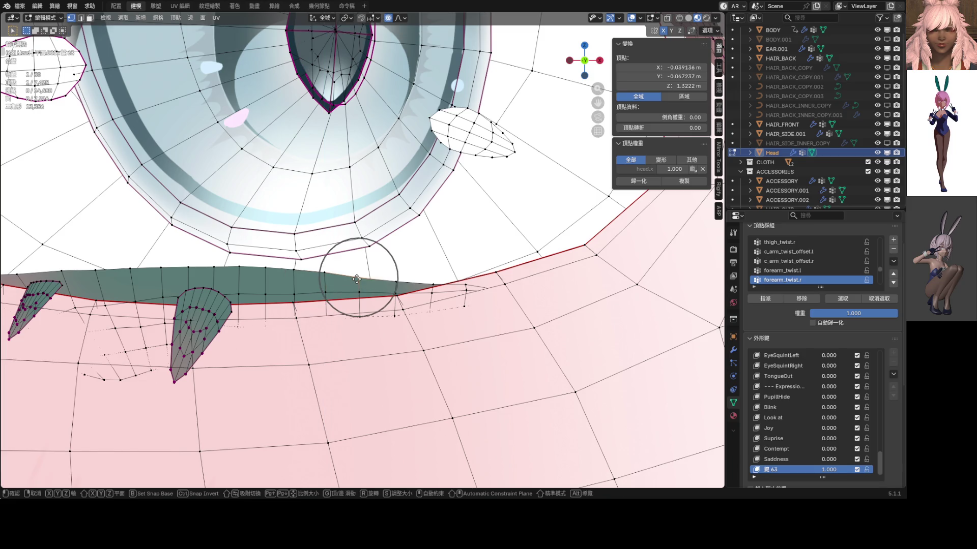
pyautogui.click(357, 277)
pyautogui.scroll(-5, 357, 277)
pyautogui.hotkey('ctrl', 'Tab')
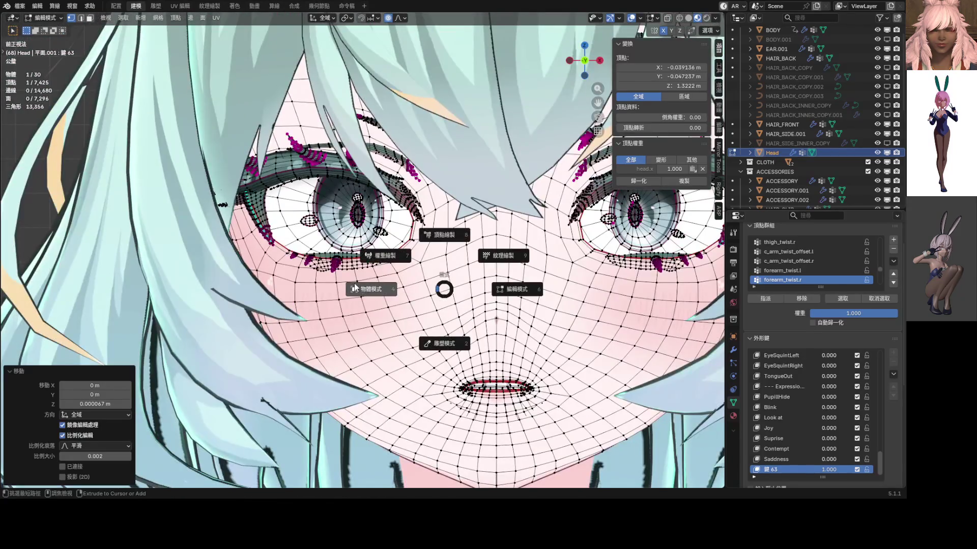
# - Preview the head in Object Mode, then return to Edit Mode on the face
pyautogui.click(381, 283)
pyautogui.scroll(-2, 521, 278)
pyautogui.scroll(-3, 520, 278)
pyautogui.scroll(-1, 452, 275)
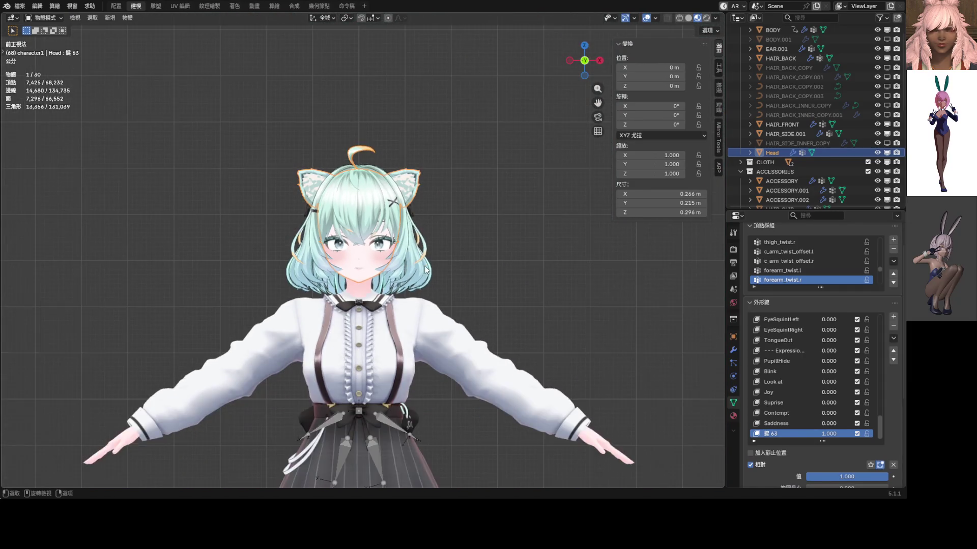
pyautogui.scroll(3, 393, 265)
pyautogui.scroll(3, 386, 266)
pyautogui.hotkey('ctrl', 'Tab')
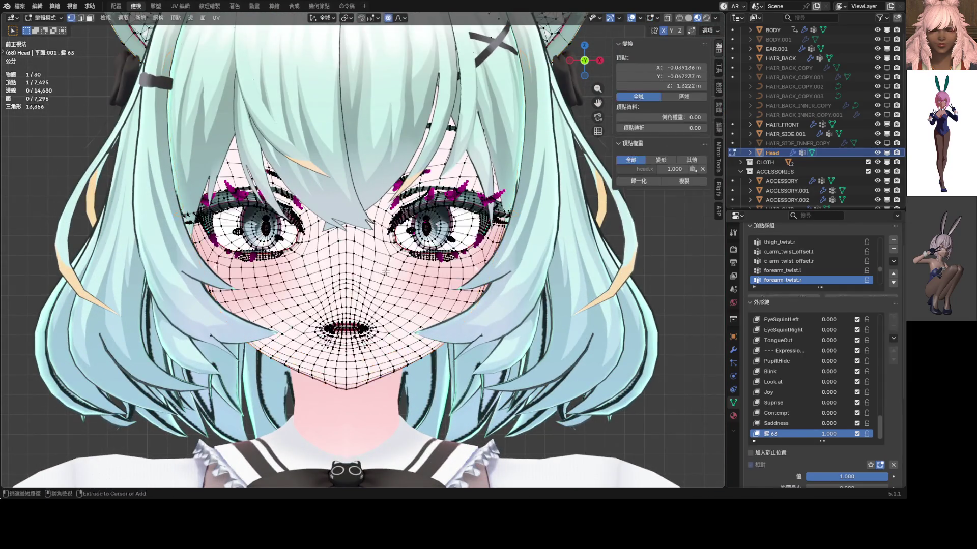
pyautogui.click(254, 262)
pyautogui.scroll(2, 250, 271)
pyautogui.keyDown('shift'); pyautogui.moveTo(250, 270); pyautogui.dragTo(295, 273, button='middle'); pyautogui.keyUp('shift')
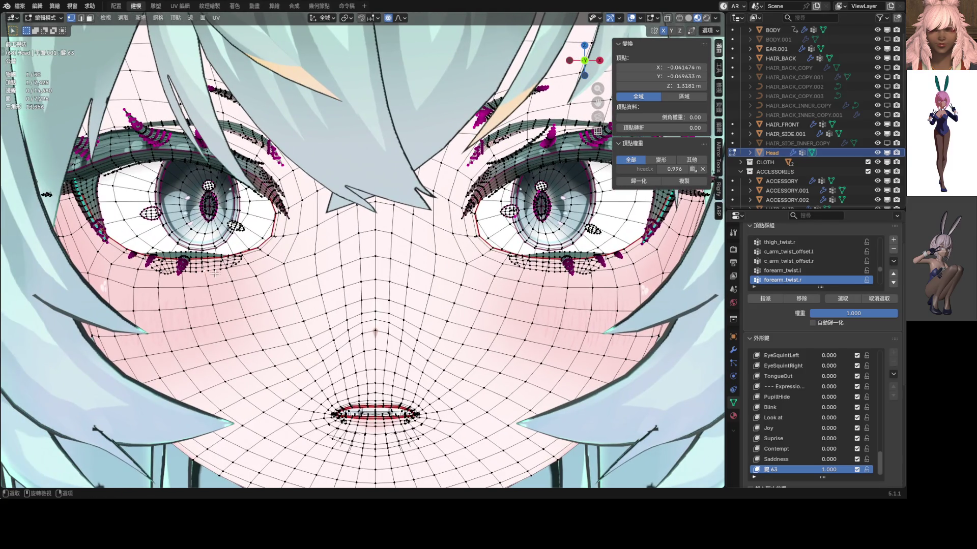
# - Raise a left lower-lid vertex vertically with a wider proportional radius and check the result
pyautogui.press('g')
pyautogui.press('z')
pyautogui.scroll(-2, 229, 275)
pyautogui.scroll(-3, 229, 274)
pyautogui.scroll(-3, 229, 274)
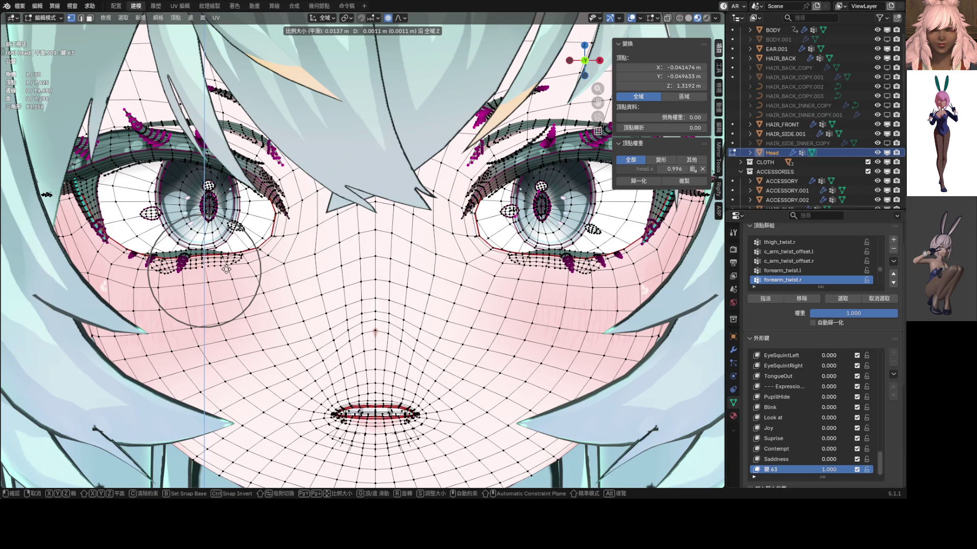
pyautogui.click(226, 269)
pyautogui.press('Tab')
pyautogui.scroll(-4, 435, 303)
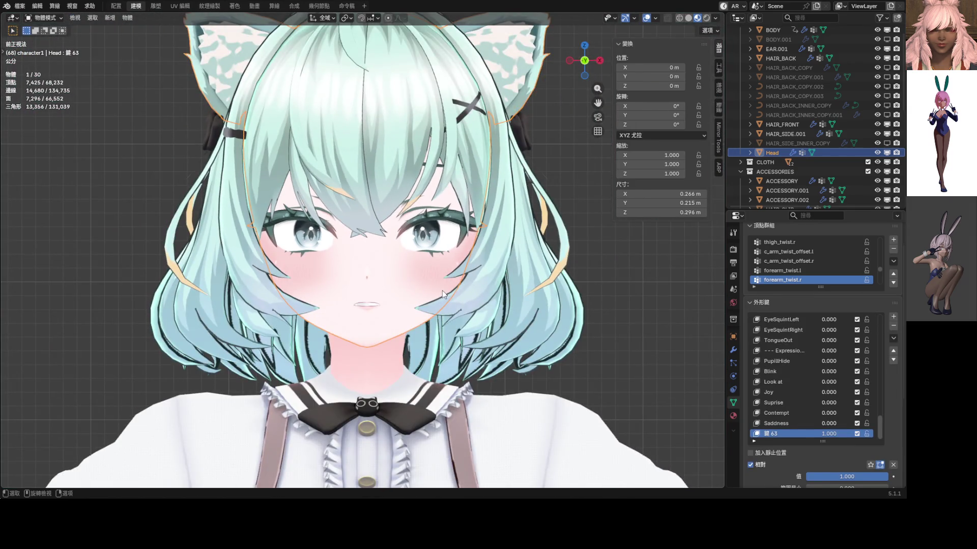
pyautogui.moveTo(442, 290); pyautogui.dragTo(420, 273, button='middle')
pyautogui.scroll(3, 421, 272)
pyautogui.press('Tab')
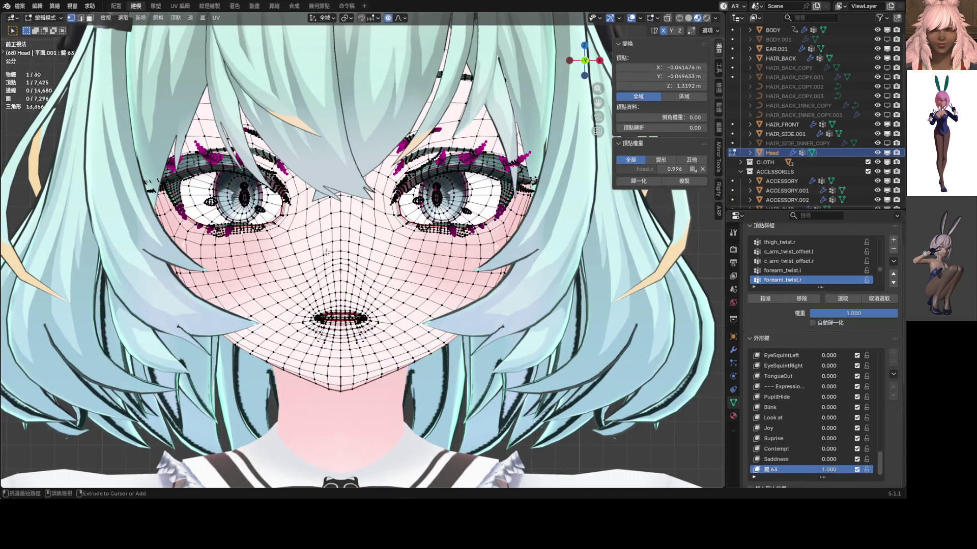
pyautogui.scroll(2, 326, 252)
pyautogui.scroll(2, 337, 269)
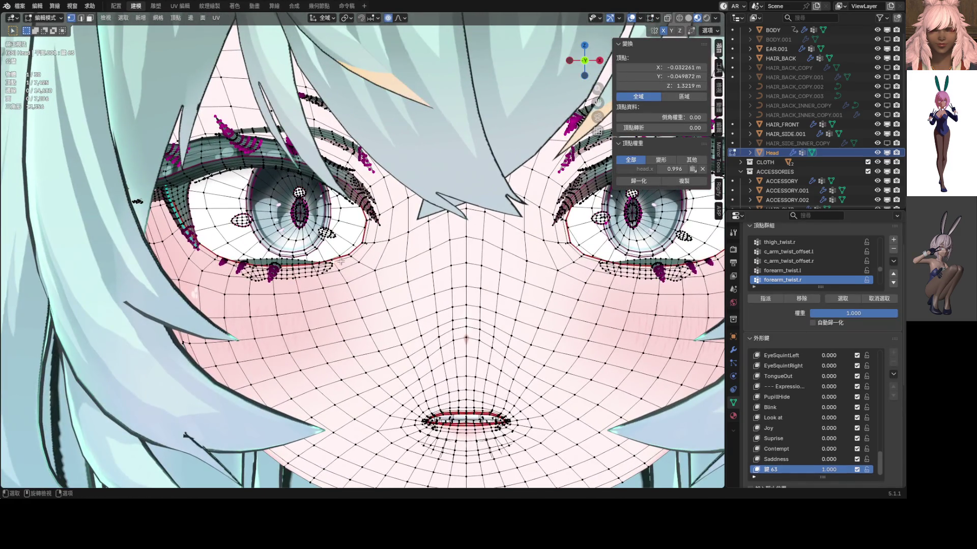
pyautogui.scroll(-1, 329, 259)
pyautogui.scroll(-2, 381, 264)
pyautogui.scroll(-1, 429, 269)
# - Move the area around the left eye vertically with broad falloff, then review from front view in Object Mode
pyautogui.press('g')
pyautogui.press('z')
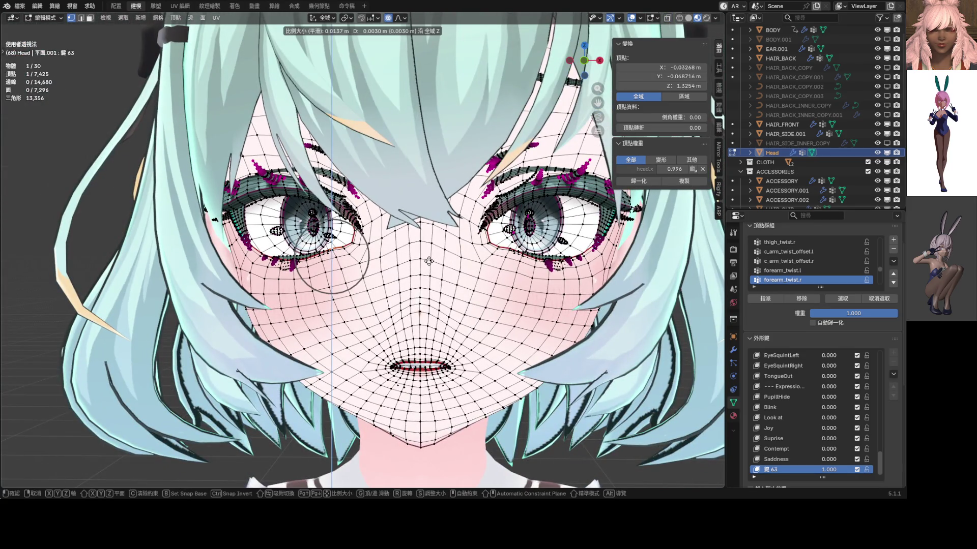
pyautogui.scroll(-3, 332, 252)
pyautogui.click(332, 251)
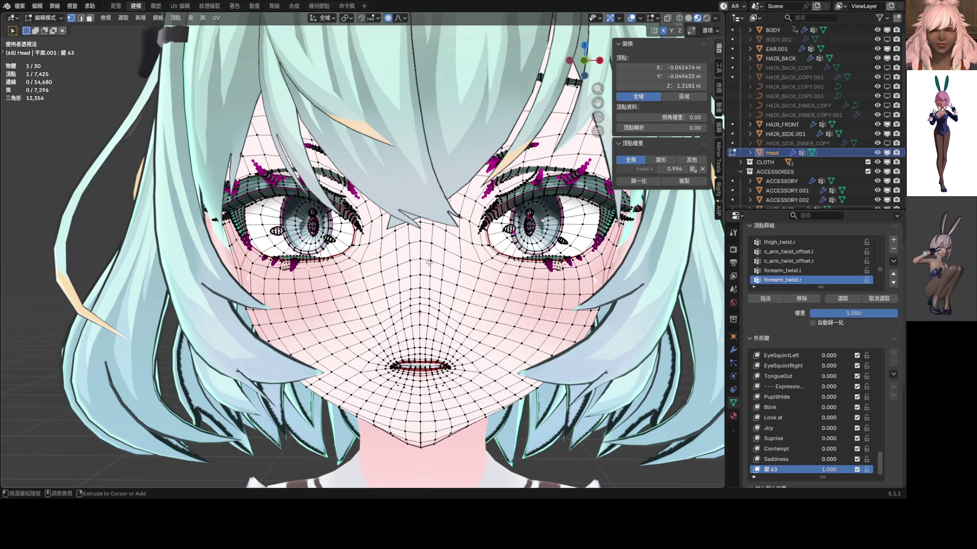
pyautogui.press('Tab')
pyautogui.press('Tab')
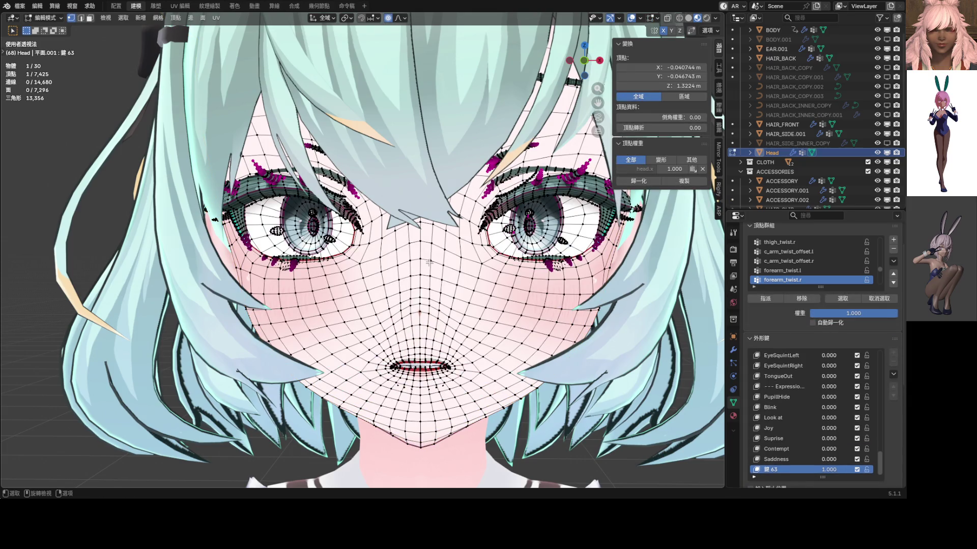
pyautogui.press('KP_1')
pyautogui.scroll(-5, 438, 258)
pyautogui.press('Tab')
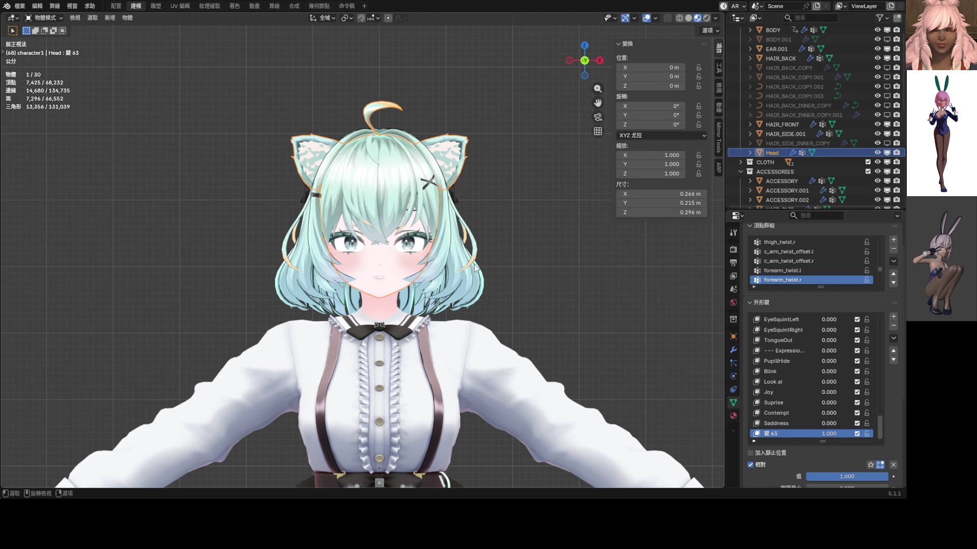
pyautogui.scroll(5, 472, 252)
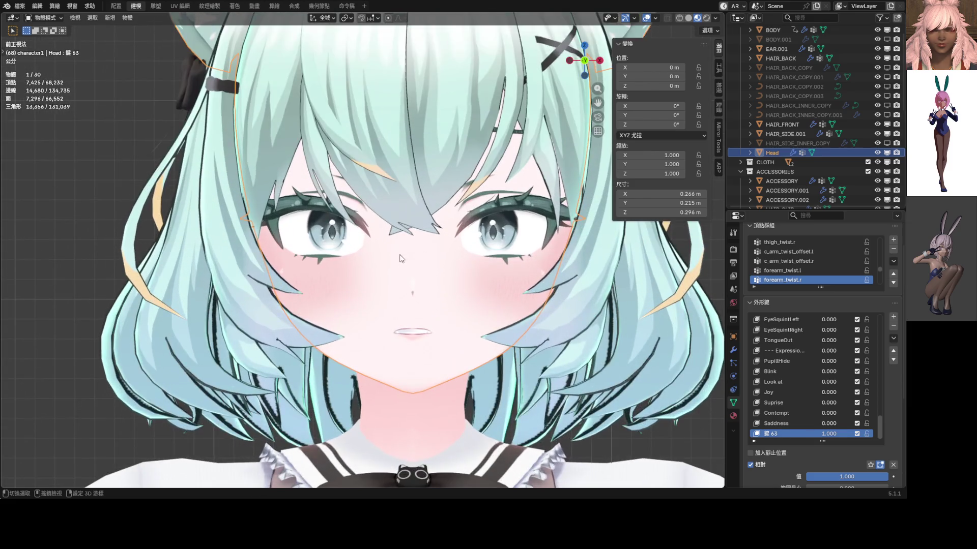
# - In Edit Mode, select the right eye's linked iris and highlight meshes and hide them
pyautogui.keyDown('shift'); pyautogui.moveTo(474, 249); pyautogui.dragTo(354, 265, button='middle'); pyautogui.keyUp('shift')
pyautogui.press('`')
pyautogui.click(374, 264)
pyautogui.scroll(5, 377, 267)
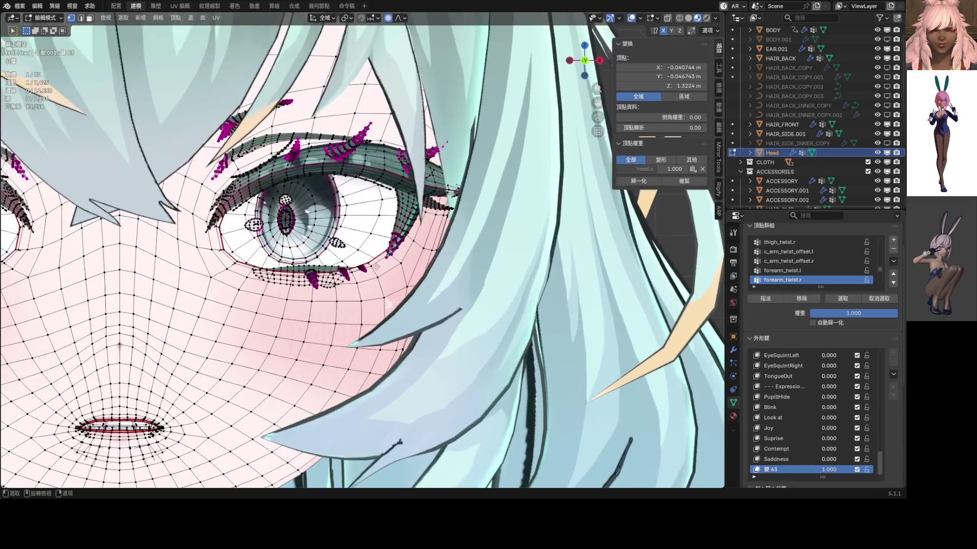
pyautogui.click(374, 265)
pyautogui.press('l')
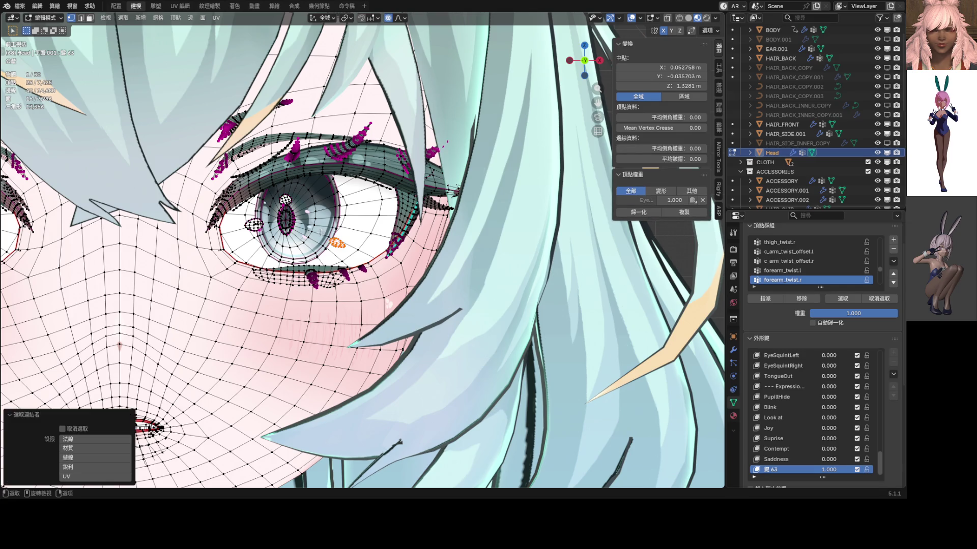
pyautogui.press('l')
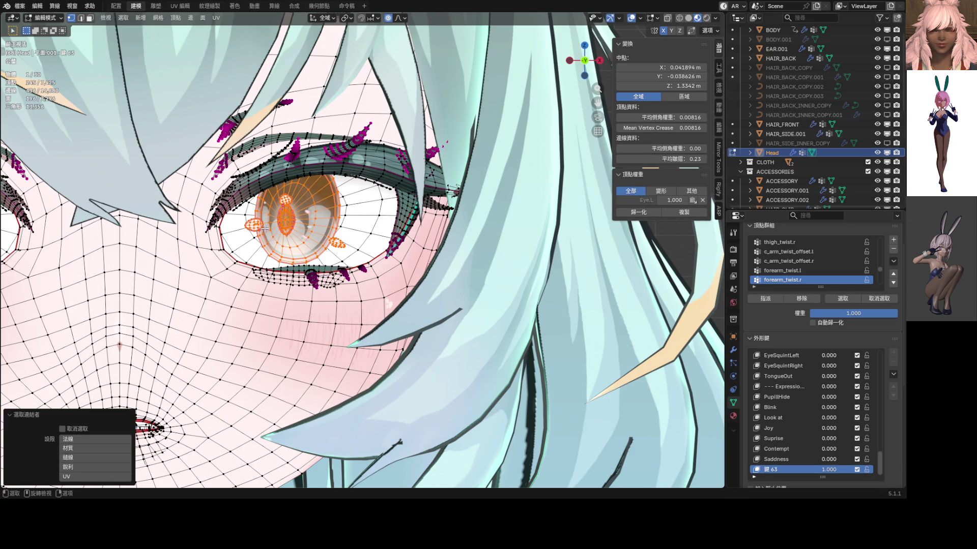
pyautogui.press('h')
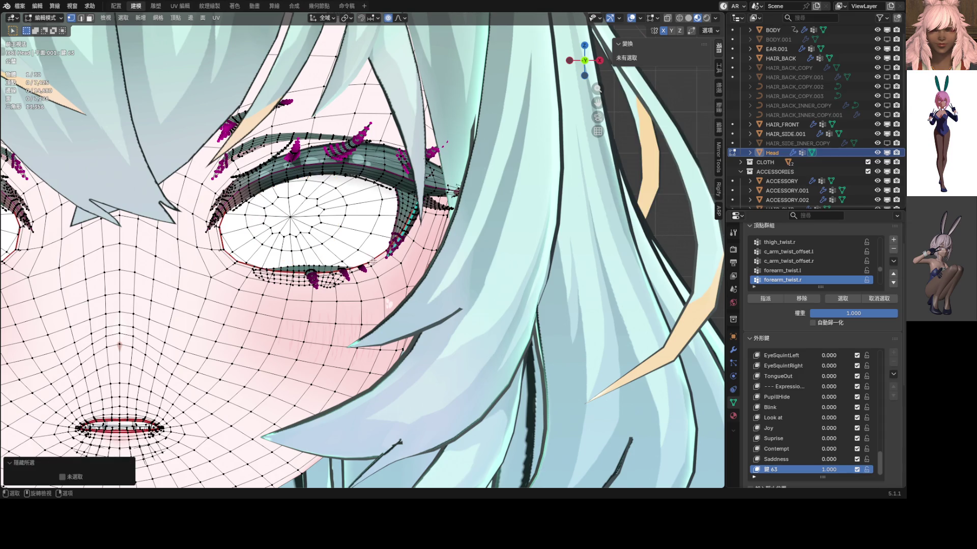
# - Start a vertical soft-falloff move on a vertex near the exposed eye
pyautogui.click(377, 263)
pyautogui.scroll(-5, 421, 265)
pyautogui.press('g')
pyautogui.press('z')
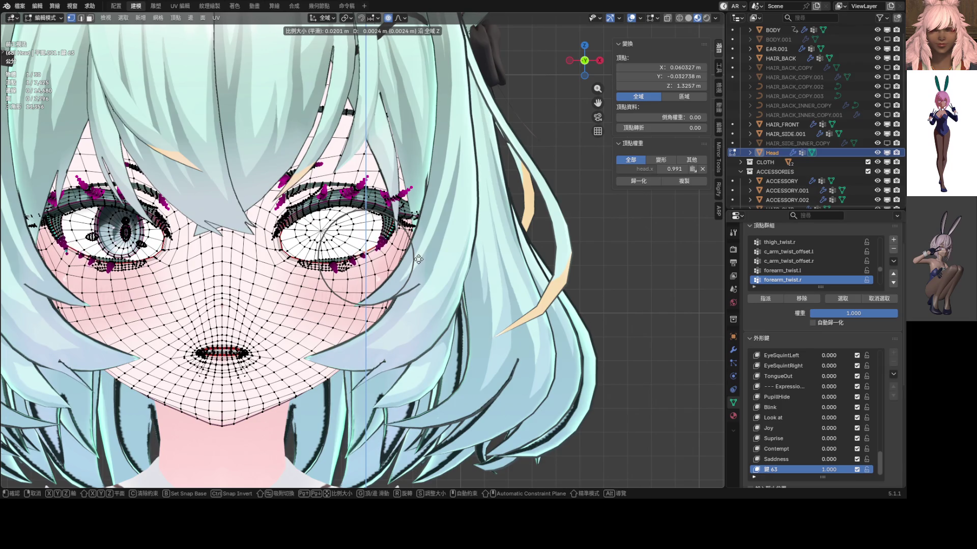
pyautogui.scroll(-3, 412, 260)
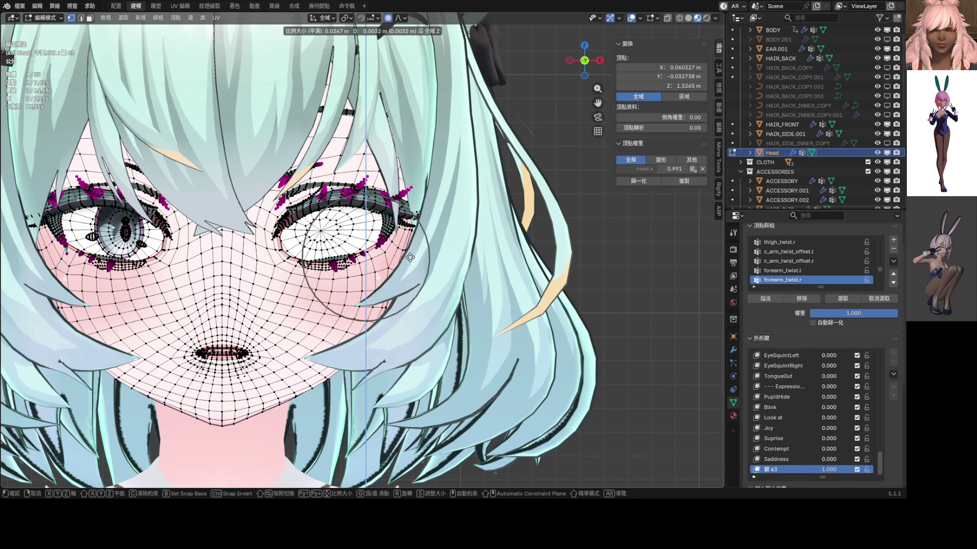
# - Confirm soft vertical moves around the exposed eye and nose bridge, cancelling a second trial move
pyautogui.click(410, 259)
pyautogui.scroll(-2, 170, 252)
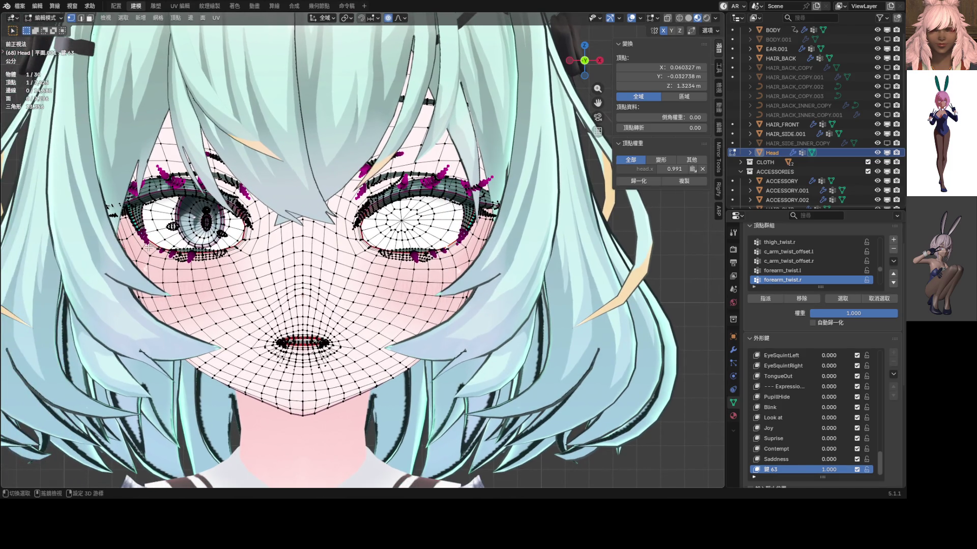
pyautogui.keyDown('shift'); pyautogui.moveTo(151, 245); pyautogui.dragTo(102, 250, button='middle'); pyautogui.keyUp('shift')
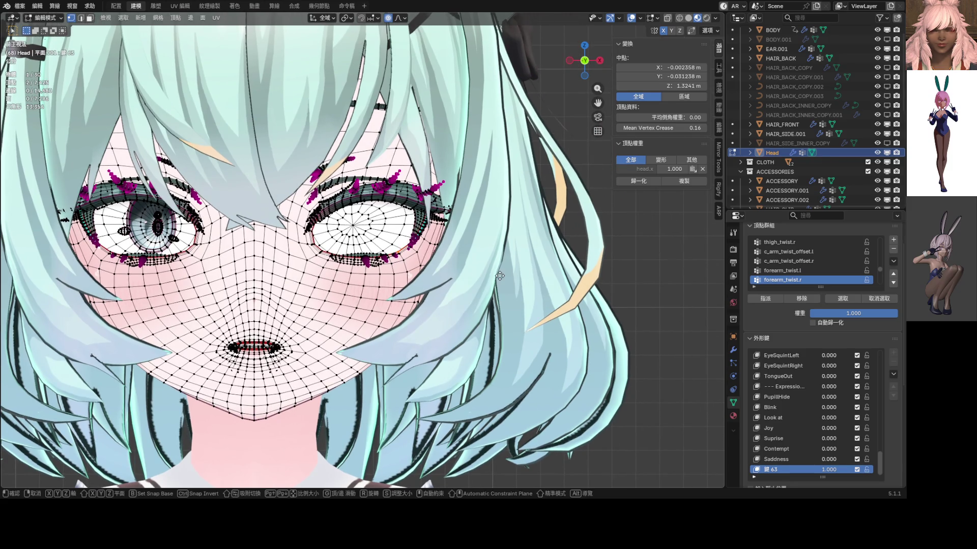
pyautogui.press('g')
pyautogui.press('z')
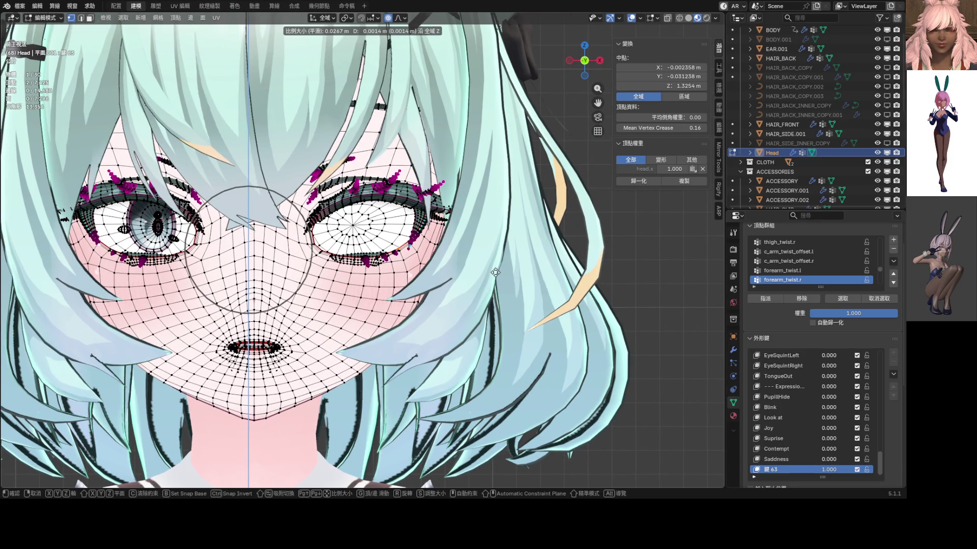
pyautogui.click(493, 273)
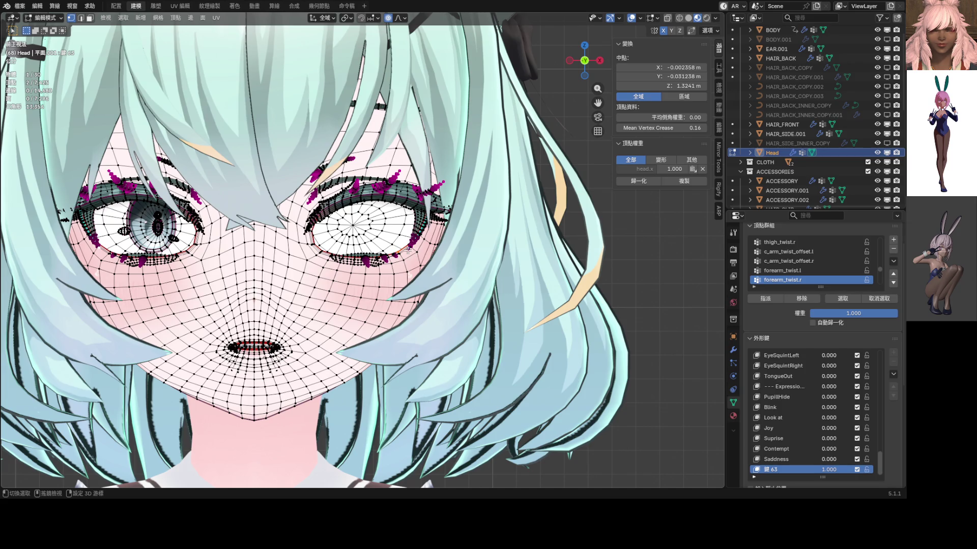
pyautogui.press('g')
pyautogui.press('z')
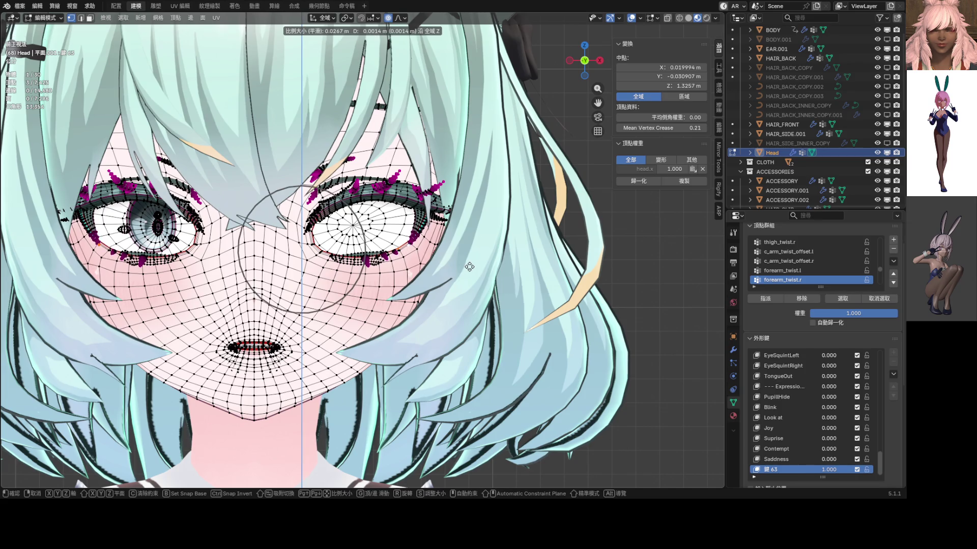
pyautogui.rightClick(436, 265)
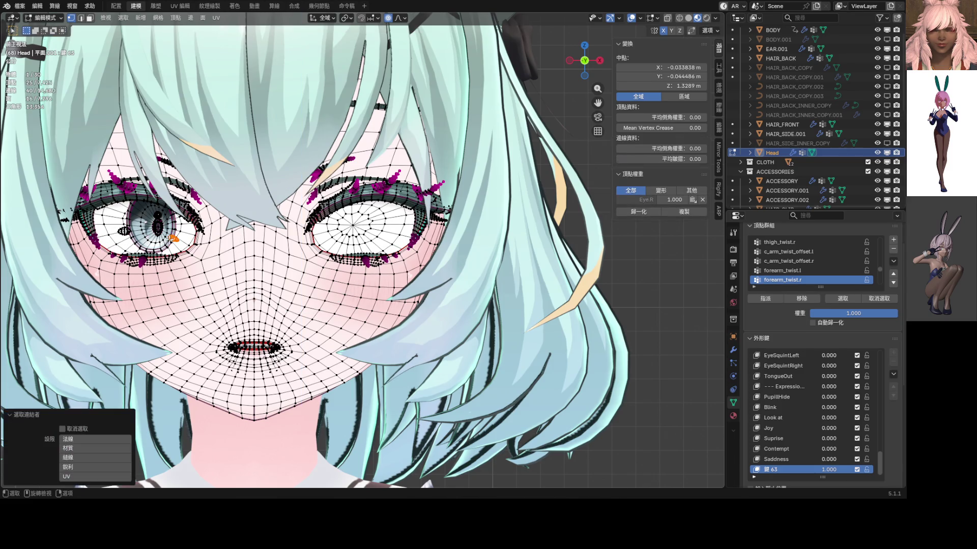
# - Hide the left eyeball mesh and try vertex moves near the eye, cancelling them
pyautogui.press('l')
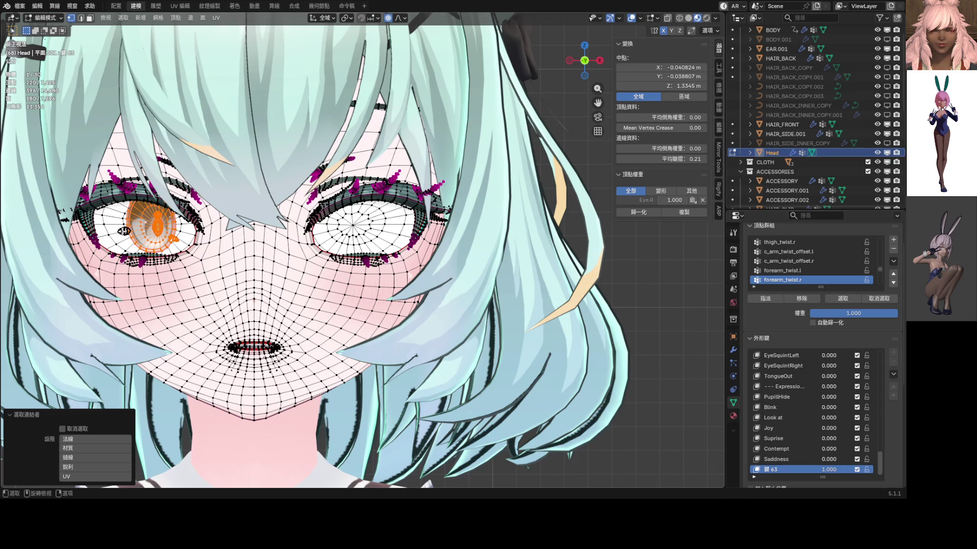
pyautogui.press('h')
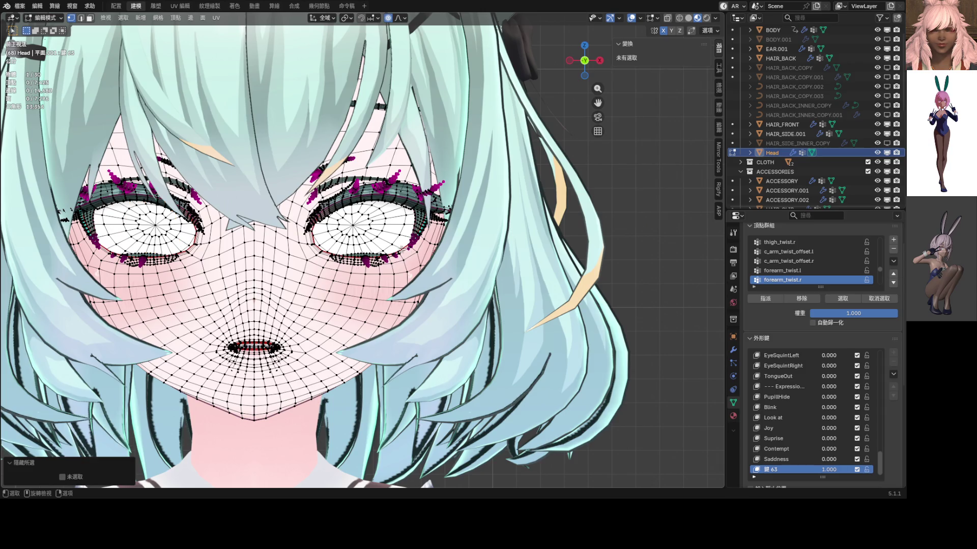
pyautogui.click(402, 250)
pyautogui.press('g')
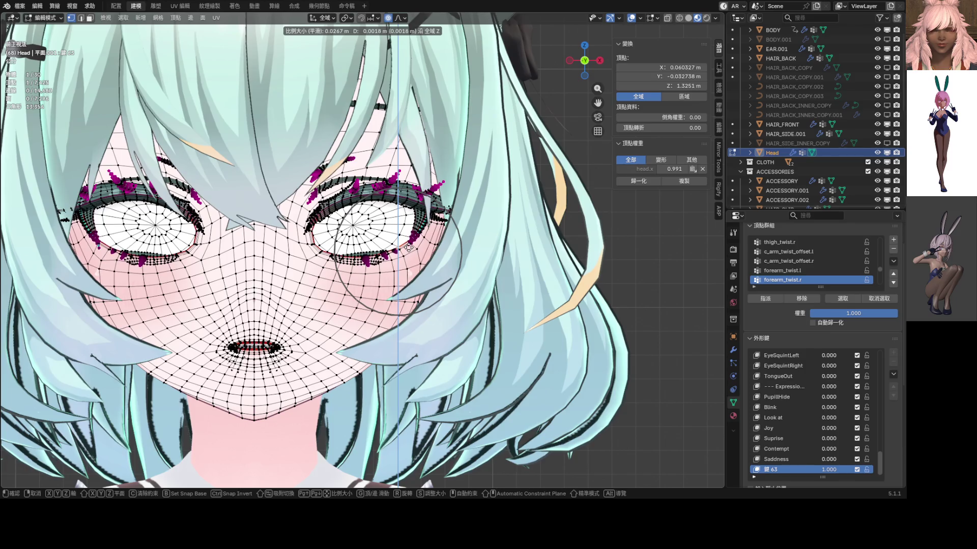
pyautogui.press('Escape')
pyautogui.keyDown('shift'); pyautogui.click(406, 251); pyautogui.keyUp('shift')
pyautogui.press('g')
pyautogui.press('z')
pyautogui.press('Escape')
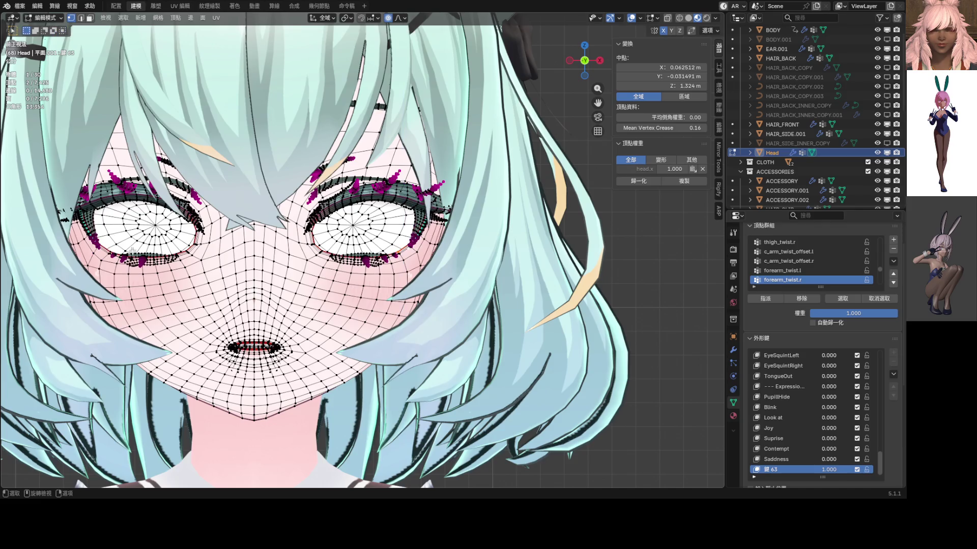
# - Raise a set of face vertices about 0.0026 m vertically with soft falloff and return to Object Mode
pyautogui.keyDown('shift'); pyautogui.click(115, 251); pyautogui.keyUp('shift')
pyautogui.press('g')
pyautogui.press('z')
pyautogui.click(420, 280)
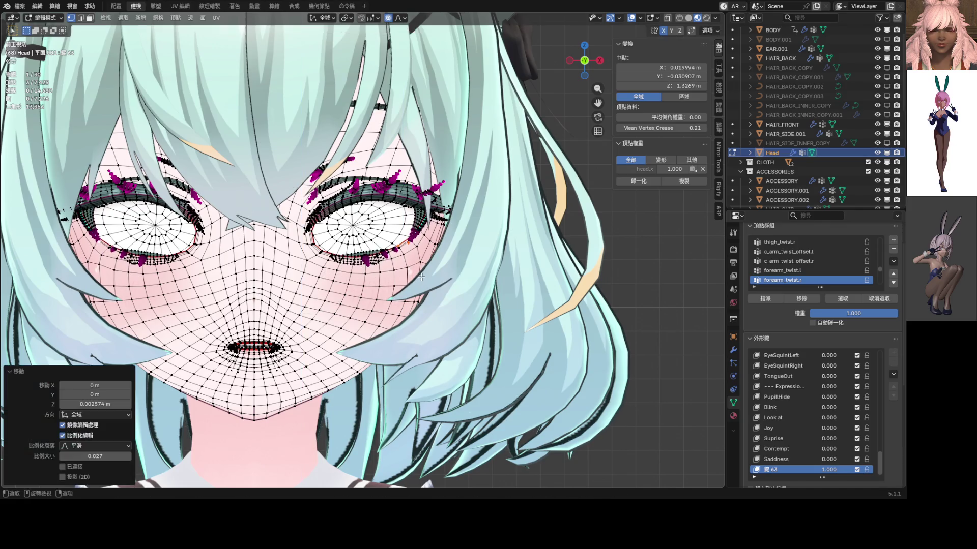
pyautogui.press('Tab')
pyautogui.scroll(2, 313, 288)
pyautogui.scroll(4, 401, 263)
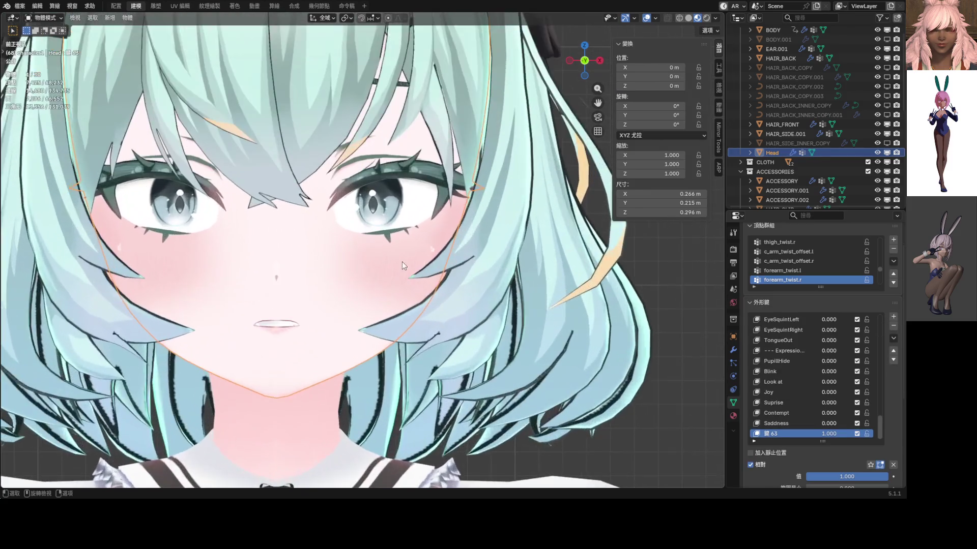
pyautogui.scroll(3, 367, 284)
pyautogui.scroll(3, 383, 279)
# - Move a lower eyelid vertex vertically with soft falloff and check it outside Edit Mode
pyautogui.press('Tab')
pyautogui.scroll(3, 382, 279)
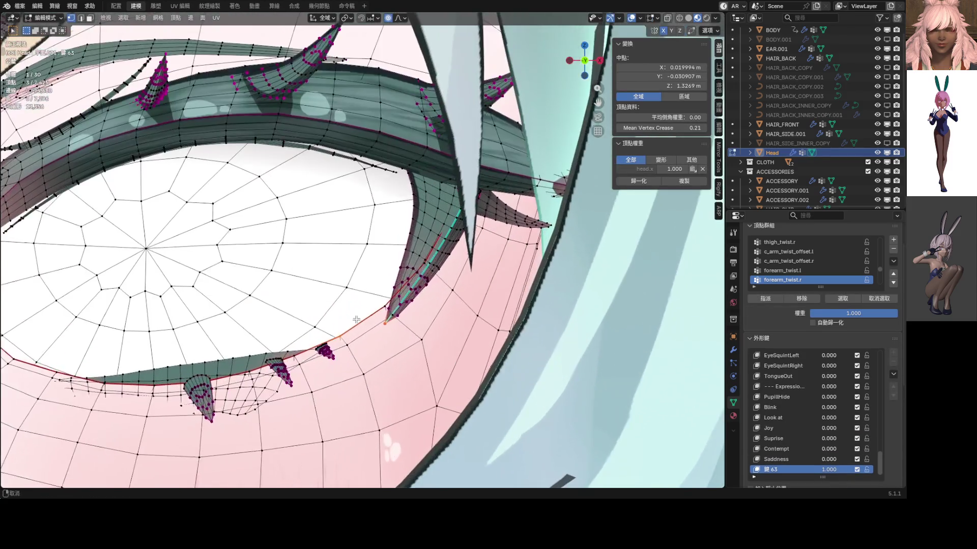
pyautogui.scroll(2, 362, 301)
pyautogui.click(314, 312)
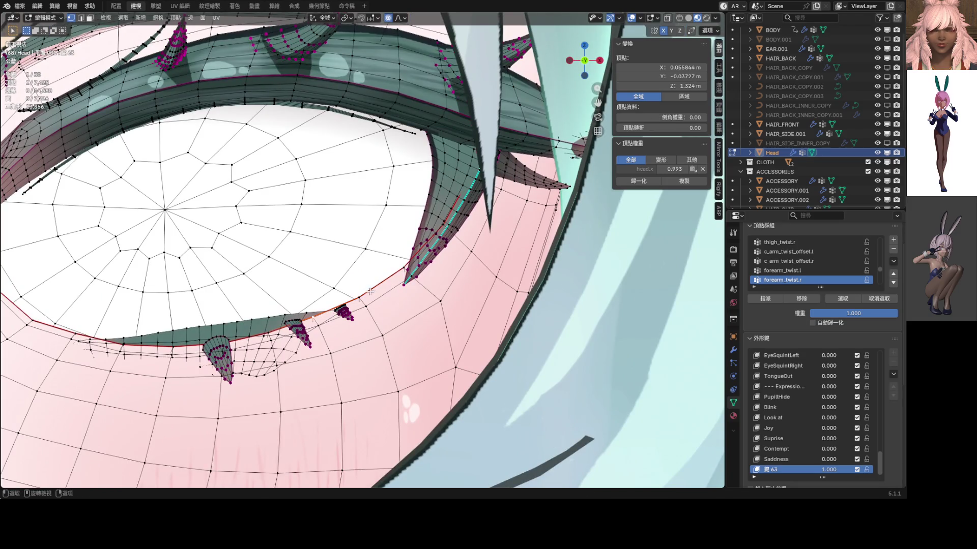
pyautogui.press('g')
pyautogui.press('z')
pyautogui.scroll(3, 369, 285)
pyautogui.scroll(2, 369, 284)
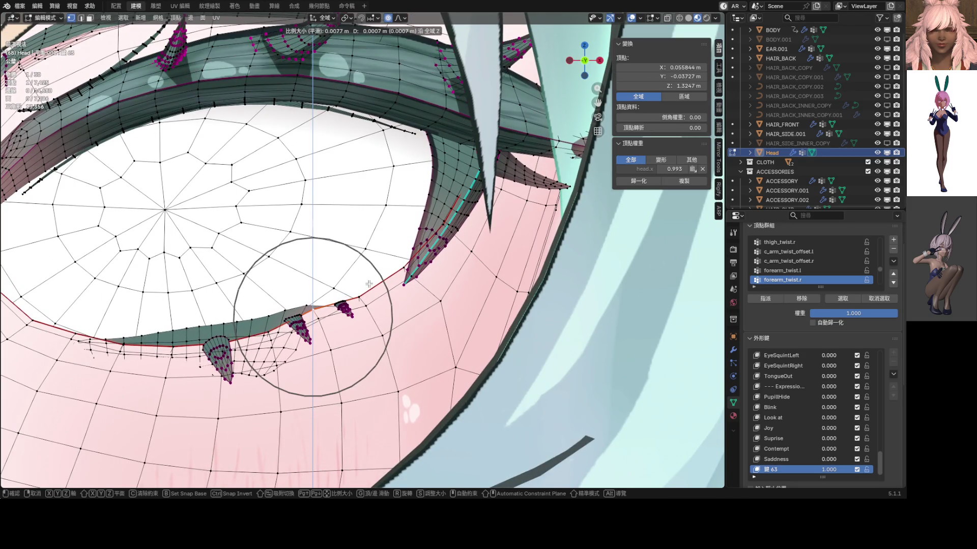
pyautogui.click(368, 284)
pyautogui.press('Tab')
pyautogui.press('Tab')
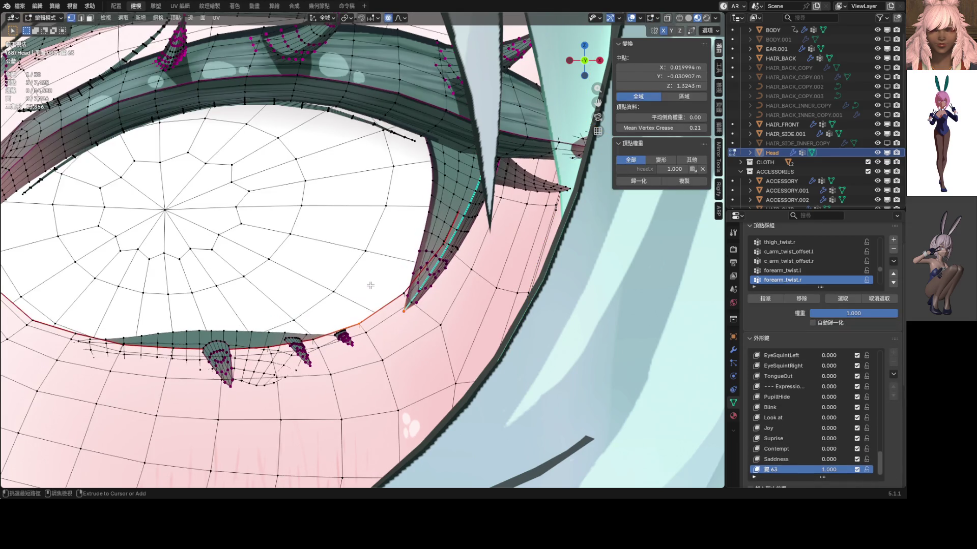
# - Clear the vertex selection, preview the face in Object Mode and re-enter Edit Mode
pyautogui.click(370, 285)
pyautogui.hotkey('alt', 'a')
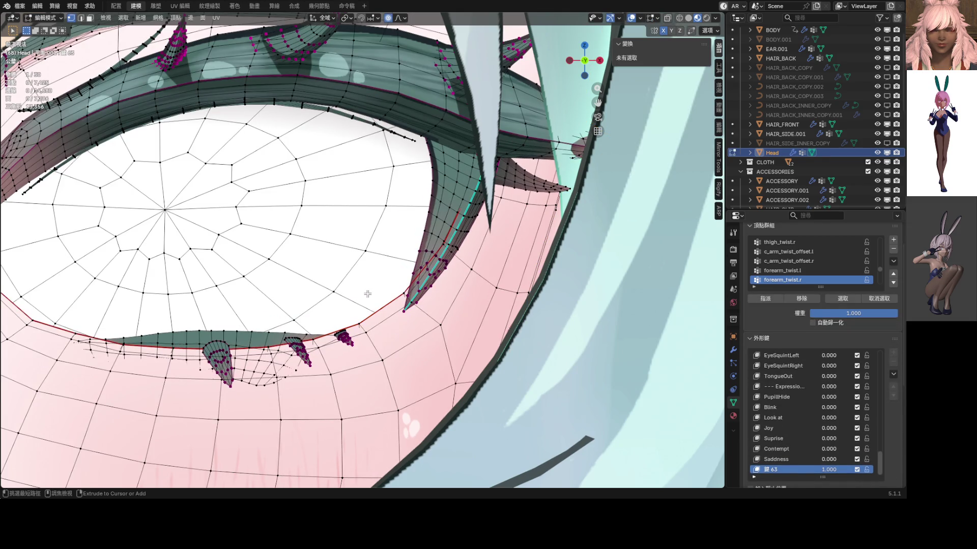
pyautogui.scroll(3, 371, 294)
pyautogui.scroll(1, 374, 314)
pyautogui.scroll(-5, 376, 317)
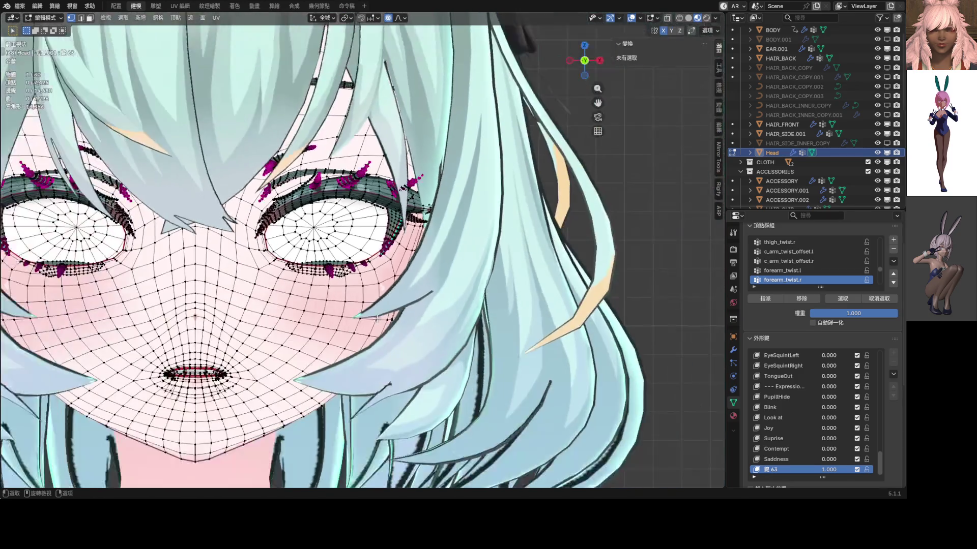
pyautogui.scroll(3, 374, 318)
pyautogui.scroll(2, 373, 318)
pyautogui.scroll(-2, 371, 319)
pyautogui.scroll(-4, 371, 318)
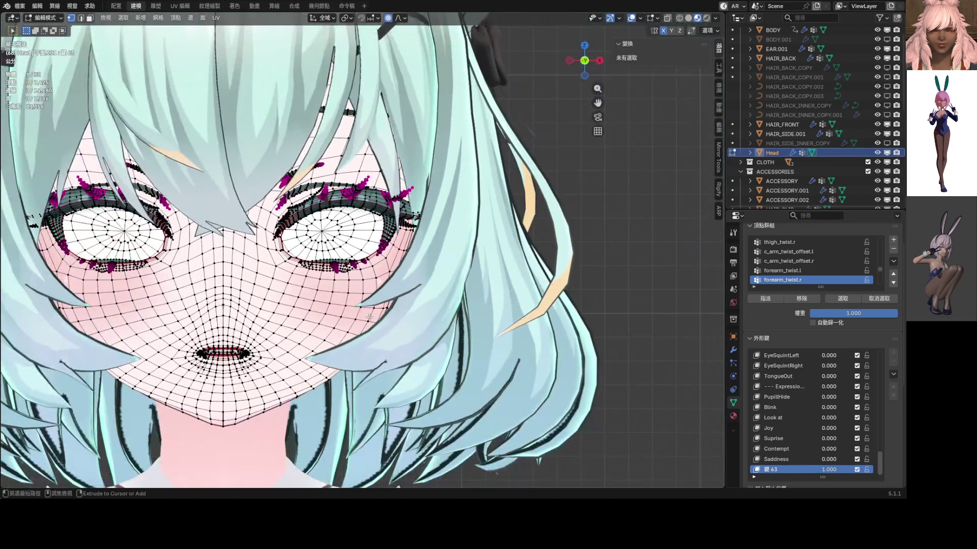
pyautogui.press('Tab')
pyautogui.scroll(-3, 305, 309)
pyautogui.scroll(2, 363, 301)
pyautogui.keyDown('shift'); pyautogui.moveTo(363, 301); pyautogui.dragTo(347, 305, button='middle'); pyautogui.keyUp('shift')
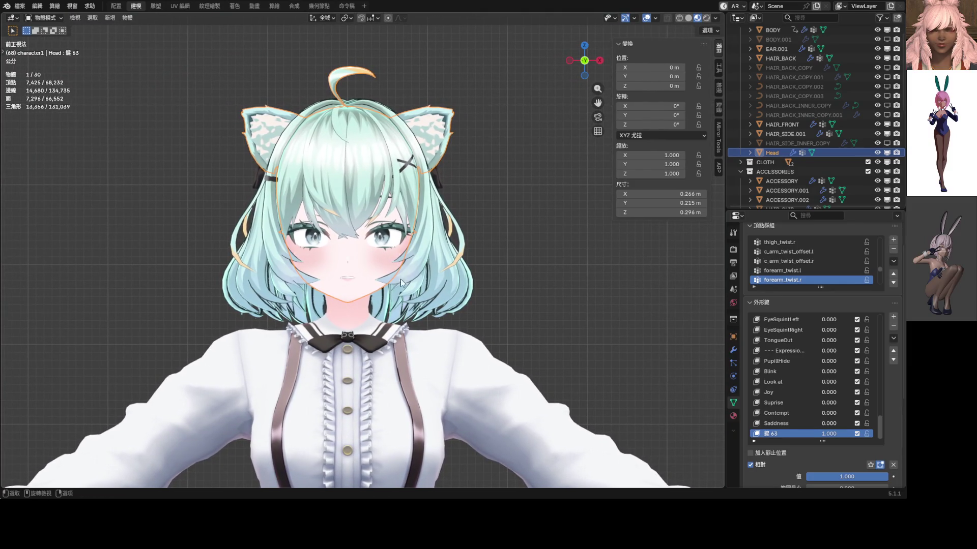
pyautogui.scroll(4, 355, 299)
pyautogui.scroll(4, 361, 292)
pyautogui.scroll(2, 367, 306)
pyautogui.press('Tab')
pyautogui.scroll(4, 370, 313)
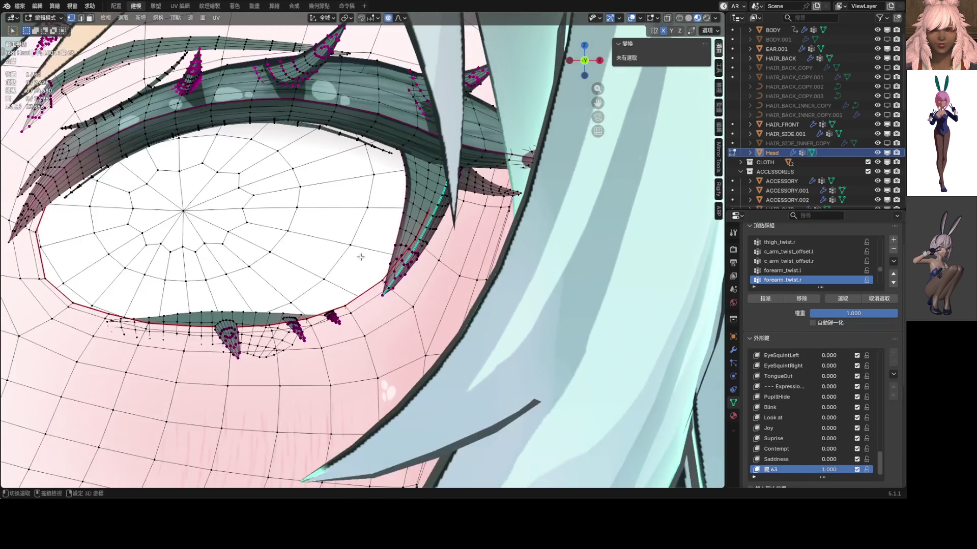
pyautogui.scroll(3, 359, 311)
# - Raise the lower eyelid near the outer corner about 0.0017 m with wide falloff, then switch to Object Mode
pyautogui.keyDown('alt'); pyautogui.click(337, 311); pyautogui.keyUp('alt')
pyautogui.press('g')
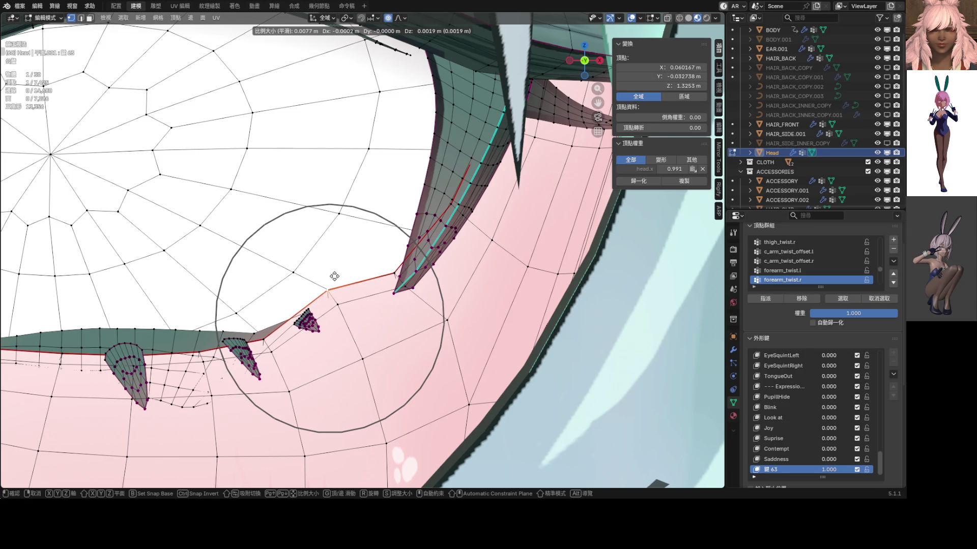
pyautogui.press('z')
pyautogui.scroll(-1, 335, 276)
pyautogui.scroll(-2, 334, 277)
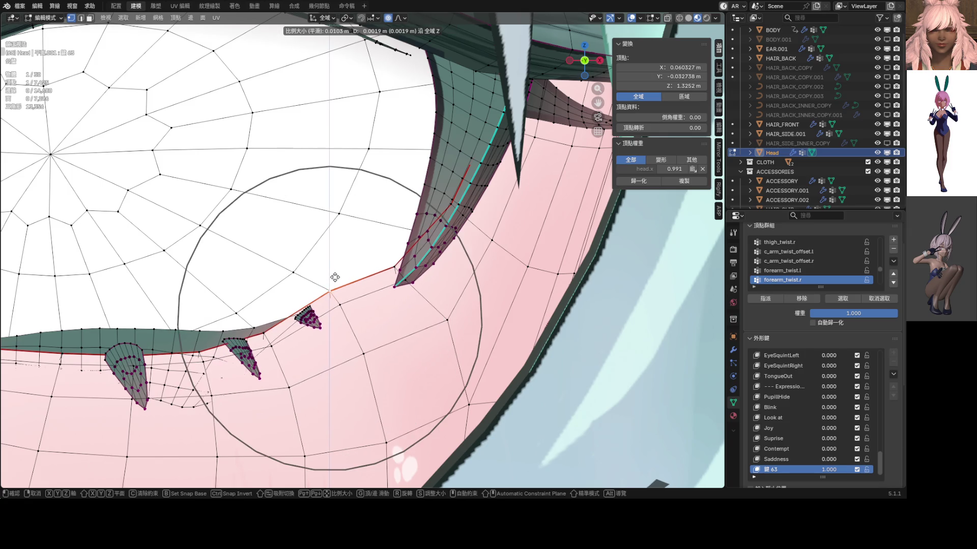
pyautogui.scroll(-1, 335, 278)
pyautogui.scroll(-1, 335, 278)
pyautogui.scroll(-2, 335, 279)
pyautogui.scroll(-1, 338, 279)
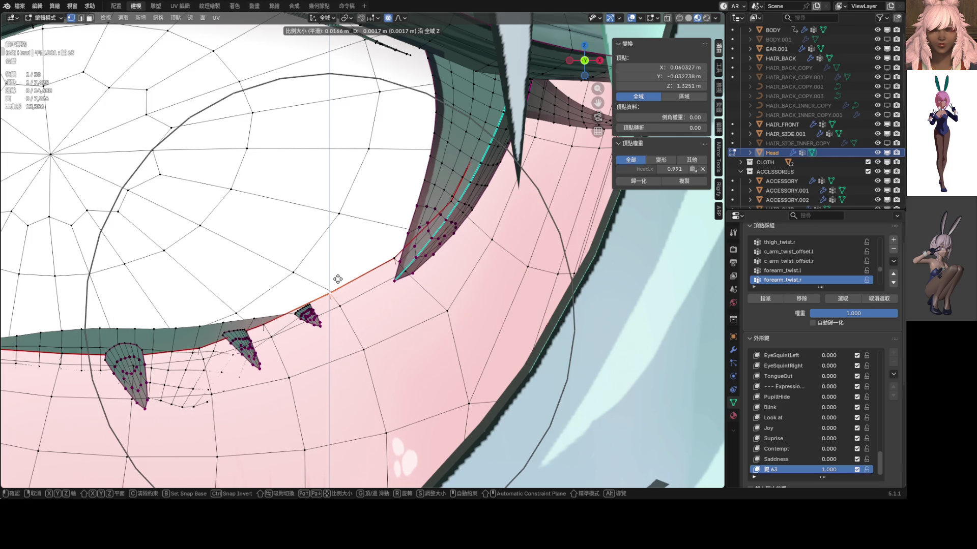
pyautogui.click(337, 279)
pyautogui.scroll(-4, 343, 284)
pyautogui.scroll(-3, 350, 291)
pyautogui.hotkey('ctrl', 'Tab')
pyautogui.click(309, 284)
pyautogui.scroll(2, 310, 283)
pyautogui.scroll(2, 312, 288)
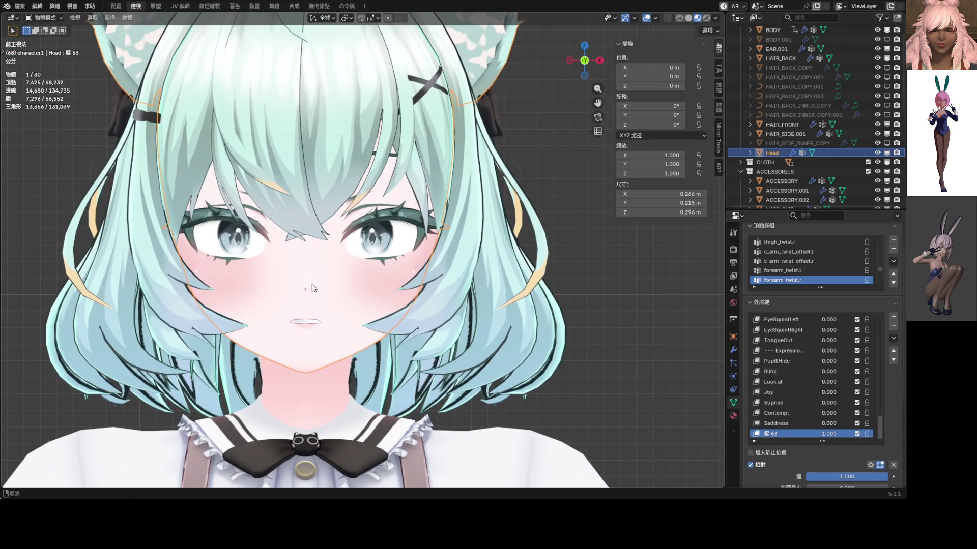
# - Lift face vertices below the eyes about 0.0015 m with broad soft falloff and return to Object Mode
pyautogui.press('Tab')
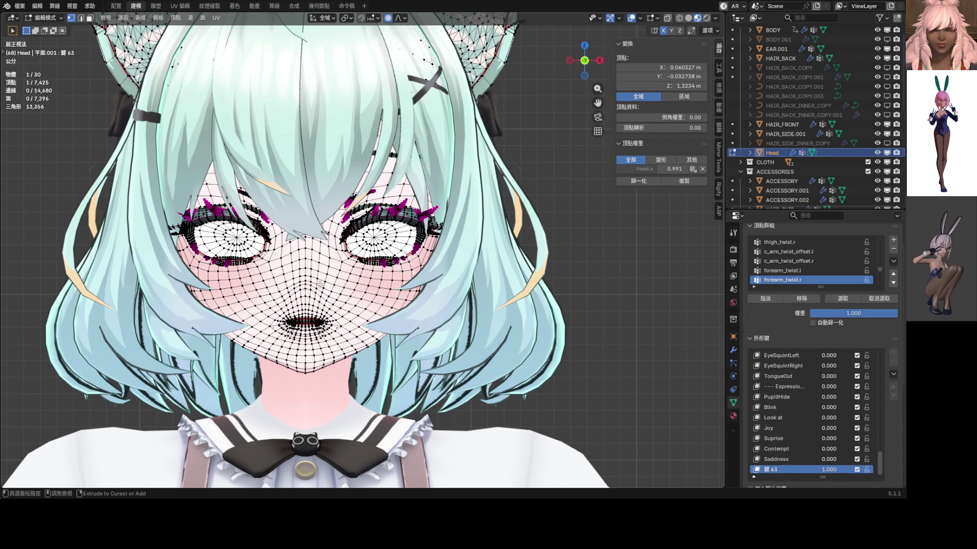
pyautogui.scroll(2, 320, 285)
pyautogui.scroll(2, 319, 285)
pyautogui.keyDown('shift'); pyautogui.click(318, 287); pyautogui.keyUp('shift')
pyautogui.keyDown('shift'); pyautogui.moveTo(318, 286); pyautogui.dragTo(278, 286, button='middle'); pyautogui.keyUp('shift')
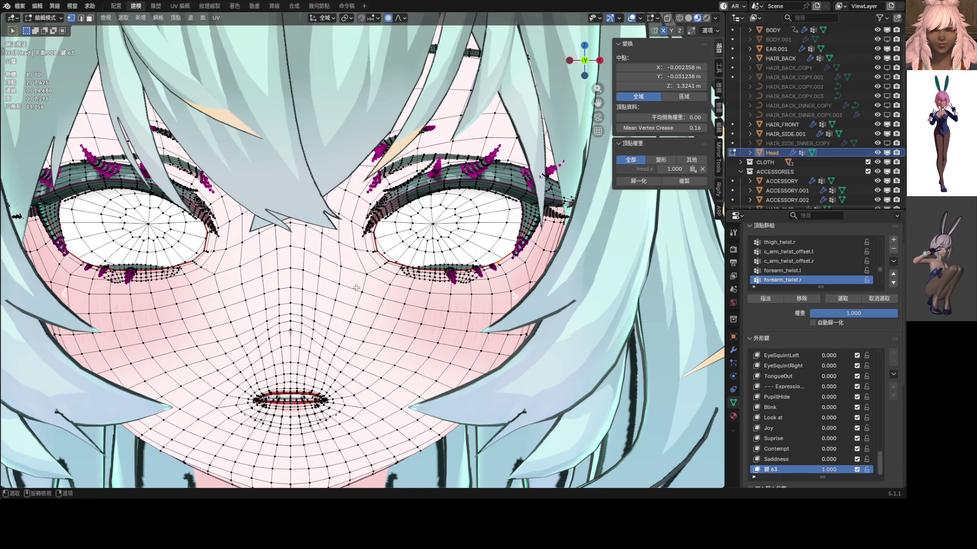
pyautogui.keyDown('shift'); pyautogui.click(513, 260); pyautogui.keyUp('shift')
pyautogui.press('g')
pyautogui.press('z')
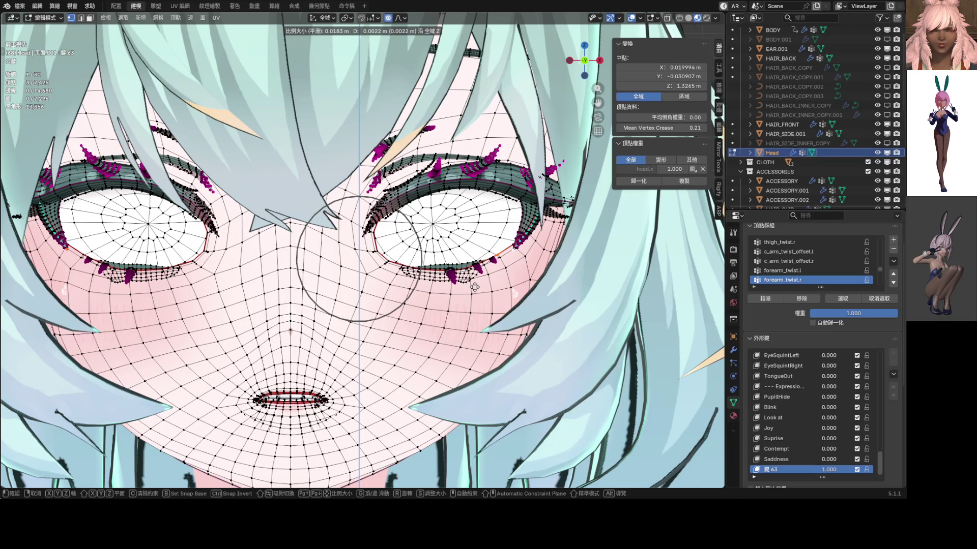
pyautogui.scroll(-1, 474, 287)
pyautogui.scroll(-1, 475, 288)
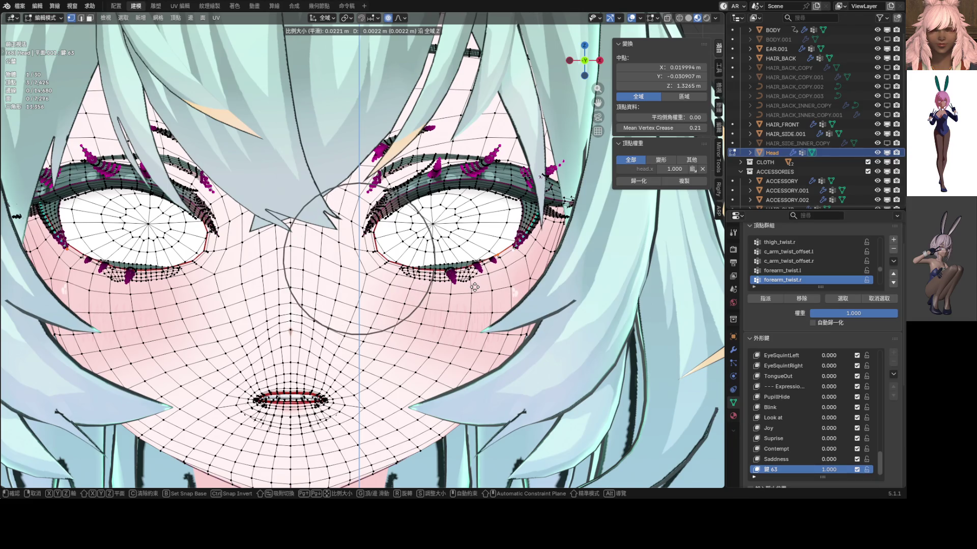
pyautogui.scroll(-1, 475, 288)
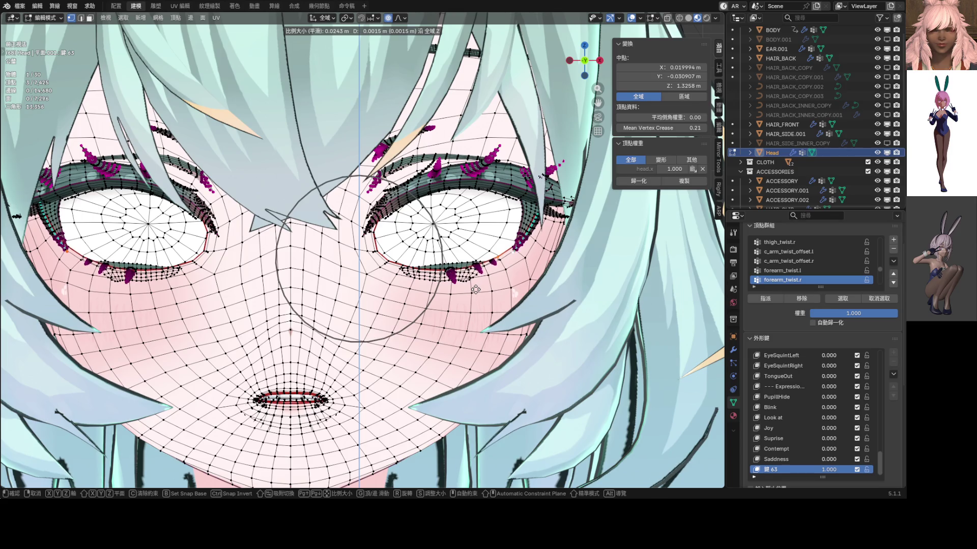
pyautogui.click(475, 289)
pyautogui.scroll(-5, 472, 289)
pyautogui.press('Tab')
pyautogui.scroll(-6, 382, 286)
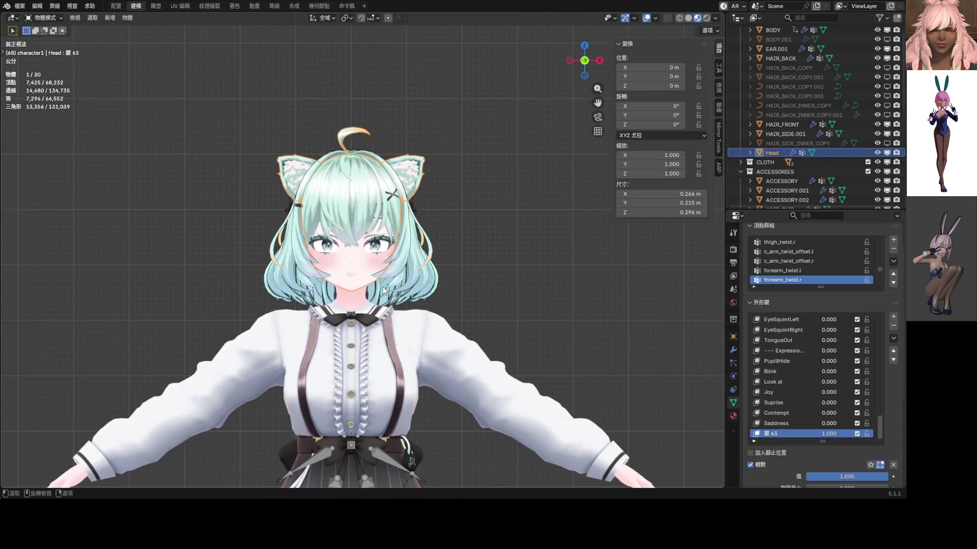
pyautogui.scroll(-2, 383, 288)
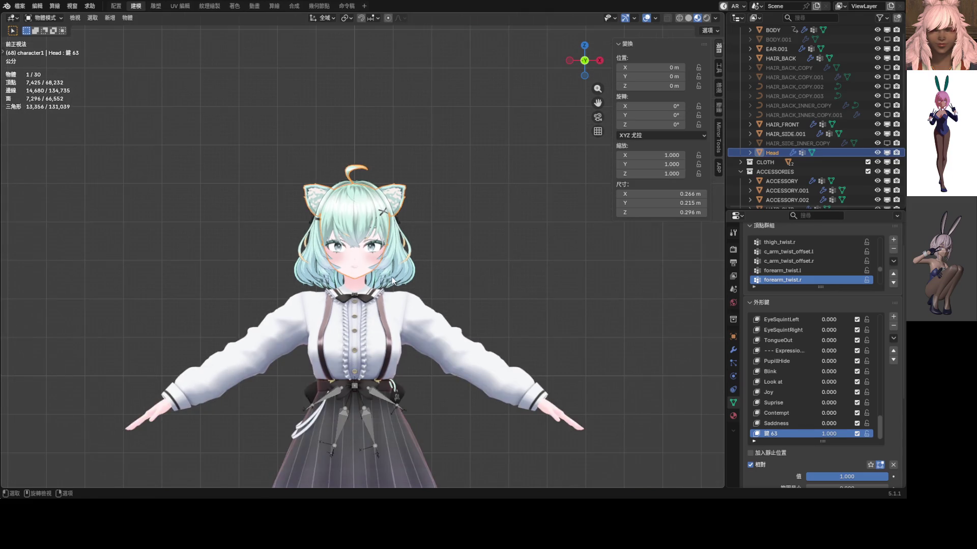
pyautogui.scroll(3, 387, 274)
pyautogui.scroll(3, 388, 266)
# - Try the Blink shape key at about 0.112, then undo it back to zero
pyautogui.keyDown('shift'); pyautogui.moveTo(388, 267); pyautogui.dragTo(390, 258, button='middle'); pyautogui.keyUp('shift')
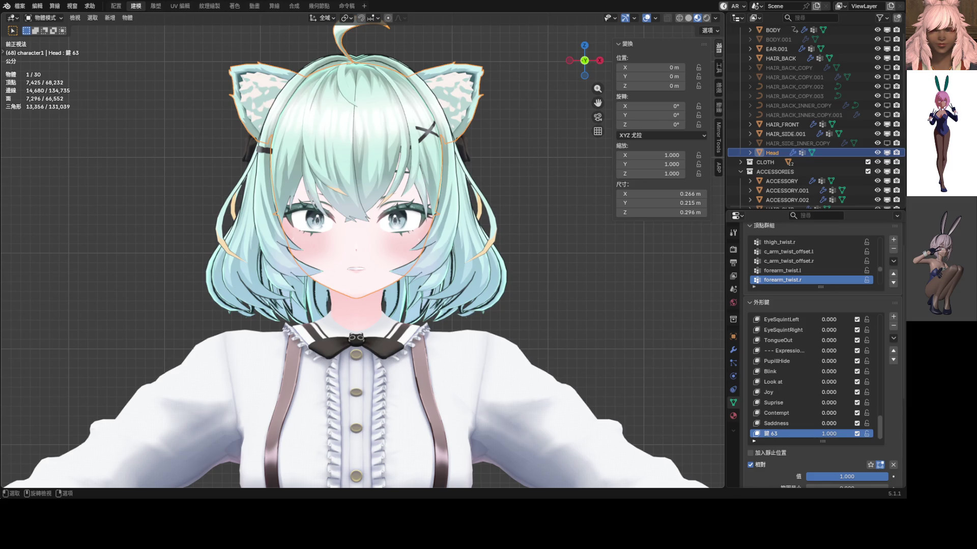
pyautogui.scroll(5, 796, 352)
pyautogui.scroll(1, 881, 416)
pyautogui.moveTo(881, 415); pyautogui.dragTo(885, 313)
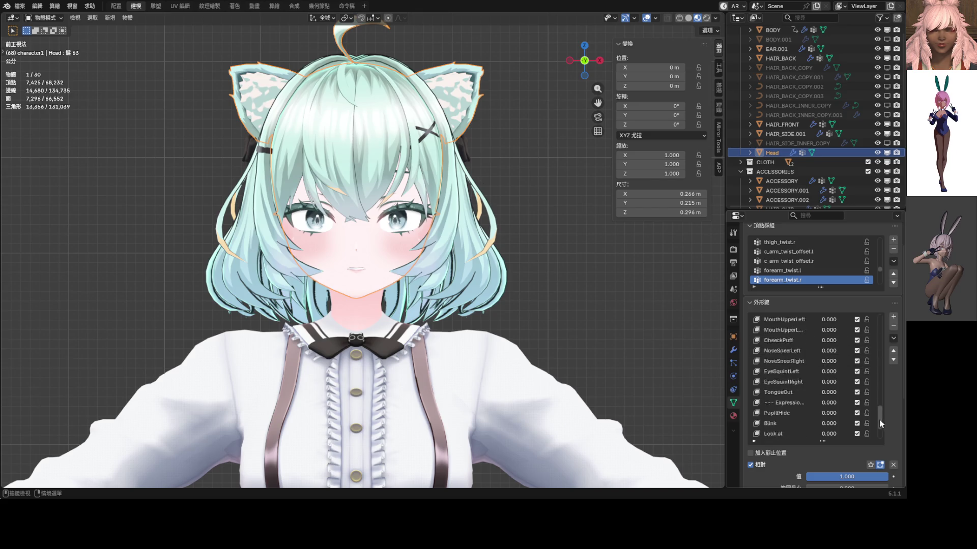
pyautogui.moveTo(878, 328); pyautogui.dragTo(813, 417)
pyautogui.moveTo(828, 371); pyautogui.dragTo(841, 372)
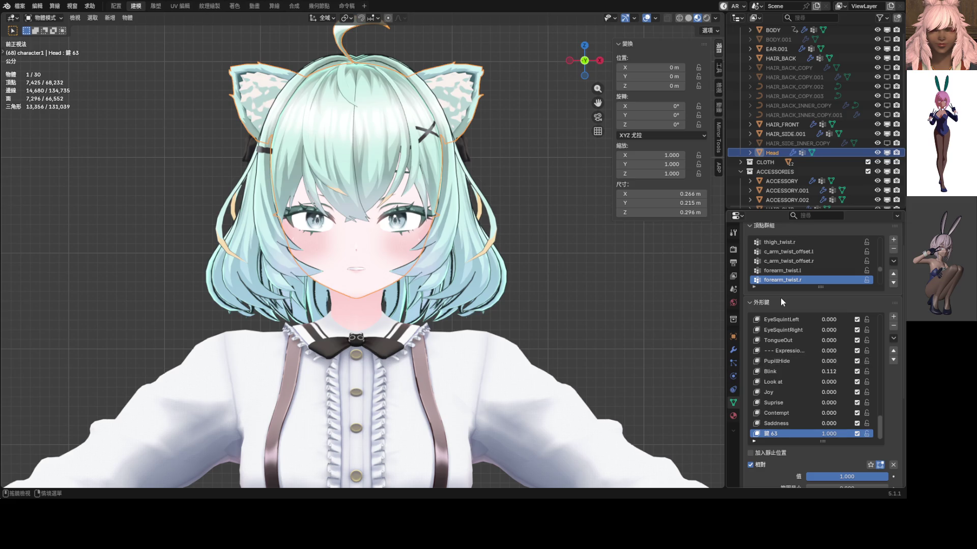
pyautogui.hotkey('ctrl', 'z')
pyautogui.scroll(3, 805, 367)
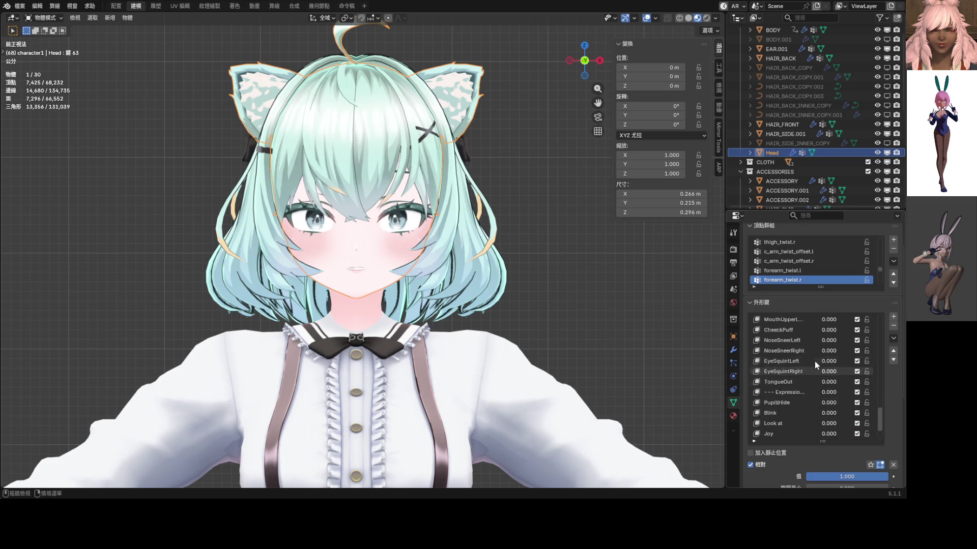
pyautogui.scroll(3, 829, 385)
# - Set both EyeSquint shape keys to 0.582 to squint the character's eyes
pyautogui.moveTo(830, 385); pyautogui.dragTo(827, 393)
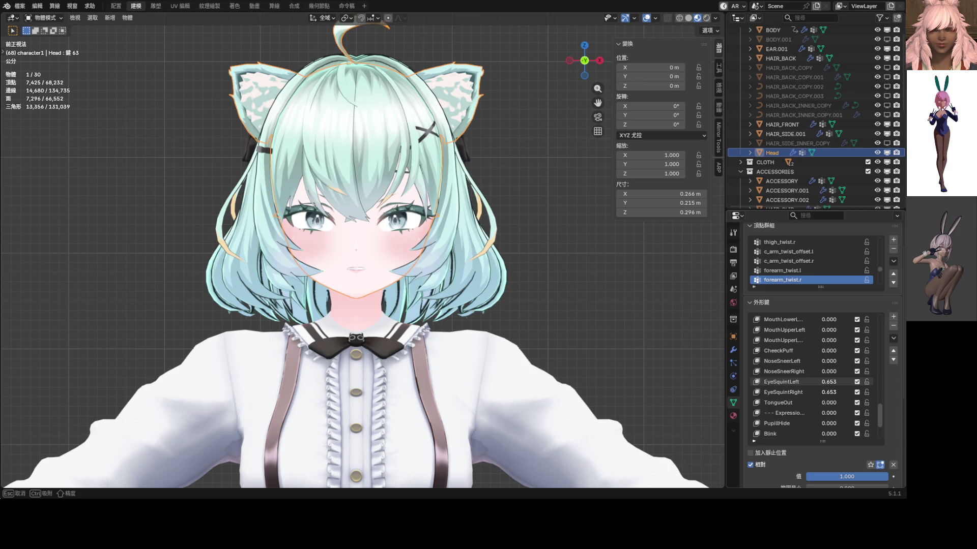
pyautogui.moveTo(828, 392); pyautogui.dragTo(829, 392)
pyautogui.scroll(-6, 495, 275)
pyautogui.scroll(7, 446, 277)
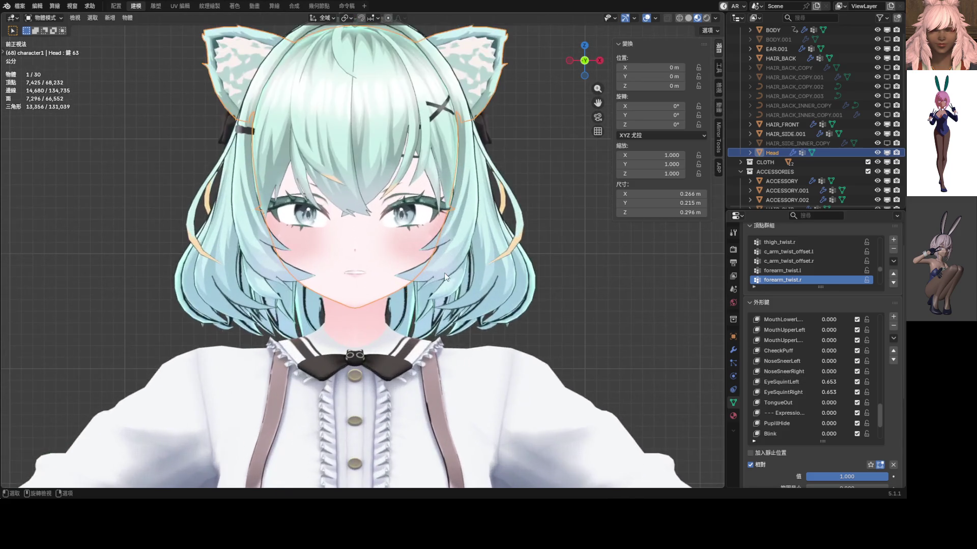
pyautogui.moveTo(829, 389); pyautogui.dragTo(830, 393)
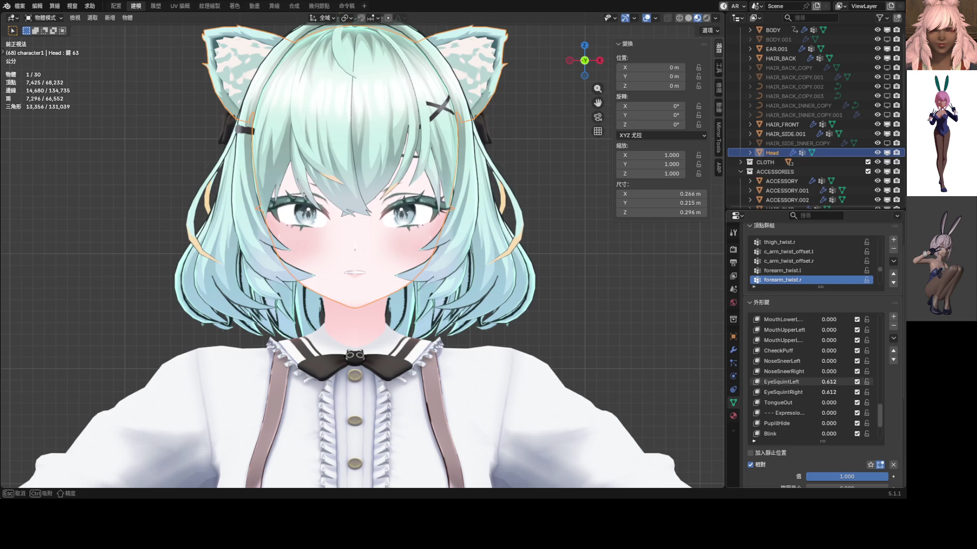
pyautogui.moveTo(830, 392); pyautogui.dragTo(829, 393)
pyautogui.scroll(-3, 426, 257)
pyautogui.scroll(-2, 427, 257)
pyautogui.keyDown('shift'); pyautogui.moveTo(427, 260); pyautogui.dragTo(415, 251, button='middle'); pyautogui.keyUp('shift')
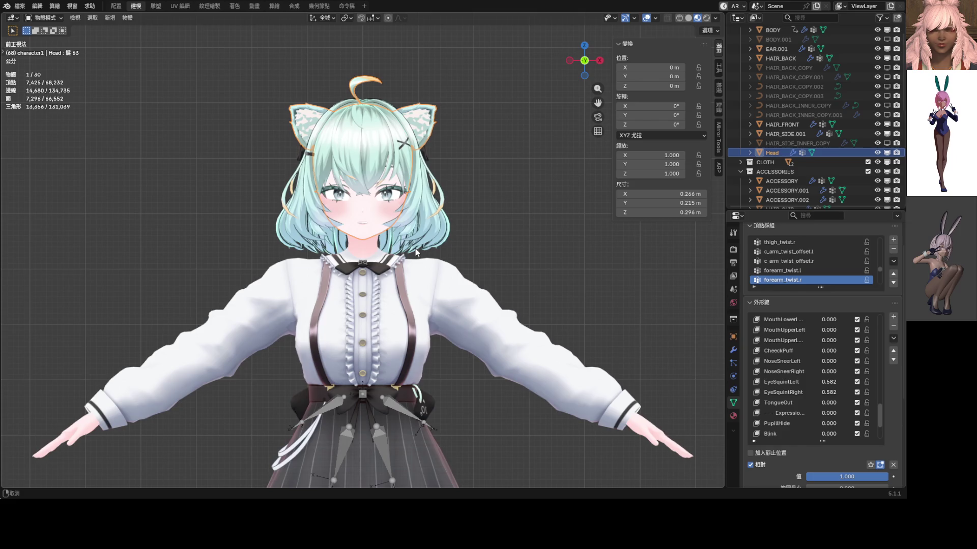
pyautogui.scroll(4, 781, 364)
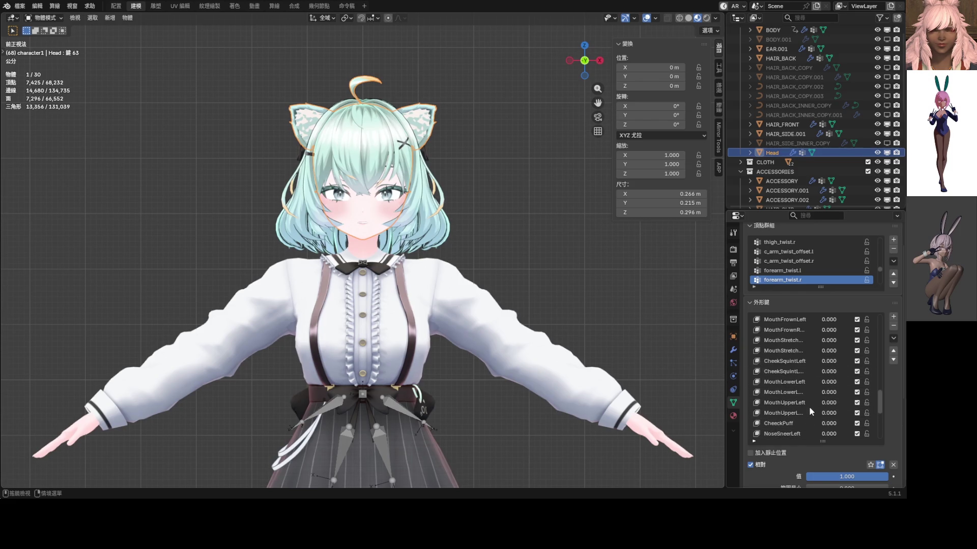
pyautogui.scroll(-1, 808, 406)
pyautogui.scroll(-1, 809, 405)
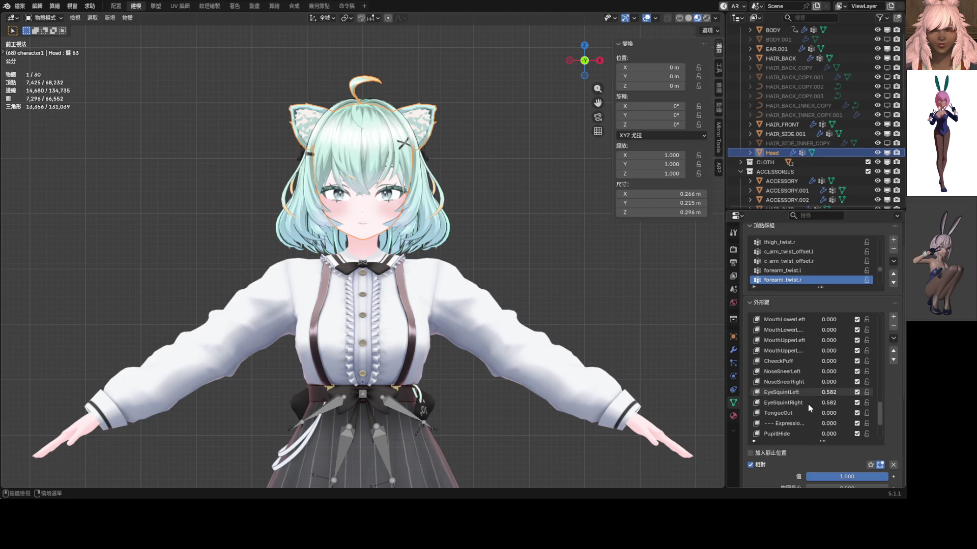
pyautogui.scroll(3, 821, 394)
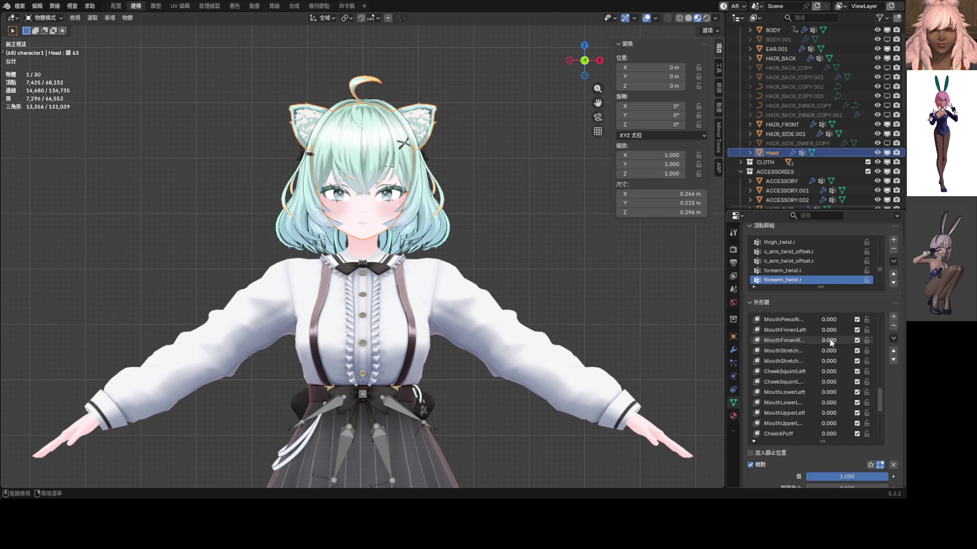
pyautogui.scroll(3, 765, 321)
pyautogui.scroll(3, 396, 250)
pyautogui.scroll(2, 388, 242)
pyautogui.scroll(4, 367, 318)
# - Lower both mouth frowns to 0.143 and ease both eye squints to 0.398
pyautogui.moveTo(830, 340)
pyautogui.mouseDown()
pyautogui.moveTo(793, 341)
pyautogui.moveTo(810, 341)
pyautogui.mouseUp()
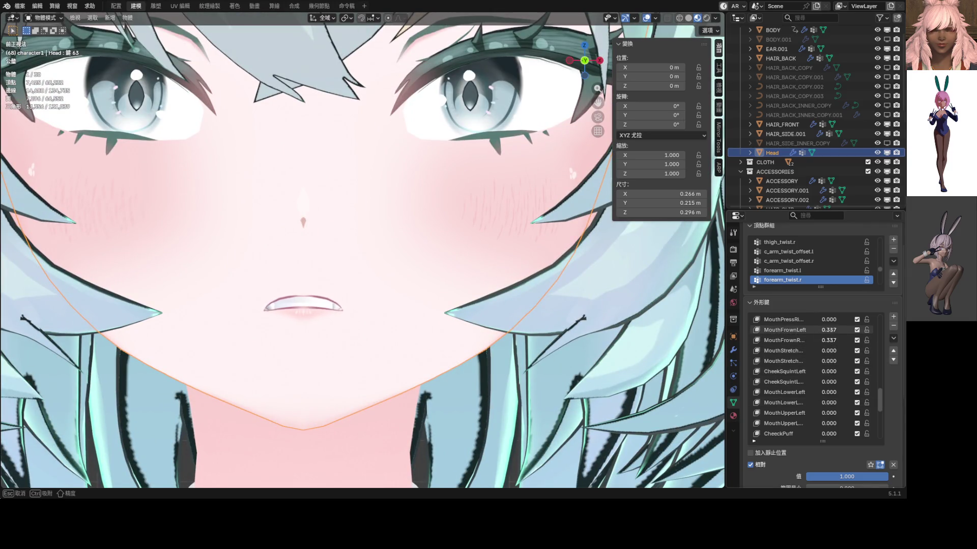
pyautogui.scroll(-3, 426, 294)
pyautogui.scroll(-3, 425, 294)
pyautogui.scroll(-1, 426, 294)
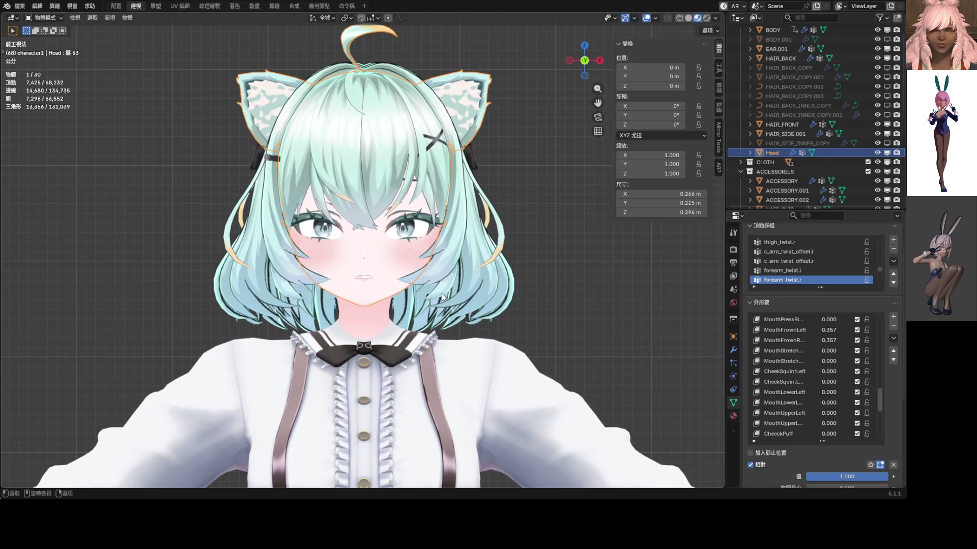
pyautogui.scroll(-3, 807, 370)
pyautogui.scroll(-2, 809, 371)
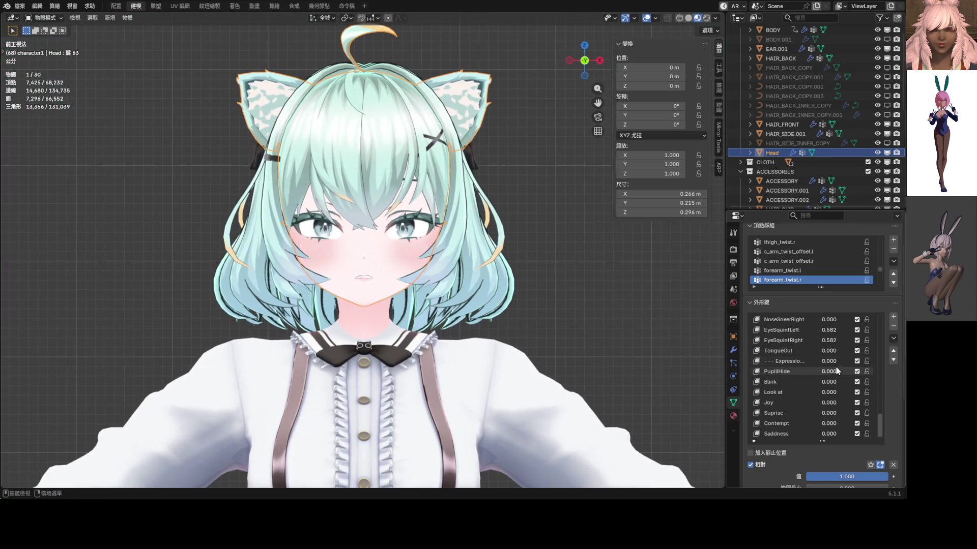
pyautogui.moveTo(829, 330)
pyautogui.mouseDown()
pyautogui.moveTo(809, 330)
pyautogui.moveTo(839, 330)
pyautogui.mouseUp()
pyautogui.scroll(-2, 388, 253)
pyautogui.scroll(3, 788, 341)
pyautogui.scroll(4, 793, 343)
pyautogui.scroll(3, 800, 343)
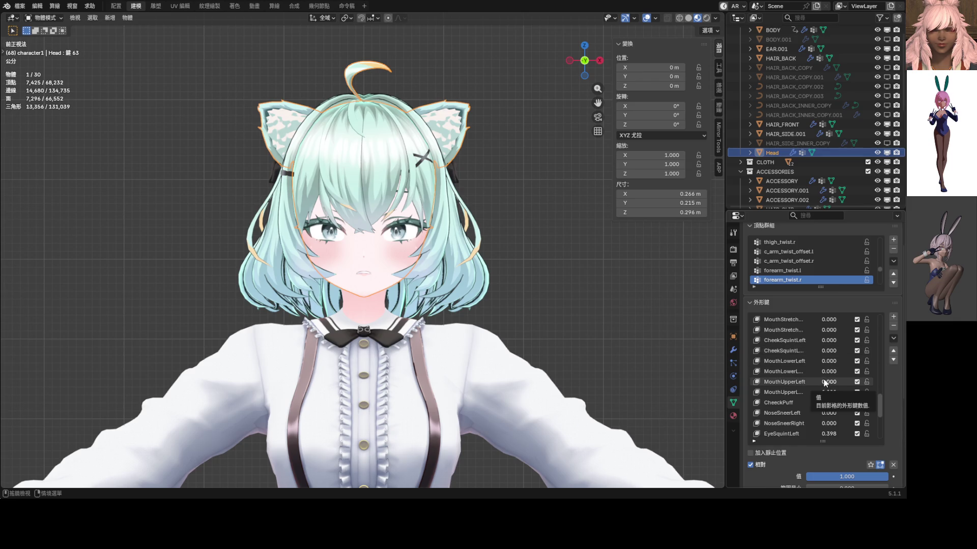
pyautogui.scroll(1, 835, 421)
pyautogui.scroll(4, 835, 420)
pyautogui.moveTo(829, 350); pyautogui.dragTo(828, 350)
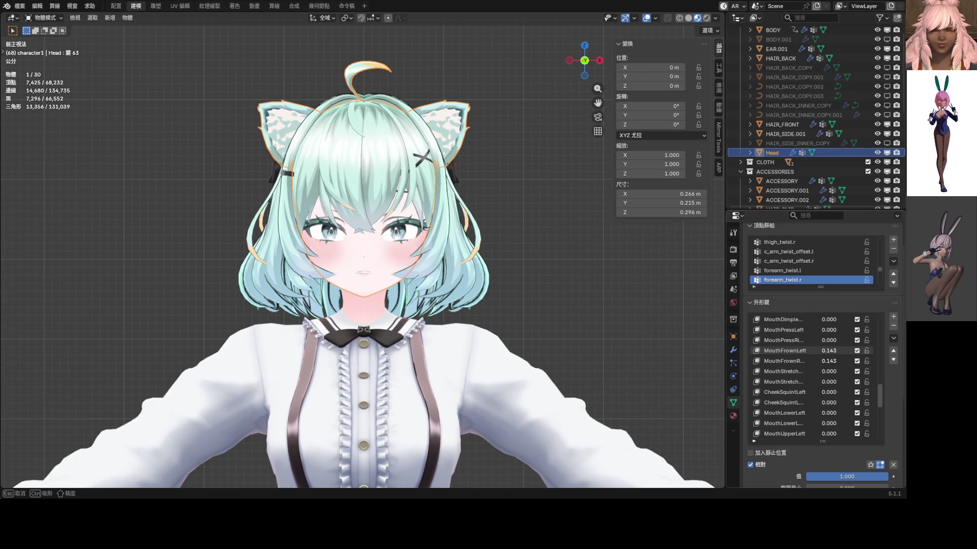
pyautogui.scroll(4, 387, 290)
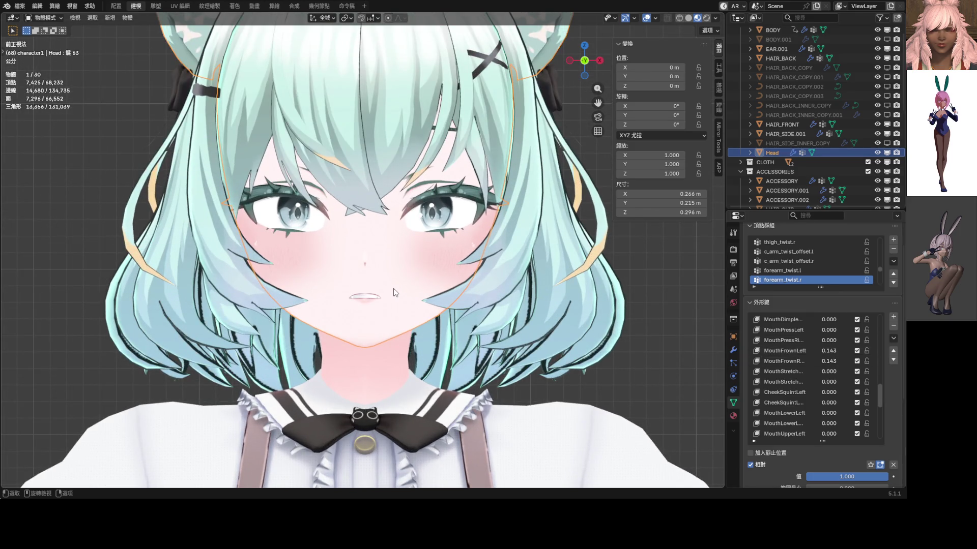
pyautogui.scroll(-5, 392, 289)
pyautogui.scroll(-1, 393, 289)
pyautogui.scroll(-1, 522, 261)
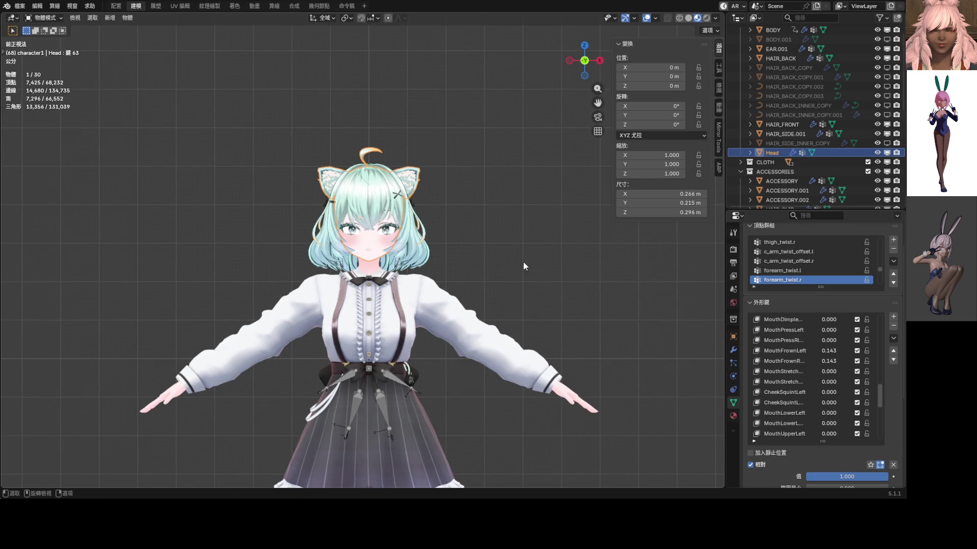
# - Preview the face with 鍵 63 at 0 then back at 1, ready for extra shape-key operations
pyautogui.click(523, 265)
pyautogui.scroll(4, 396, 246)
pyautogui.scroll(-5, 819, 378)
pyautogui.scroll(-5, 819, 378)
pyautogui.moveTo(829, 382)
pyautogui.mouseDown()
pyautogui.moveTo(840, 391)
pyautogui.moveTo(809, 392)
pyautogui.moveTo(839, 392)
pyautogui.moveTo(833, 377)
pyautogui.mouseUp()
pyautogui.scroll(-3, 832, 377)
pyautogui.scroll(-3, 833, 377)
pyautogui.moveTo(831, 435)
pyautogui.mouseDown()
pyautogui.moveTo(800, 435)
pyautogui.moveTo(840, 435)
pyautogui.mouseUp()
pyautogui.scroll(1, 845, 366)
pyautogui.moveTo(833, 336); pyautogui.dragTo(802, 330)
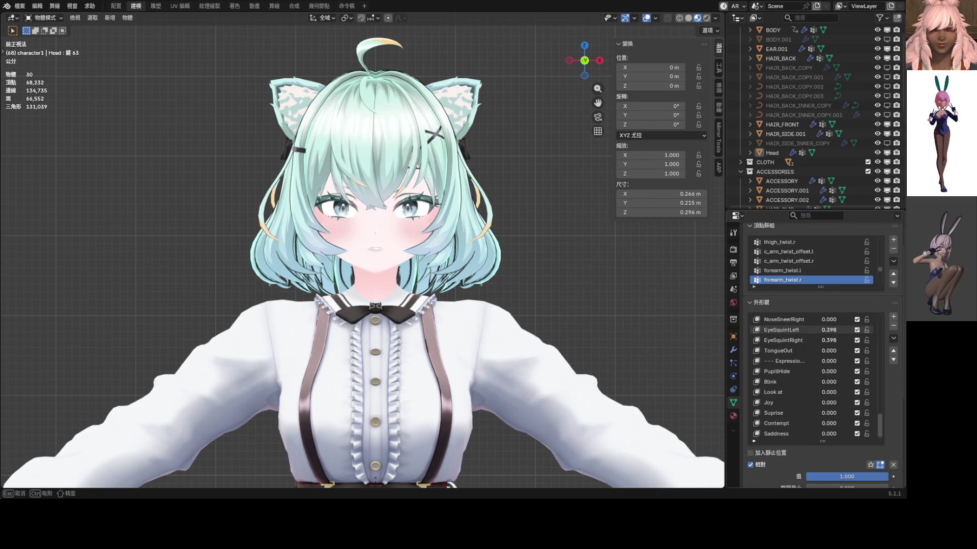
pyautogui.moveTo(825, 332); pyautogui.dragTo(826, 333)
pyautogui.scroll(-1, 817, 370)
pyautogui.click(893, 338)
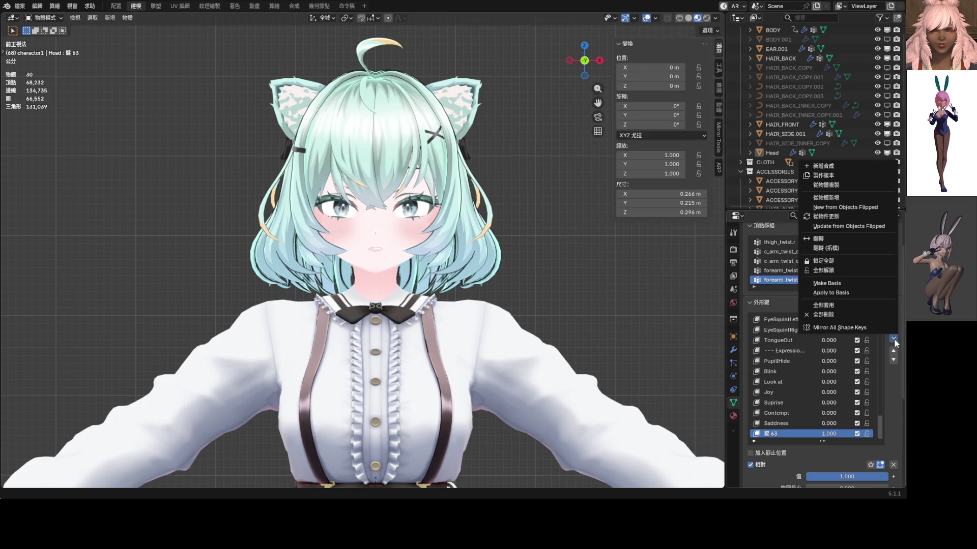
# - Create a new shape key from the current mix and zero out the old 鍵 63
pyautogui.click(844, 196)
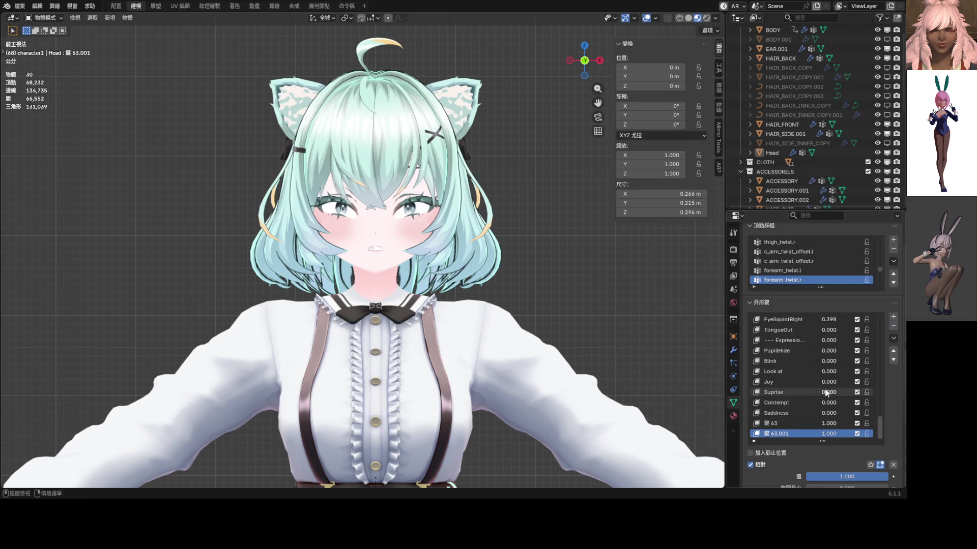
pyautogui.doubleClick(804, 425)
pyautogui.write('0')
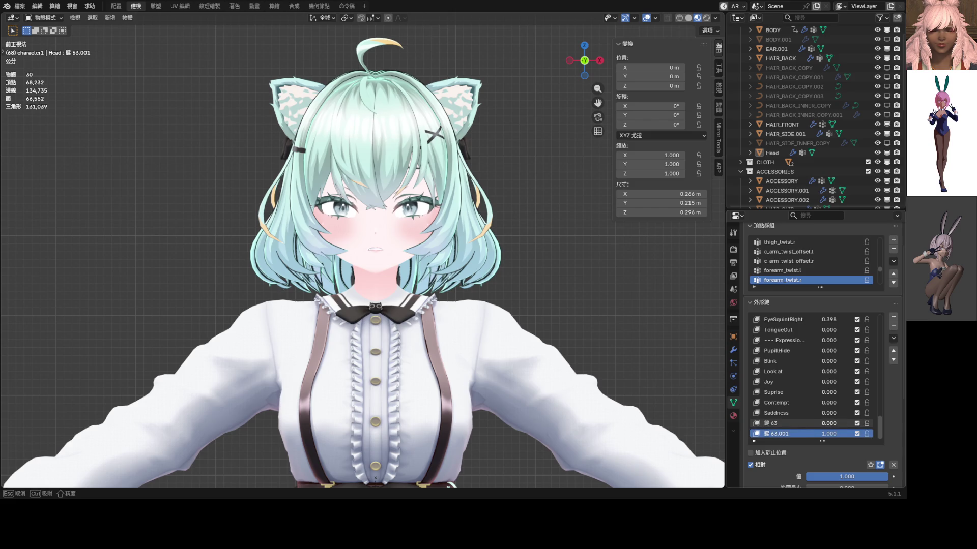
pyautogui.press('Return')
pyautogui.scroll(3, 447, 320)
# - Delete the old 鍵 63 key and make 鍵 63.001 the active shape key
pyautogui.click(786, 424)
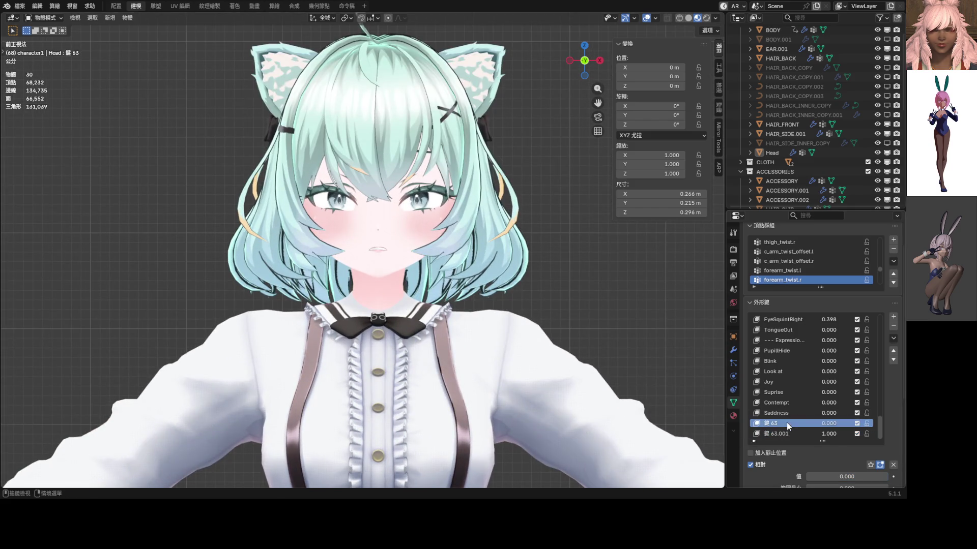
pyautogui.click(893, 326)
pyautogui.scroll(-3, 520, 290)
pyautogui.scroll(3, 509, 293)
pyautogui.scroll(1, 505, 294)
pyautogui.scroll(-1, 502, 294)
pyautogui.scroll(-2, 491, 274)
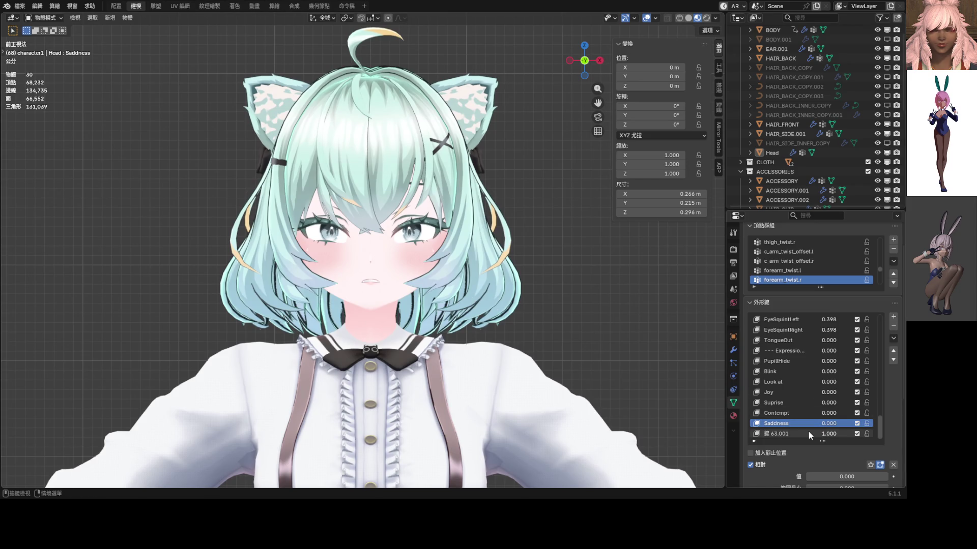
pyautogui.click(787, 433)
pyautogui.hotkey('ctrl', 'Tab')
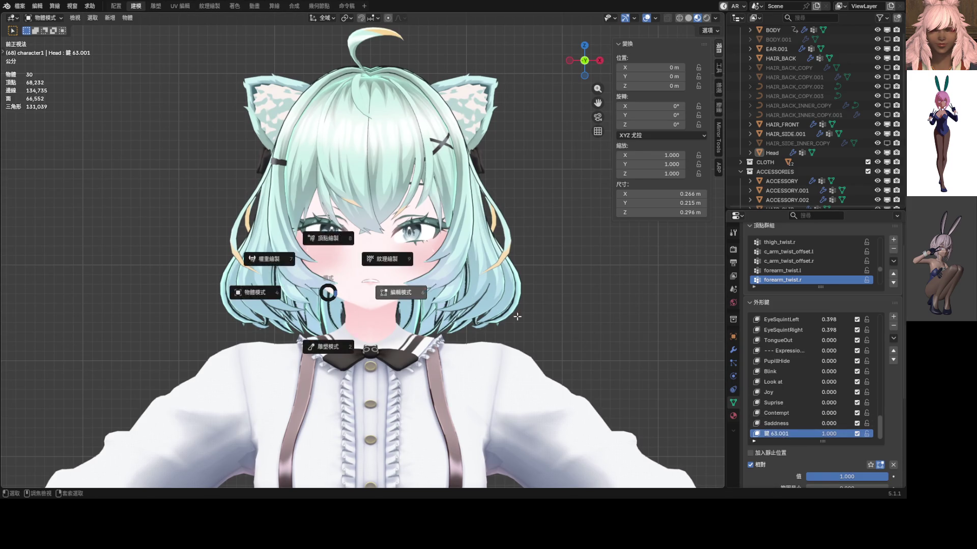
# - In Edit Mode, nudge left-eye and lower-eyelid vertices vertically with proportional falloff
pyautogui.click(393, 283)
pyautogui.scroll(5, 349, 283)
pyautogui.scroll(2, 349, 284)
pyautogui.scroll(3, 312, 250)
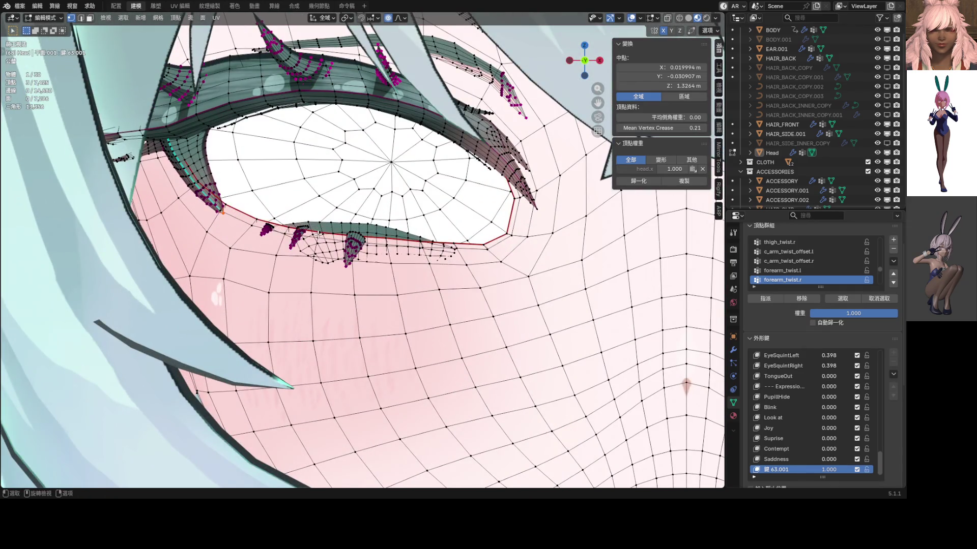
pyautogui.click(321, 235)
pyautogui.scroll(-8, 385, 256)
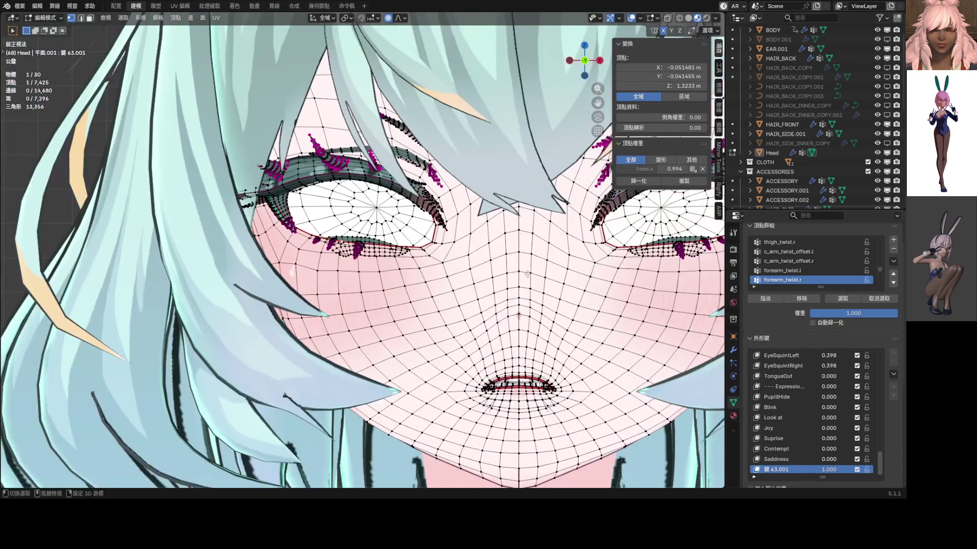
pyautogui.press('g')
pyautogui.press('z')
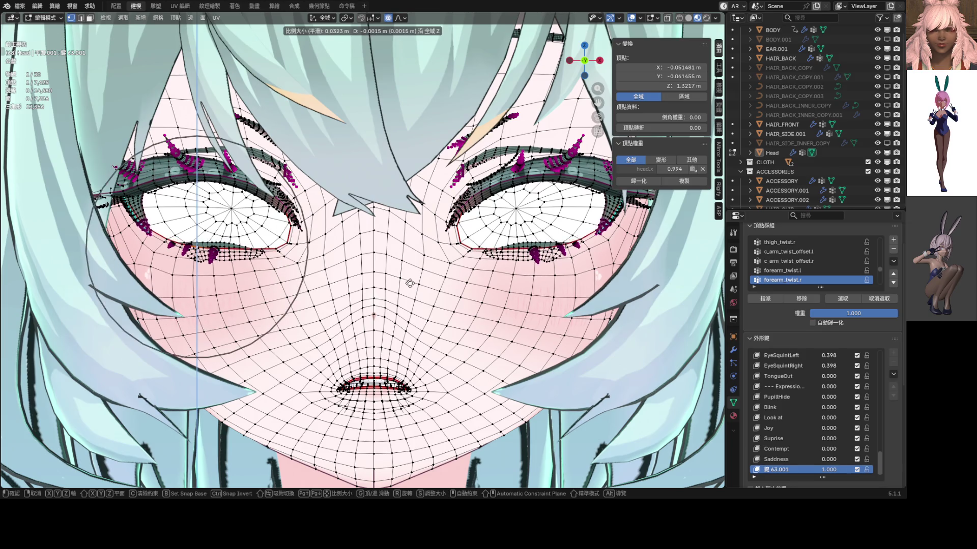
pyautogui.click(410, 289)
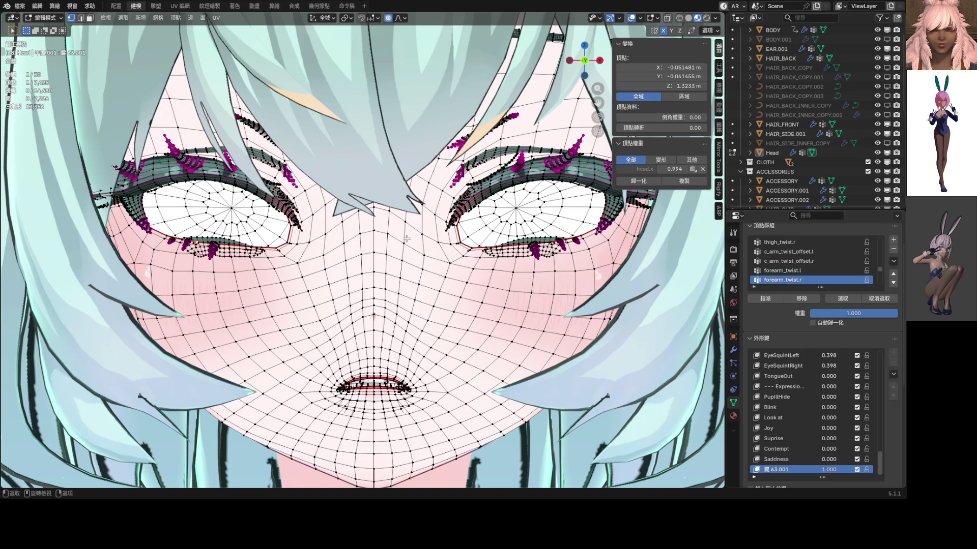
pyautogui.scroll(3, 407, 238)
pyautogui.scroll(4, 306, 236)
pyautogui.scroll(2, 191, 235)
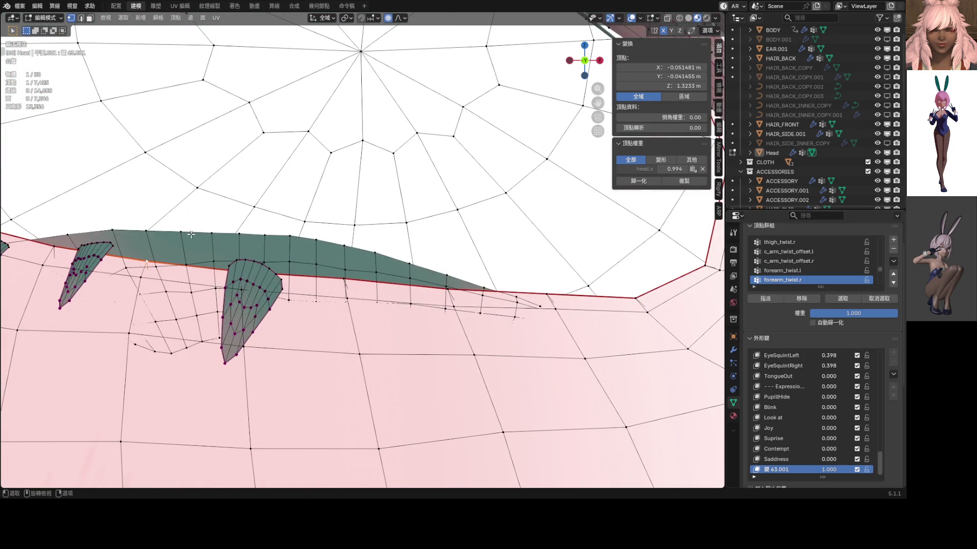
pyautogui.scroll(2, 191, 235)
pyautogui.click(264, 245)
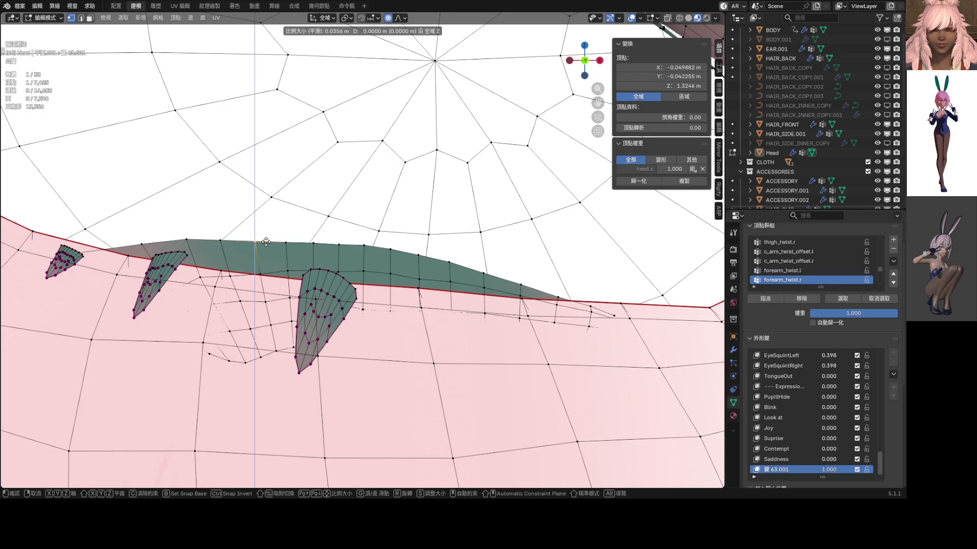
pyautogui.press('g')
pyautogui.press('z')
pyautogui.scroll(-2, 263, 237)
pyautogui.scroll(6, 262, 238)
pyautogui.scroll(2, 262, 238)
pyautogui.click(263, 238)
# - Make two more vertical eyelid tweaks and briefly check the face in object mode
pyautogui.press('g')
pyautogui.press('z')
pyautogui.scroll(3, 313, 242)
pyautogui.click(313, 241)
pyautogui.press('g')
pyautogui.press('z')
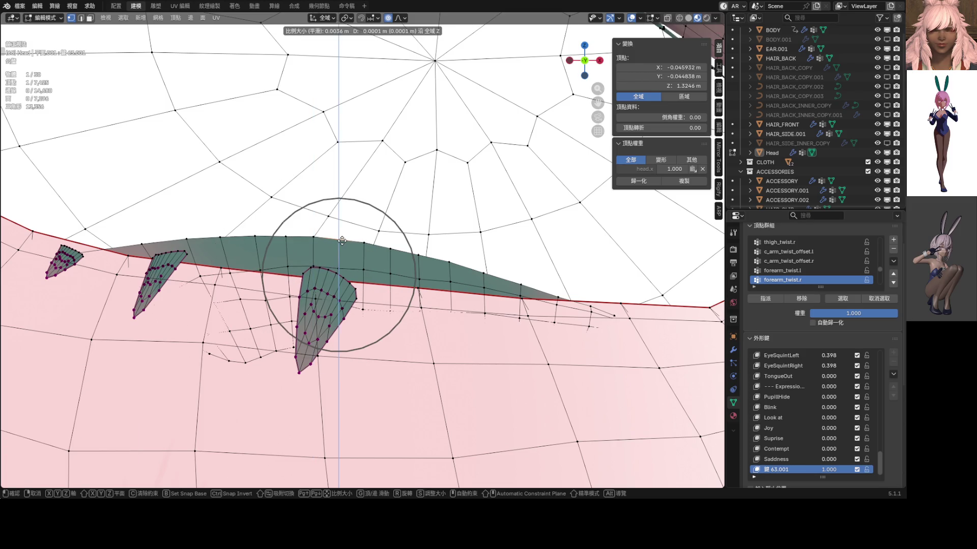
pyautogui.click(342, 241)
pyautogui.scroll(-5, 341, 243)
pyautogui.scroll(-4, 339, 283)
pyautogui.scroll(-1, 339, 282)
pyautogui.press('Tab')
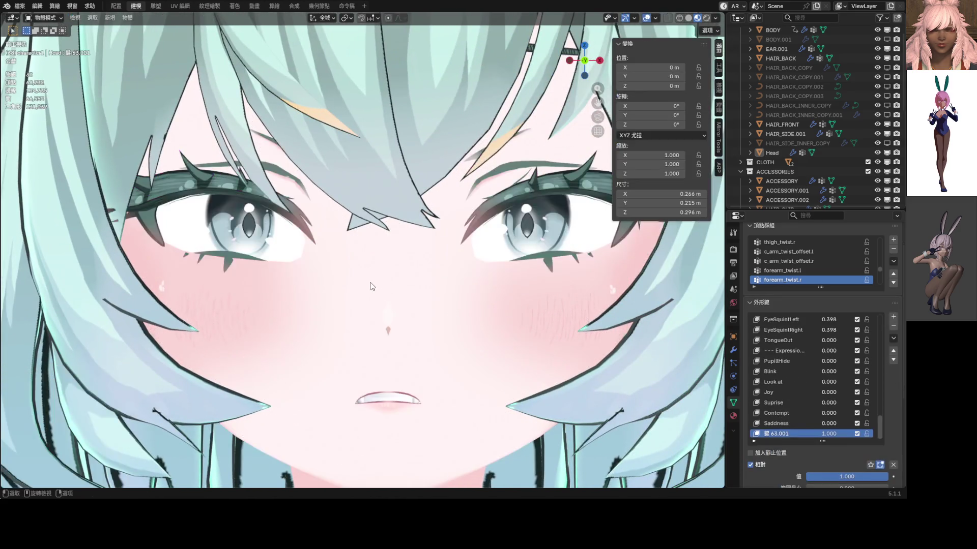
pyautogui.scroll(-4, 371, 287)
pyautogui.scroll(2, 355, 282)
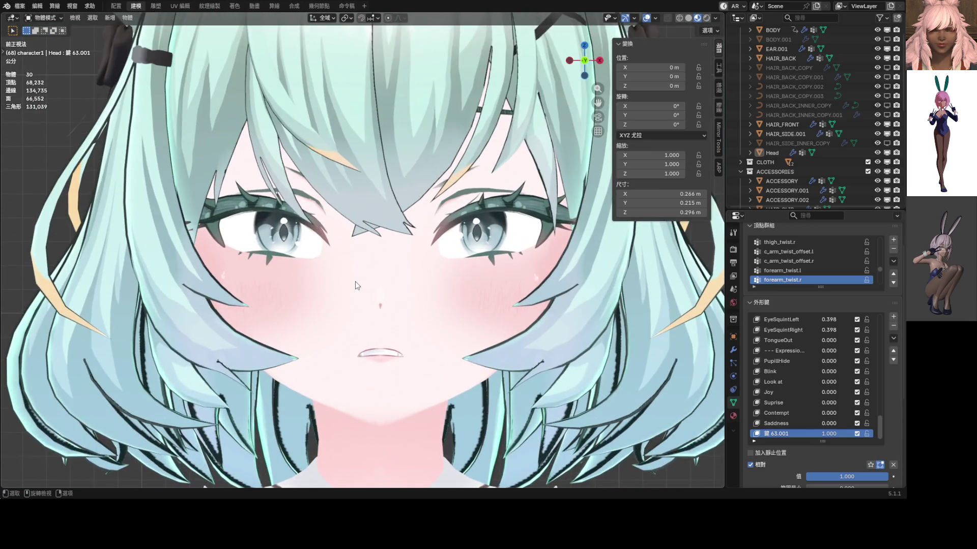
pyautogui.press('Tab')
# - Centre the left eye and adjust several lower-eyelid vertices one by one
pyautogui.keyDown('ctrl'); pyautogui.click(356, 282); pyautogui.keyUp('ctrl')
pyautogui.scroll(5, 336, 252)
pyautogui.keyDown('shift'); pyautogui.moveTo(229, 274); pyautogui.dragTo(412, 269, button='middle'); pyautogui.keyUp('shift')
pyautogui.scroll(2, 411, 268)
pyautogui.scroll(3, 412, 267)
pyautogui.click(402, 274)
pyautogui.press('g')
pyautogui.press('z')
pyautogui.scroll(-5, 439, 286)
pyautogui.scroll(-2, 437, 288)
pyautogui.scroll(-3, 434, 291)
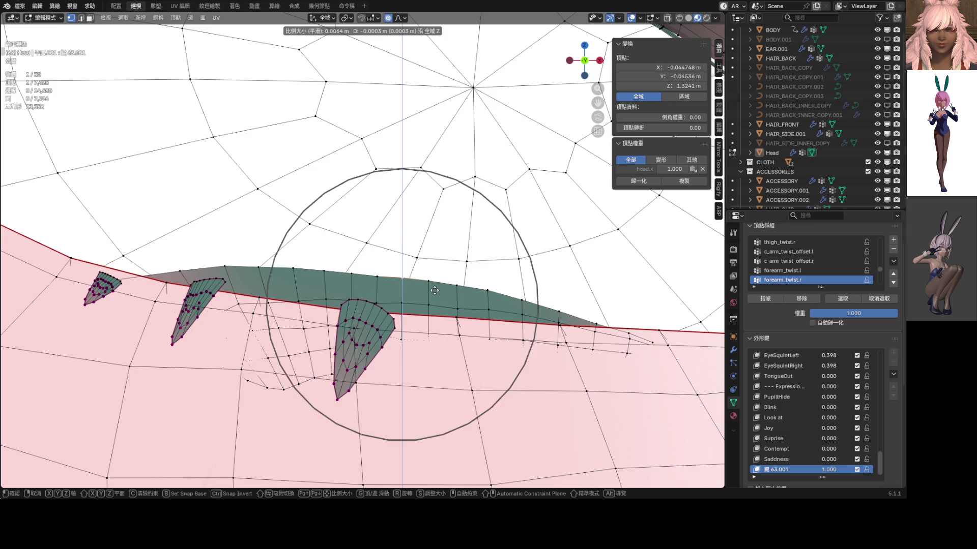
pyautogui.click(433, 291)
pyautogui.click(227, 267)
pyautogui.press('g')
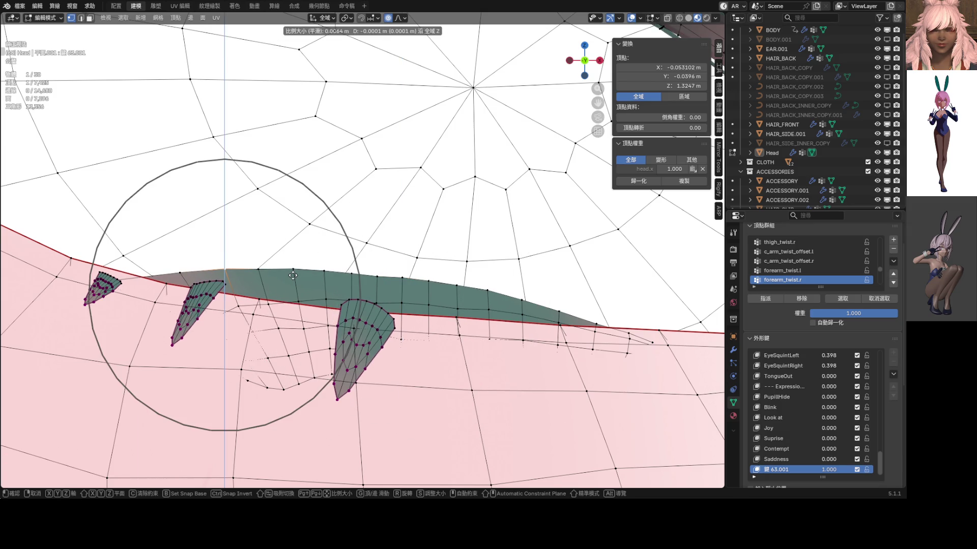
pyautogui.click(298, 274)
pyautogui.press('g')
pyautogui.scroll(2, 321, 276)
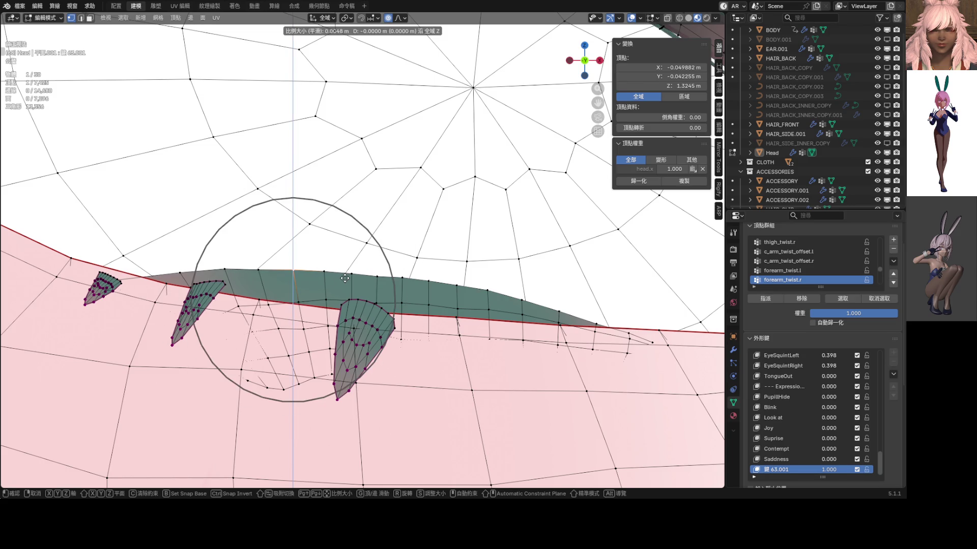
pyautogui.click(306, 277)
# - Finish a series of small vertical eyelid moves and return to object mode to review
pyautogui.click(231, 274)
pyautogui.press('g')
pyautogui.press('z')
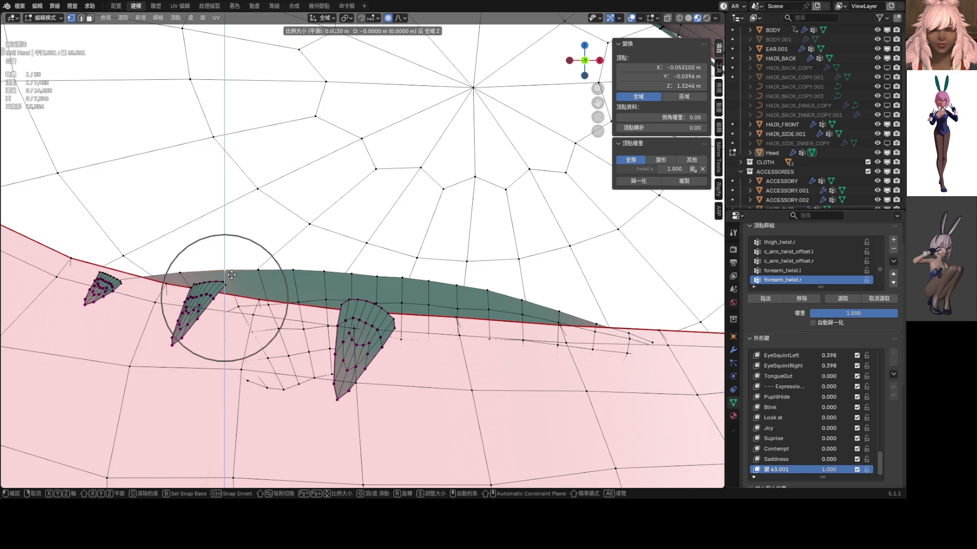
pyautogui.click(257, 275)
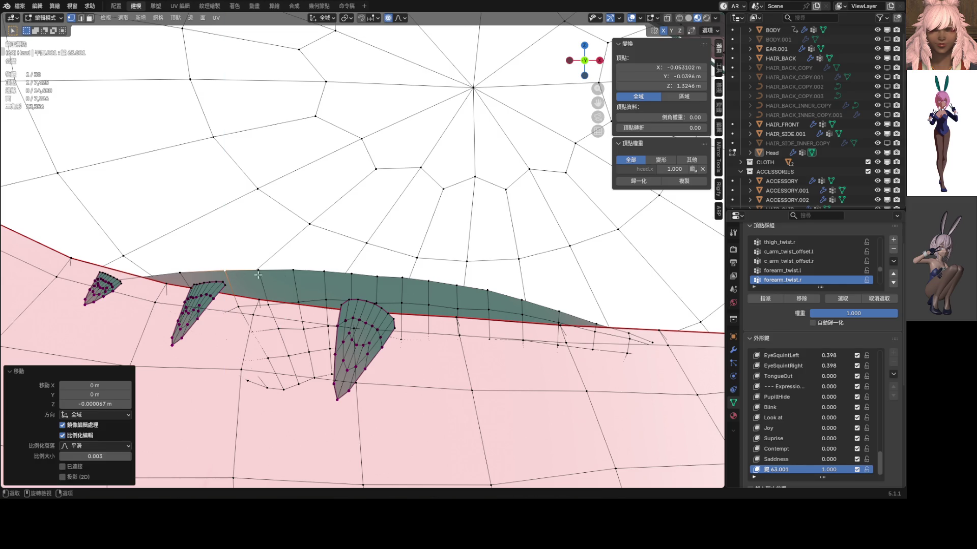
pyautogui.press('g')
pyautogui.press('z')
pyautogui.click(378, 279)
pyautogui.press('g')
pyautogui.press('z')
pyautogui.click(405, 281)
pyautogui.press('g')
pyautogui.press('z')
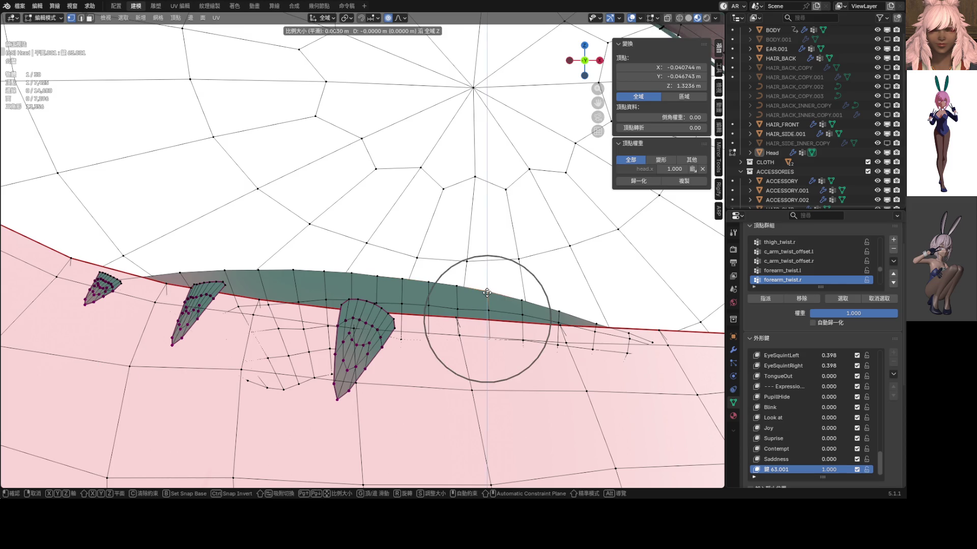
pyautogui.click(481, 291)
pyautogui.scroll(-5, 487, 292)
pyautogui.press('Tab')
pyautogui.scroll(-5, 486, 292)
pyautogui.scroll(-5, 486, 293)
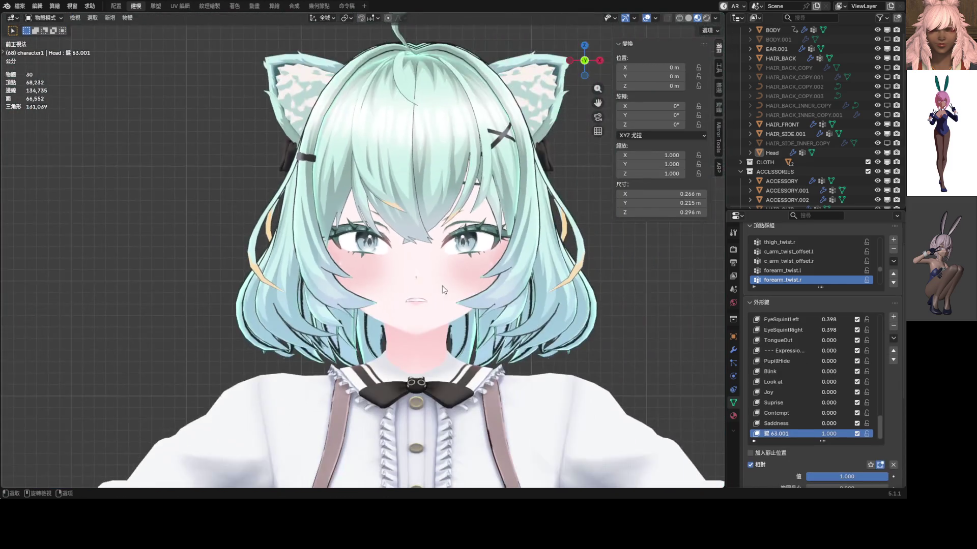
# - Back in Edit Mode, lower a group of eyelid vertices, then a single one, vertically
pyautogui.keyDown('shift'); pyautogui.moveTo(470, 275); pyautogui.dragTo(442, 279, button='middle'); pyautogui.keyUp('shift')
pyautogui.scroll(5, 476, 302)
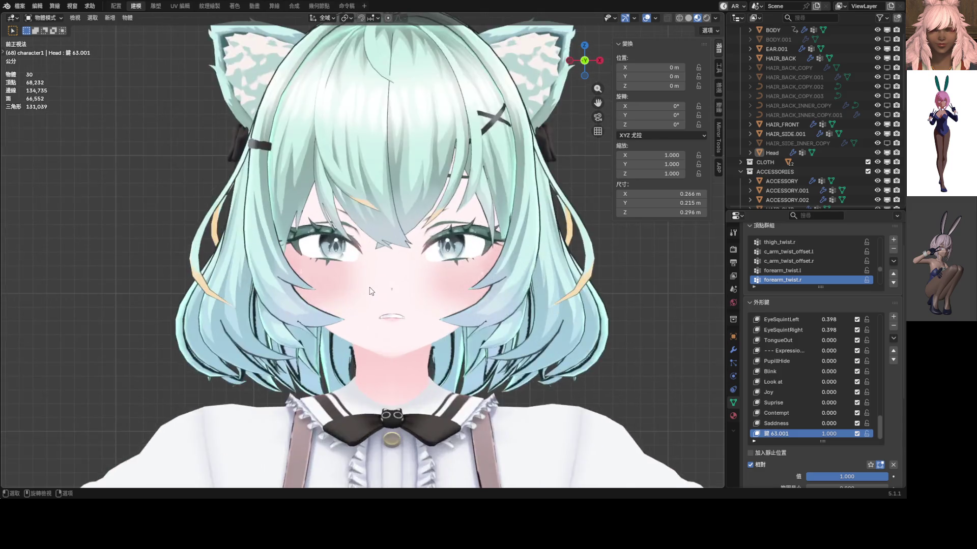
pyautogui.scroll(5, 406, 279)
pyautogui.press('Tab')
pyautogui.scroll(5, 405, 279)
pyautogui.scroll(3, 405, 278)
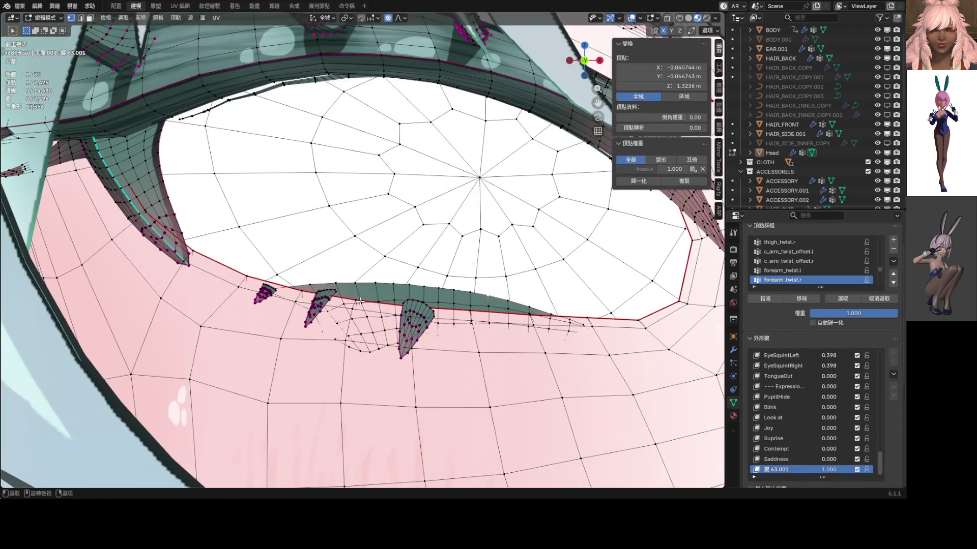
pyautogui.keyDown('shift'); pyautogui.click(470, 318); pyautogui.keyUp('shift')
pyautogui.scroll(-4, 471, 318)
pyautogui.press('g')
pyautogui.press('z')
pyautogui.scroll(-10, 547, 322)
pyautogui.scroll(-8, 546, 324)
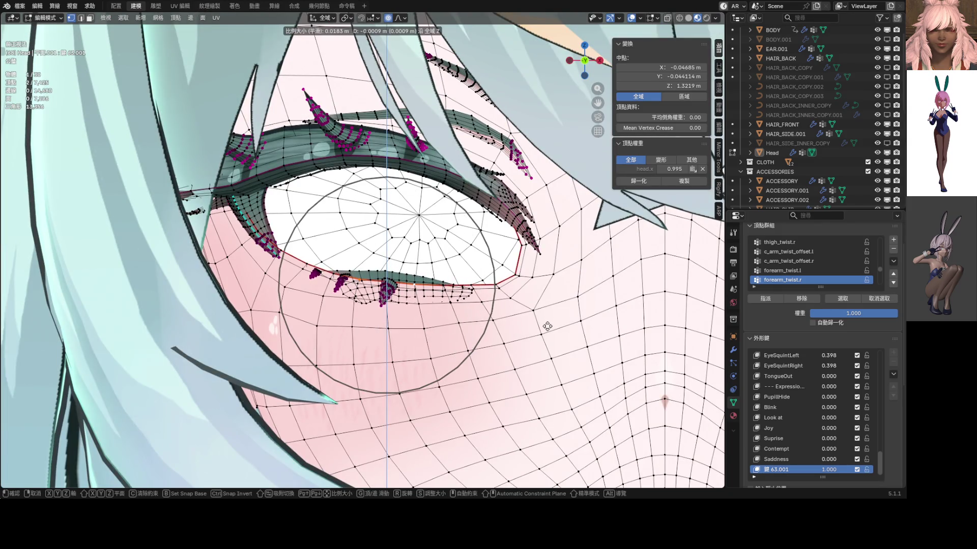
pyautogui.scroll(1, 541, 325)
pyautogui.click(542, 326)
pyautogui.scroll(4, 542, 326)
pyautogui.click(451, 322)
pyautogui.scroll(-3, 449, 321)
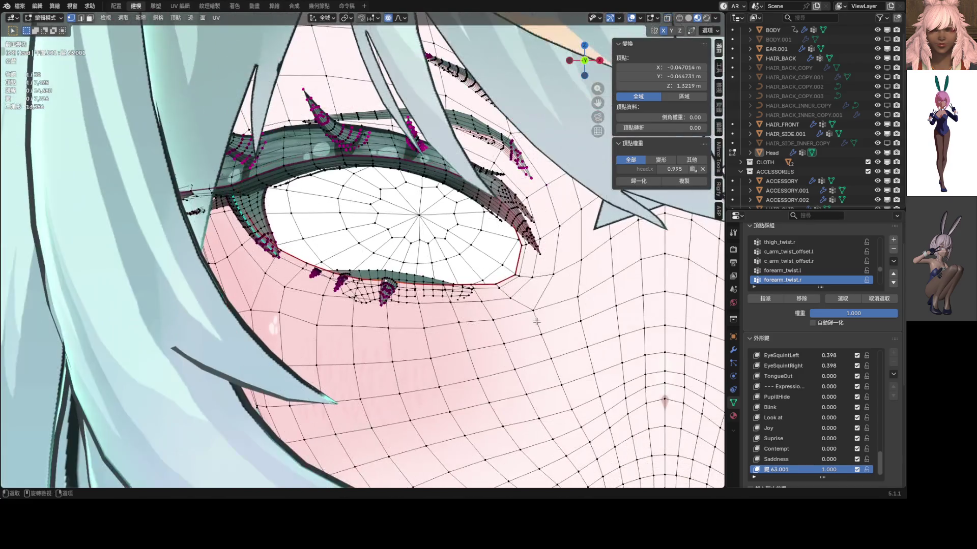
pyautogui.press('g')
pyautogui.press('z')
pyautogui.click(546, 310)
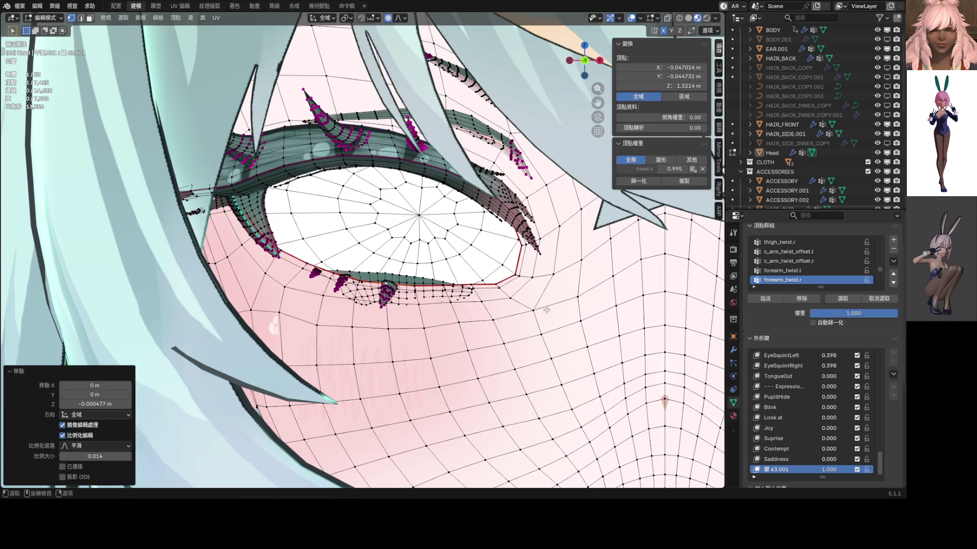
pyautogui.scroll(-3, 546, 309)
pyautogui.scroll(1, 545, 309)
pyautogui.scroll(2, 546, 309)
pyautogui.scroll(1, 338, 298)
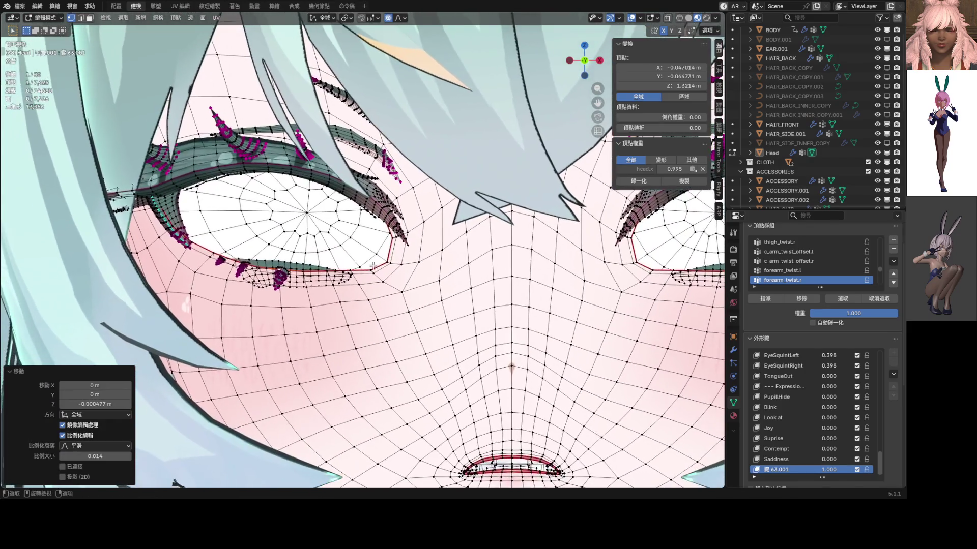
pyautogui.scroll(3, 339, 297)
# - Make two final vertical eyelid nudges and switch back to object mode
pyautogui.press('g')
pyautogui.press('z')
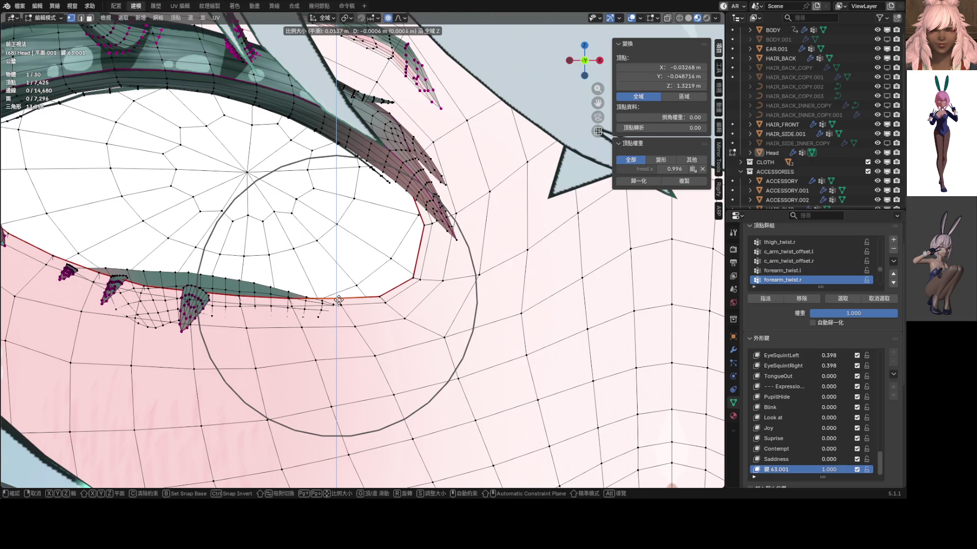
pyautogui.click(339, 298)
pyautogui.scroll(-3, 436, 287)
pyautogui.scroll(2, 435, 287)
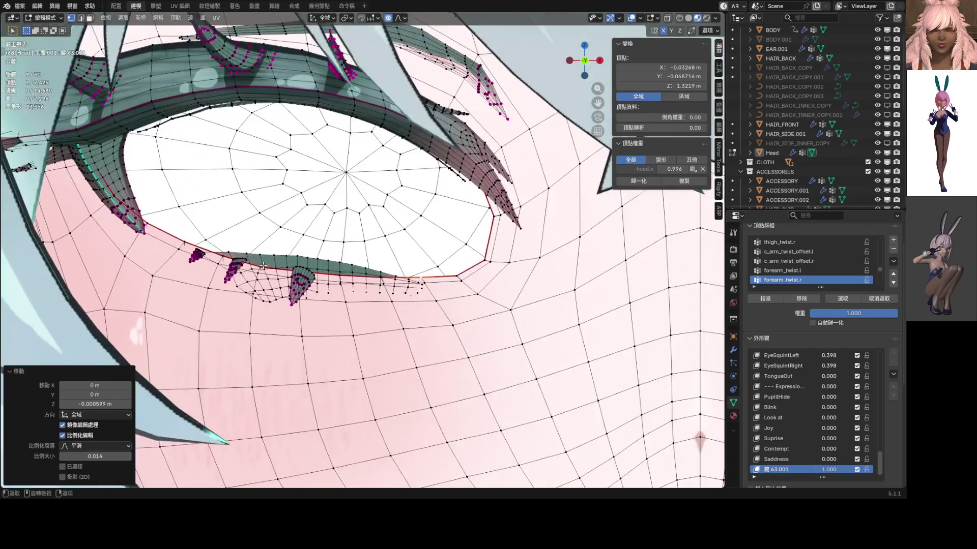
pyautogui.scroll(2, 435, 286)
pyautogui.scroll(2, 436, 287)
pyautogui.press('g')
pyautogui.press('z')
pyautogui.scroll(2, 438, 290)
pyautogui.scroll(2, 438, 290)
pyautogui.scroll(6, 438, 291)
pyautogui.scroll(1, 438, 291)
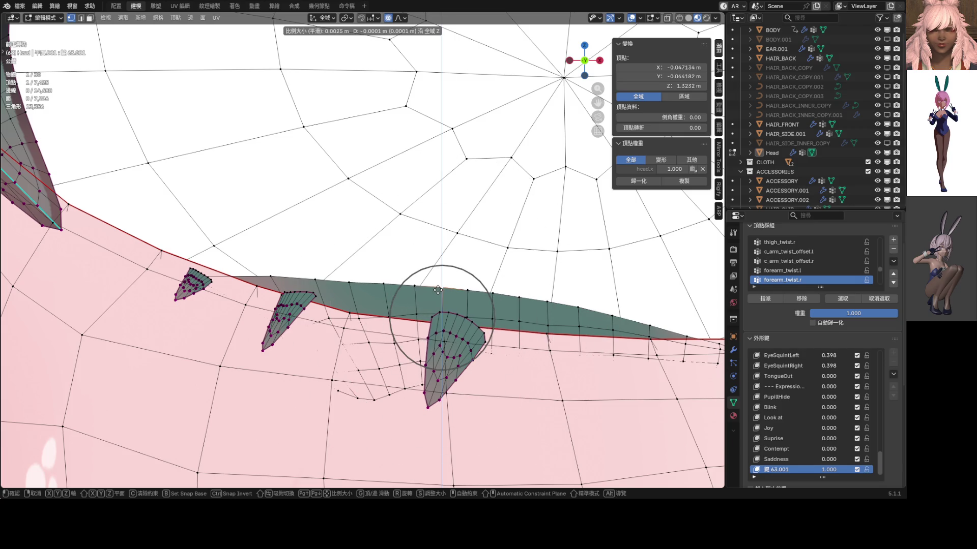
pyautogui.click(438, 291)
pyautogui.scroll(-3, 438, 291)
pyautogui.scroll(-3, 458, 292)
pyautogui.hotkey('ctrl', 'Tab')
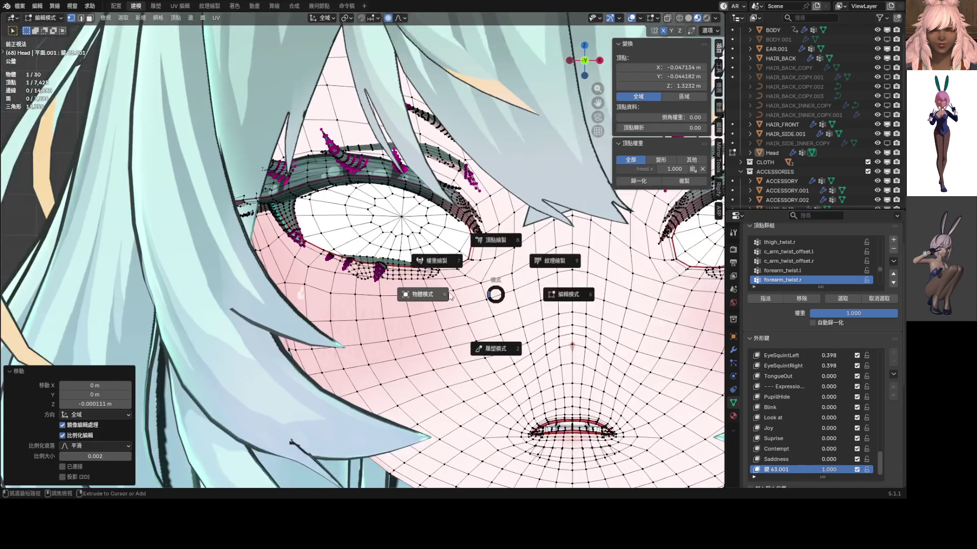
pyautogui.click(433, 294)
pyautogui.scroll(-3, 432, 294)
pyautogui.scroll(-3, 432, 294)
pyautogui.scroll(-3, 448, 287)
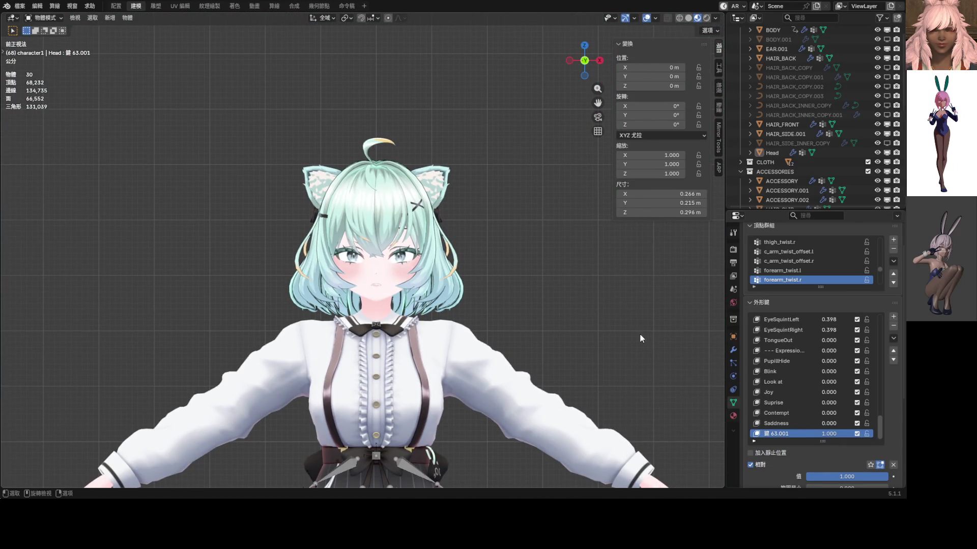
pyautogui.scroll(1, 901, 400)
pyautogui.scroll(2, 855, 397)
pyautogui.scroll(3, 854, 396)
pyautogui.scroll(2, 854, 396)
pyautogui.scroll(2, 851, 397)
pyautogui.scroll(1, 849, 395)
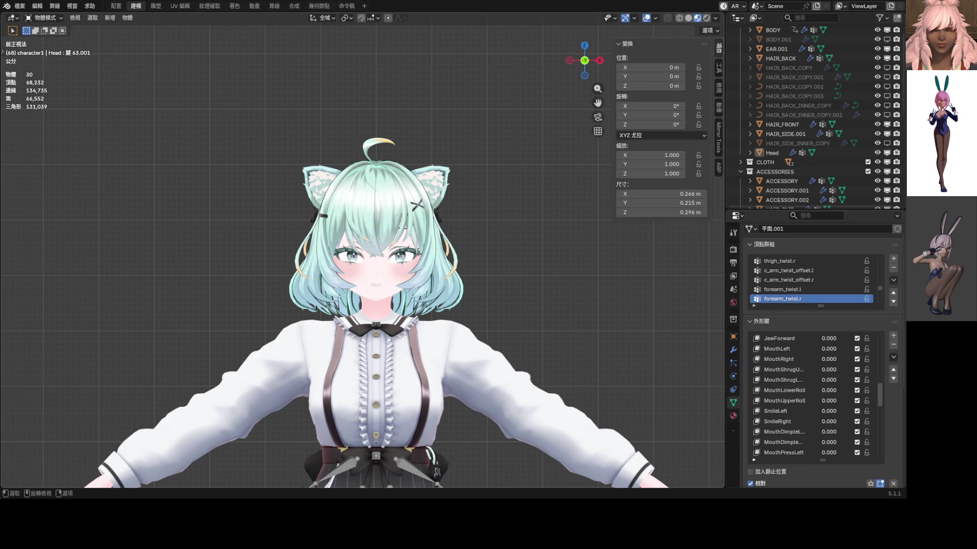
pyautogui.scroll(-3, 789, 393)
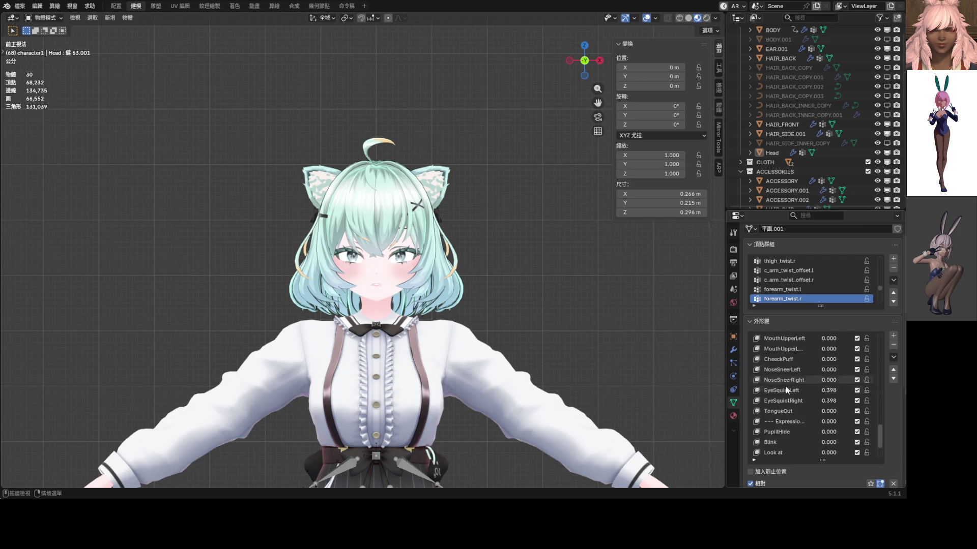
pyautogui.scroll(-3, 790, 392)
# - Drag the 繫63.001 shape key value from 1.000 down to 0.000
pyautogui.moveTo(828, 453); pyautogui.dragTo(839, 452)
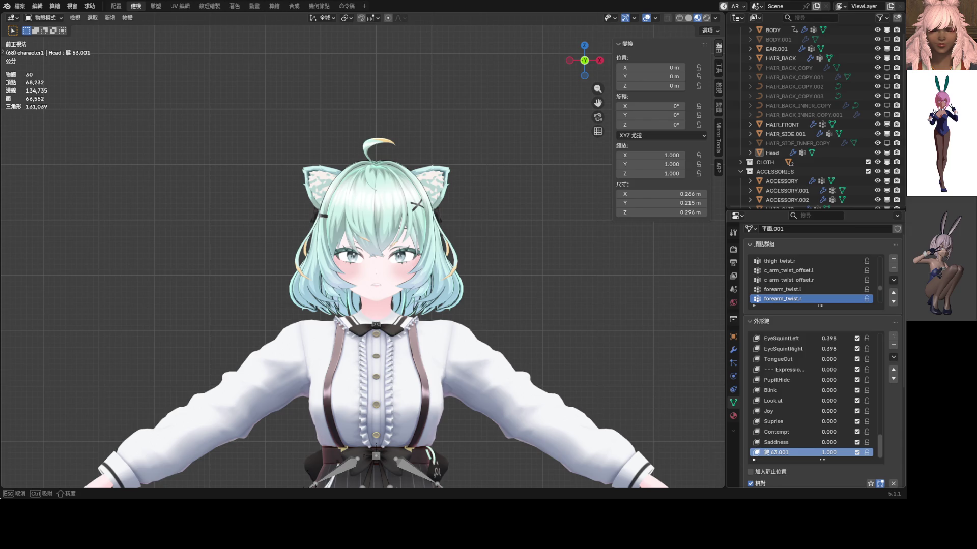
pyautogui.moveTo(839, 452); pyautogui.dragTo(808, 456)
pyautogui.scroll(2, 822, 444)
pyautogui.scroll(3, 826, 428)
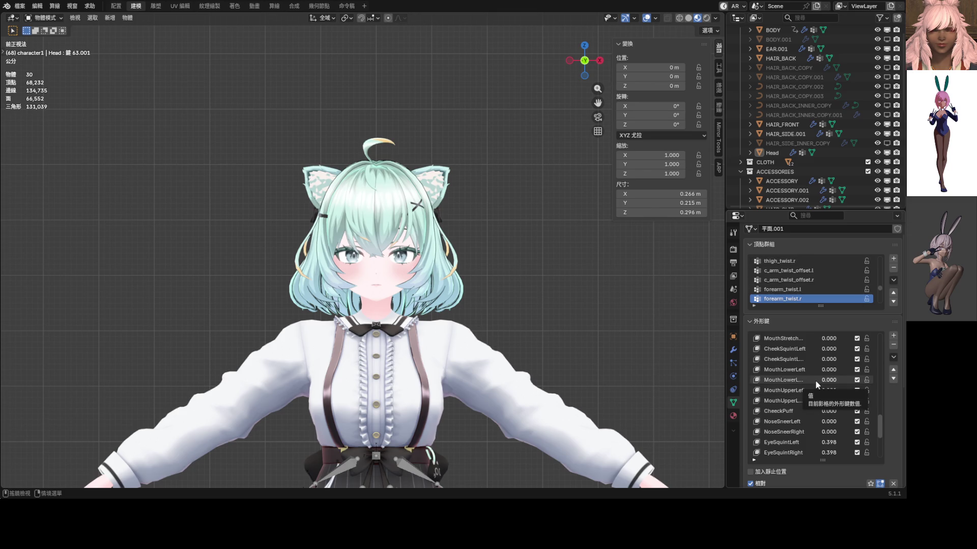
# - Raise MouthUpperLeft and the eye squints, then try adjusting EyeWide_R
pyautogui.moveTo(831, 392); pyautogui.dragTo(839, 402)
pyautogui.scroll(4, 380, 301)
pyautogui.scroll(-1, 785, 373)
pyautogui.scroll(2, 785, 370)
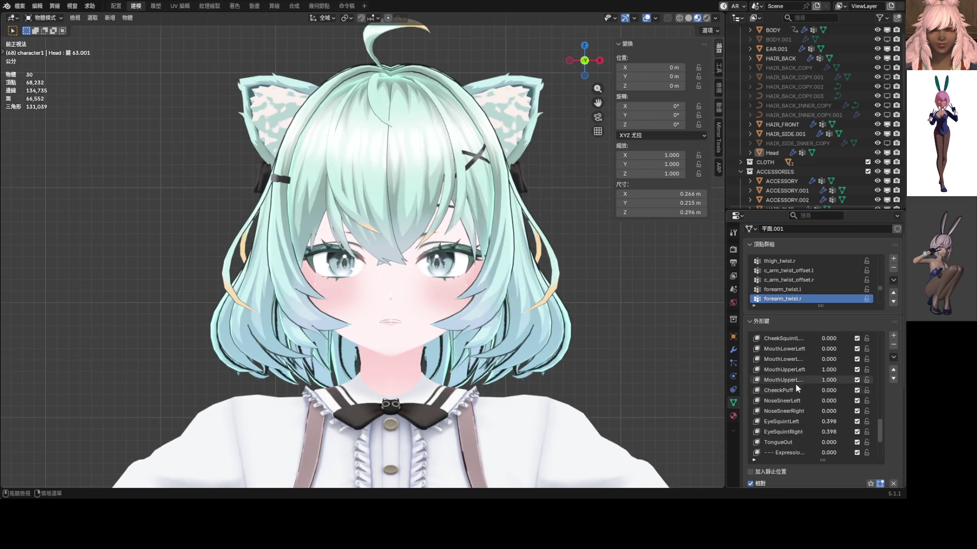
pyautogui.scroll(1, 793, 371)
pyautogui.scroll(2, 805, 411)
pyautogui.scroll(1, 824, 366)
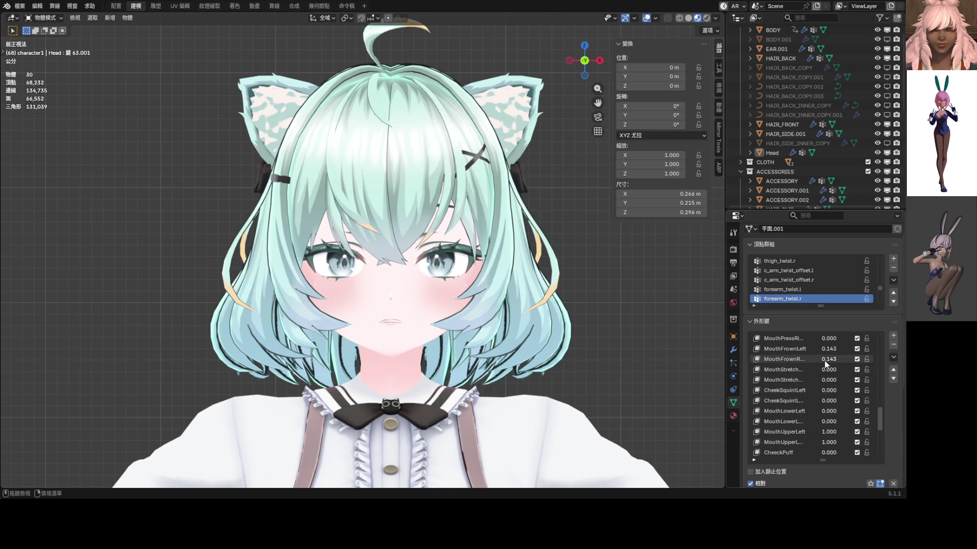
pyautogui.scroll(2, 456, 314)
pyautogui.scroll(2, 473, 317)
pyautogui.scroll(3, 485, 319)
pyautogui.scroll(2, 493, 320)
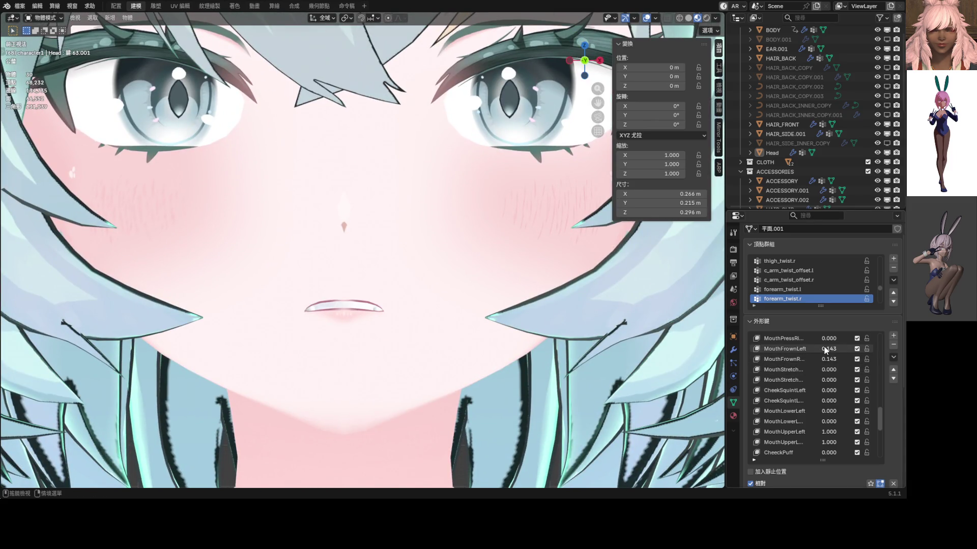
pyautogui.moveTo(828, 351); pyautogui.dragTo(829, 351)
pyautogui.scroll(-4, 412, 274)
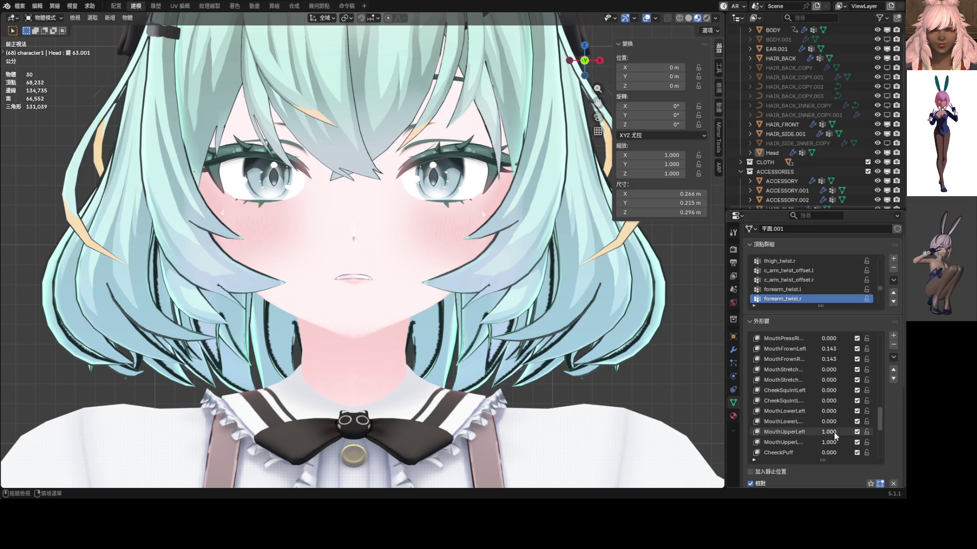
pyautogui.scroll(-1, 828, 432)
pyautogui.moveTo(832, 413); pyautogui.dragTo(829, 410)
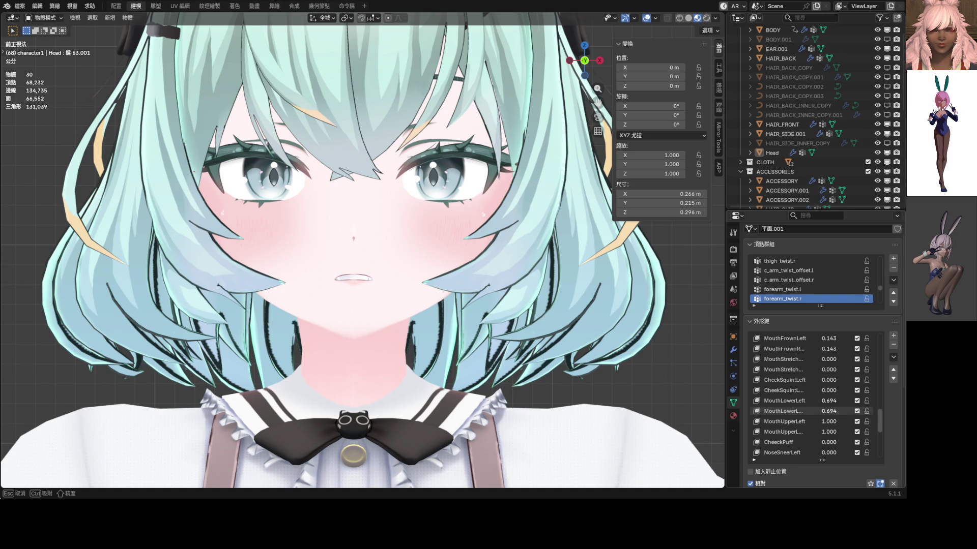
pyautogui.scroll(-2, 452, 287)
pyautogui.scroll(5, 816, 384)
pyautogui.scroll(3, 816, 384)
pyautogui.scroll(2, 816, 384)
pyautogui.scroll(1, 816, 383)
pyautogui.scroll(2, 813, 379)
pyautogui.scroll(1, 813, 377)
pyautogui.scroll(-5, 809, 373)
pyautogui.scroll(-5, 808, 372)
pyautogui.scroll(-5, 808, 374)
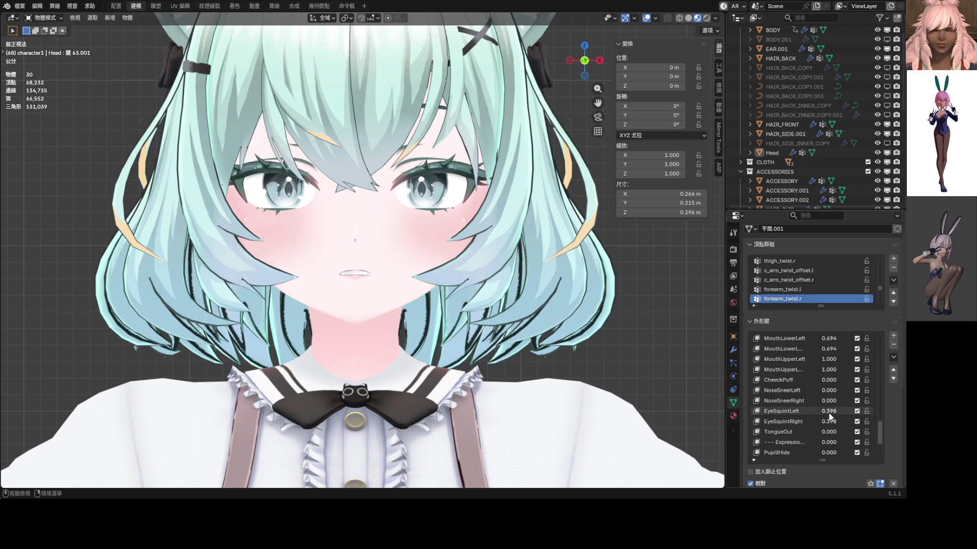
pyautogui.moveTo(821, 419)
pyautogui.mouseDown()
pyautogui.moveTo(794, 419)
pyautogui.moveTo(848, 412)
pyautogui.mouseUp()
pyautogui.scroll(5, 837, 368)
pyautogui.scroll(5, 834, 361)
pyautogui.scroll(2, 829, 365)
pyautogui.scroll(2, 829, 365)
pyautogui.click(825, 375)
pyautogui.moveTo(827, 370)
pyautogui.mouseDown()
pyautogui.moveTo(828, 379)
pyautogui.moveTo(794, 379)
pyautogui.mouseUp()
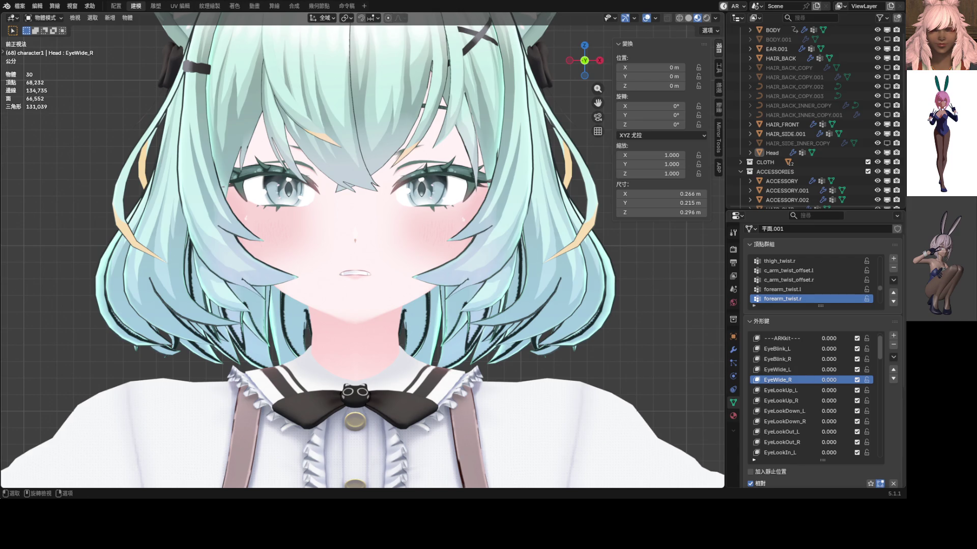
pyautogui.scroll(-5, 828, 373)
pyautogui.scroll(-5, 828, 373)
pyautogui.scroll(-5, 828, 373)
pyautogui.scroll(-5, 827, 373)
pyautogui.scroll(-5, 827, 376)
pyautogui.scroll(-3, 822, 375)
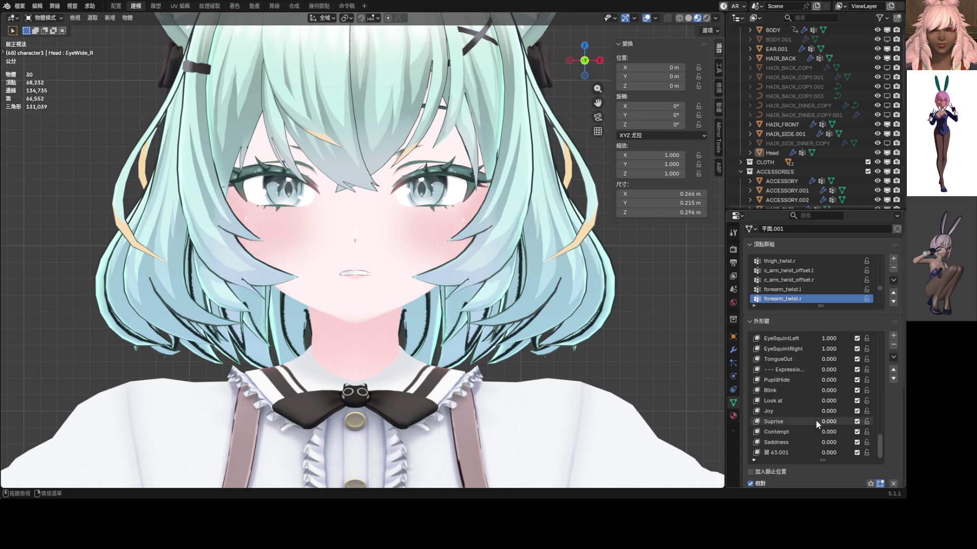
# - Preview Contempt, set EyeLookDown to 0.204 and EyeWide to 0.469 on both eyes
pyautogui.moveTo(828, 432)
pyautogui.mouseDown()
pyautogui.moveTo(862, 433)
pyautogui.moveTo(805, 430)
pyautogui.mouseUp()
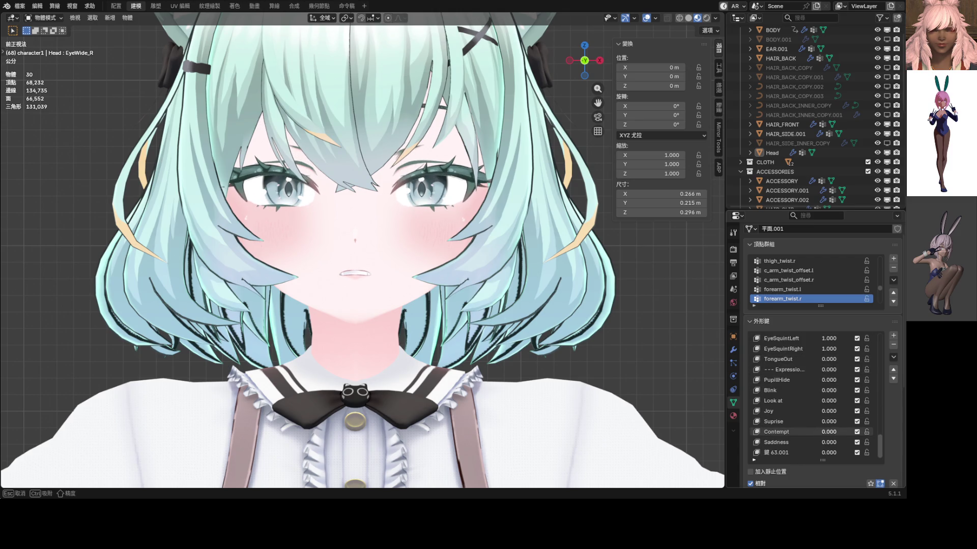
pyautogui.scroll(-2, 687, 366)
pyautogui.scroll(-2, 688, 366)
pyautogui.scroll(2, 820, 394)
pyautogui.scroll(2, 820, 393)
pyautogui.scroll(2, 820, 392)
pyautogui.scroll(2, 819, 392)
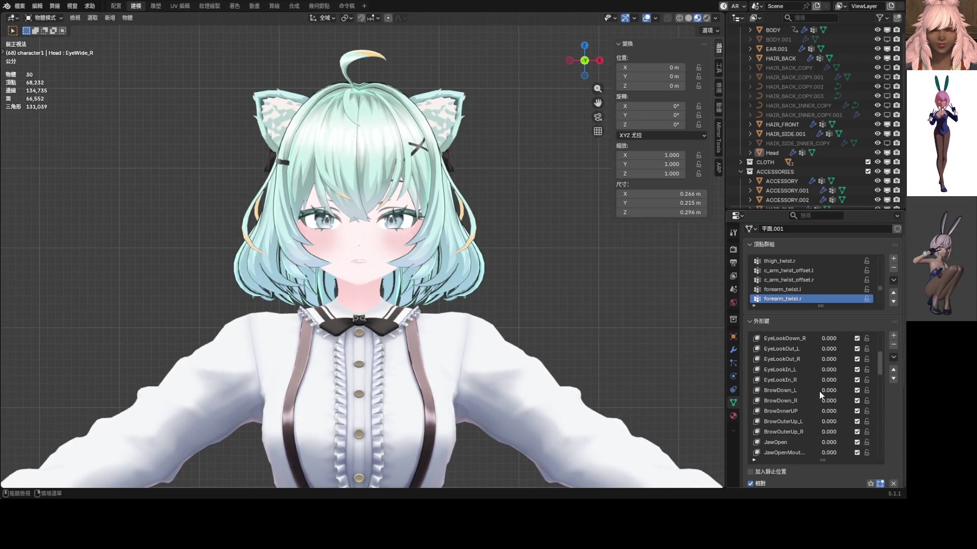
pyautogui.scroll(5, 820, 394)
pyautogui.moveTo(827, 400); pyautogui.dragTo(839, 410)
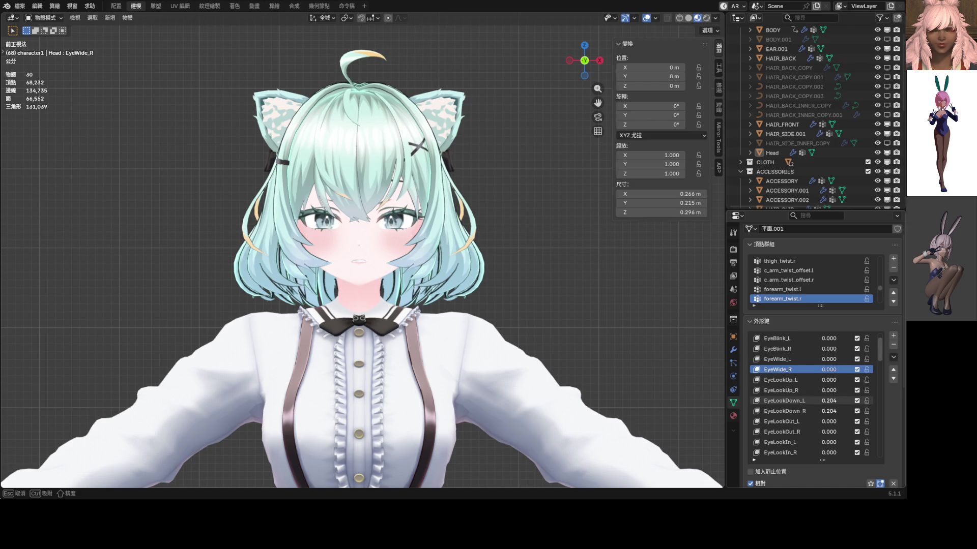
pyautogui.scroll(1, 844, 383)
pyautogui.scroll(1, 844, 384)
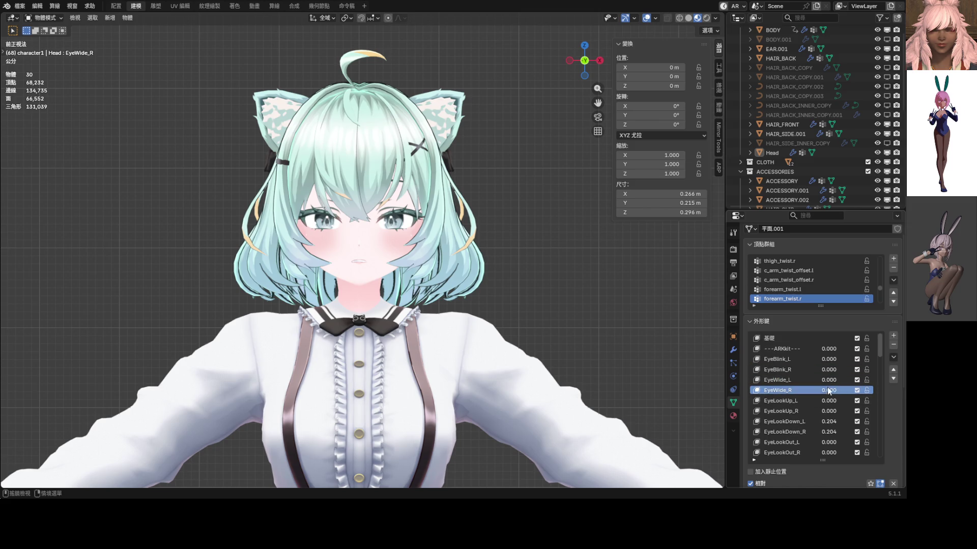
pyautogui.scroll(-7, 817, 410)
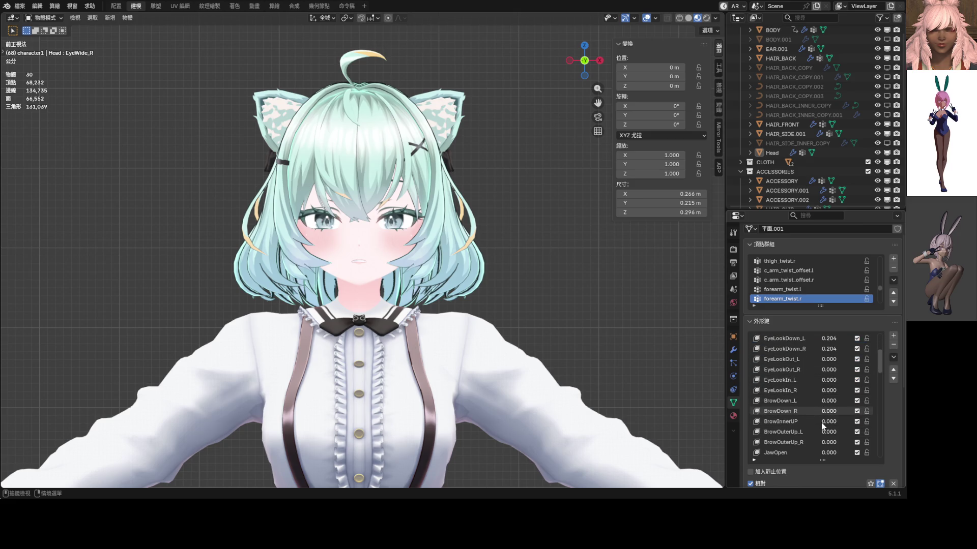
pyautogui.scroll(4, 822, 421)
pyautogui.scroll(3, 821, 419)
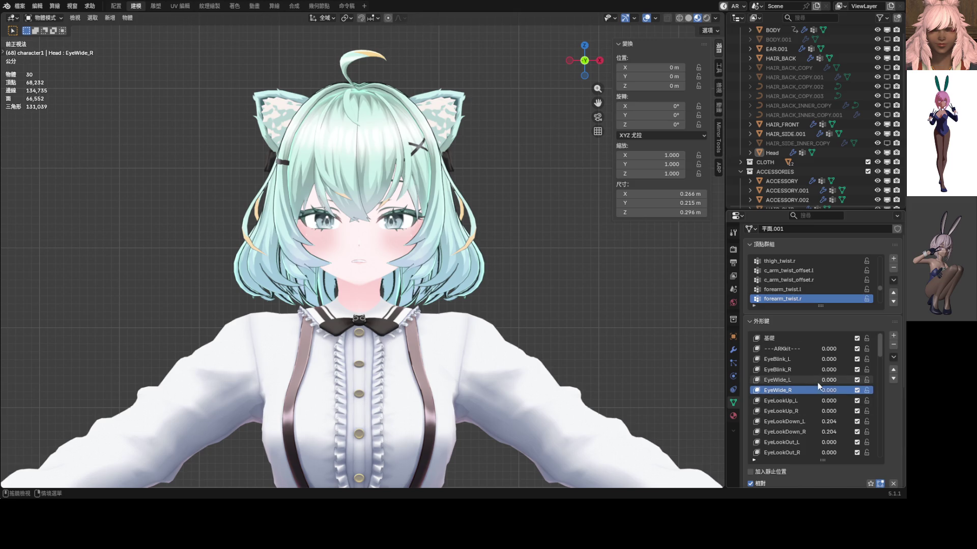
pyautogui.moveTo(827, 380); pyautogui.dragTo(863, 379)
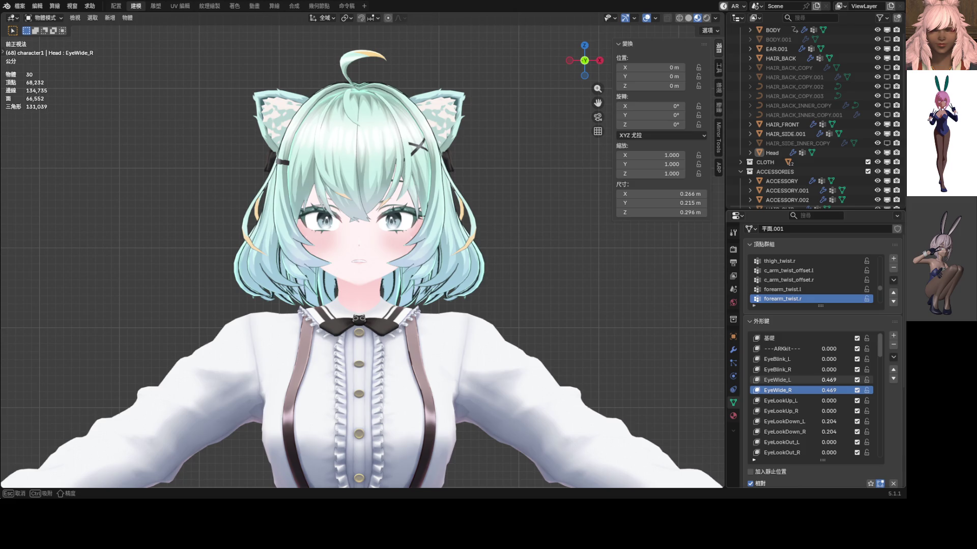
pyautogui.scroll(-8, 828, 379)
pyautogui.scroll(-10, 828, 380)
pyautogui.scroll(-6, 828, 380)
pyautogui.scroll(-5, 828, 380)
pyautogui.scroll(-7, 832, 380)
pyautogui.scroll(-3, 833, 379)
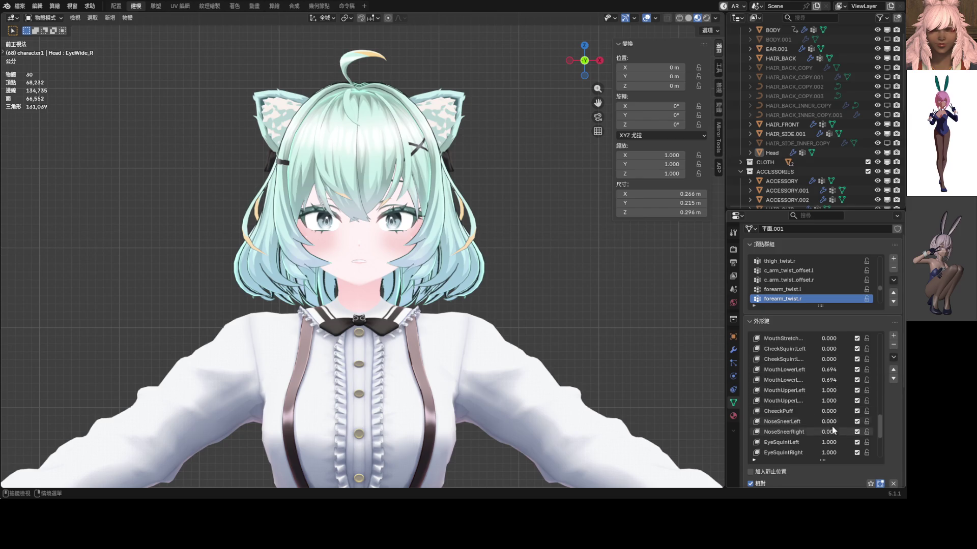
pyautogui.click(894, 359)
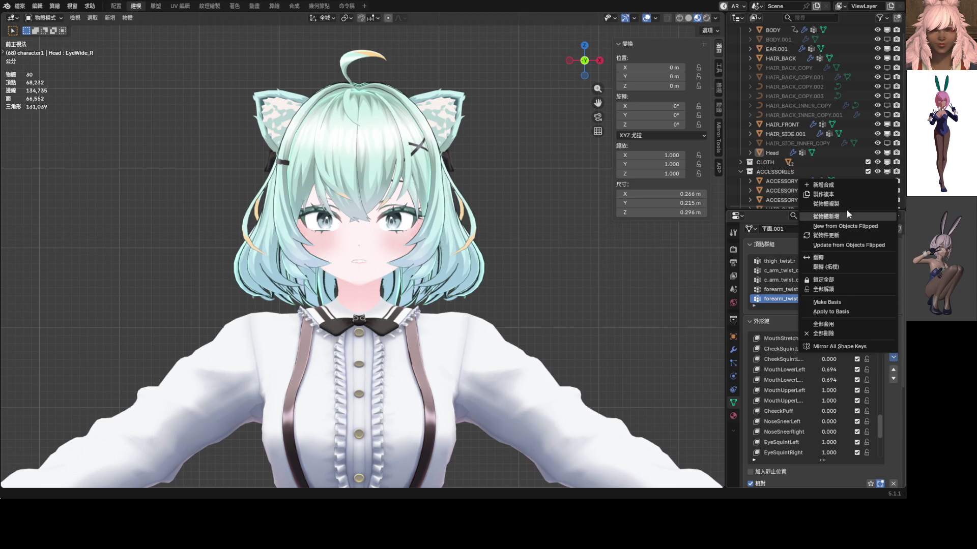
# - Create 鍵 63 from the current mix at full strength and remove the leftover 鍵 63.001
pyautogui.click(836, 185)
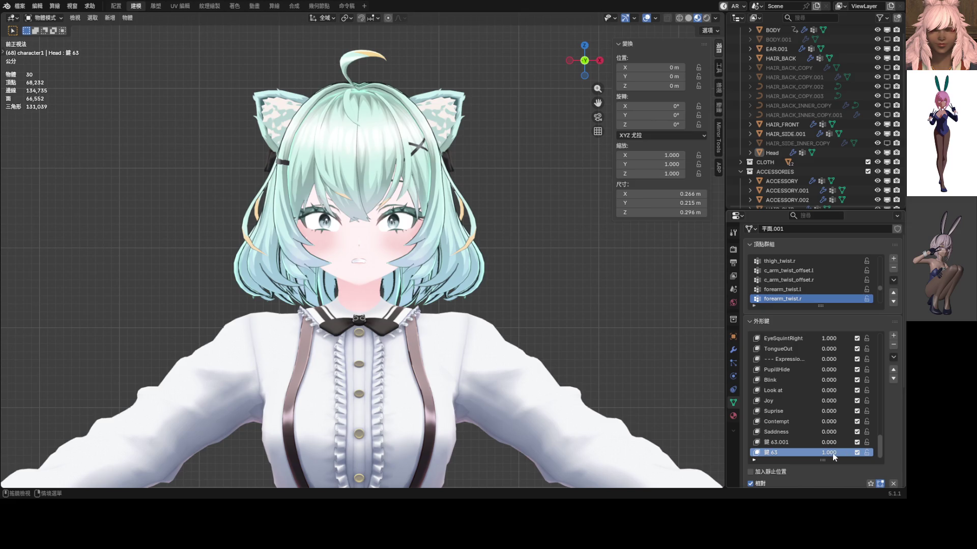
pyautogui.moveTo(833, 456); pyautogui.dragTo(826, 456)
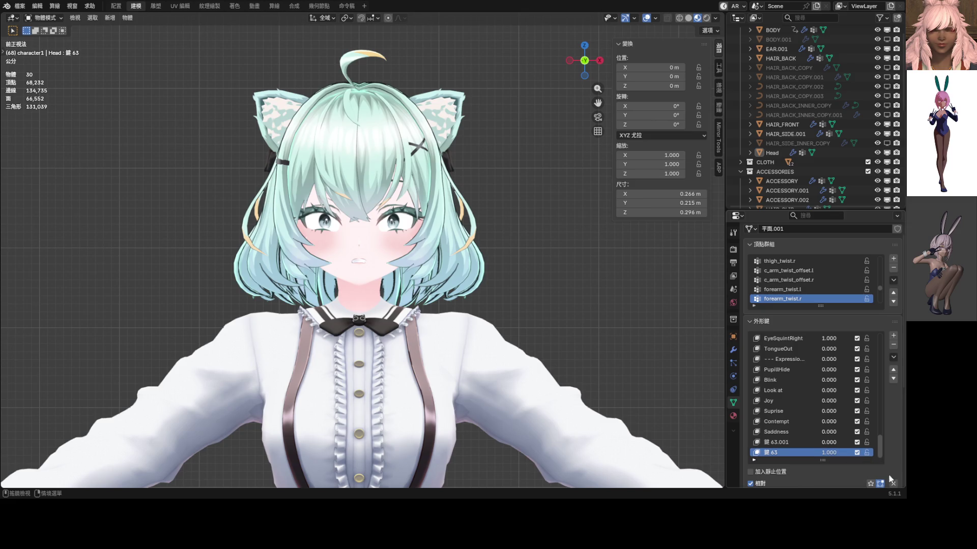
pyautogui.hotkey('ctrl', 'z')
pyautogui.scroll(-3, 417, 297)
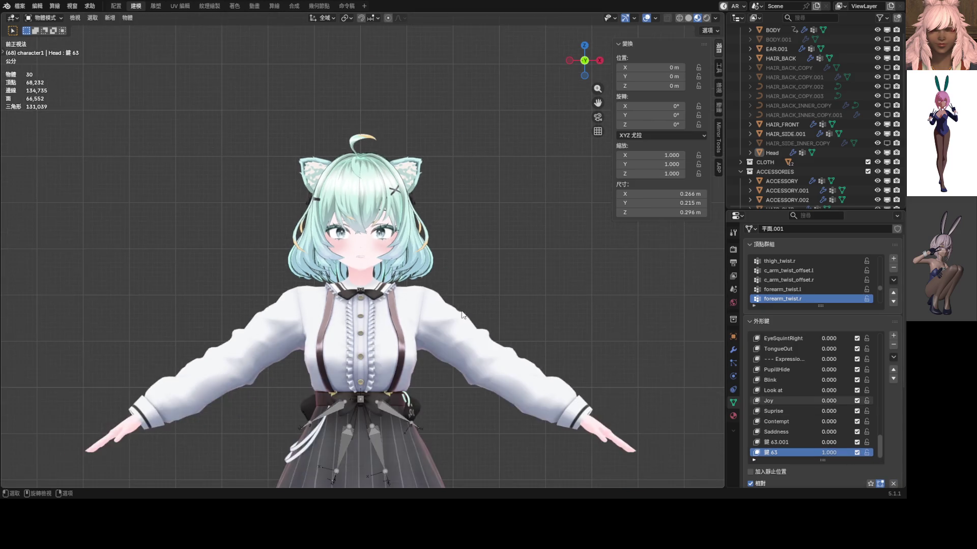
pyautogui.scroll(5, 417, 297)
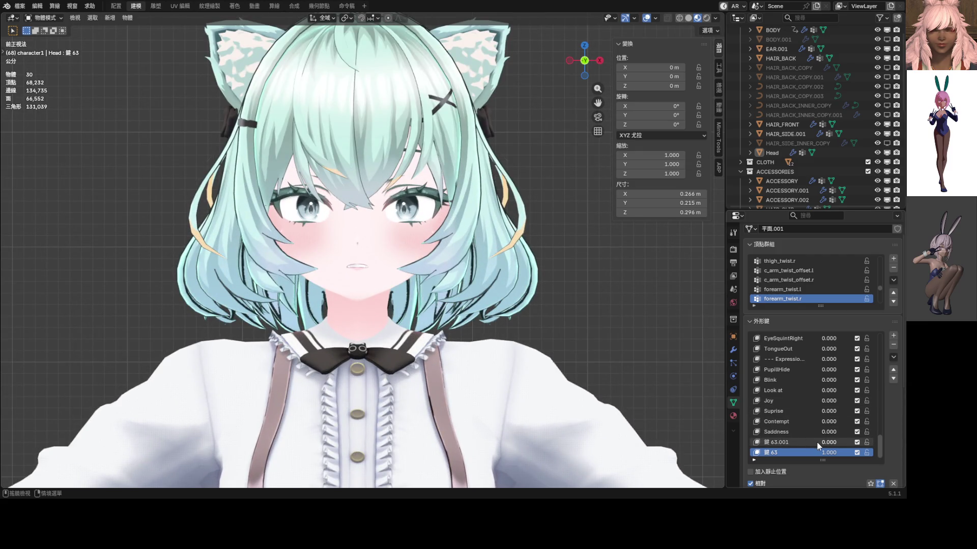
pyautogui.click(786, 442)
pyautogui.click(893, 344)
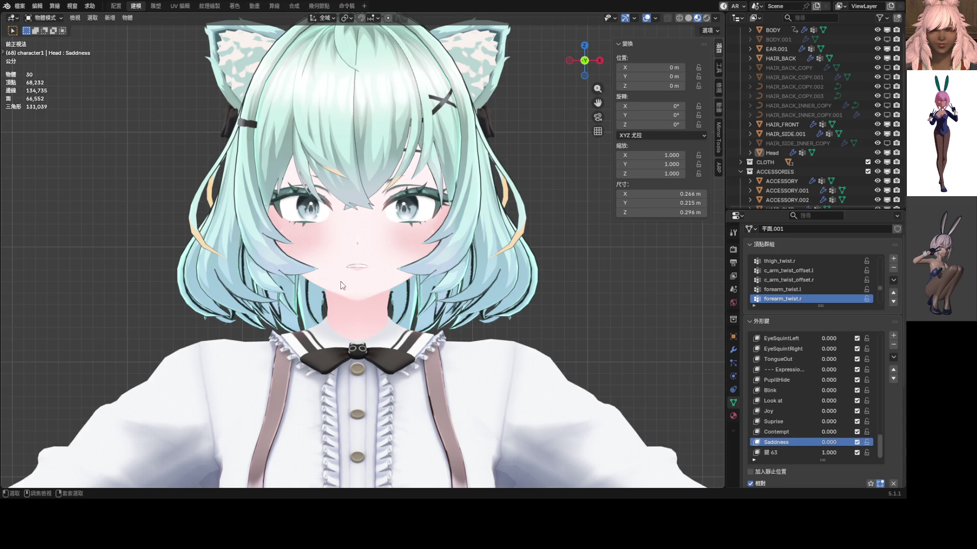
# - In Edit Mode, move a lower-eyelid vertex vertically with proportional falloff
pyautogui.press('Tab')
pyautogui.scroll(5, 344, 284)
pyautogui.scroll(5, 212, 203)
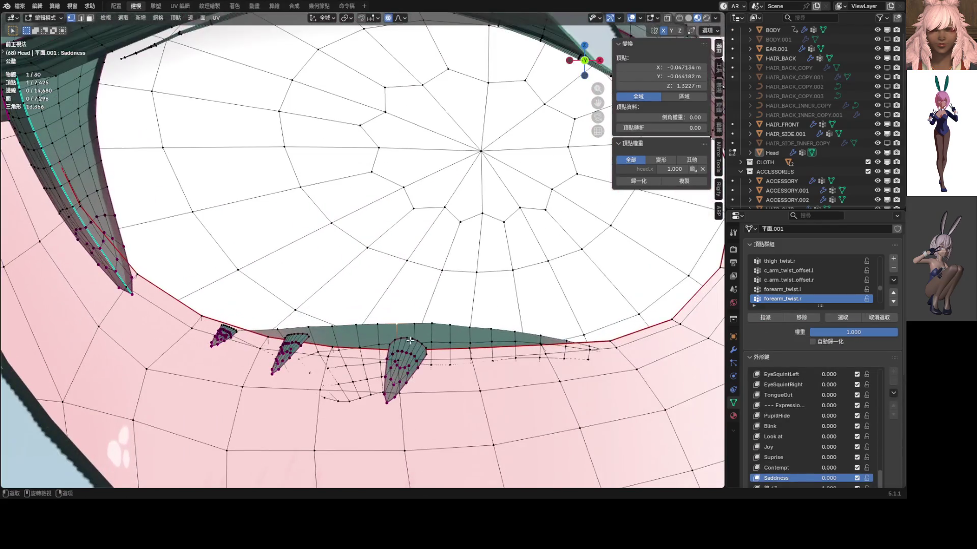
pyautogui.scroll(3, 405, 359)
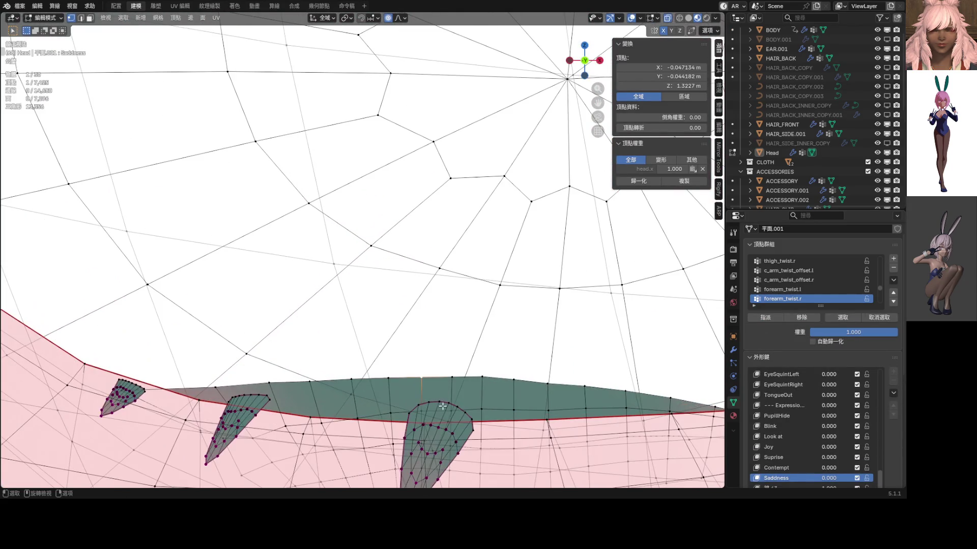
pyautogui.keyDown('shift'); pyautogui.click(424, 424); pyautogui.keyUp('shift')
pyautogui.scroll(2, 453, 422)
pyautogui.scroll(2, 427, 367)
pyautogui.scroll(2, 405, 305)
pyautogui.click(388, 255)
pyautogui.scroll(-4, 388, 255)
pyautogui.scroll(-4, 378, 259)
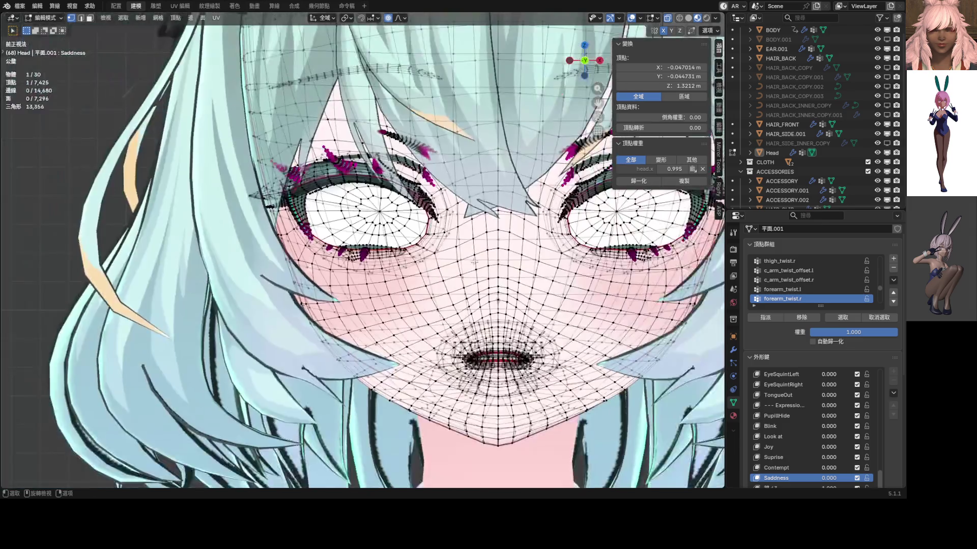
pyautogui.press('g')
pyautogui.press('z')
pyautogui.scroll(-5, 372, 259)
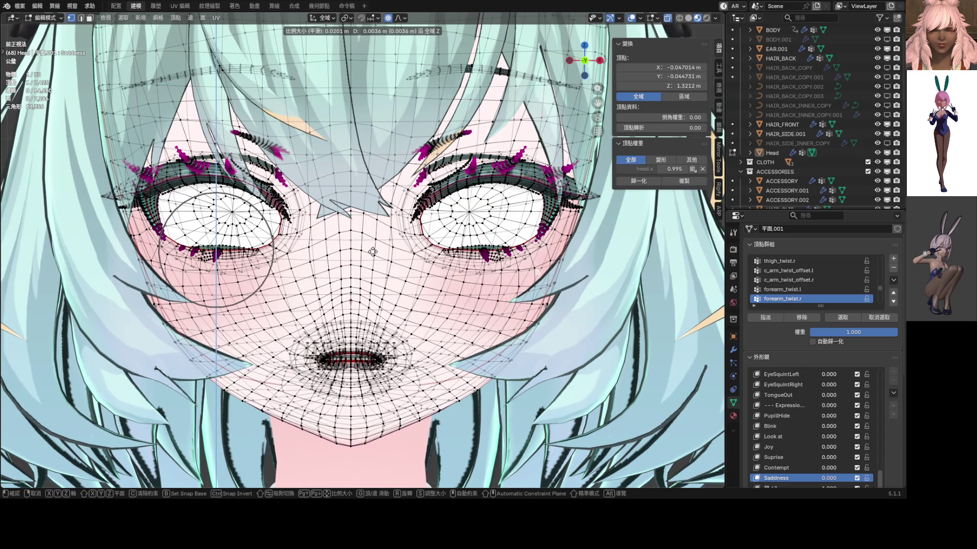
pyautogui.click(373, 256)
pyautogui.scroll(-2, 810, 404)
# - Select 鍵 63, undo back out of mesh editing, and save the project
pyautogui.click(794, 451)
pyautogui.hotkey('ctrl', 'z')
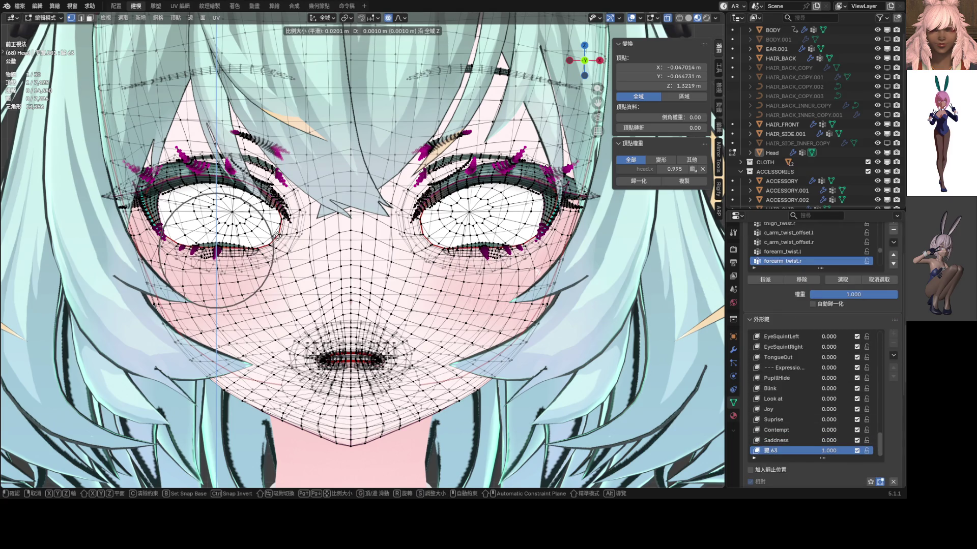
pyautogui.hotkey('ctrl', 'z')
pyautogui.hotkey('ctrl', 'z')
pyautogui.scroll(-7, 273, 251)
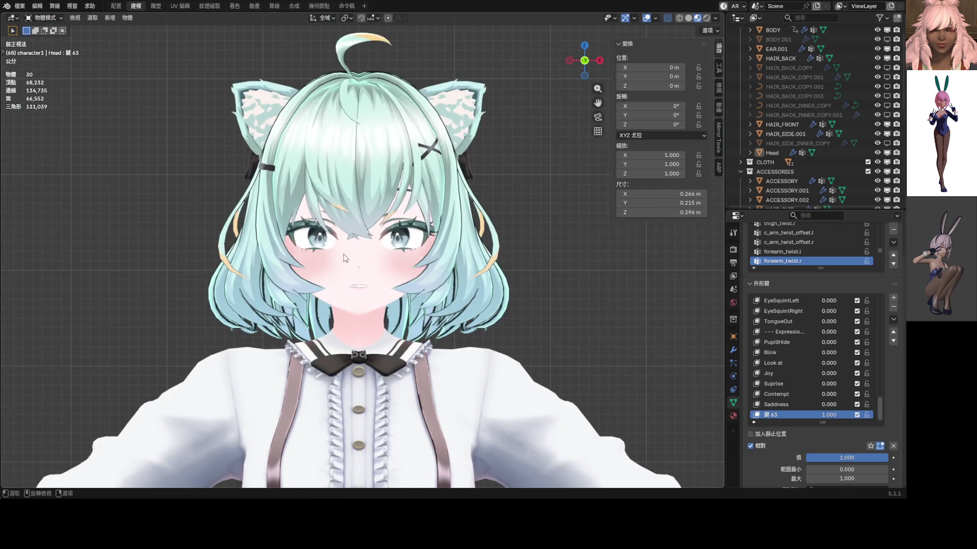
pyautogui.scroll(-3, 402, 265)
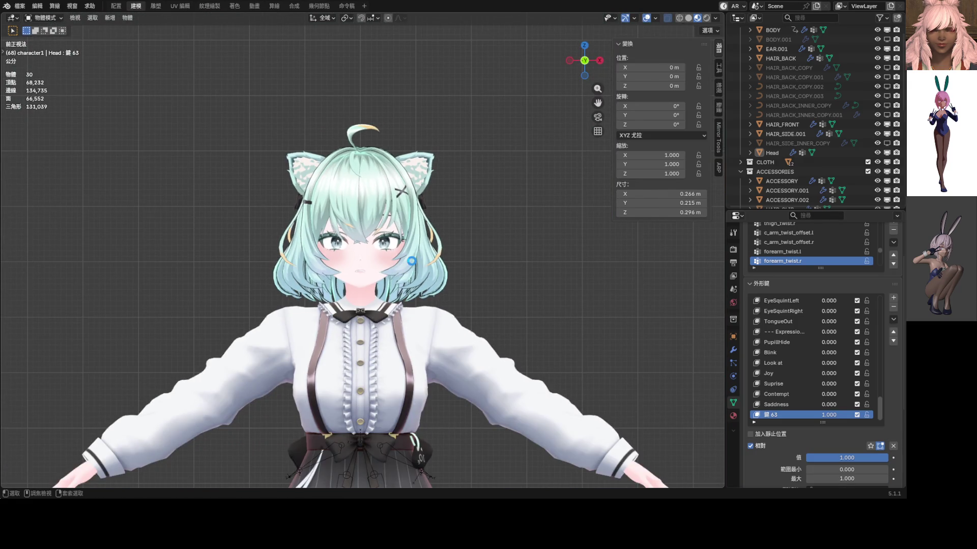
pyautogui.hotkey('ctrl', 's')
pyautogui.scroll(2, 383, 238)
pyautogui.scroll(2, 383, 239)
pyautogui.scroll(2, 383, 238)
pyautogui.scroll(2, 383, 238)
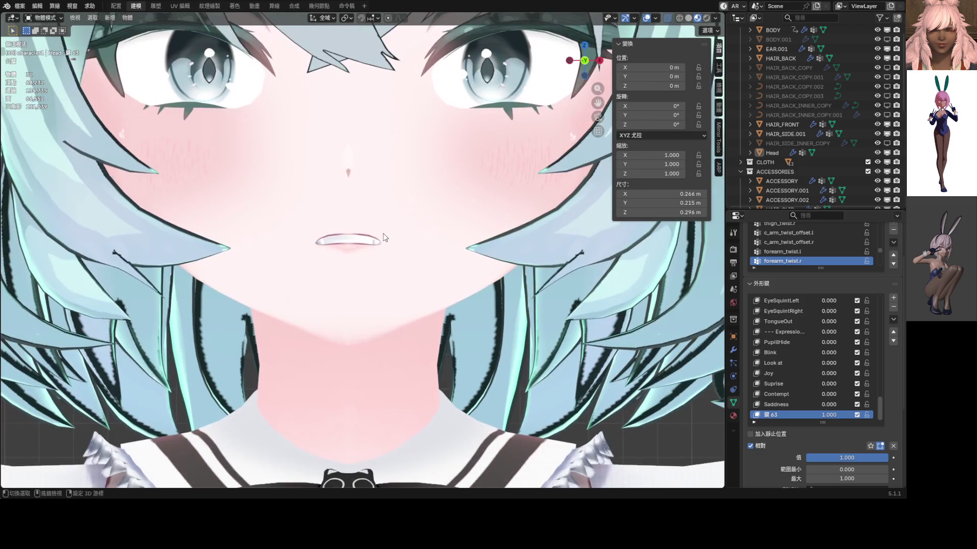
pyautogui.scroll(2, 383, 238)
# - Enter Edit Mode on the head mesh and select a row of upper-lip vertices
pyautogui.hotkey('ctrl', 'Tab')
pyautogui.click(395, 253)
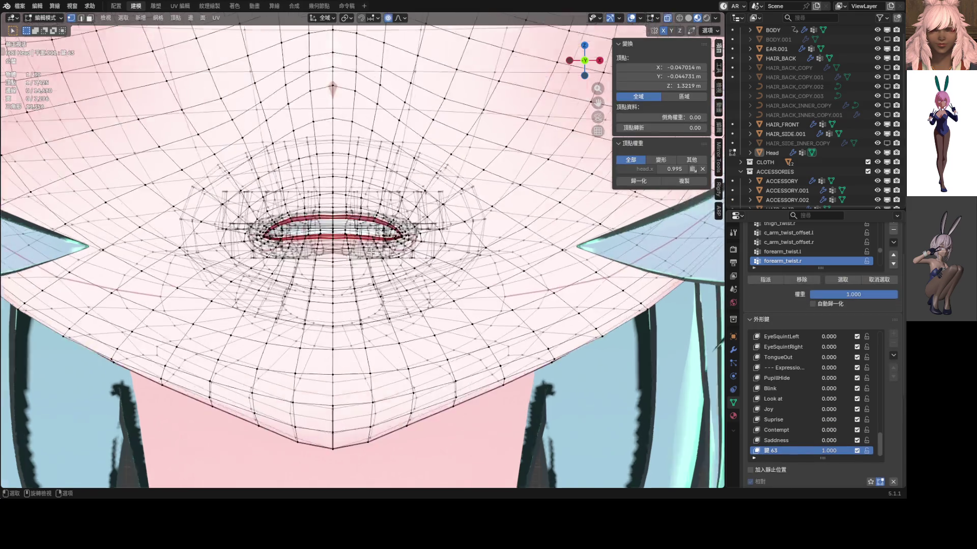
pyautogui.scroll(2, 370, 252)
pyautogui.scroll(2, 359, 244)
pyautogui.scroll(3, 337, 223)
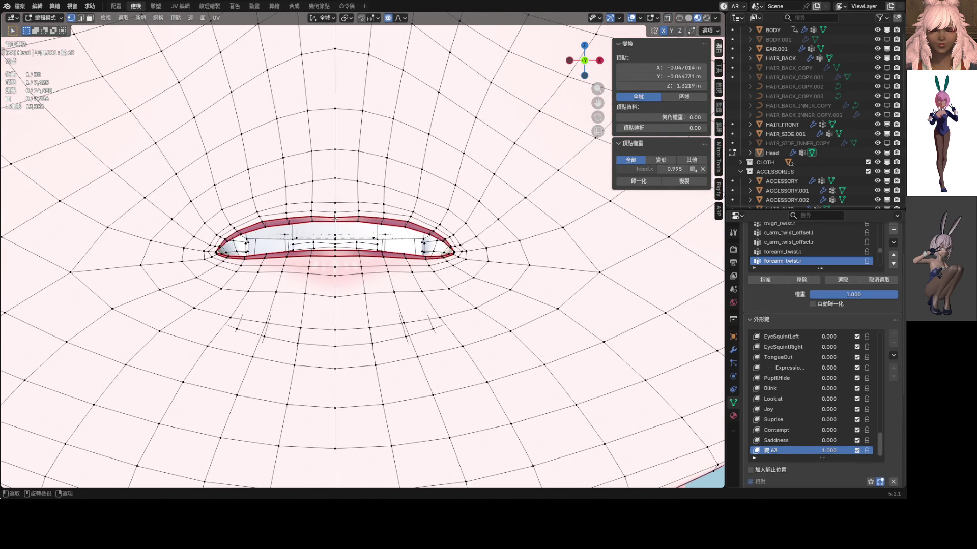
pyautogui.keyDown('shift'); pyautogui.click(336, 218); pyautogui.keyUp('shift')
pyautogui.keyDown('shift'); pyautogui.click(358, 220); pyautogui.keyUp('shift')
pyautogui.keyDown('shift'); pyautogui.click(385, 221); pyautogui.keyUp('shift')
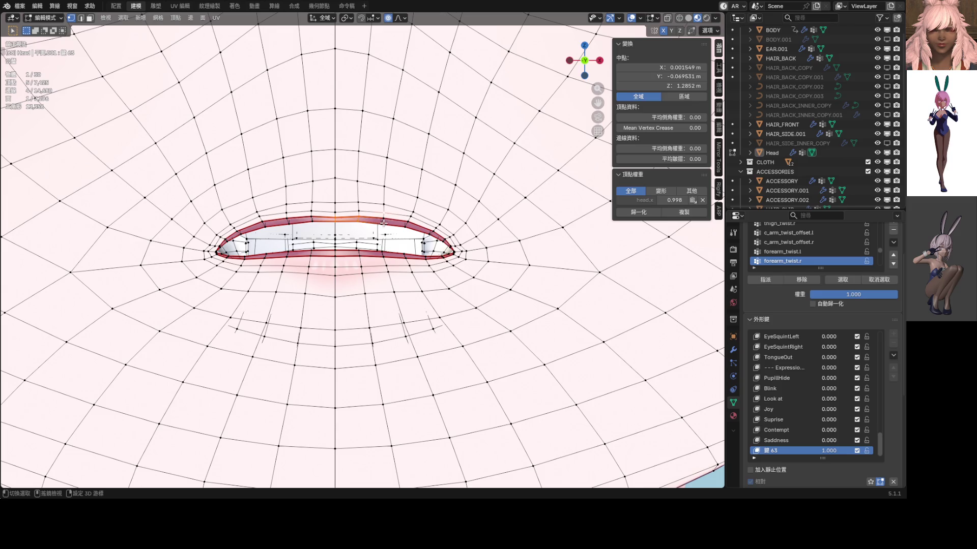
pyautogui.keyDown('shift'); pyautogui.click(388, 217); pyautogui.keyUp('shift')
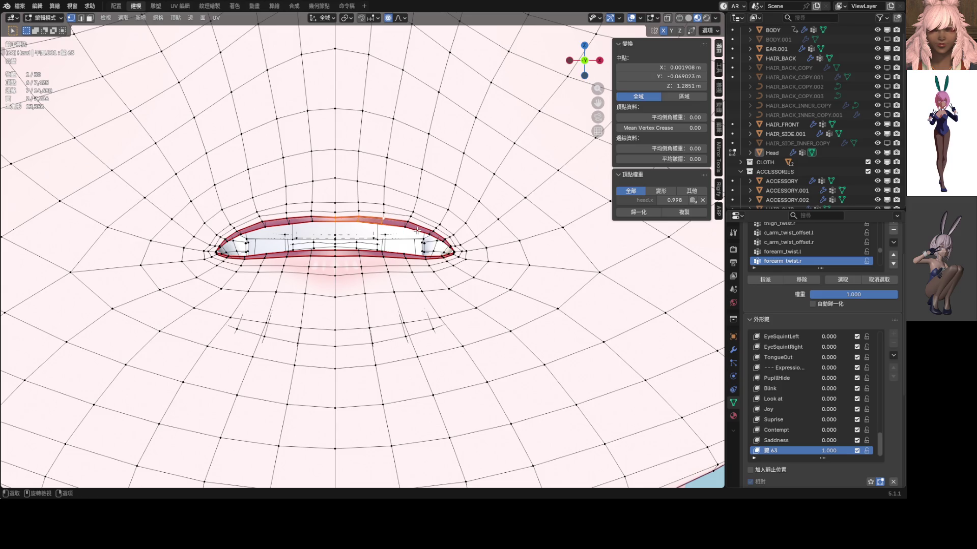
pyautogui.moveTo(418, 228); pyautogui.dragTo(441, 259, button='middle')
# - Raise the upper lip vertically with proportional falloff on Key 63
pyautogui.press('g')
pyautogui.press('z')
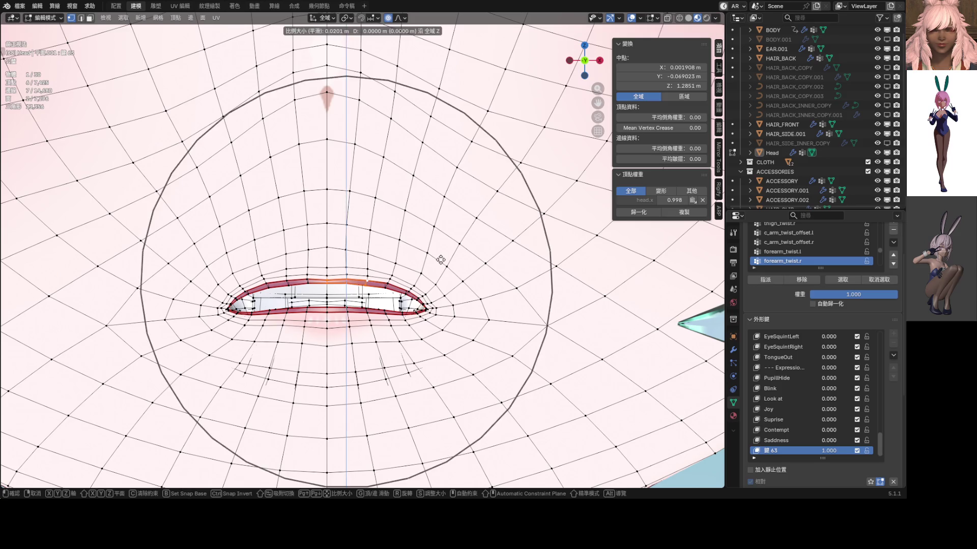
pyautogui.scroll(3, 440, 254)
pyautogui.scroll(2, 441, 251)
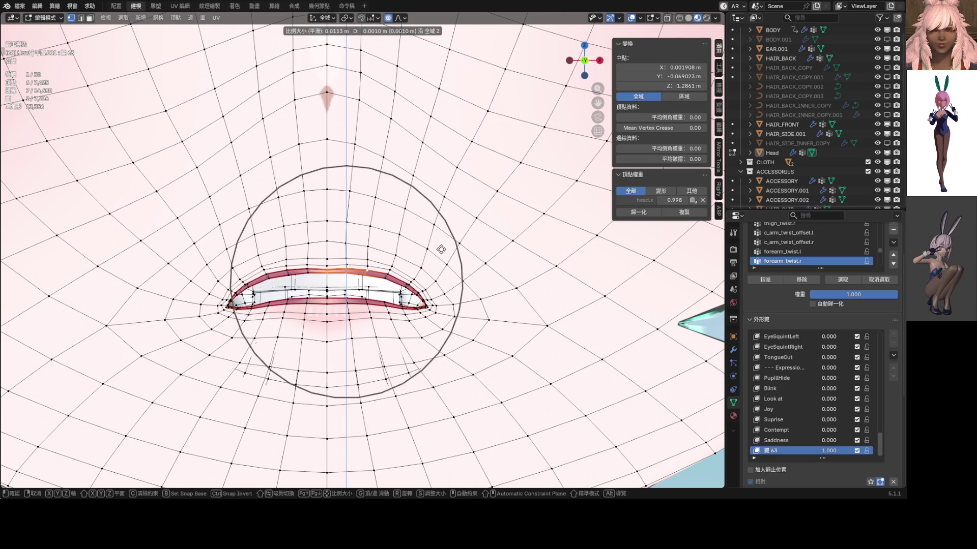
pyautogui.click(440, 248)
pyautogui.click(398, 18)
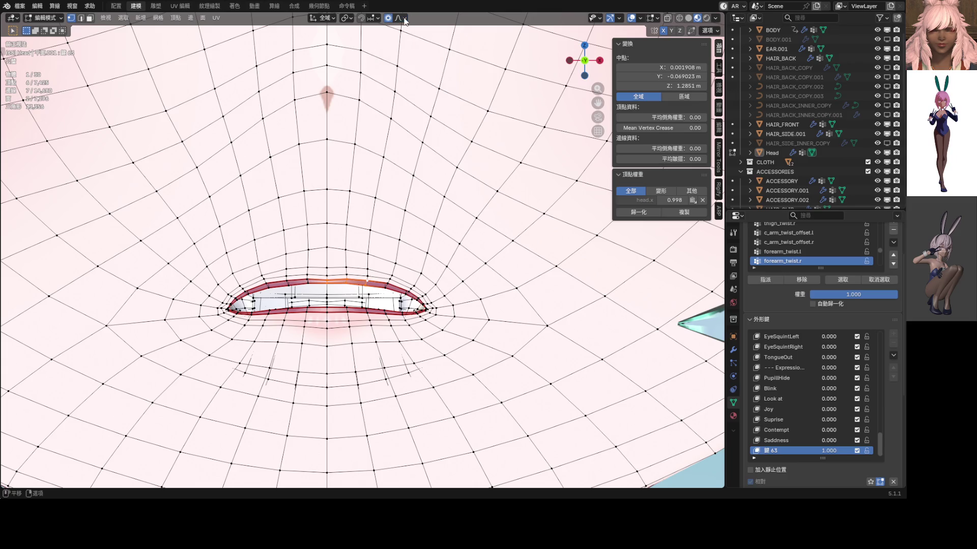
pyautogui.press('g')
pyautogui.press('z')
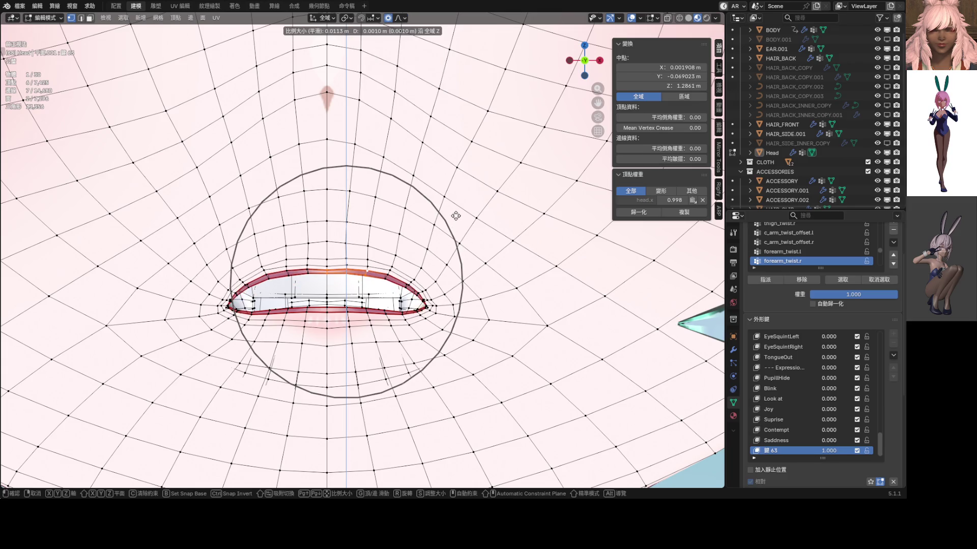
pyautogui.click(455, 216)
# - Shift the lower-lip centre vertically to open the mouth slightly, previewing the face in Object Mode
pyautogui.click(325, 313)
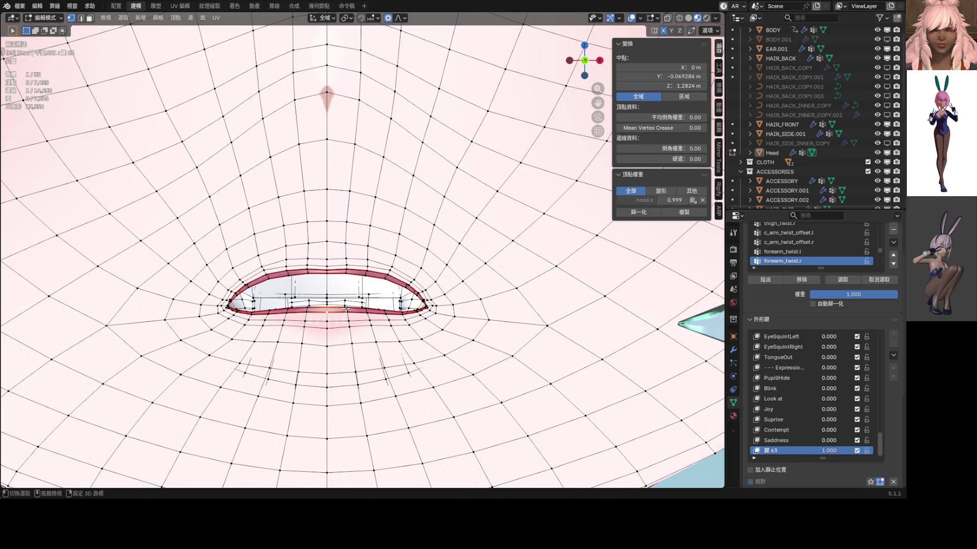
pyautogui.press('g')
pyautogui.press('z')
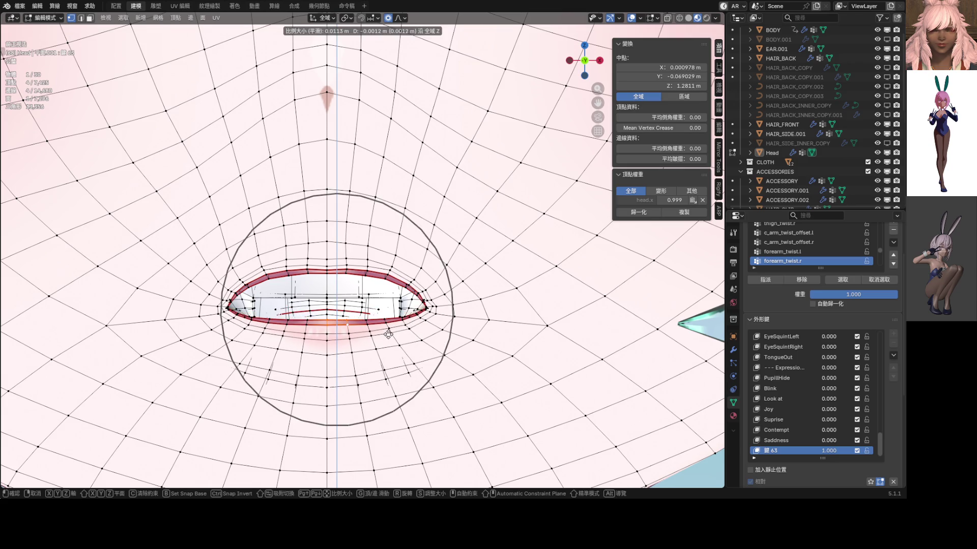
pyautogui.click(388, 335)
pyautogui.scroll(-5, 389, 334)
pyautogui.press('Tab')
pyautogui.scroll(-3, 385, 262)
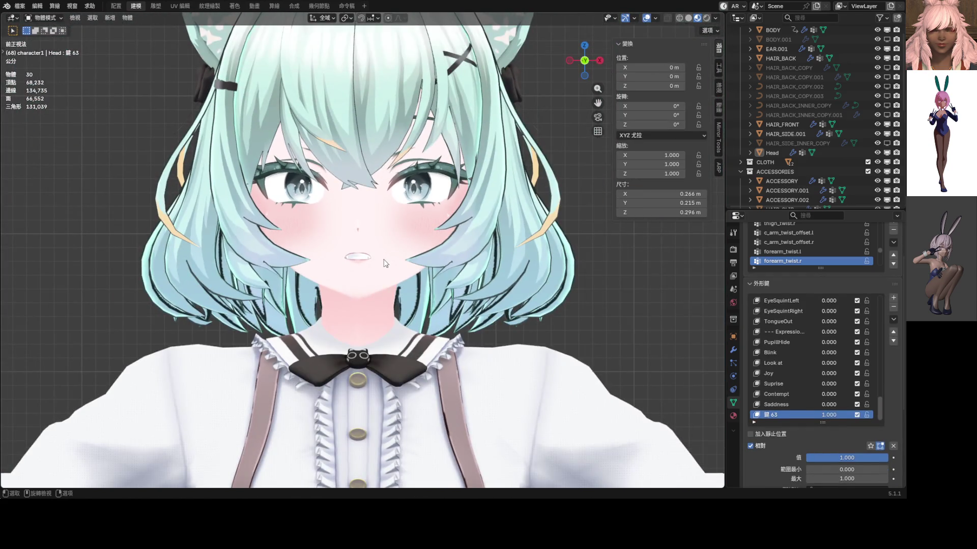
pyautogui.scroll(5, 385, 262)
pyautogui.press('Tab')
pyautogui.scroll(2, 373, 268)
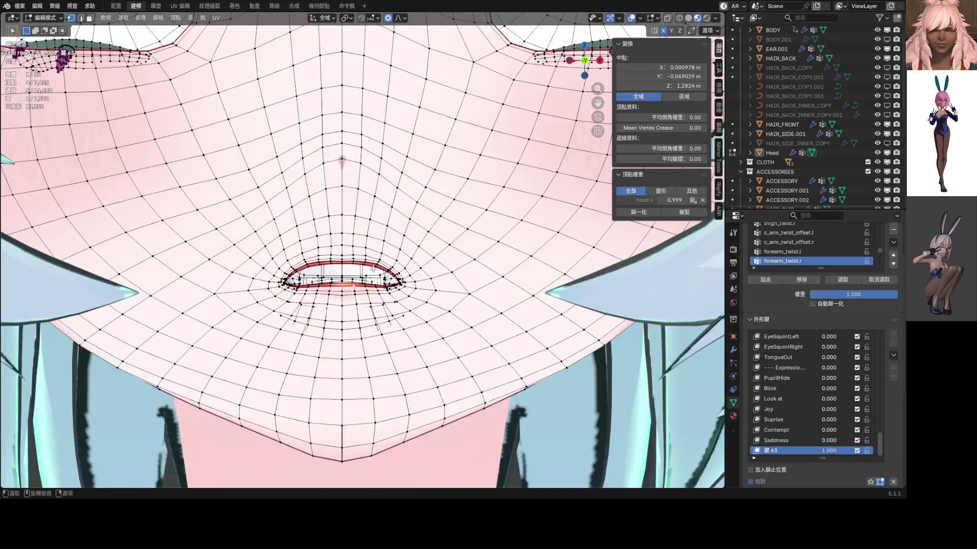
pyautogui.scroll(4, 373, 268)
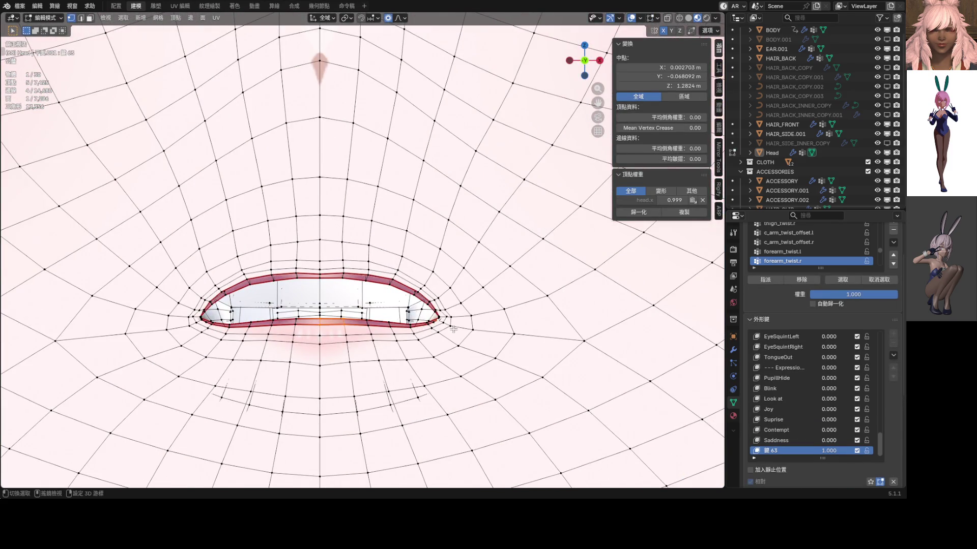
pyautogui.press('g')
pyautogui.press('z')
pyautogui.scroll(-4, 456, 333)
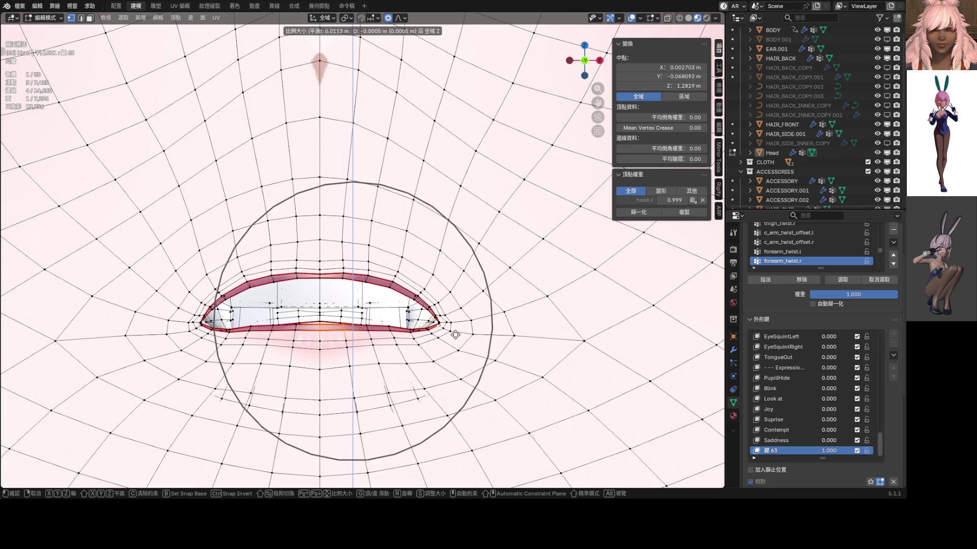
pyautogui.click(455, 333)
pyautogui.scroll(-4, 455, 333)
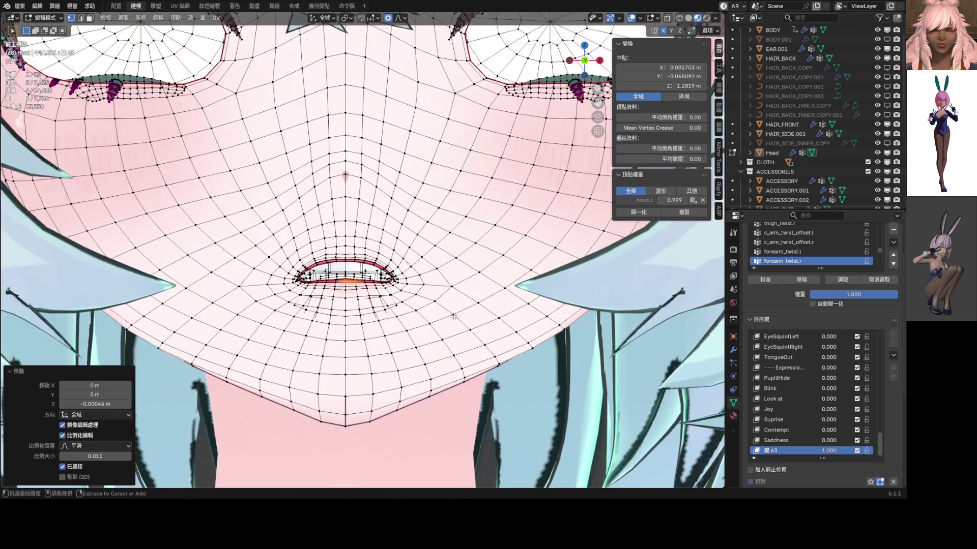
pyautogui.press('Tab')
pyautogui.scroll(-2, 340, 300)
pyautogui.scroll(-2, 369, 290)
pyautogui.scroll(-2, 371, 284)
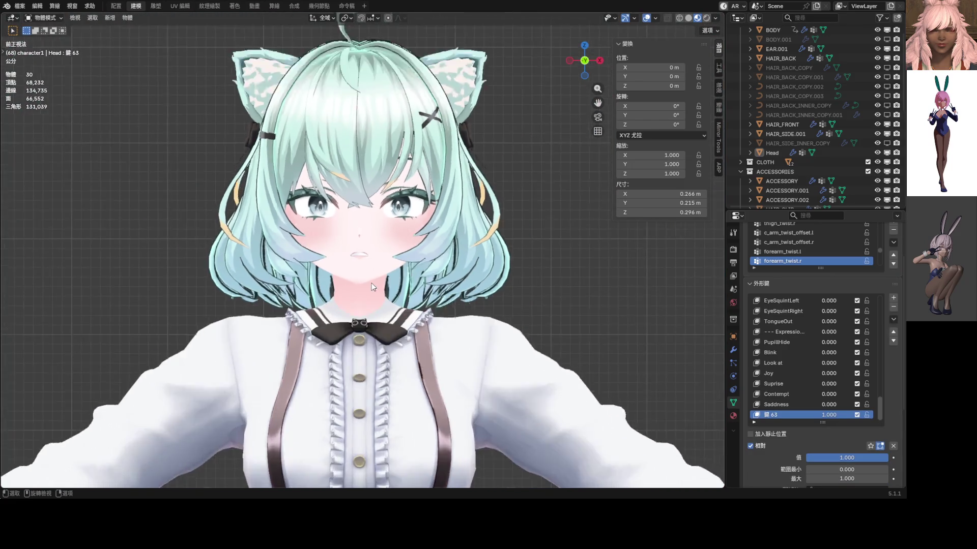
pyautogui.scroll(-1, 387, 269)
pyautogui.scroll(4, 390, 289)
pyautogui.scroll(1, 395, 304)
pyautogui.scroll(1, 396, 298)
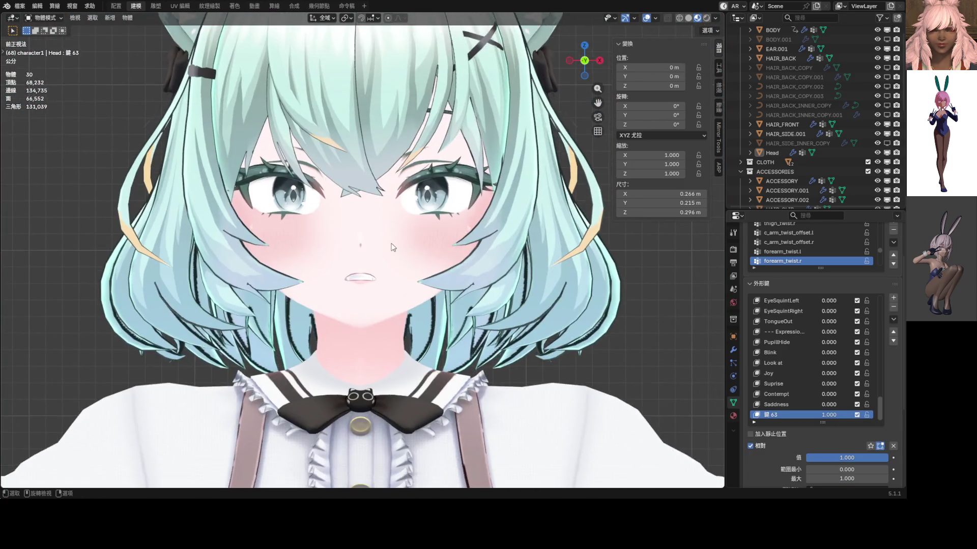
pyautogui.scroll(3, 395, 279)
pyautogui.scroll(-3, 397, 280)
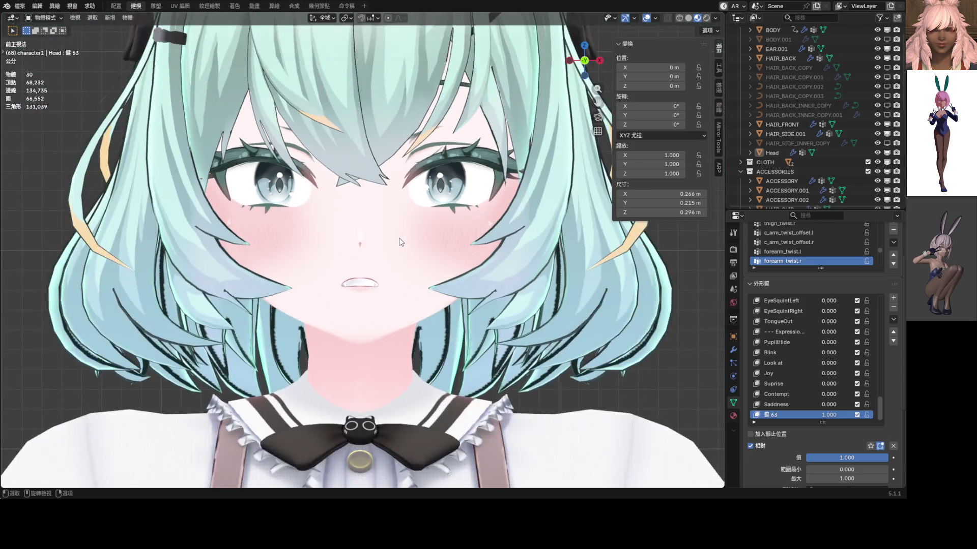
pyautogui.scroll(-2, 400, 267)
pyautogui.scroll(-1, 401, 256)
pyautogui.scroll(-3, 401, 286)
pyautogui.scroll(-3, 401, 288)
pyautogui.scroll(3, 402, 290)
# - Save the blend file and rename shape key 鍵 63 to Disgust
pyautogui.press('ctrl')
pyautogui.hotkey('ctrl', 's')
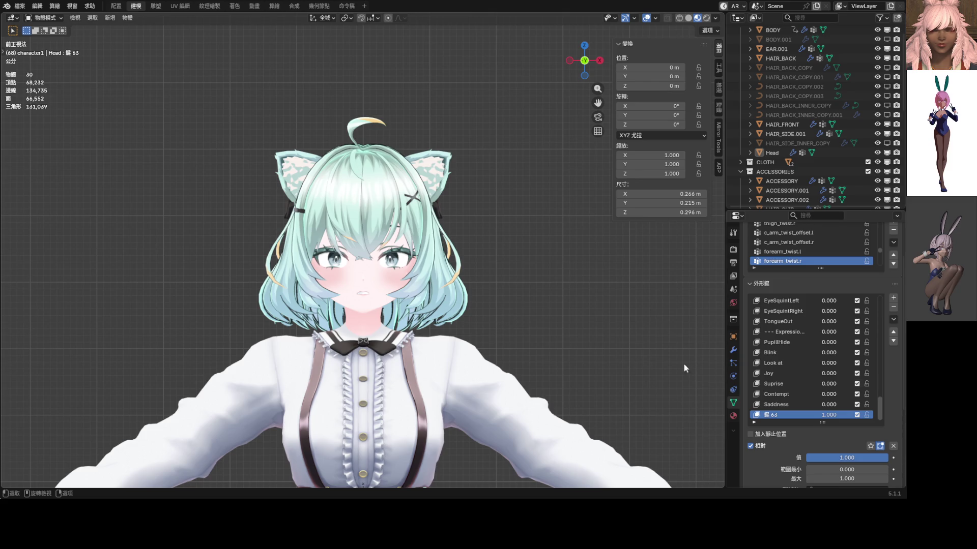
pyautogui.doubleClick(778, 414)
pyautogui.write('Dうこ')
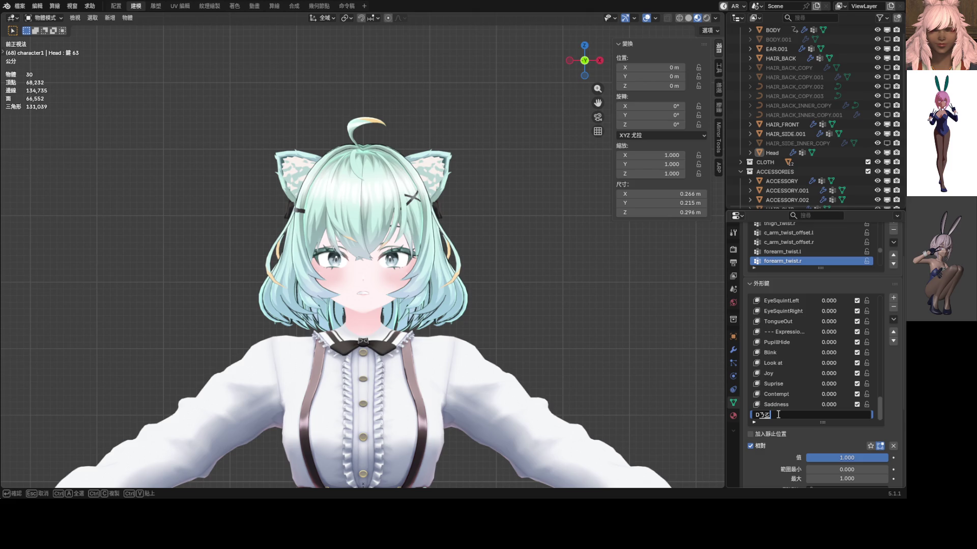
pyautogui.write('ー')
pyautogui.press('Escape')
pyautogui.write('is')
pyautogui.press('Return')
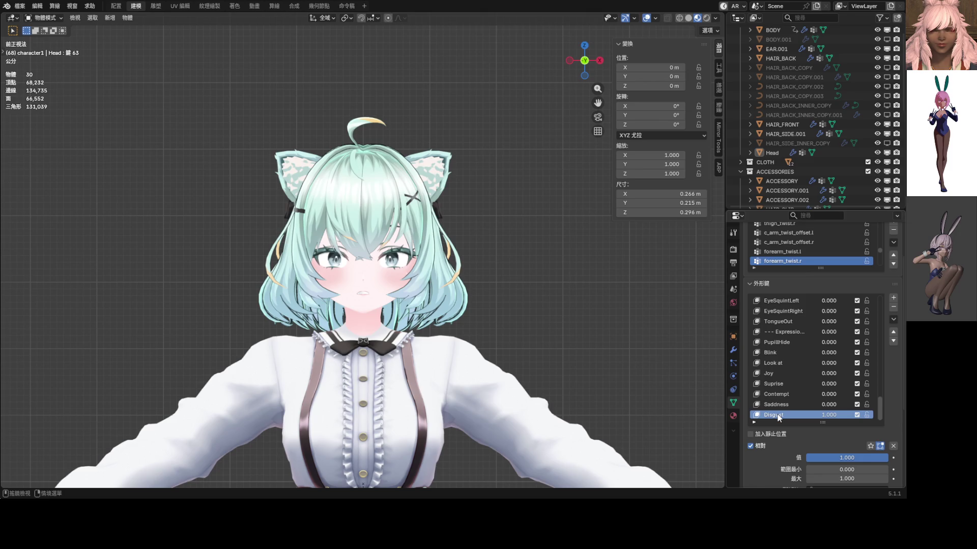
pyautogui.press('F3')
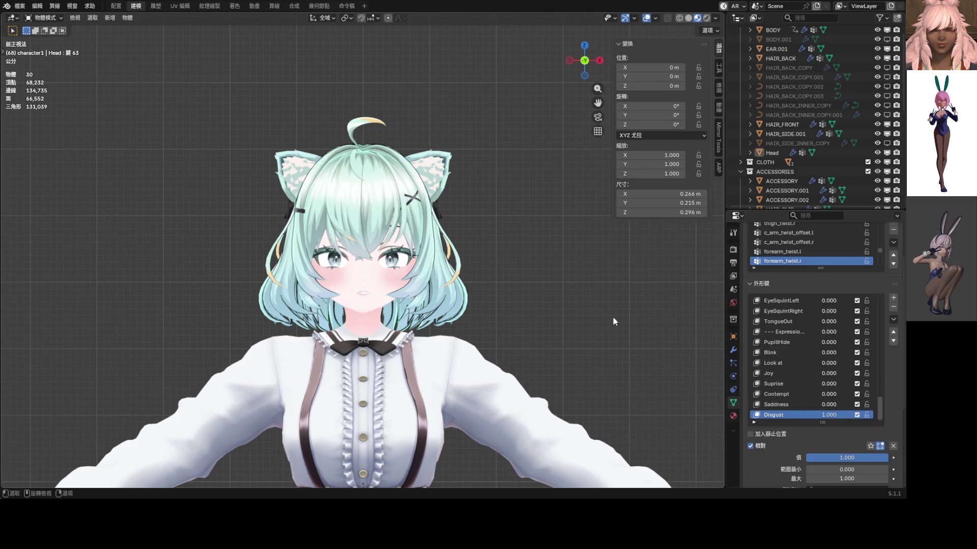
pyautogui.scroll(3, 382, 283)
pyautogui.scroll(4, 373, 282)
pyautogui.scroll(2, 364, 282)
pyautogui.scroll(3, 355, 281)
# - Enter Edit Mode, select the lower-lip vertices and inspect them with see-through display
pyautogui.hotkey('ctrl', 'Tab')
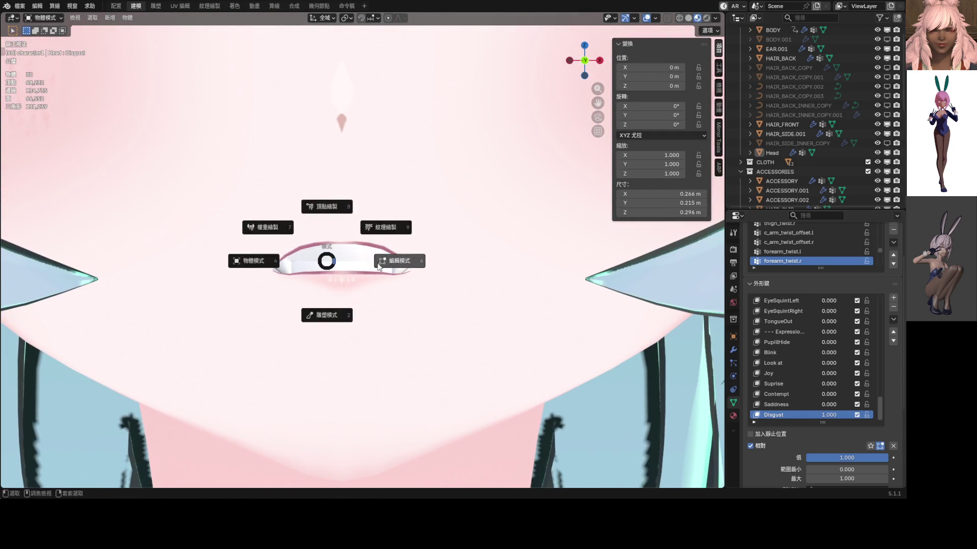
pyautogui.click(369, 298)
pyautogui.click(368, 299)
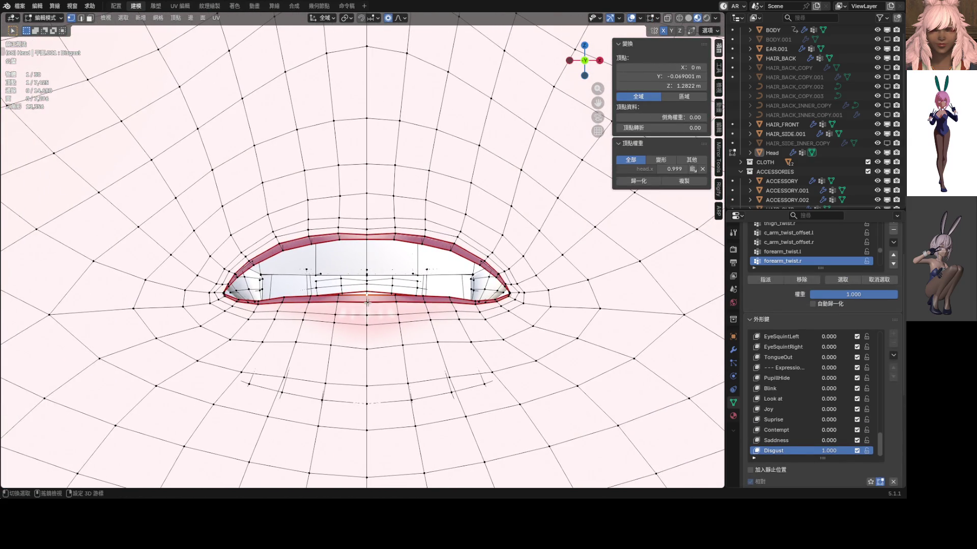
pyautogui.scroll(2, 386, 307)
pyautogui.scroll(5, 386, 306)
pyautogui.scroll(-6, 386, 307)
pyautogui.moveTo(386, 306); pyautogui.dragTo(416, 245, button='middle')
pyautogui.click(370, 353)
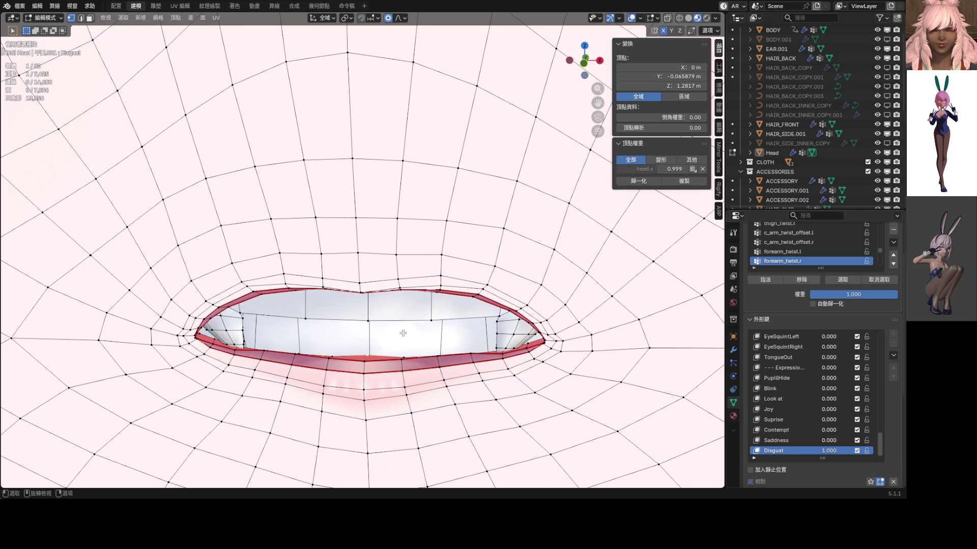
pyautogui.scroll(-5, 402, 334)
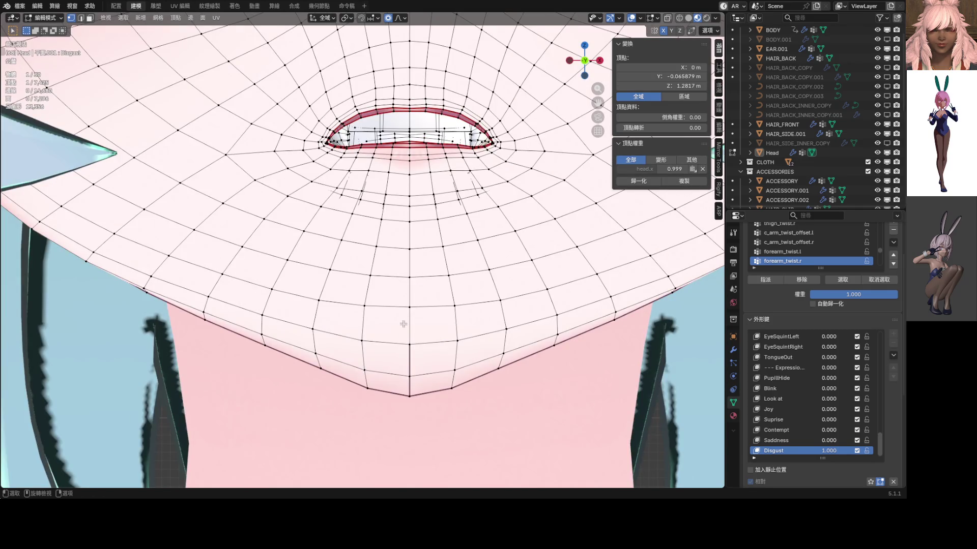
pyautogui.scroll(3, 402, 334)
pyautogui.moveTo(402, 335); pyautogui.dragTo(390, 265, button='middle')
pyautogui.scroll(2, 390, 265)
pyautogui.hotkey('alt', 'z')
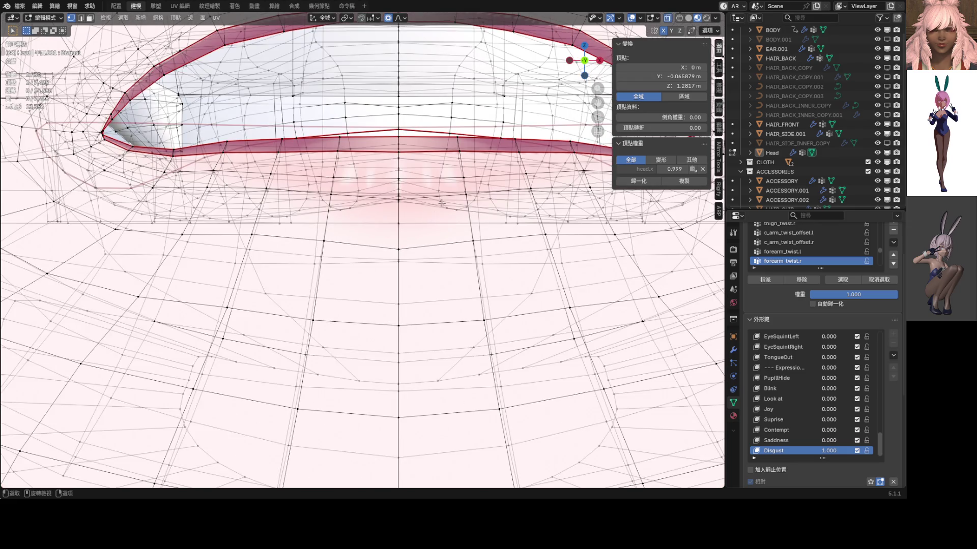
pyautogui.scroll(1, 425, 230)
pyautogui.scroll(1, 424, 231)
pyautogui.press('g')
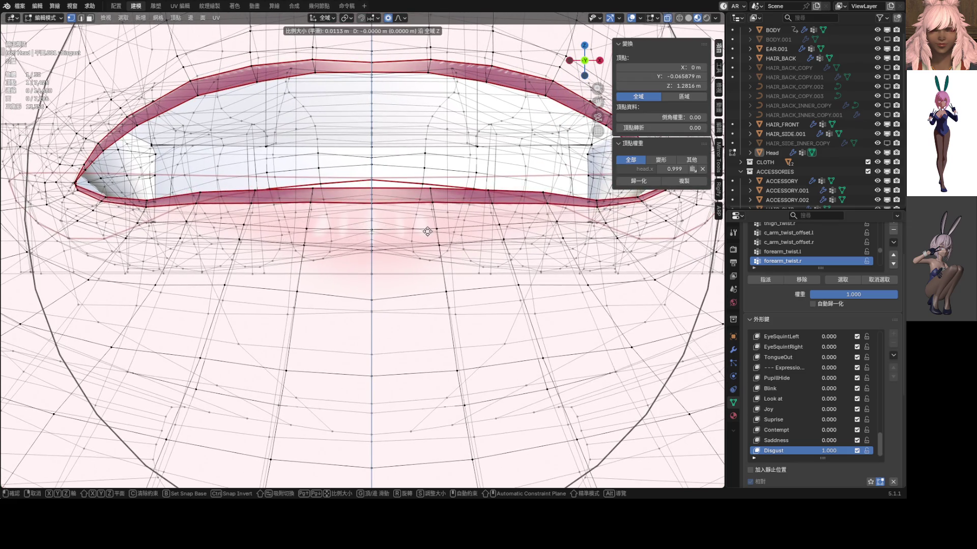
pyautogui.press('Escape')
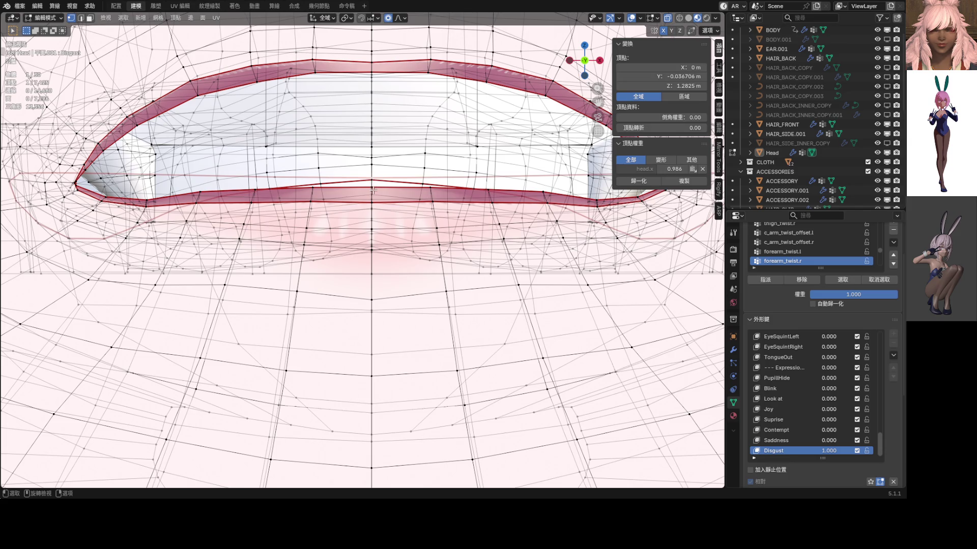
pyautogui.scroll(-2, 373, 192)
pyautogui.hotkey('alt', 'z')
pyautogui.scroll(2, 399, 196)
# - Nudge the lower lip vertically twice with proportional editing, previewing the face between moves
pyautogui.press('g')
pyautogui.press('z')
pyautogui.scroll(2, 399, 227)
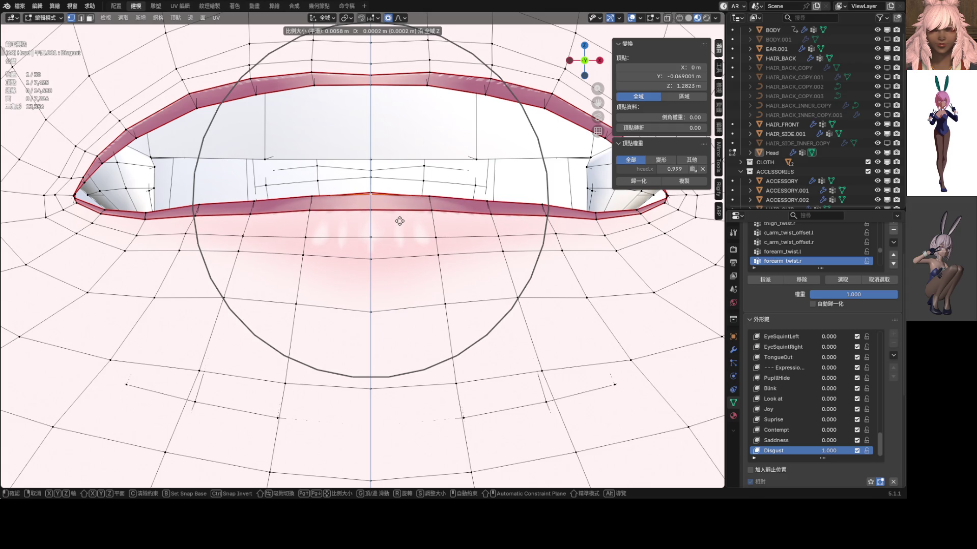
pyautogui.click(399, 221)
pyautogui.scroll(-2, 398, 223)
pyautogui.press('Tab')
pyautogui.scroll(-5, 389, 227)
pyautogui.scroll(-1, 396, 230)
pyautogui.scroll(-1, 396, 230)
pyautogui.scroll(4, 401, 248)
pyautogui.press('Tab')
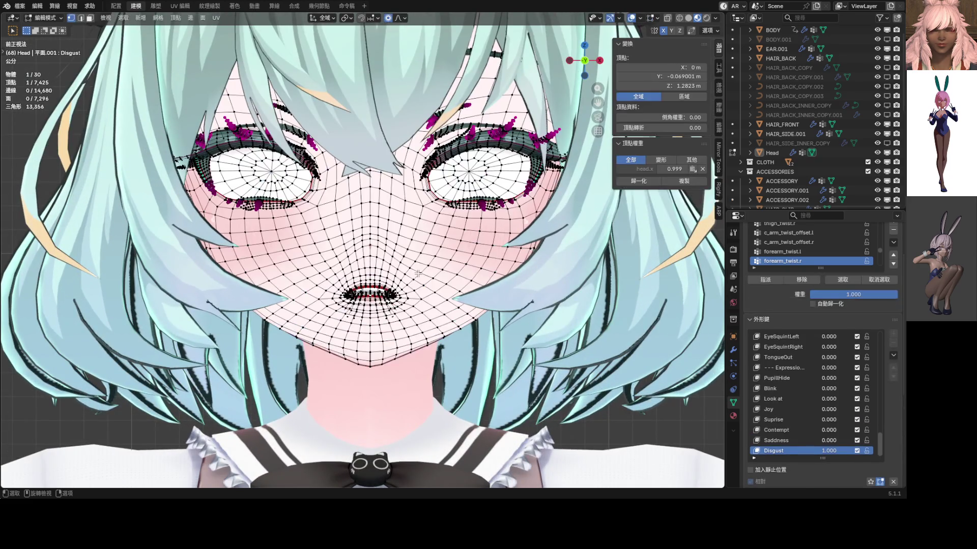
pyautogui.scroll(1, 418, 272)
pyautogui.press('g')
pyautogui.press('z')
pyautogui.click(405, 275)
pyautogui.press('Tab')
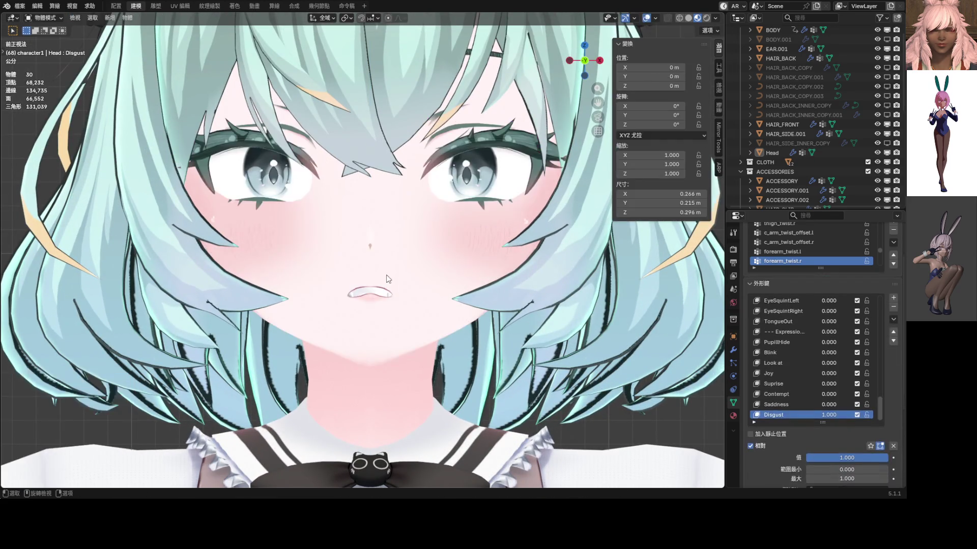
# - Make a final vertical lip adjustment, return to Object Mode and save the file
pyautogui.press('Tab')
pyautogui.scroll(3, 392, 282)
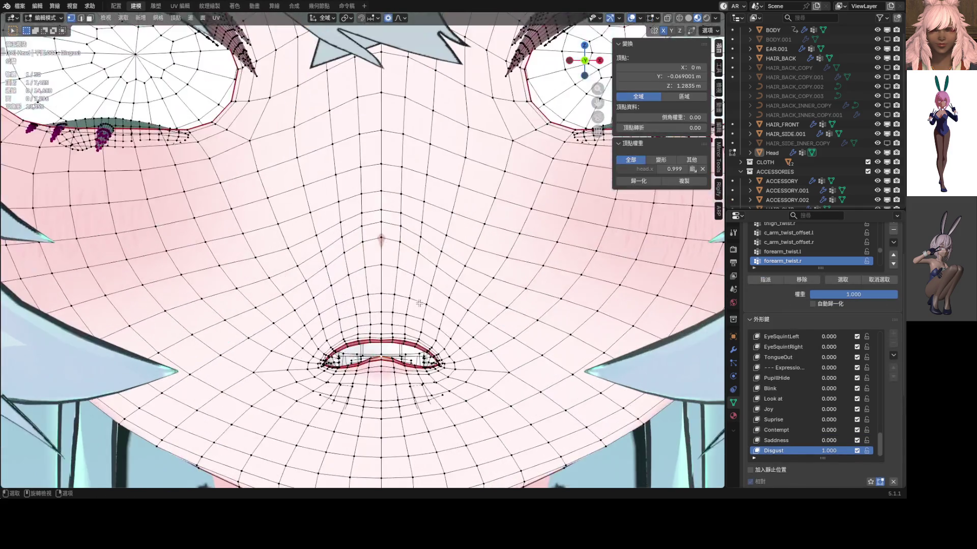
pyautogui.scroll(1, 404, 211)
pyautogui.press('Tab')
pyautogui.press('Tab')
pyautogui.scroll(4, 404, 214)
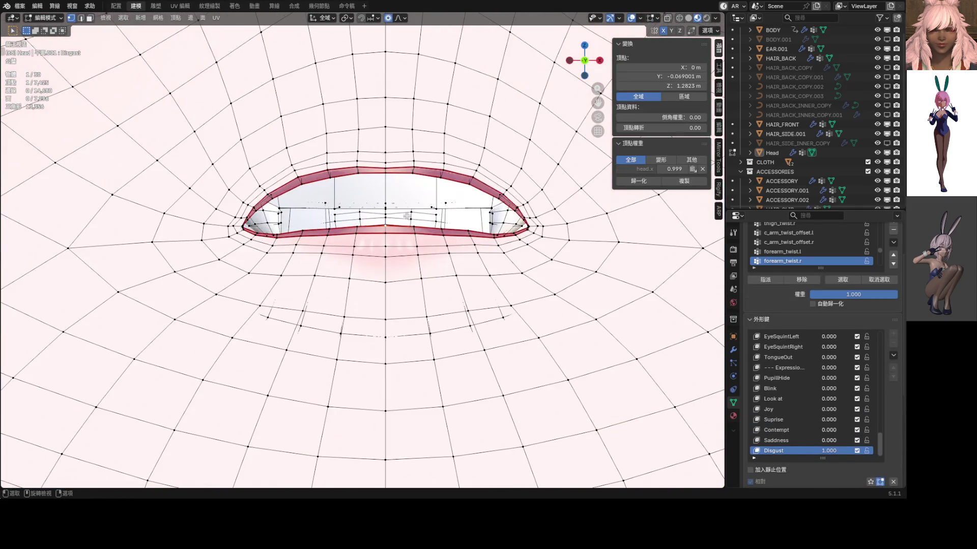
pyautogui.press('g')
pyautogui.press('z')
pyautogui.scroll(-5, 413, 217)
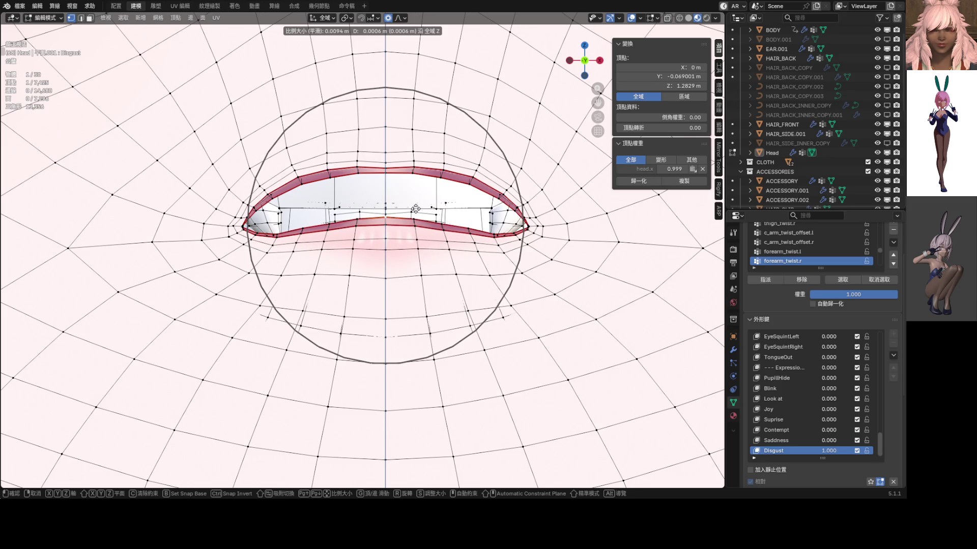
pyautogui.click(416, 208)
pyautogui.scroll(-3, 416, 209)
pyautogui.press('Tab')
pyautogui.scroll(-3, 412, 212)
pyautogui.scroll(-2, 396, 220)
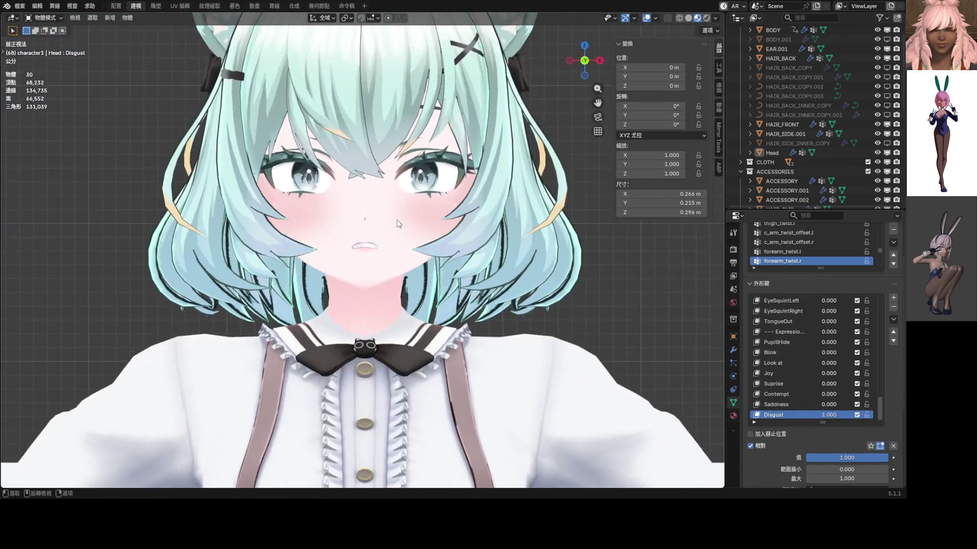
pyautogui.keyDown('shift'); pyautogui.moveTo(397, 220); pyautogui.dragTo(398, 242, button='middle'); pyautogui.keyUp('shift')
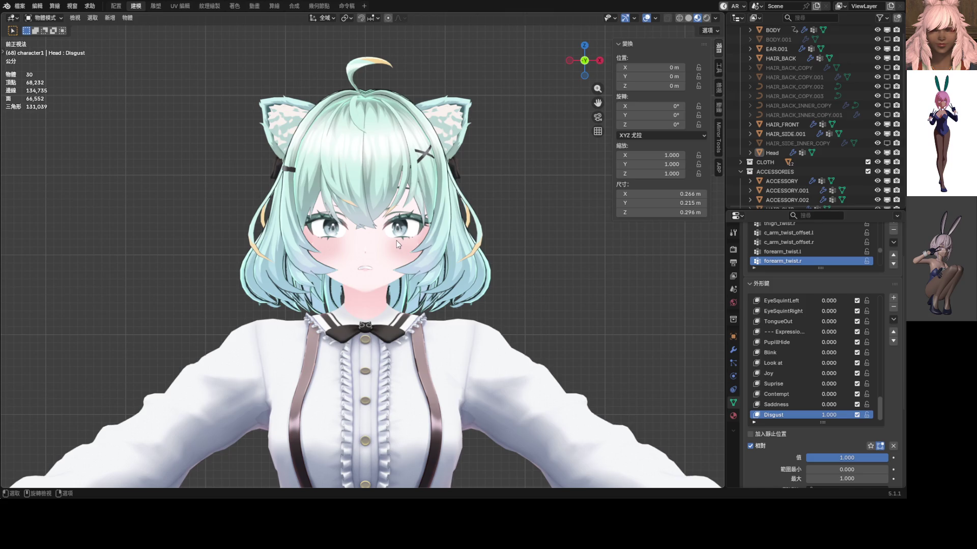
pyautogui.hotkey('ctrl', 's')
pyautogui.scroll(-4, 421, 264)
pyautogui.scroll(4, 417, 254)
# - Set the Disgust shape key value back to 0.000
pyautogui.press('BackSpace')
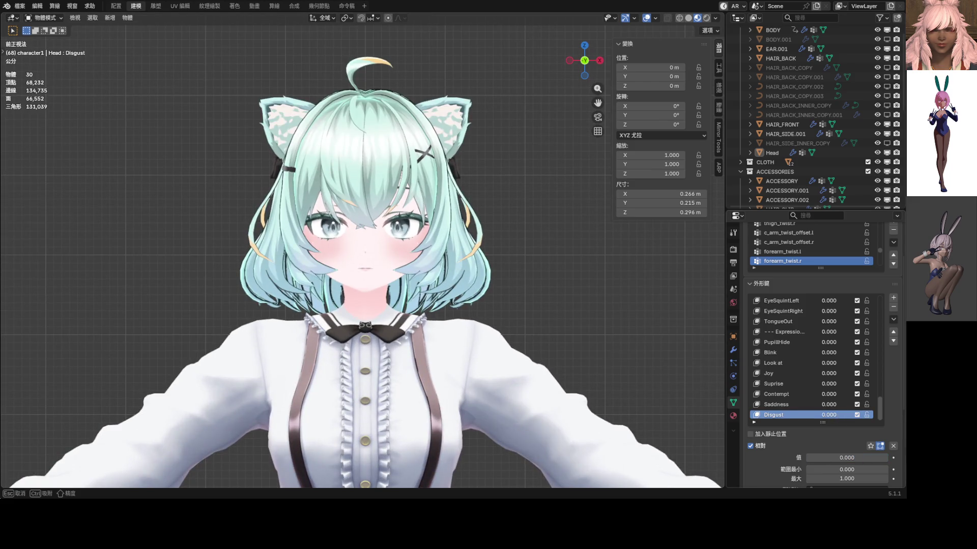
pyautogui.scroll(3, 839, 367)
# - Set EyeLookDown_L/R to 0.173 after cancelling an accidental blink change
pyautogui.moveTo(880, 378); pyautogui.dragTo(885, 291)
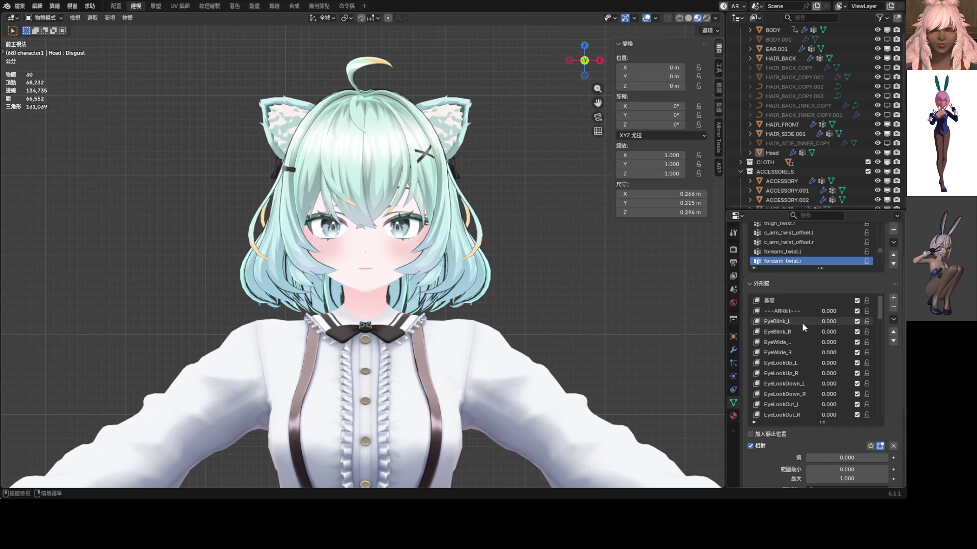
pyautogui.moveTo(827, 324); pyautogui.dragTo(840, 321)
pyautogui.press('Escape')
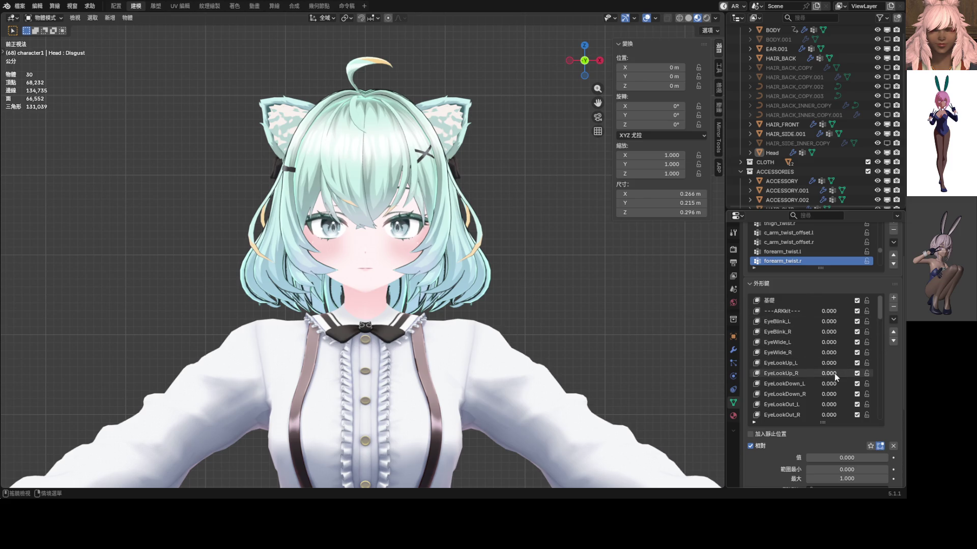
pyautogui.moveTo(832, 384); pyautogui.dragTo(828, 384)
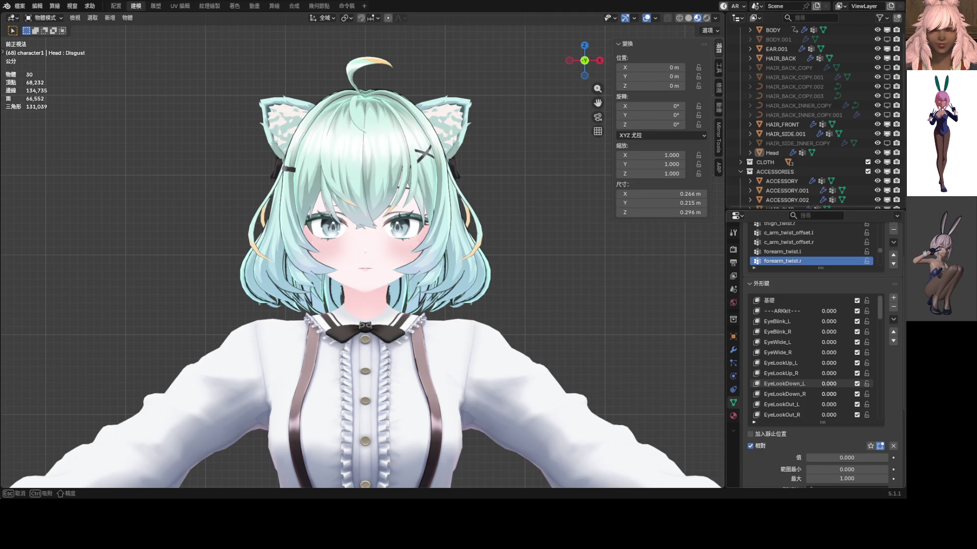
pyautogui.moveTo(828, 384); pyautogui.dragTo(842, 383)
pyautogui.scroll(-2, 814, 383)
pyautogui.scroll(-2, 812, 381)
pyautogui.scroll(-1, 812, 378)
# - Lower both brows fully with BrowDown_L/R at 1.000 and partly close the eyes with Blink
pyautogui.moveTo(828, 394); pyautogui.dragTo(862, 394)
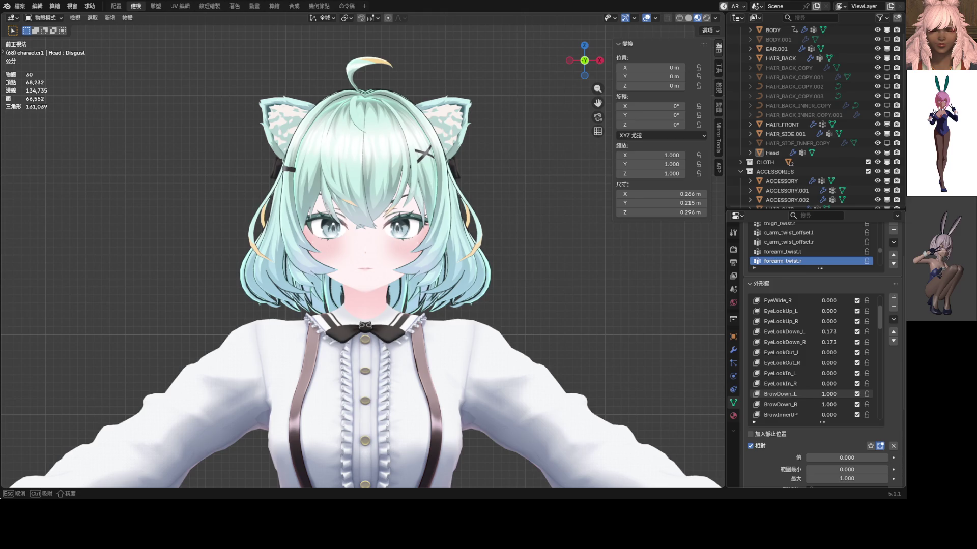
pyautogui.scroll(2, 839, 394)
pyautogui.scroll(2, 837, 393)
pyautogui.scroll(-5, 827, 347)
pyautogui.moveTo(879, 312); pyautogui.dragTo(877, 408)
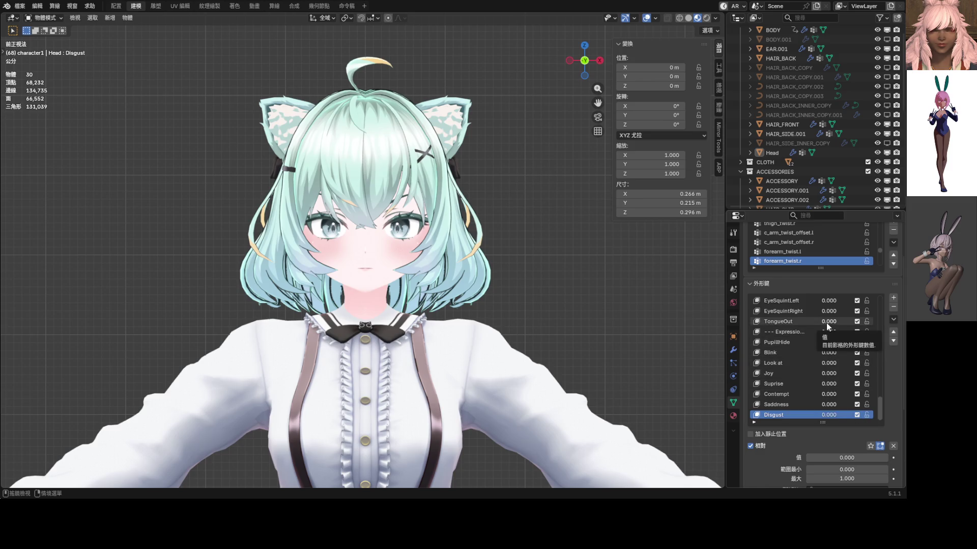
pyautogui.scroll(1, 827, 323)
pyautogui.scroll(1, 828, 328)
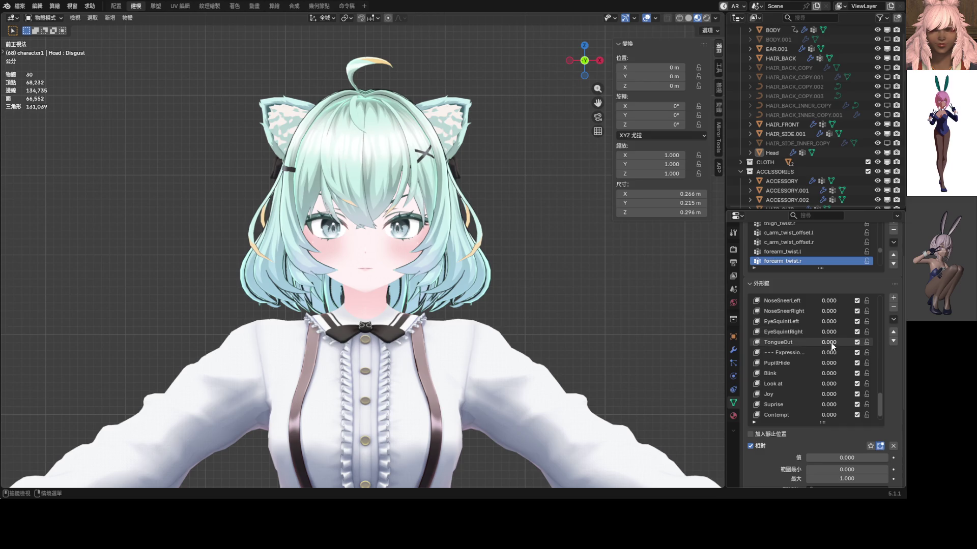
pyautogui.moveTo(829, 372); pyautogui.dragTo(814, 373)
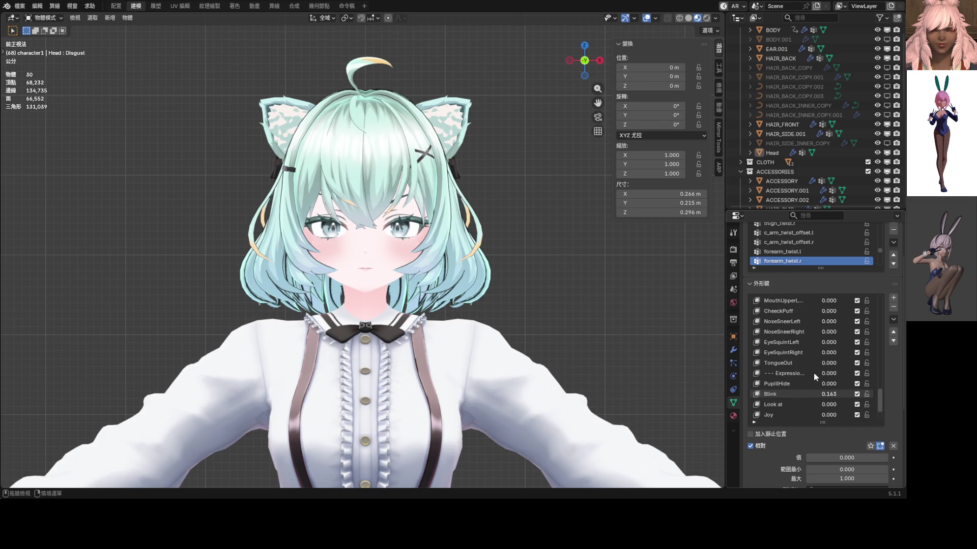
pyautogui.scroll(5, 803, 333)
pyautogui.scroll(6, 804, 332)
pyautogui.scroll(4, 804, 332)
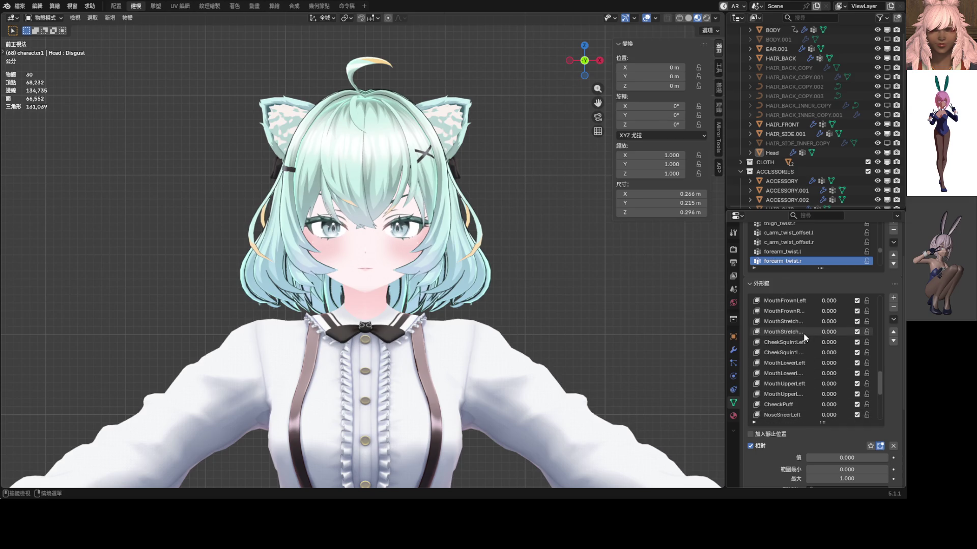
pyautogui.scroll(5, 804, 347)
pyautogui.scroll(2, 804, 347)
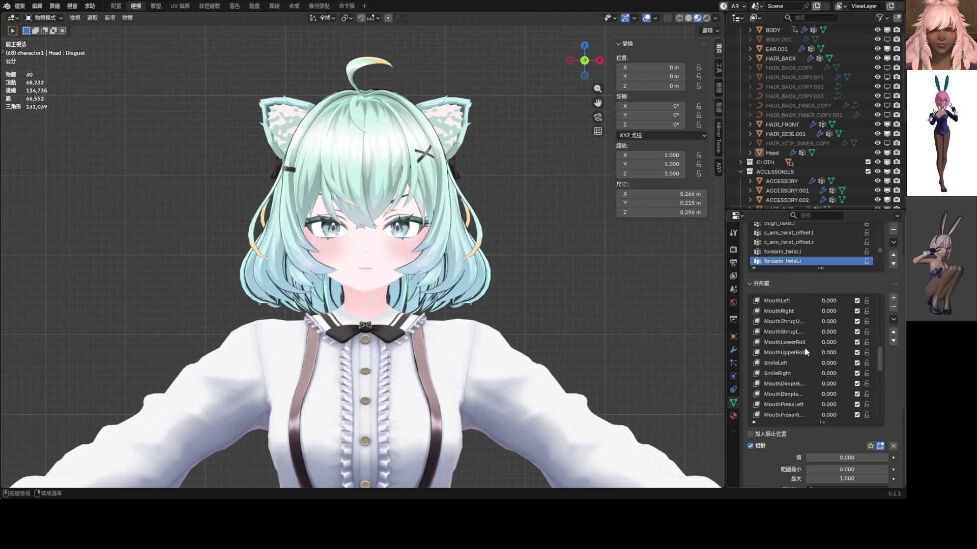
pyautogui.moveTo(828, 321); pyautogui.dragTo(829, 321)
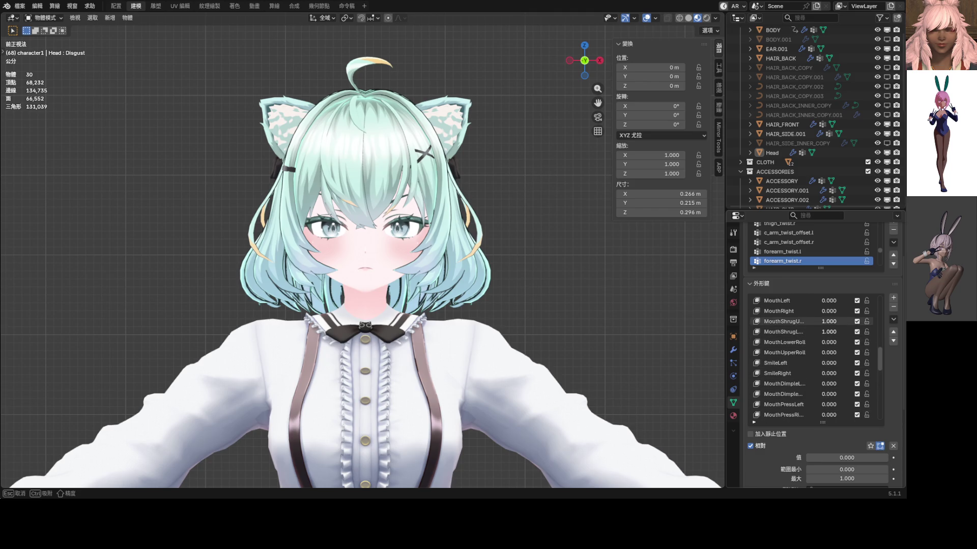
pyautogui.scroll(3, 366, 252)
pyautogui.scroll(-2, 847, 370)
pyautogui.scroll(-3, 846, 370)
pyautogui.scroll(-1, 843, 370)
pyautogui.scroll(-2, 843, 371)
pyautogui.scroll(-1, 843, 372)
pyautogui.moveTo(832, 397); pyautogui.dragTo(832, 405)
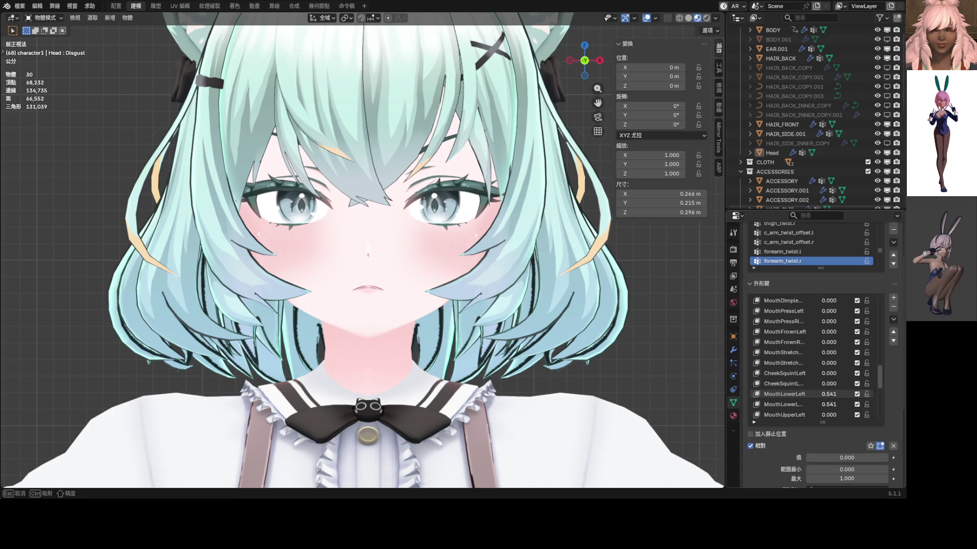
pyautogui.scroll(-1, 837, 390)
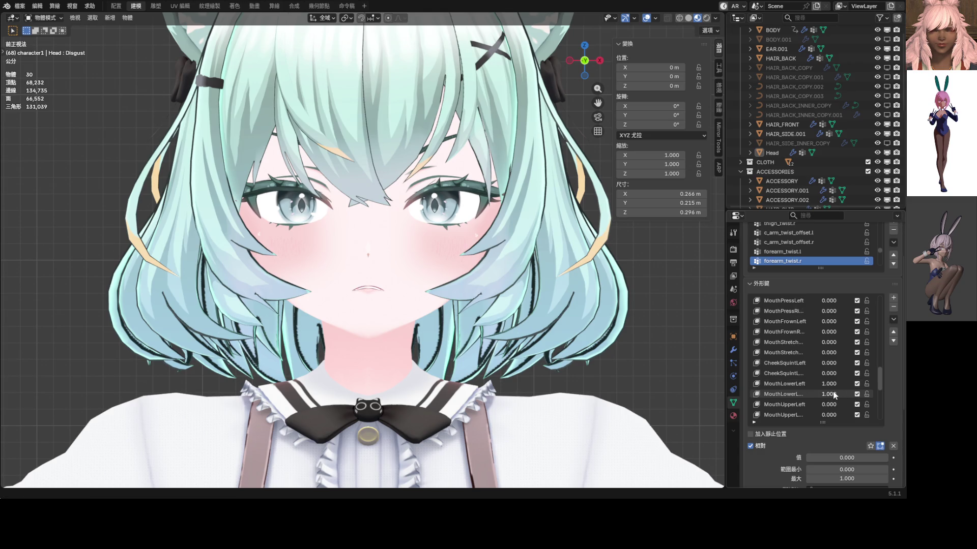
pyautogui.moveTo(832, 394)
pyautogui.mouseDown()
pyautogui.moveTo(830, 415)
pyautogui.moveTo(779, 415)
pyautogui.mouseUp()
pyautogui.scroll(-2, 488, 331)
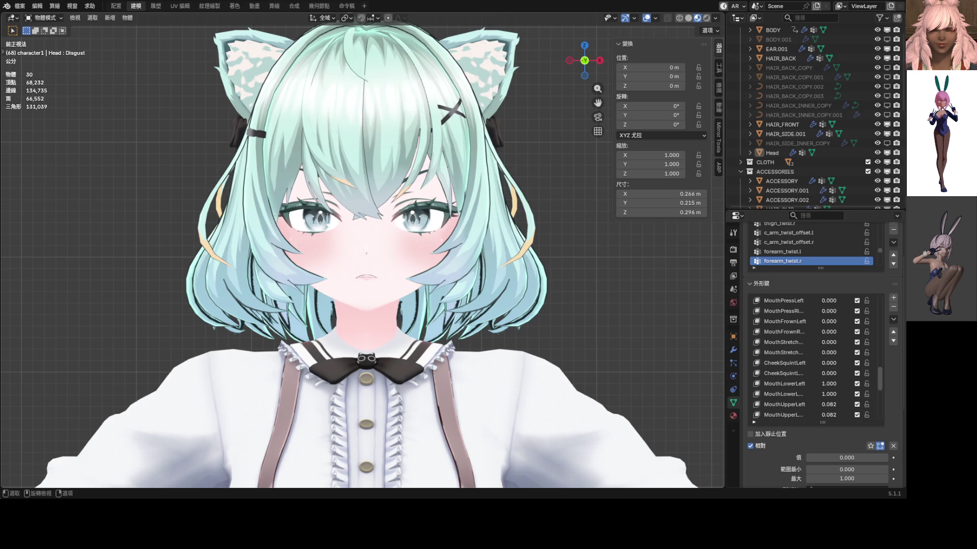
pyautogui.scroll(1, 818, 374)
pyautogui.scroll(2, 817, 362)
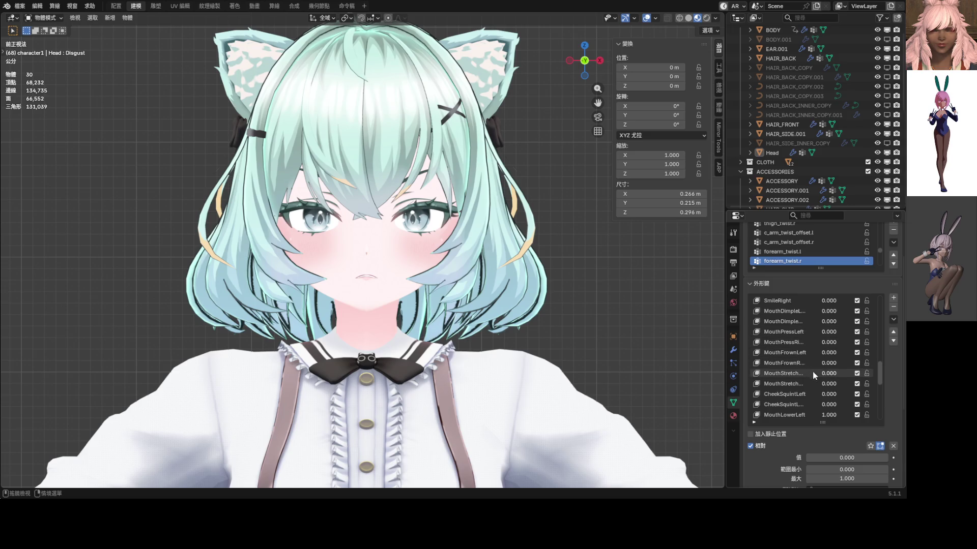
pyautogui.scroll(1, 813, 379)
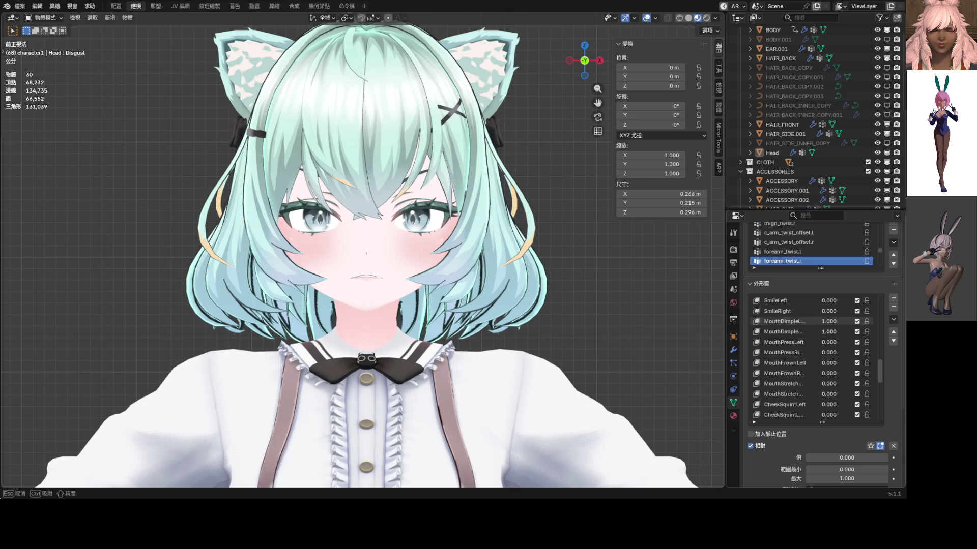
pyautogui.moveTo(828, 321)
pyautogui.mouseDown()
pyautogui.moveTo(793, 321)
pyautogui.moveTo(810, 322)
pyautogui.mouseUp()
pyautogui.scroll(-1, 831, 366)
pyautogui.scroll(-2, 830, 382)
pyautogui.moveTo(830, 395)
pyautogui.mouseDown()
pyautogui.moveTo(806, 392)
pyautogui.moveTo(829, 404)
pyautogui.mouseUp()
pyautogui.scroll(-1, 805, 393)
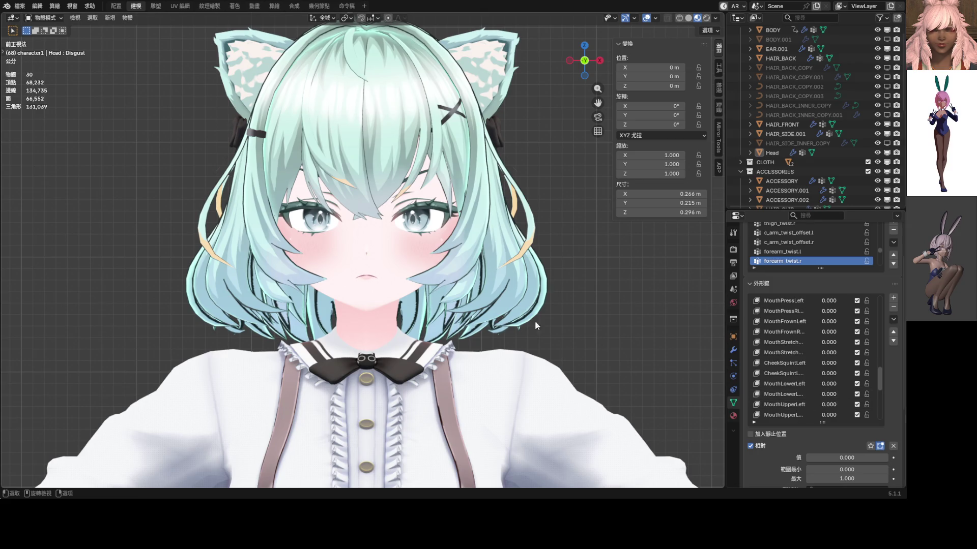
pyautogui.scroll(3, 402, 229)
pyautogui.scroll(3, 403, 229)
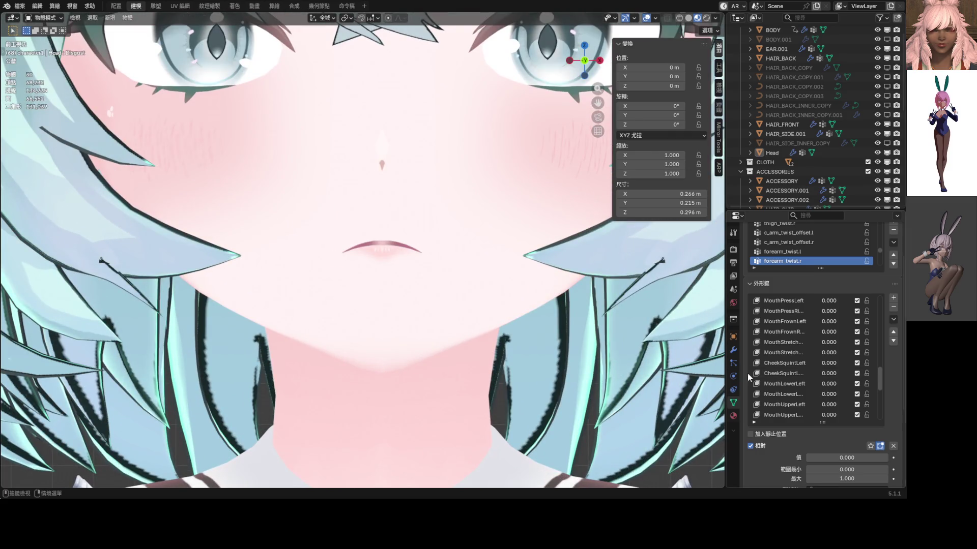
pyautogui.scroll(4, 808, 317)
pyautogui.scroll(-5, 806, 344)
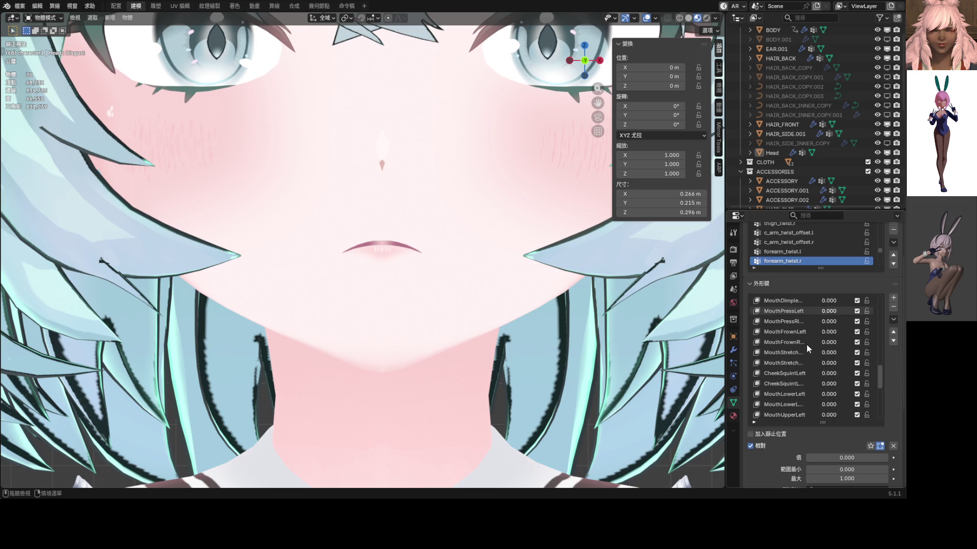
pyautogui.scroll(1, 807, 377)
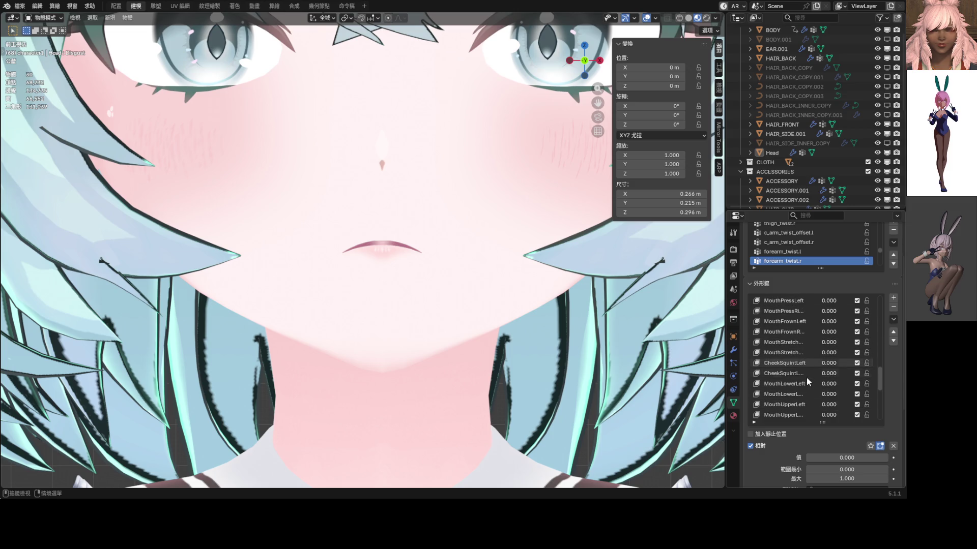
# - Set MouthFrownLeft/Right to a moderate 0.398 after undoing a full frown
pyautogui.moveTo(823, 322); pyautogui.dragTo(823, 332)
pyautogui.scroll(-4, 526, 263)
pyautogui.scroll(2, 440, 269)
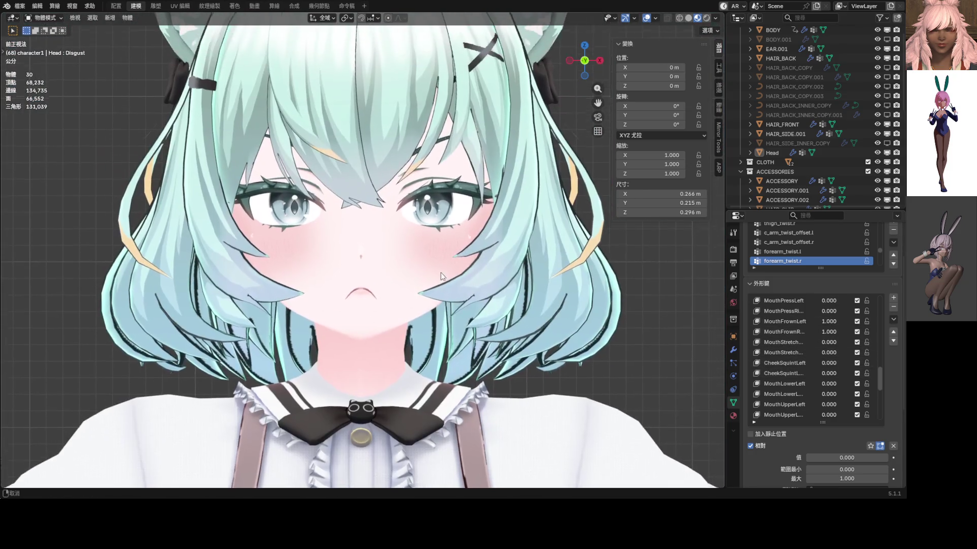
pyautogui.scroll(2, 470, 300)
pyautogui.hotkey('ctrl', 'z')
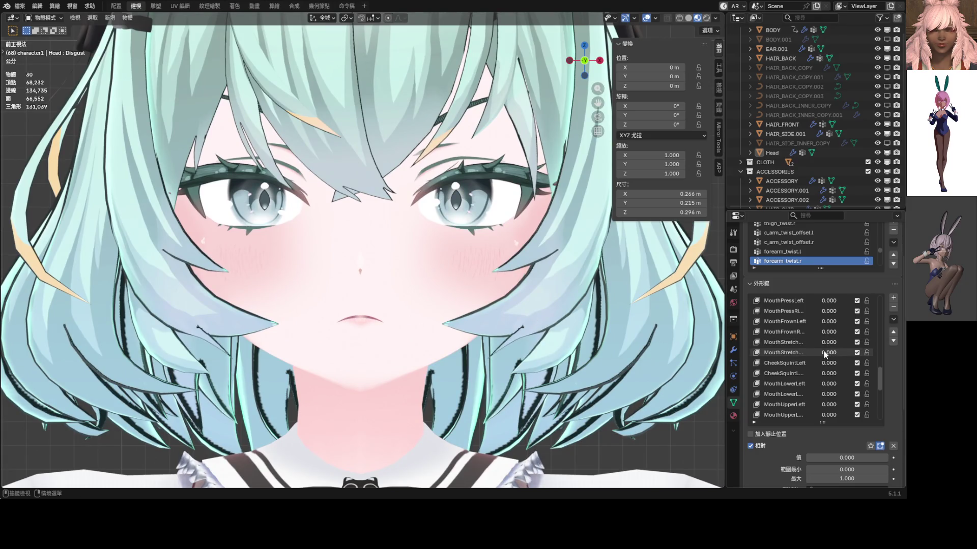
pyautogui.moveTo(829, 321); pyautogui.dragTo(828, 321)
pyautogui.scroll(-4, 457, 252)
pyautogui.keyDown('shift'); pyautogui.moveTo(457, 252); pyautogui.dragTo(493, 253, button='middle'); pyautogui.keyUp('shift')
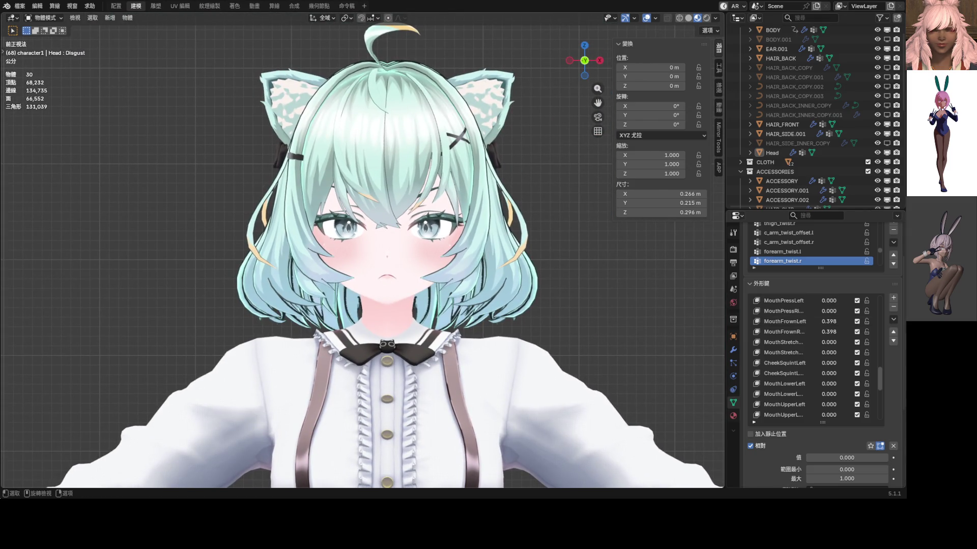
pyautogui.scroll(3, 812, 347)
pyautogui.scroll(2, 811, 347)
pyautogui.scroll(3, 811, 348)
pyautogui.scroll(3, 811, 347)
# - Set EyeLookIn_L/R to 0.327, keep the downward gaze at 0.173, and show the Head mesh in Local View
pyautogui.moveTo(831, 345); pyautogui.dragTo(830, 343)
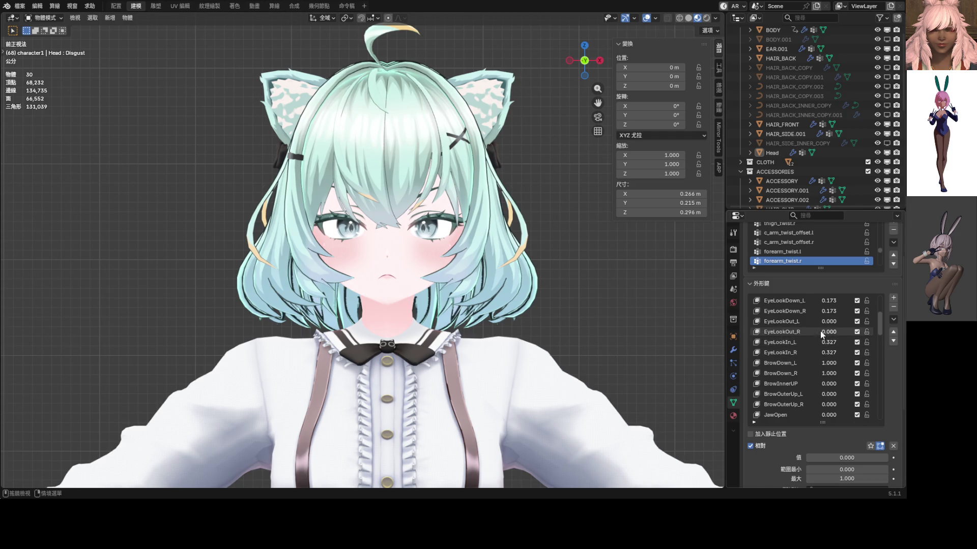
pyautogui.moveTo(828, 301); pyautogui.dragTo(828, 301)
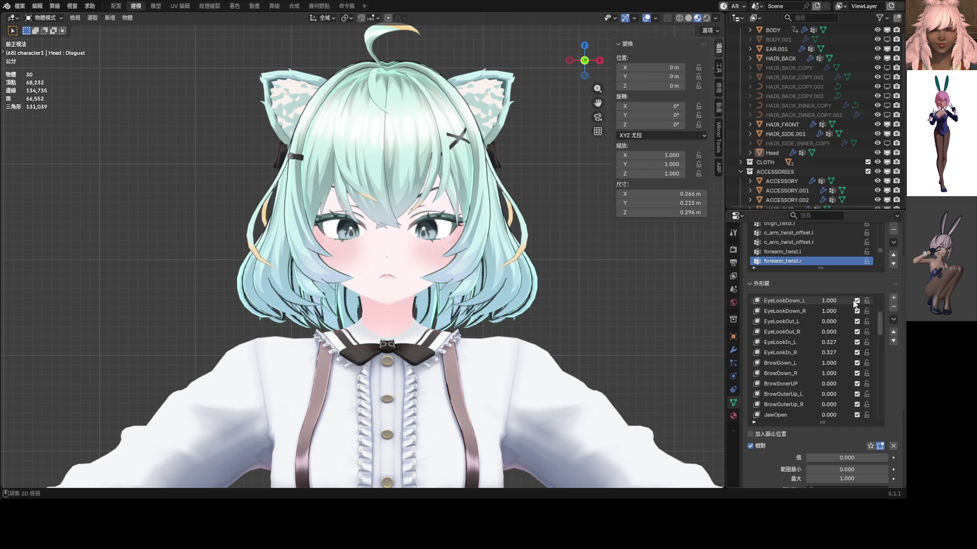
pyautogui.moveTo(829, 362)
pyautogui.mouseDown()
pyautogui.moveTo(828, 394)
pyautogui.moveTo(839, 394)
pyautogui.mouseUp()
pyautogui.moveTo(828, 394); pyautogui.dragTo(848, 394)
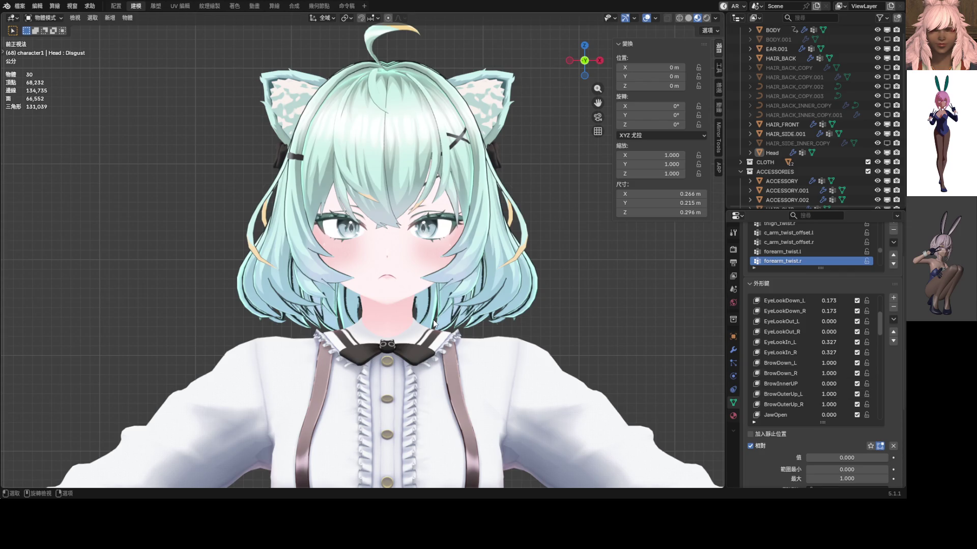
pyautogui.click(409, 265)
pyautogui.press('KP_Divide')
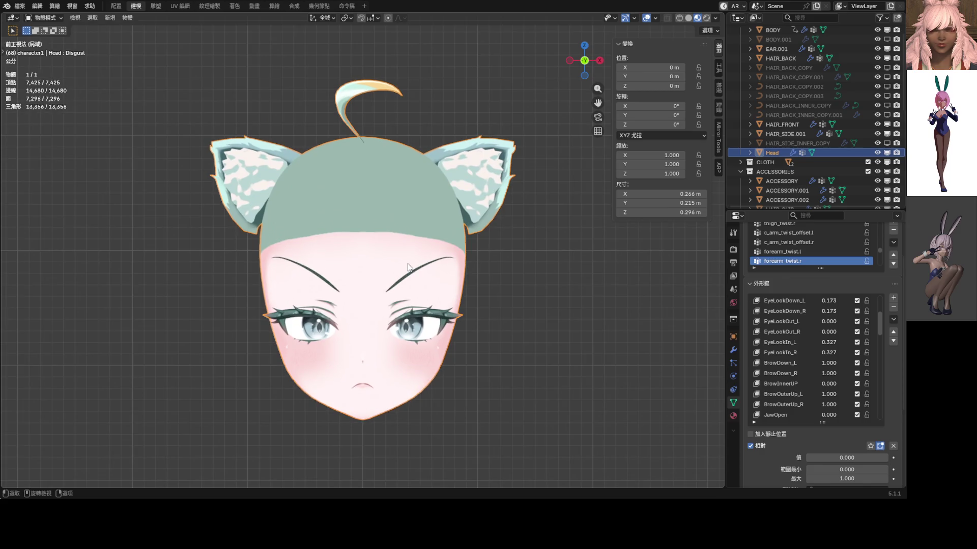
# - Raise BrowInnerUP to 1.0, set Blink near 0.27 and exit Local View
pyautogui.moveTo(833, 393); pyautogui.dragTo(809, 394)
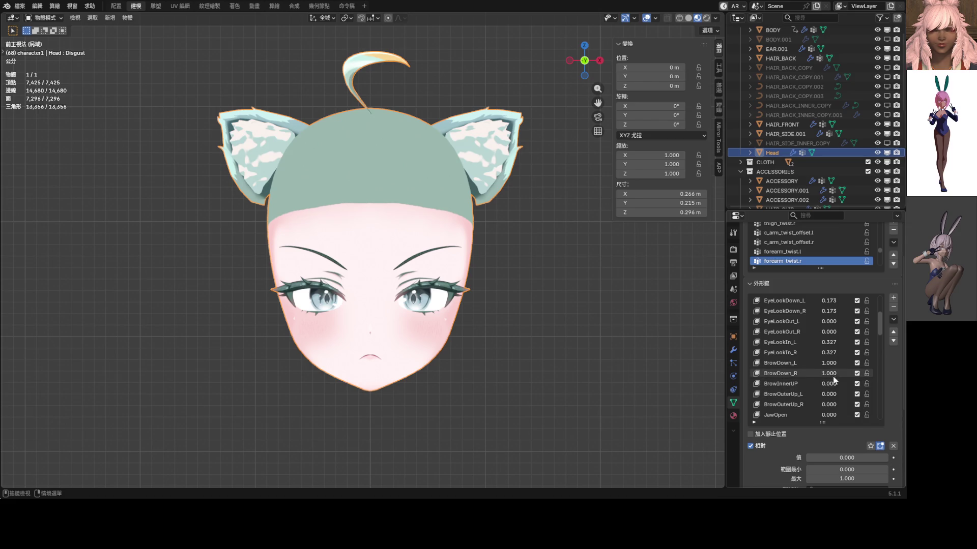
pyautogui.moveTo(832, 384)
pyautogui.mouseDown()
pyautogui.moveTo(862, 384)
pyautogui.moveTo(809, 384)
pyautogui.moveTo(862, 384)
pyautogui.mouseUp()
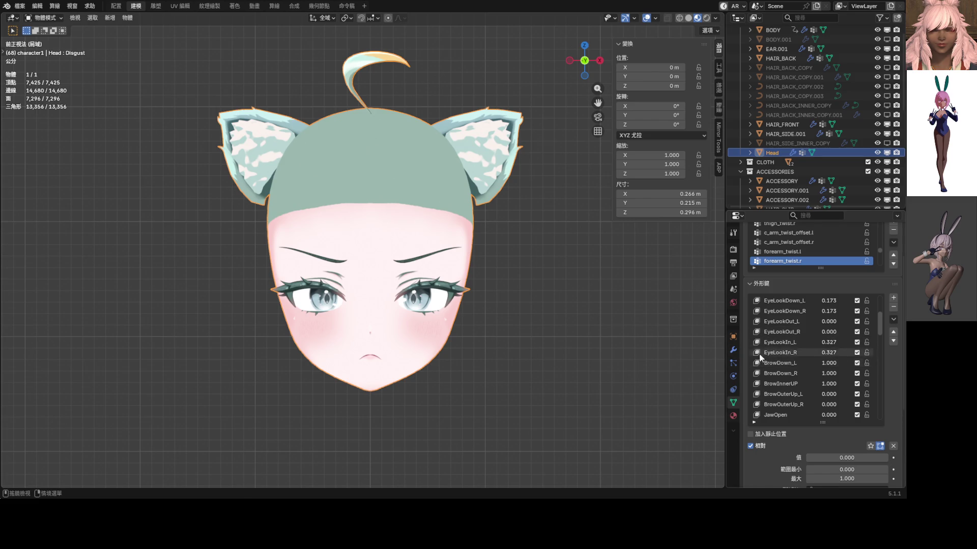
pyautogui.scroll(-7, 850, 348)
pyautogui.scroll(-9, 849, 347)
pyautogui.scroll(-9, 846, 345)
pyautogui.scroll(-9, 843, 348)
pyautogui.scroll(-8, 842, 351)
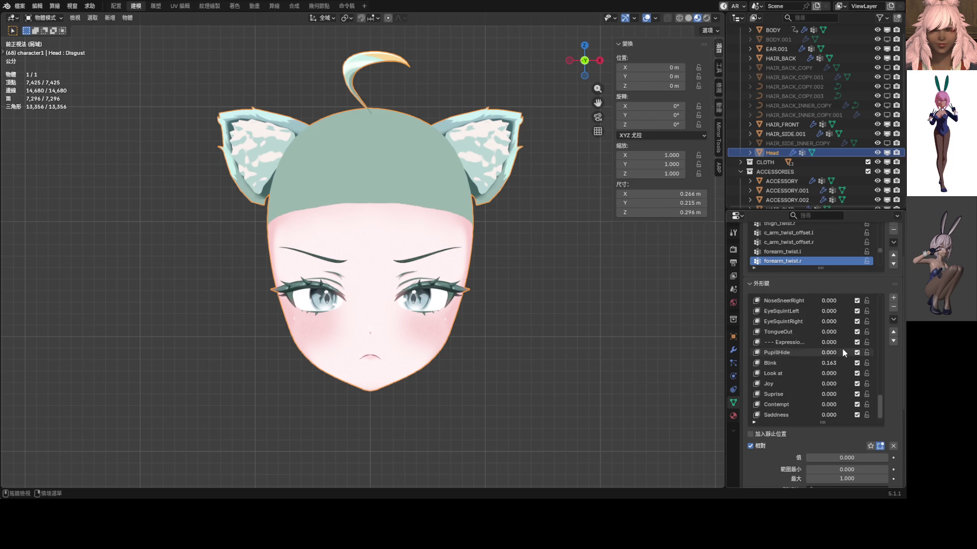
pyautogui.moveTo(836, 362); pyautogui.dragTo(854, 363)
pyautogui.scroll(5, 822, 359)
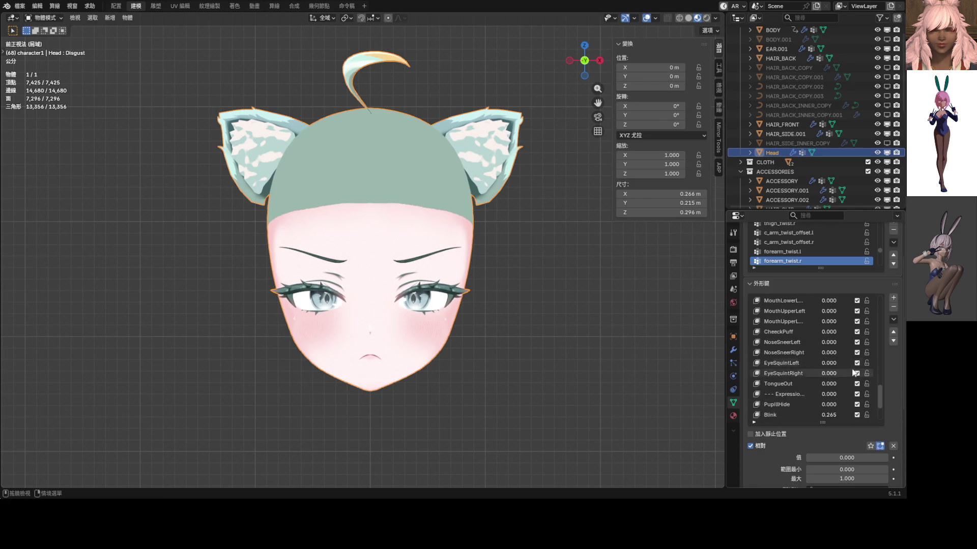
pyautogui.scroll(15, 850, 369)
pyautogui.scroll(-1, 820, 378)
pyautogui.moveTo(824, 373)
pyautogui.mouseDown()
pyautogui.moveTo(847, 374)
pyautogui.moveTo(814, 373)
pyautogui.mouseUp()
pyautogui.scroll(-2, 562, 326)
pyautogui.press('KP_Divide')
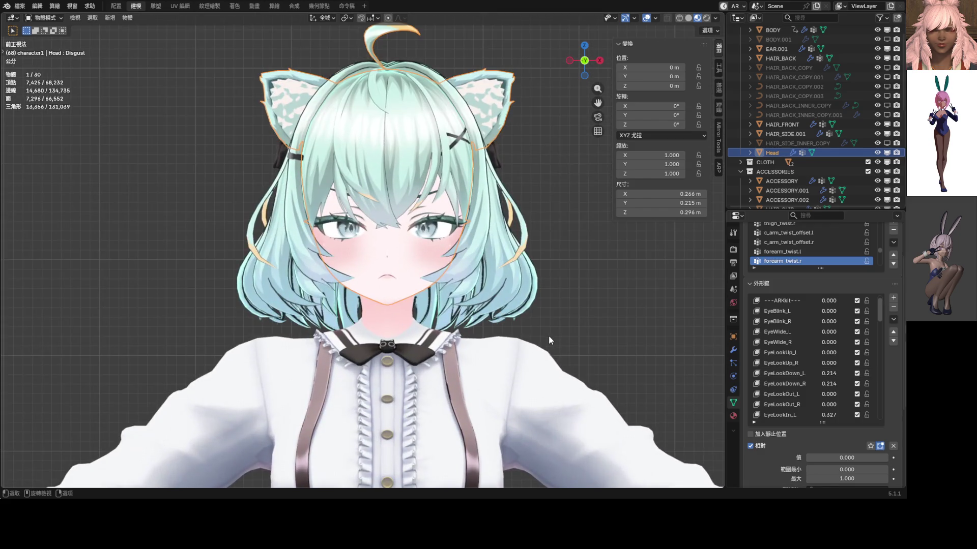
pyautogui.scroll(3, 485, 285)
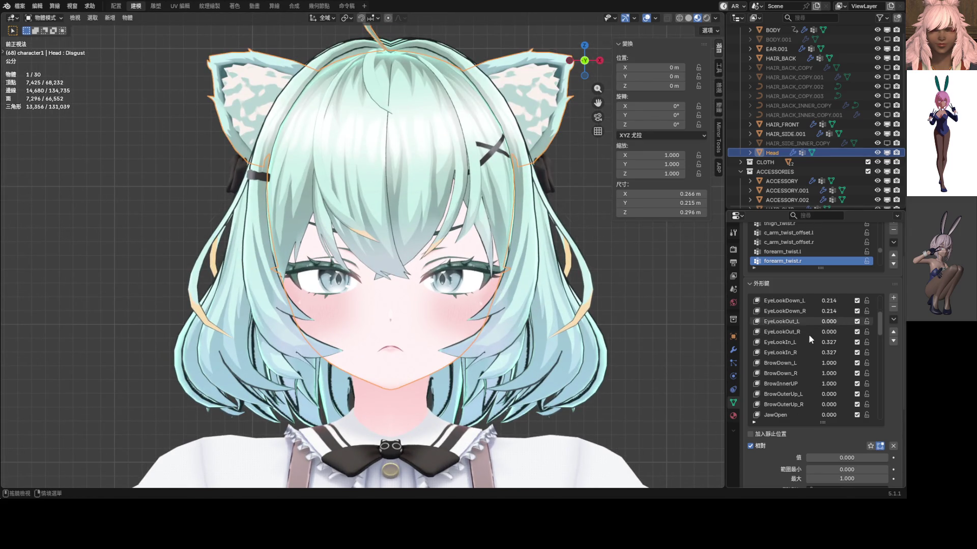
pyautogui.scroll(-3, 809, 335)
pyautogui.scroll(-3, 829, 338)
# - Trial pucker, shrug, frown and stretch mouth shape keys, discarding the unwanted changes
pyautogui.moveTo(827, 321)
pyautogui.mouseDown()
pyautogui.moveTo(870, 321)
pyautogui.moveTo(870, 311)
pyautogui.mouseUp()
pyautogui.press('Escape')
pyautogui.scroll(-3, 824, 354)
pyautogui.moveTo(828, 343)
pyautogui.mouseDown()
pyautogui.moveTo(870, 341)
pyautogui.moveTo(808, 342)
pyautogui.moveTo(840, 332)
pyautogui.mouseUp()
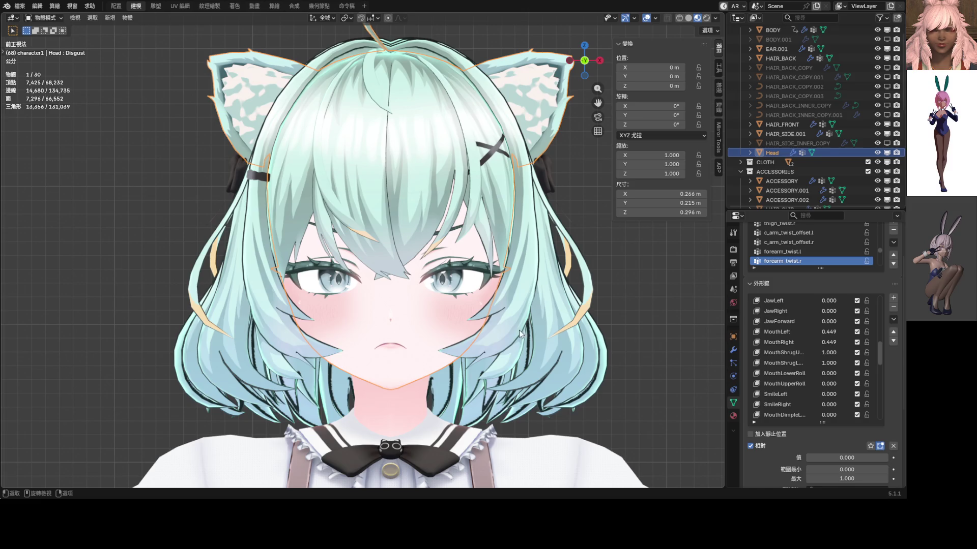
pyautogui.scroll(-2, 515, 331)
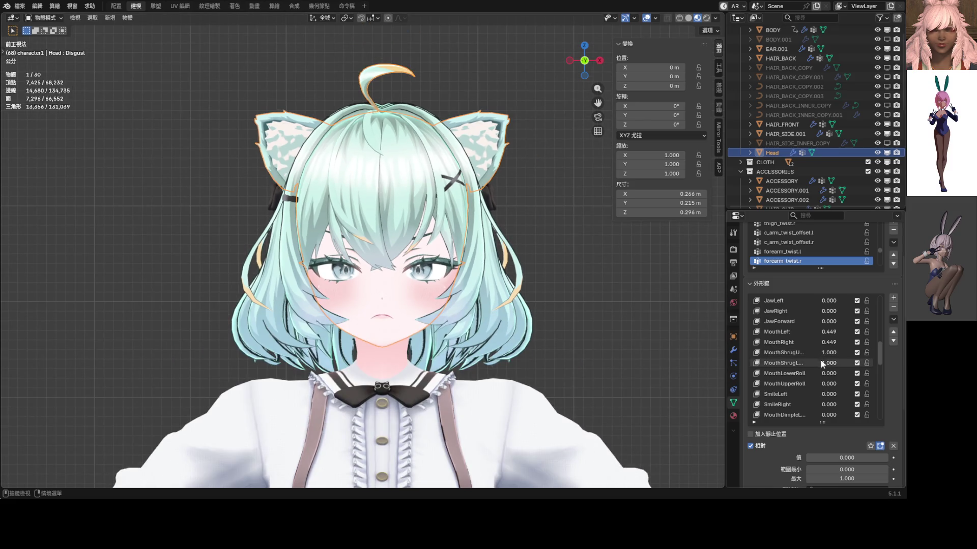
pyautogui.moveTo(828, 352); pyautogui.dragTo(828, 352)
pyautogui.scroll(-4, 834, 359)
pyautogui.scroll(-3, 835, 367)
pyautogui.moveTo(832, 386); pyautogui.dragTo(833, 386)
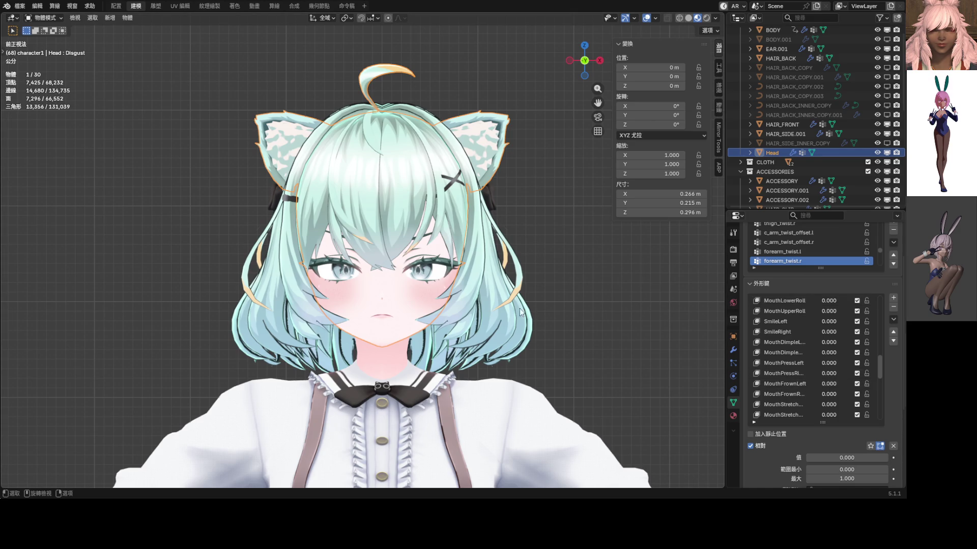
pyautogui.click(566, 277)
pyautogui.scroll(-2, 427, 279)
pyautogui.scroll(-2, 829, 366)
pyautogui.scroll(4, 447, 293)
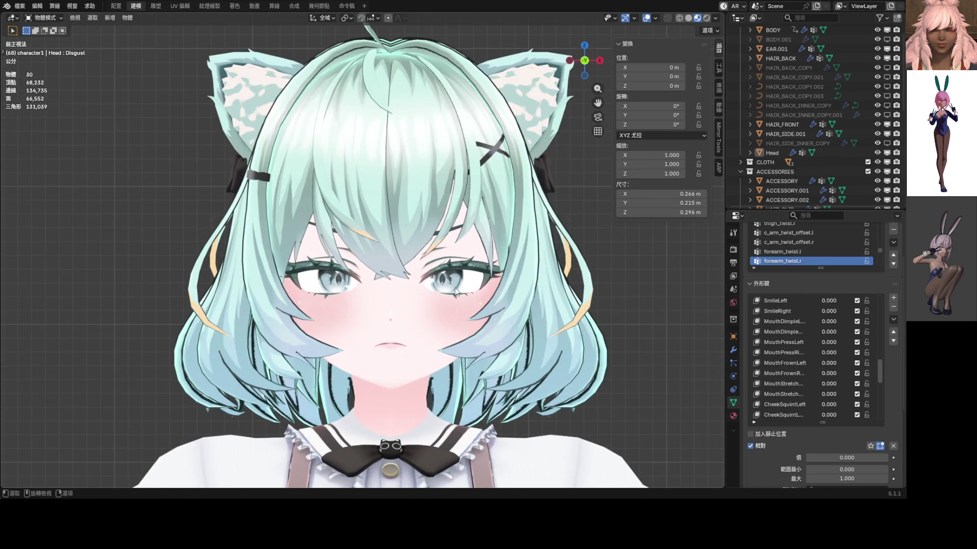
pyautogui.moveTo(833, 384); pyautogui.dragTo(833, 384)
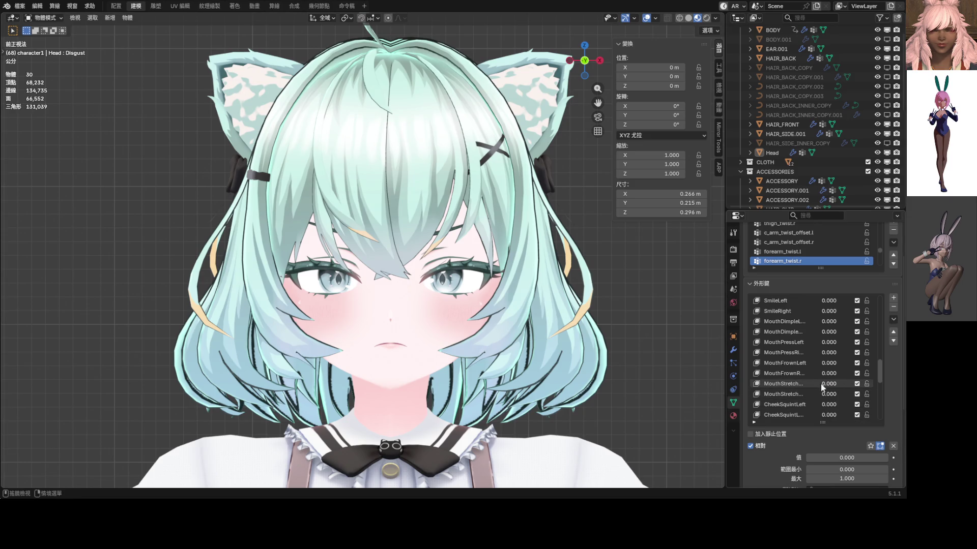
pyautogui.moveTo(832, 384); pyautogui.dragTo(833, 384)
pyautogui.press('Escape')
pyautogui.scroll(-3, 804, 382)
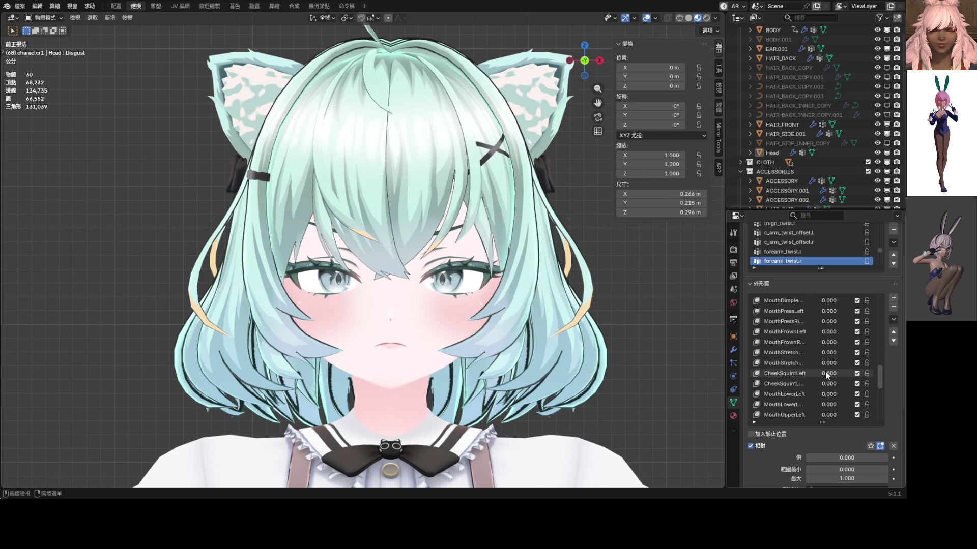
# - Set CheekSquint keys to 0.347, Blink to 0.357 and EyeLookDown to 0.480
pyautogui.moveTo(829, 374)
pyautogui.mouseDown()
pyautogui.moveTo(832, 384)
pyautogui.moveTo(802, 373)
pyautogui.moveTo(817, 373)
pyautogui.mouseUp()
pyautogui.scroll(-2, 623, 333)
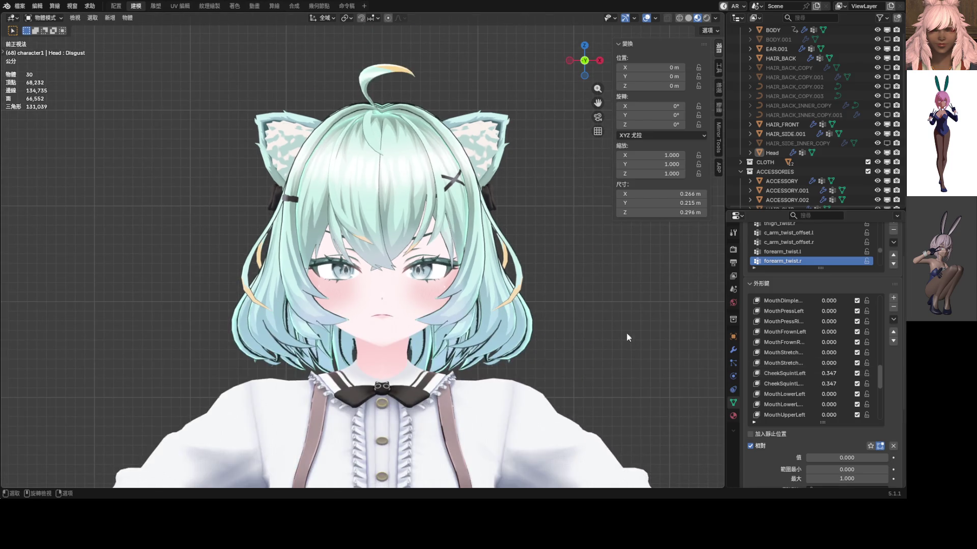
pyautogui.scroll(-3, 822, 369)
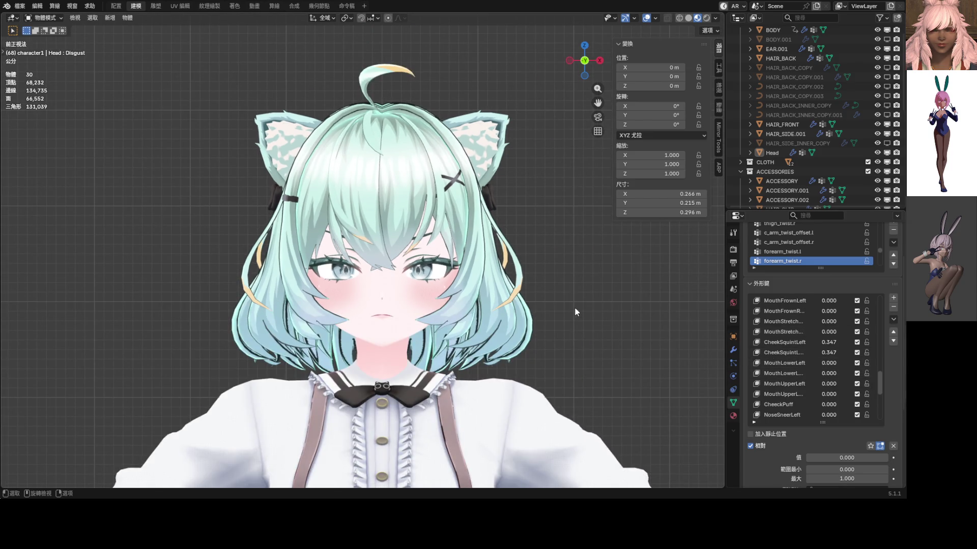
pyautogui.scroll(-5, 470, 295)
pyautogui.scroll(2, 465, 294)
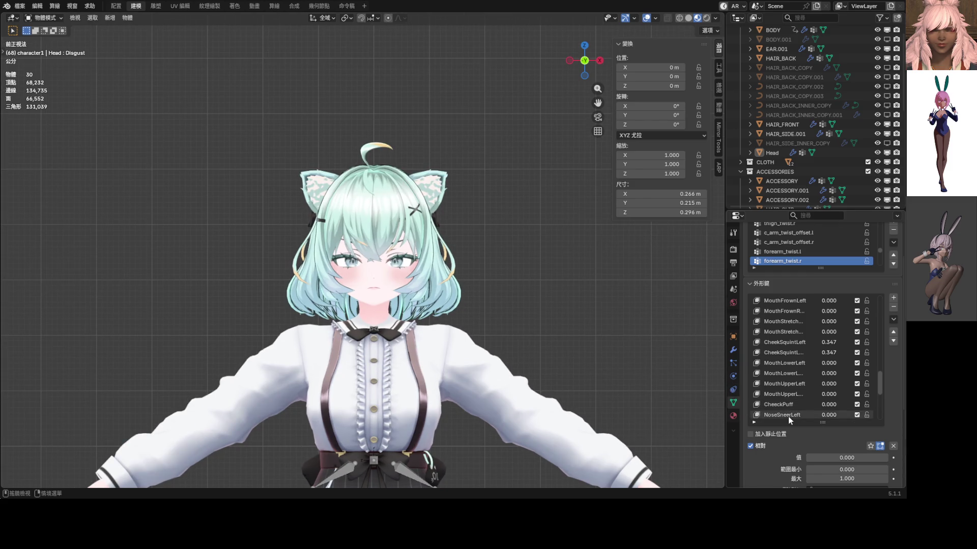
pyautogui.scroll(-1, 829, 413)
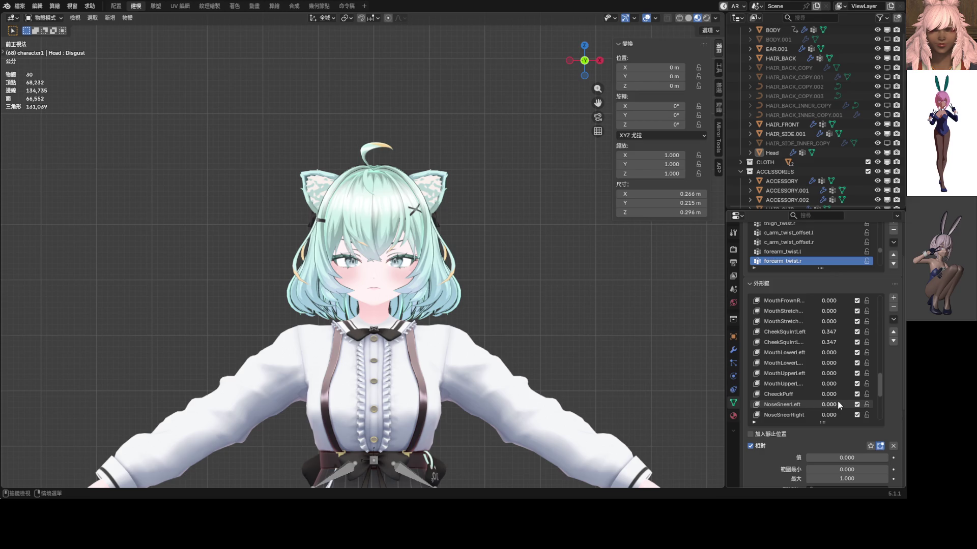
pyautogui.moveTo(833, 401)
pyautogui.mouseDown()
pyautogui.moveTo(885, 401)
pyautogui.moveTo(832, 394)
pyautogui.mouseUp()
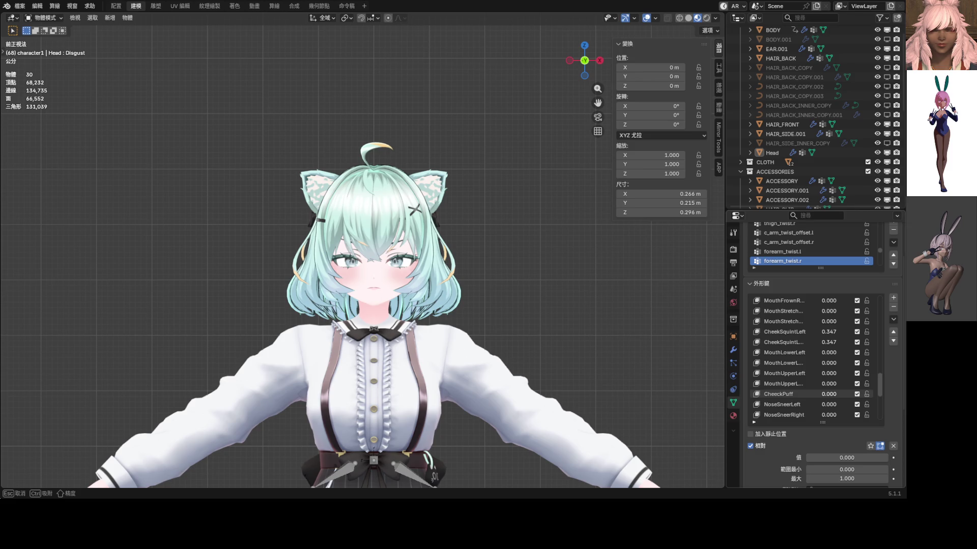
pyautogui.scroll(-1, 841, 415)
pyautogui.scroll(-2, 842, 412)
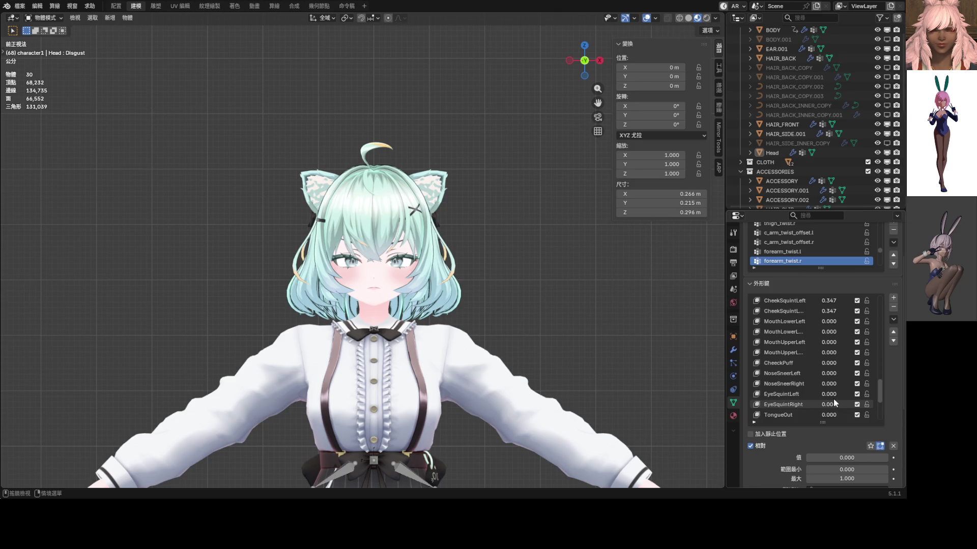
pyautogui.moveTo(832, 394); pyautogui.dragTo(827, 394)
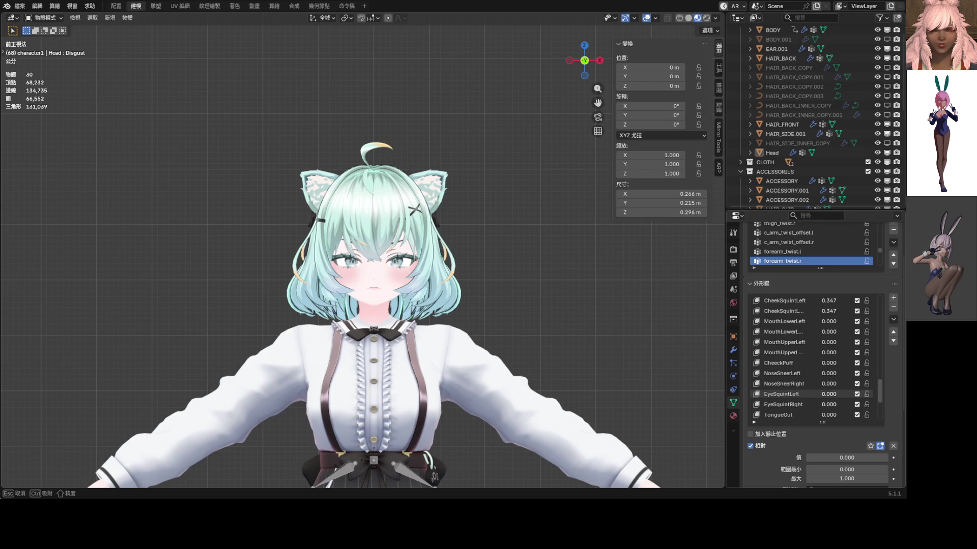
pyautogui.scroll(-5, 807, 394)
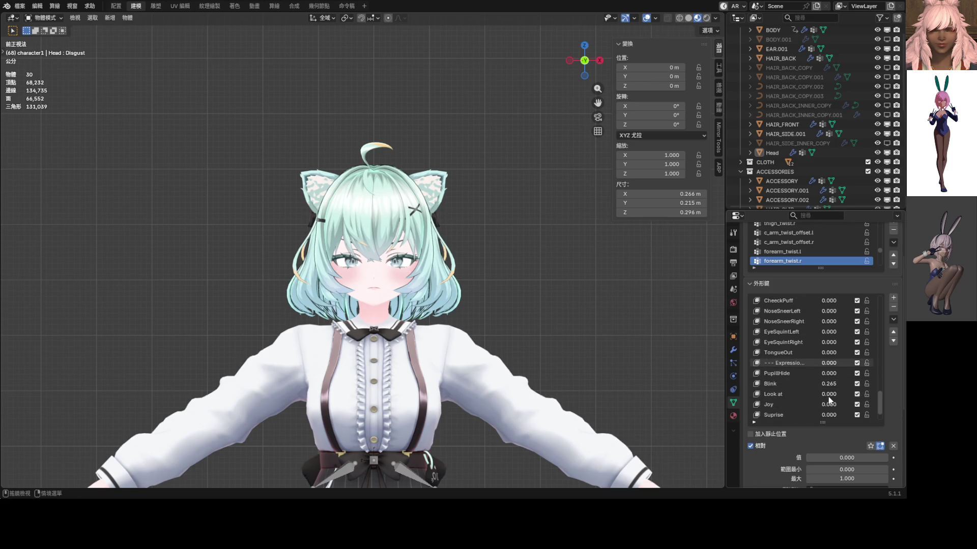
pyautogui.moveTo(830, 384); pyautogui.dragTo(831, 384)
pyautogui.scroll(5, 550, 313)
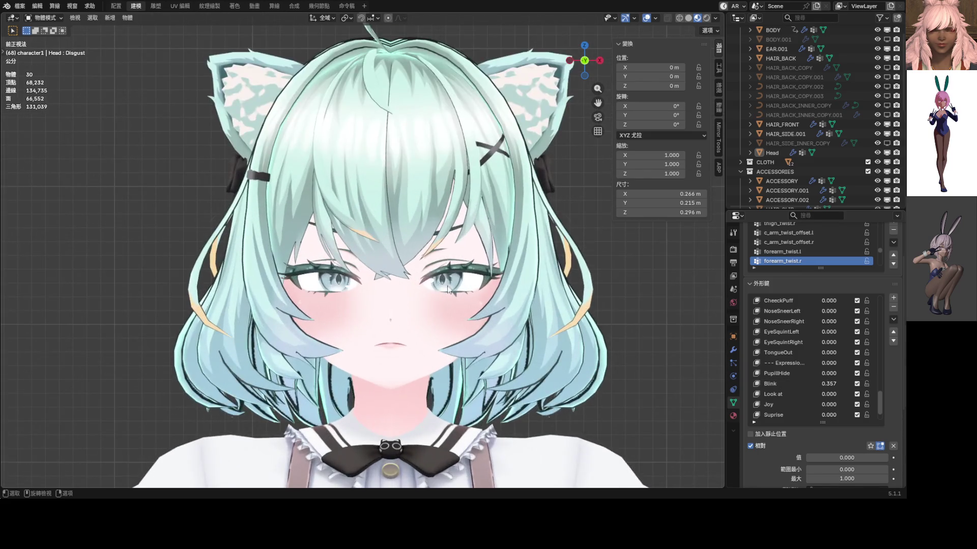
pyautogui.scroll(-2, 483, 302)
pyautogui.scroll(-1, 773, 364)
pyautogui.scroll(2, 772, 364)
pyautogui.scroll(4, 807, 397)
pyautogui.scroll(4, 808, 397)
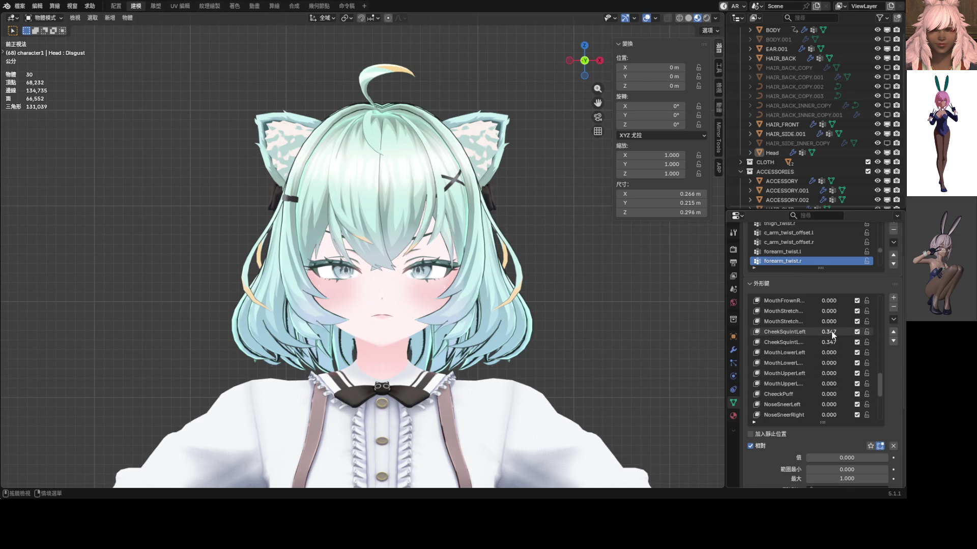
pyautogui.moveTo(829, 333); pyautogui.dragTo(828, 384)
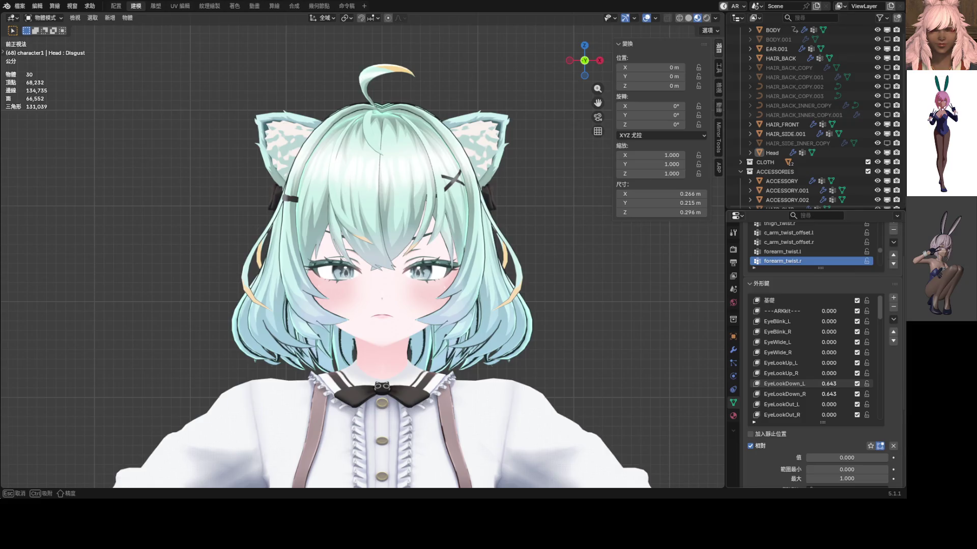
pyautogui.scroll(-2, 482, 298)
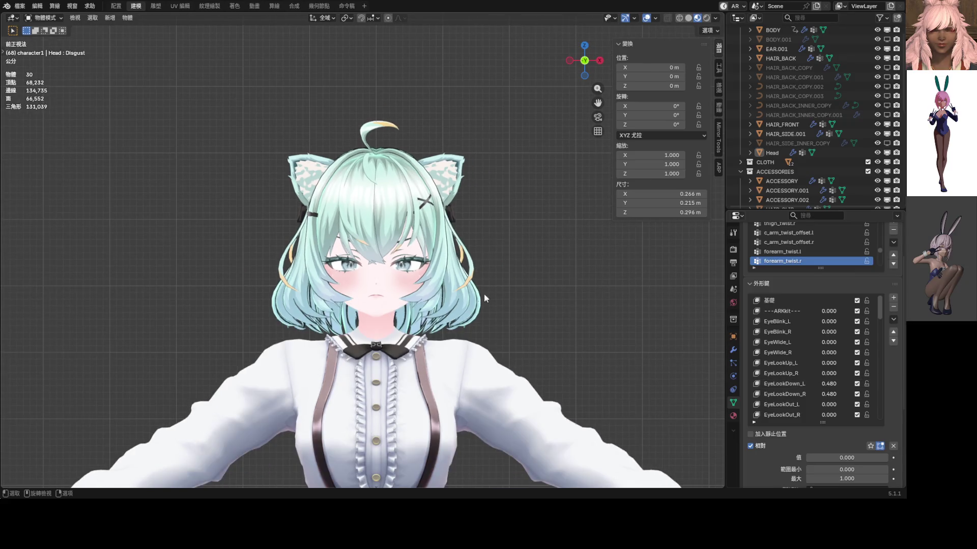
pyautogui.moveTo(876, 322); pyautogui.dragTo(880, 412)
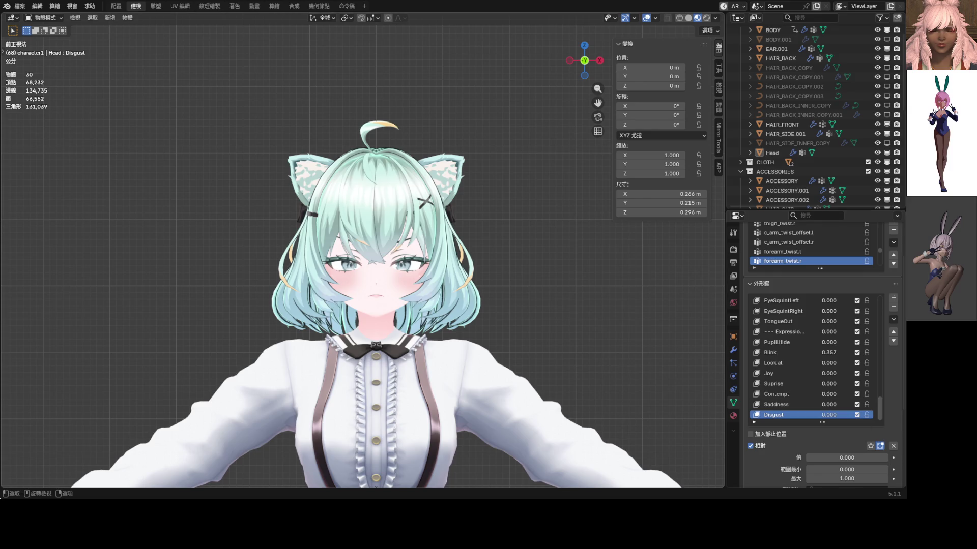
pyautogui.scroll(3, 828, 386)
pyautogui.scroll(2, 828, 386)
pyautogui.scroll(3, 828, 386)
pyautogui.scroll(-3, 828, 385)
pyautogui.scroll(-4, 827, 385)
pyautogui.scroll(5, 827, 384)
pyautogui.scroll(4, 826, 384)
pyautogui.scroll(3, 826, 384)
pyautogui.scroll(3, 827, 384)
pyautogui.scroll(3, 827, 384)
pyautogui.scroll(1, 827, 384)
pyautogui.scroll(-2, 825, 384)
pyautogui.scroll(-2, 825, 384)
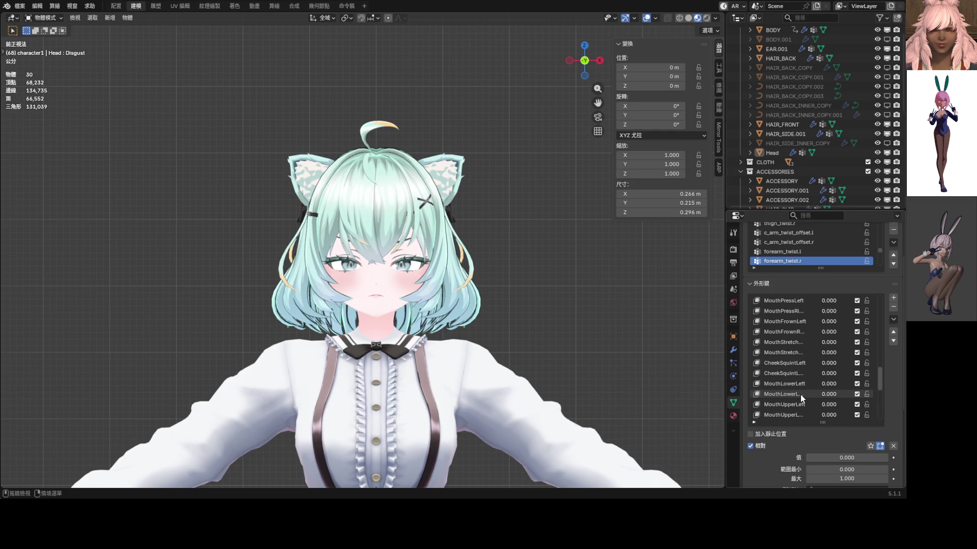
# - Rename the copied MouthLowerLeft.001 shape key to MouthLowerRight
pyautogui.moveTo(827, 393); pyautogui.dragTo(871, 393)
pyautogui.doubleClick(794, 393)
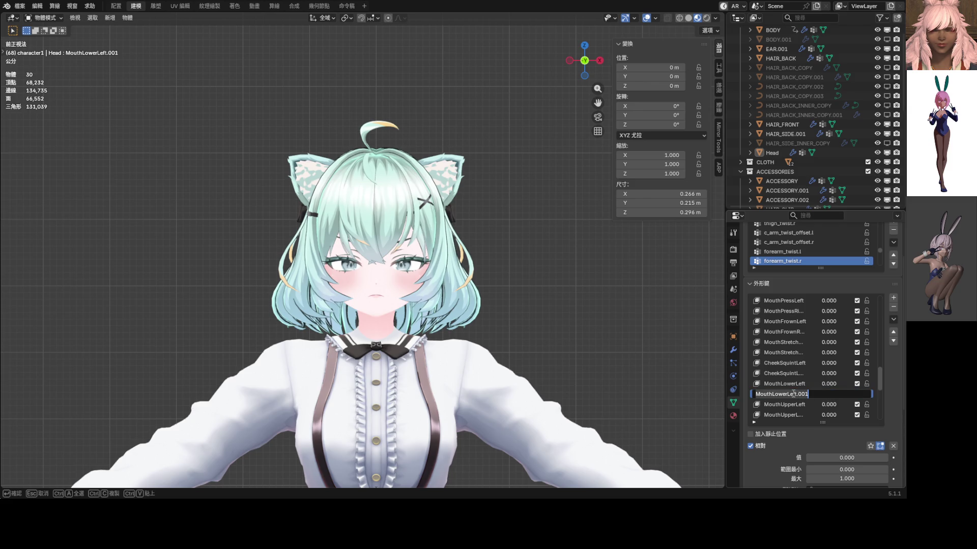
pyautogui.moveTo(785, 393); pyautogui.dragTo(827, 395)
pyautogui.write('Right')
pyautogui.press('Return')
# - Rename the copied MouthUpperLeft.001 shape key to MouthUpperRight
pyautogui.click(799, 416)
pyautogui.doubleClick(799, 417)
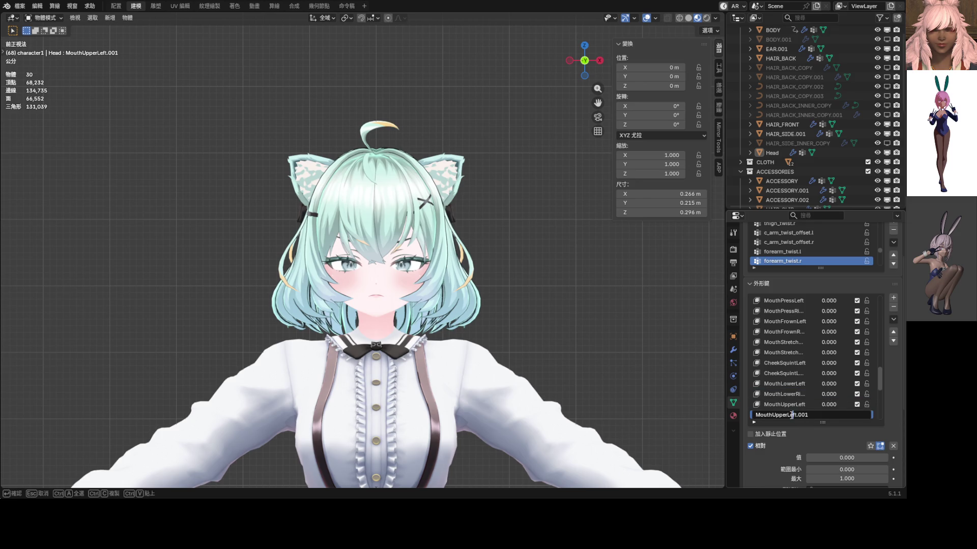
pyautogui.moveTo(790, 416); pyautogui.dragTo(827, 419)
pyautogui.write('Ri')
pyautogui.press('Return')
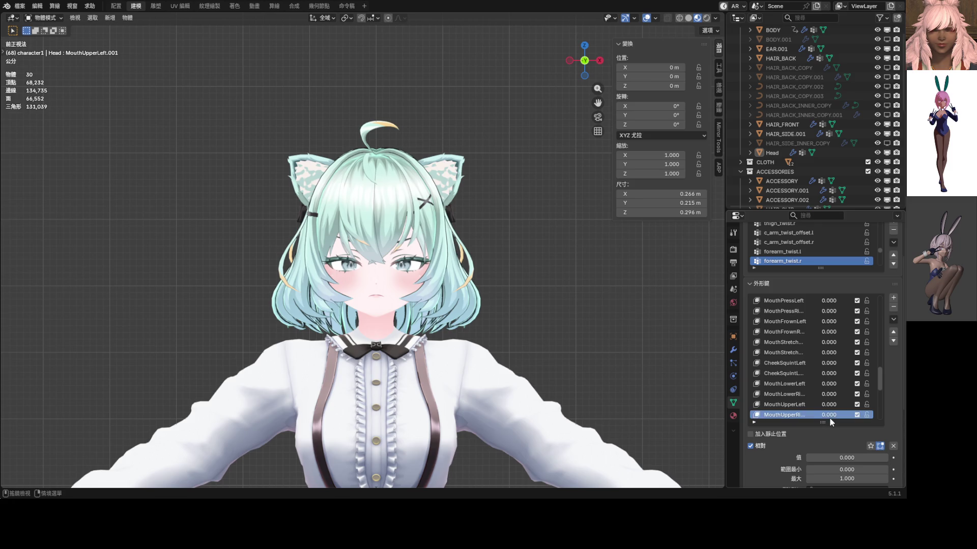
pyautogui.scroll(5, 362, 252)
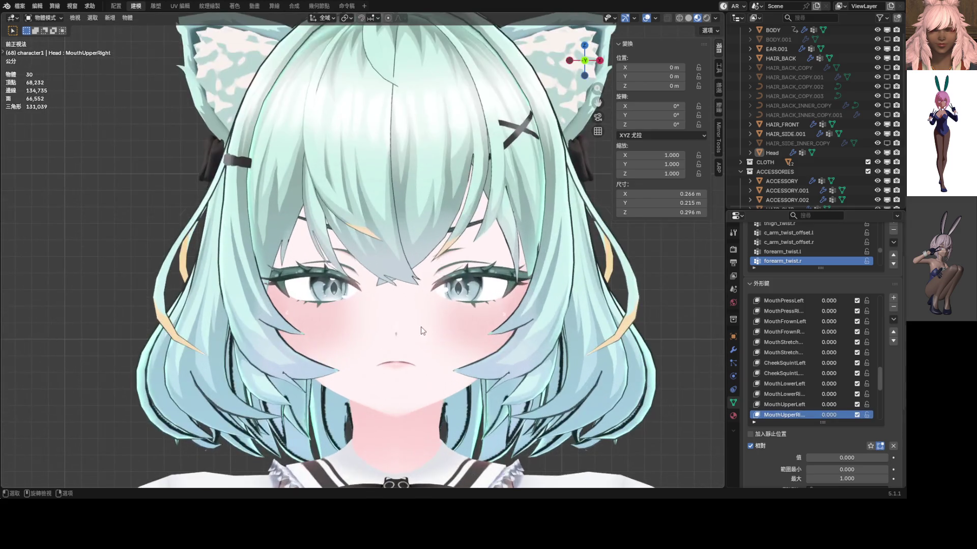
# - Try the MouthUpperLeft/Right shape keys at full strength, then undo the changes
pyautogui.click(828, 415)
pyautogui.moveTo(847, 457); pyautogui.dragTo(888, 458)
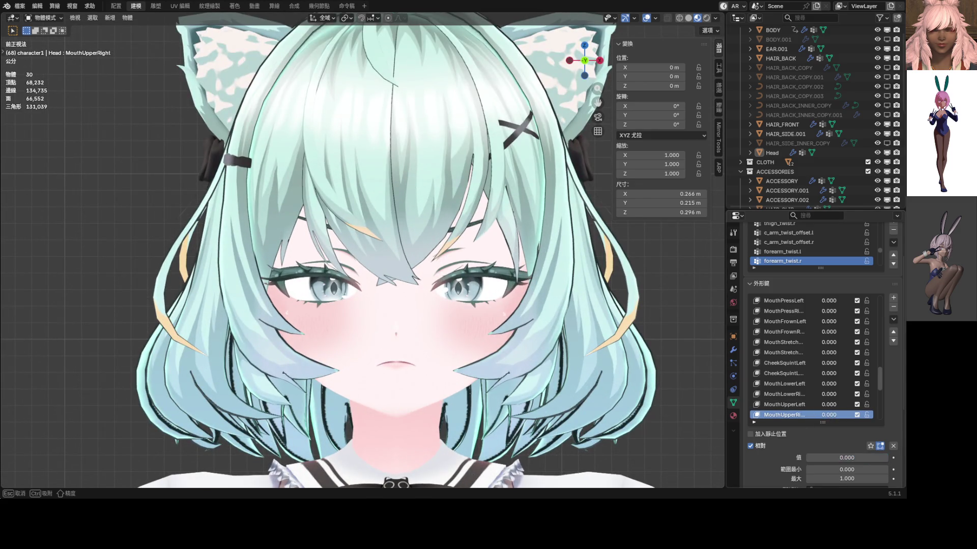
pyautogui.moveTo(828, 405); pyautogui.dragTo(844, 405)
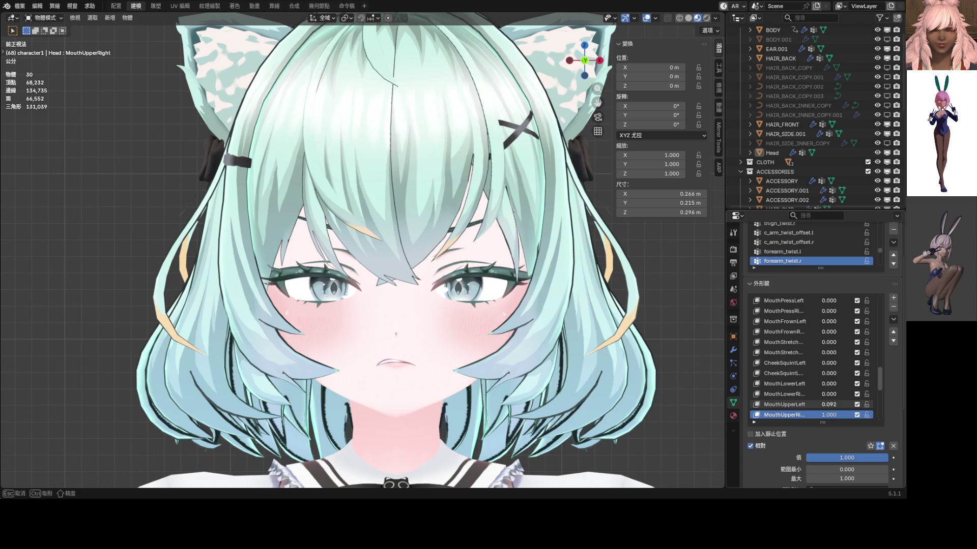
pyautogui.keyDown('shift'); pyautogui.moveTo(703, 403); pyautogui.dragTo(538, 341, button='middle'); pyautogui.keyUp('shift')
pyautogui.hotkey('ctrl', 'z')
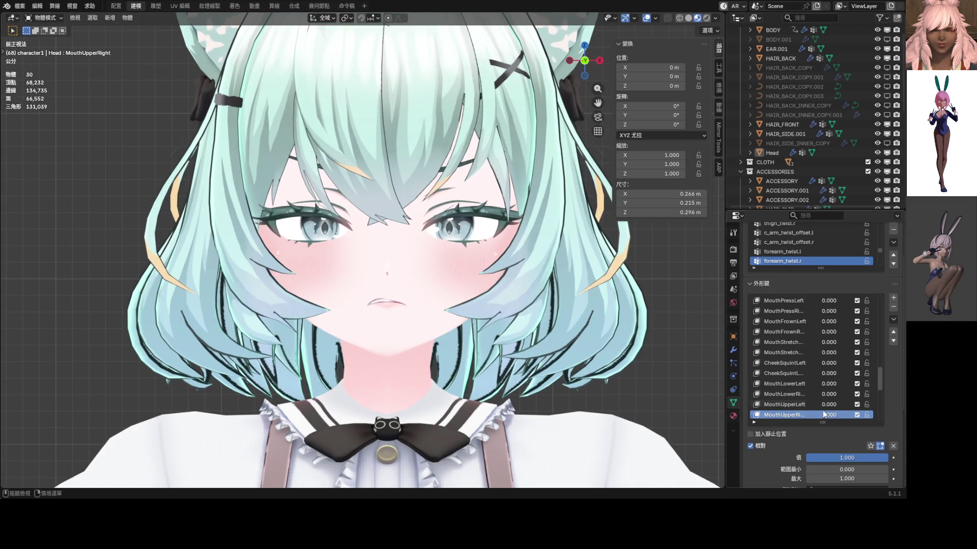
pyautogui.hotkey('ctrl', 'z')
# - Set MouthLowerLeft and MouthLowerRight to 1.000, leaving MouthUpper and MouthFrown keys at zero
pyautogui.moveTo(828, 384); pyautogui.dragTo(840, 394)
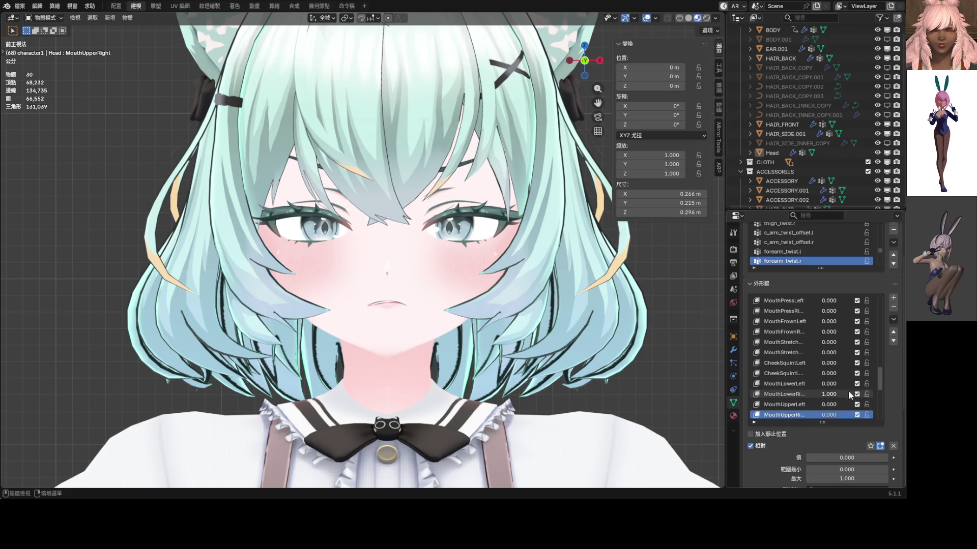
pyautogui.moveTo(828, 384); pyautogui.dragTo(828, 394)
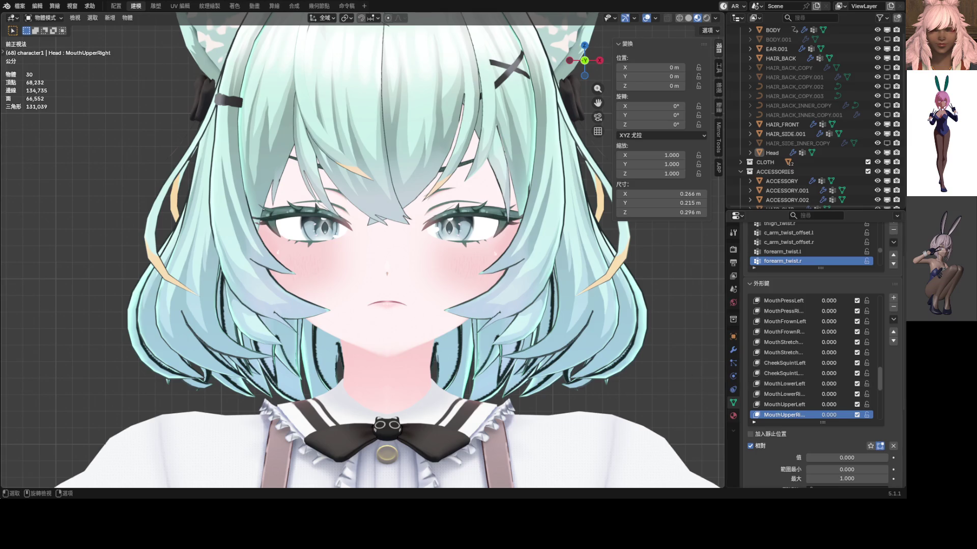
pyautogui.scroll(-1, 828, 393)
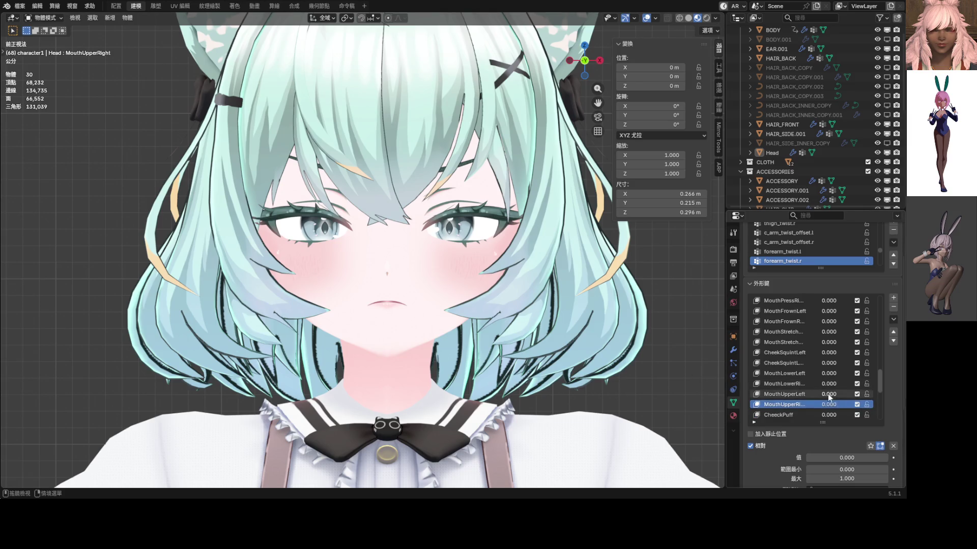
pyautogui.moveTo(826, 374); pyautogui.dragTo(828, 394)
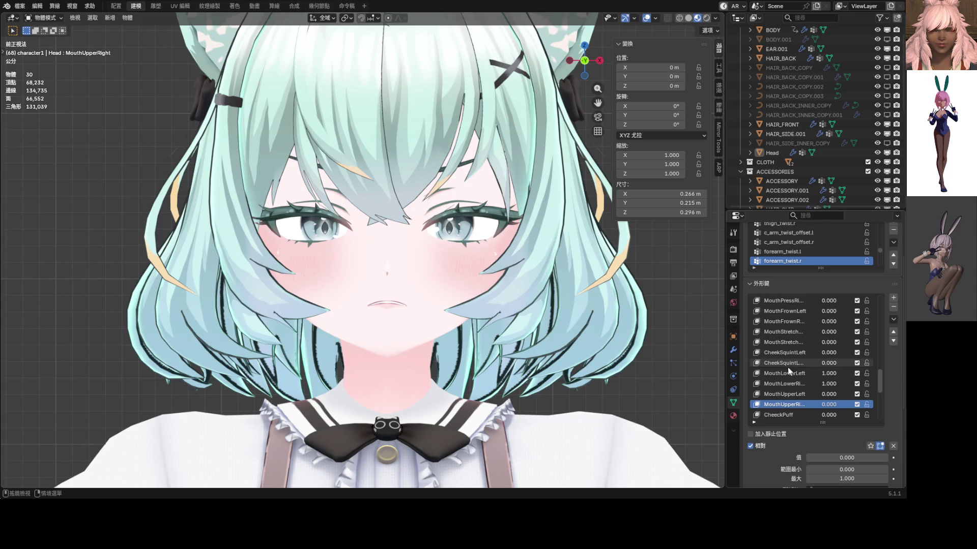
pyautogui.moveTo(827, 312); pyautogui.dragTo(829, 321)
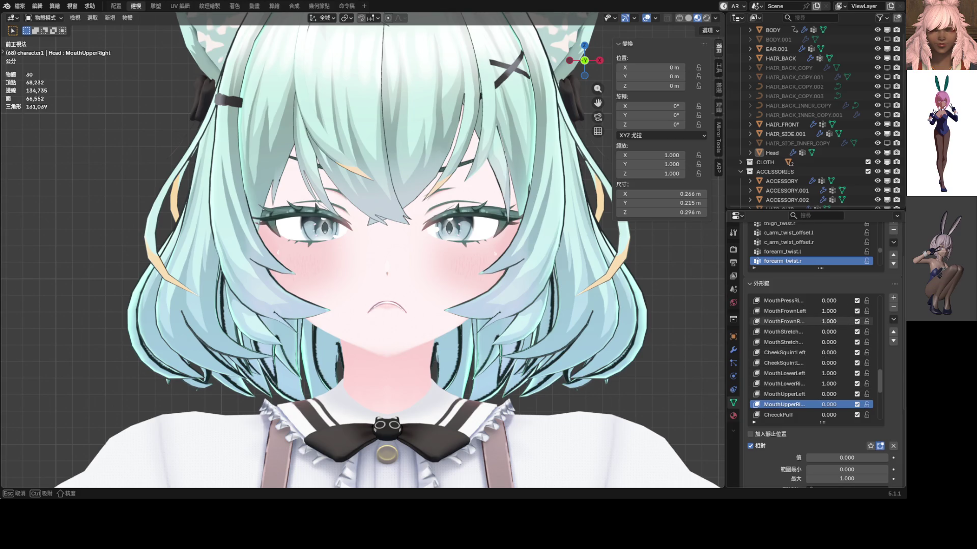
pyautogui.press('Escape')
pyautogui.scroll(-1, 809, 358)
pyautogui.scroll(4, 810, 357)
pyautogui.scroll(8, 831, 319)
pyautogui.moveTo(831, 314); pyautogui.dragTo(806, 311)
pyautogui.scroll(-5, 806, 311)
pyautogui.scroll(-6, 824, 374)
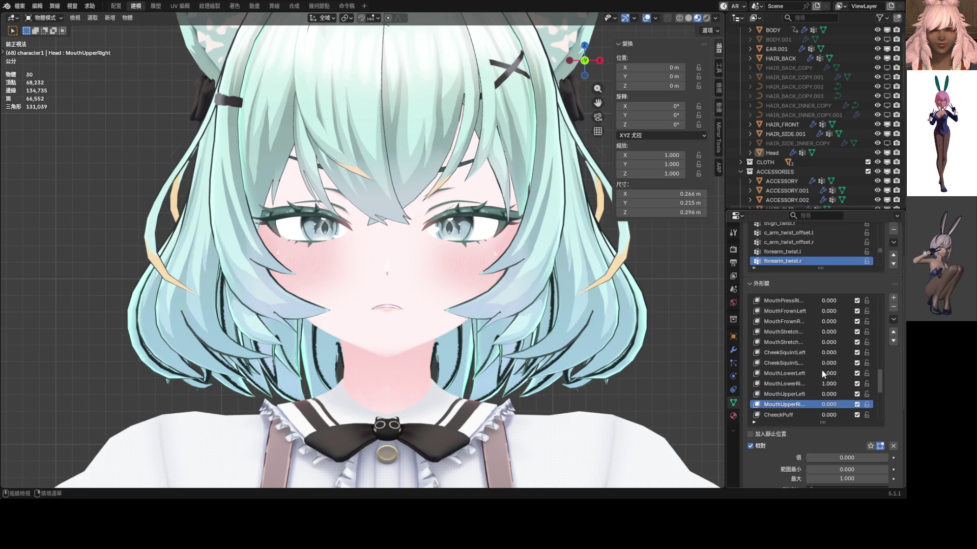
pyautogui.scroll(-6, 822, 375)
pyautogui.moveTo(828, 331); pyautogui.dragTo(870, 342)
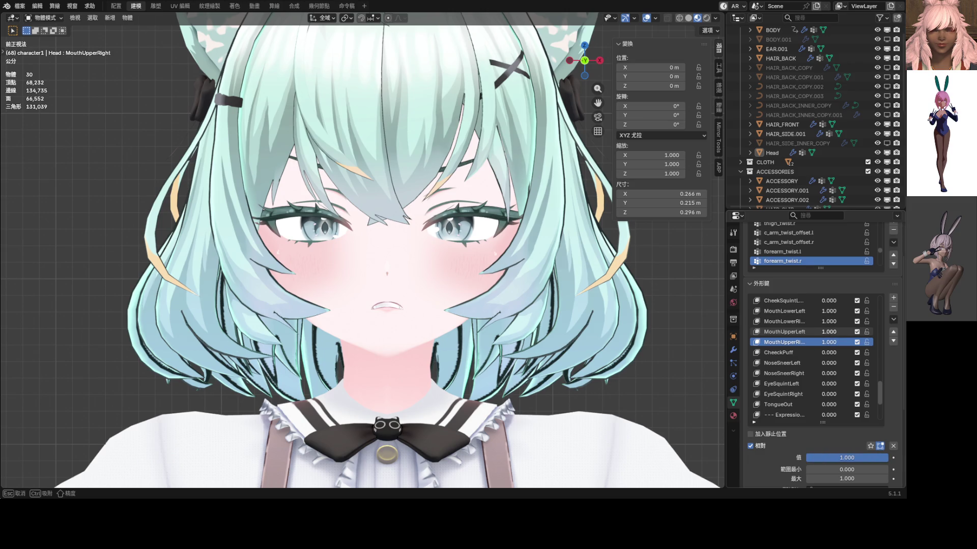
pyautogui.moveTo(806, 331); pyautogui.dragTo(763, 342)
pyautogui.moveTo(822, 311)
pyautogui.mouseDown()
pyautogui.moveTo(793, 321)
pyautogui.moveTo(855, 310)
pyautogui.mouseUp()
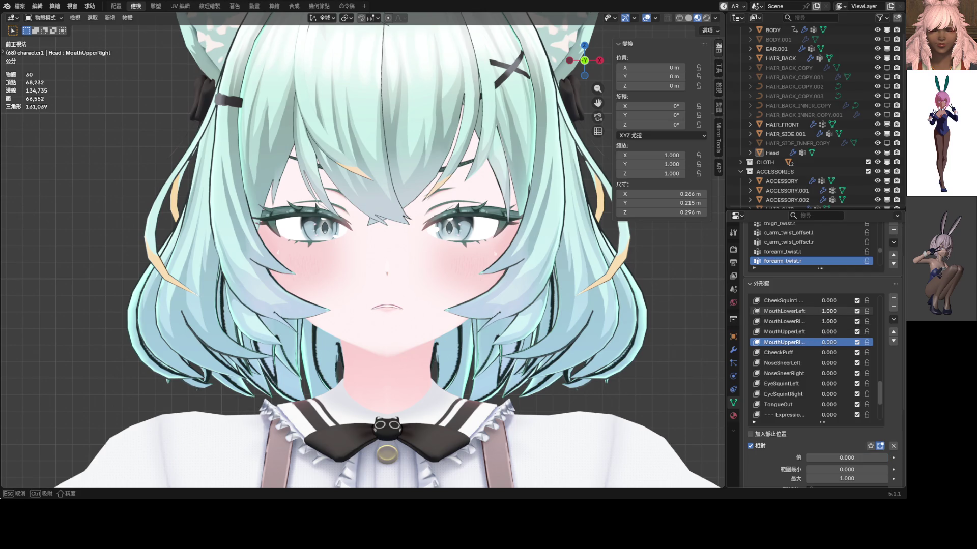
pyautogui.scroll(-5, 504, 287)
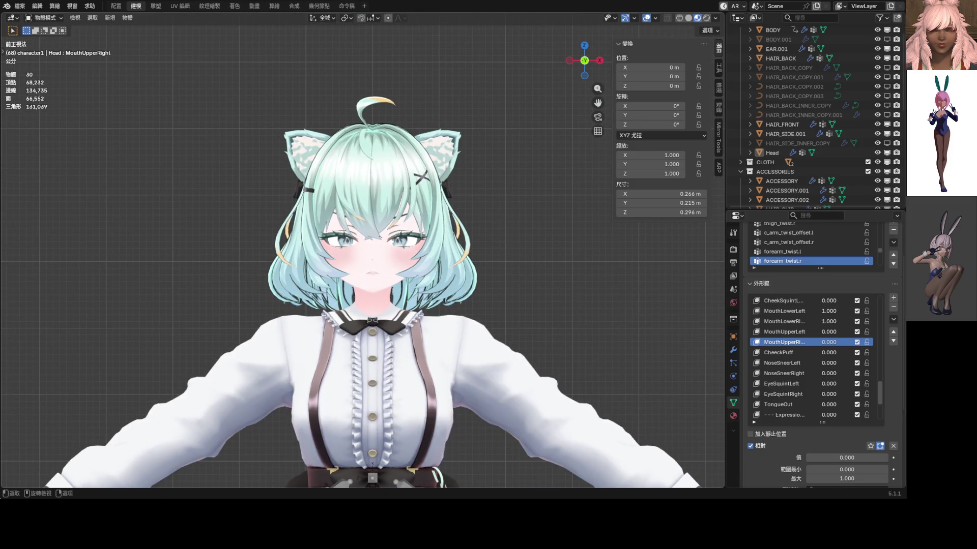
pyautogui.scroll(5, 409, 252)
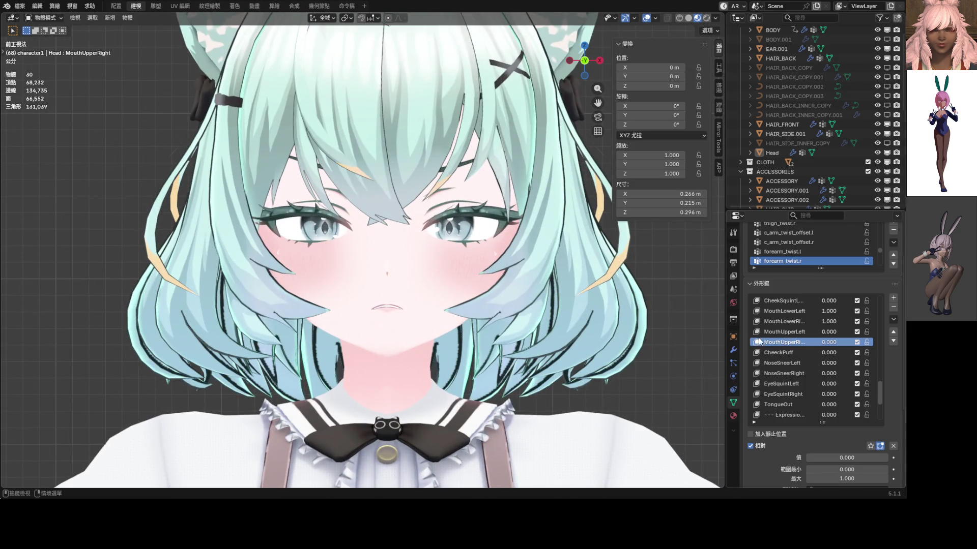
pyautogui.scroll(10, 844, 350)
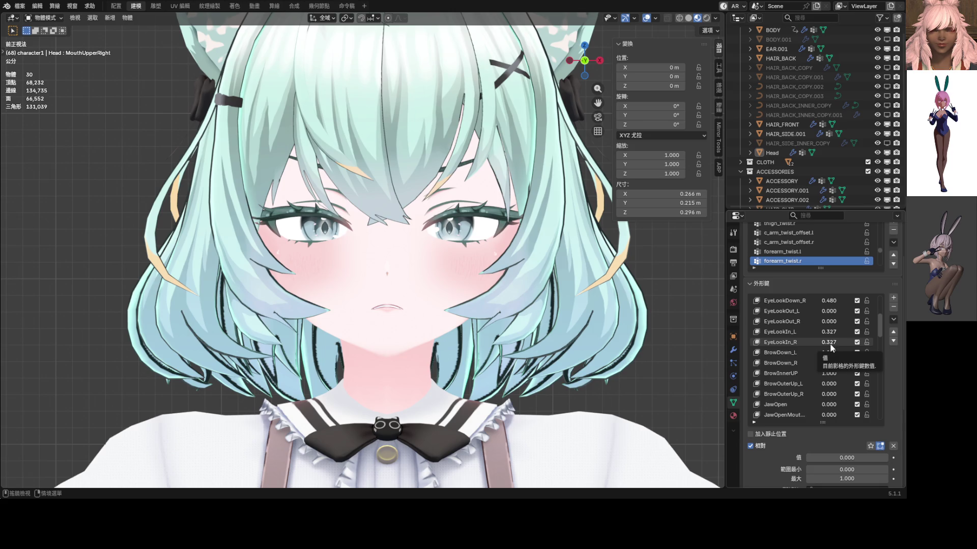
# - Lower the brows fully with BrowDown_L/R at 1.000 and trial Blink and EyeSquint values
pyautogui.moveTo(829, 359)
pyautogui.mouseDown()
pyautogui.moveTo(786, 359)
pyautogui.moveTo(829, 353)
pyautogui.moveTo(839, 334)
pyautogui.mouseUp()
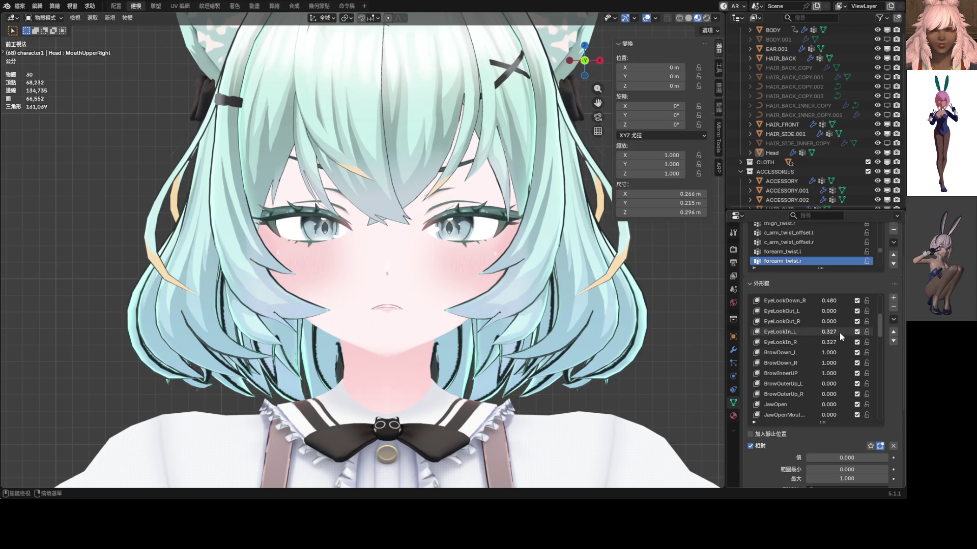
pyautogui.scroll(-10, 839, 344)
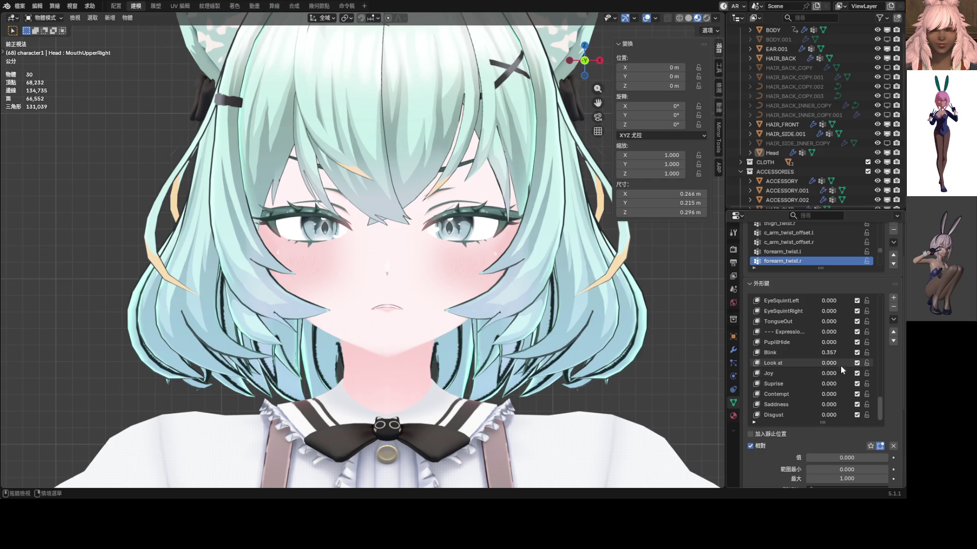
pyautogui.moveTo(829, 353)
pyautogui.mouseDown()
pyautogui.moveTo(855, 352)
pyautogui.moveTo(786, 353)
pyautogui.mouseUp()
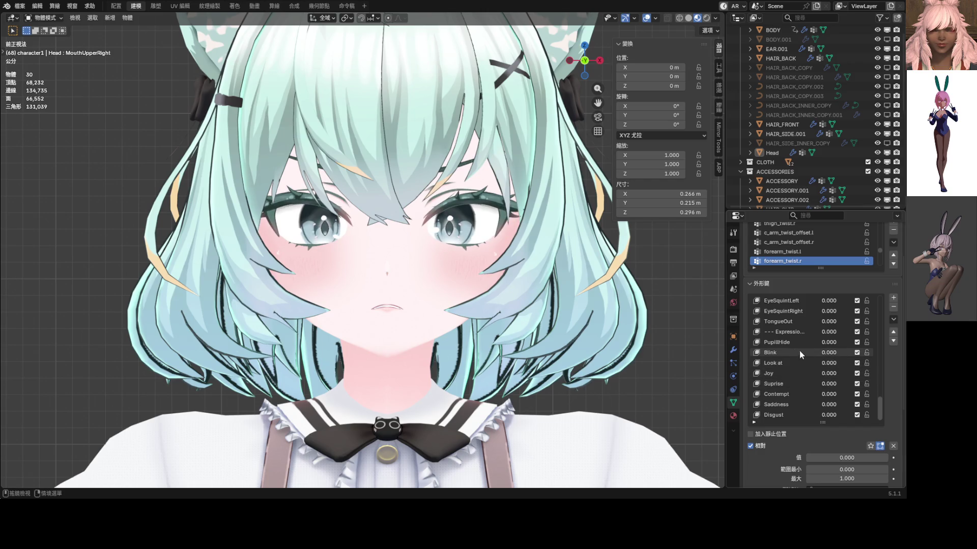
pyautogui.scroll(-4, 507, 289)
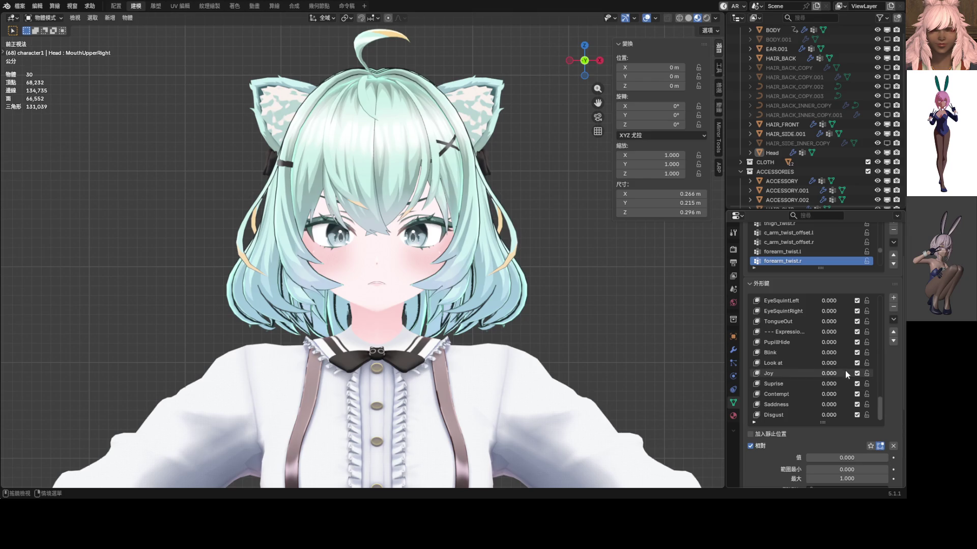
pyautogui.scroll(2, 832, 335)
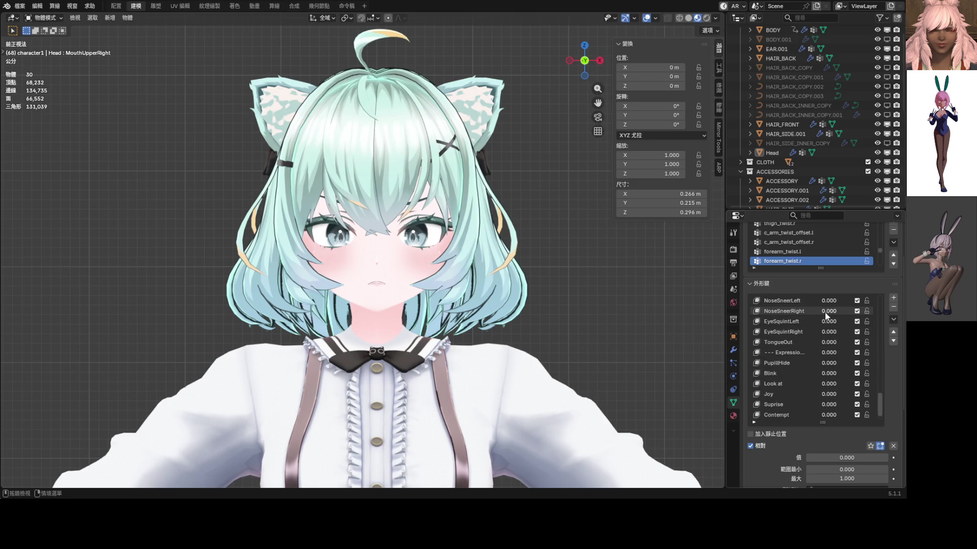
pyautogui.moveTo(829, 324); pyautogui.dragTo(878, 323)
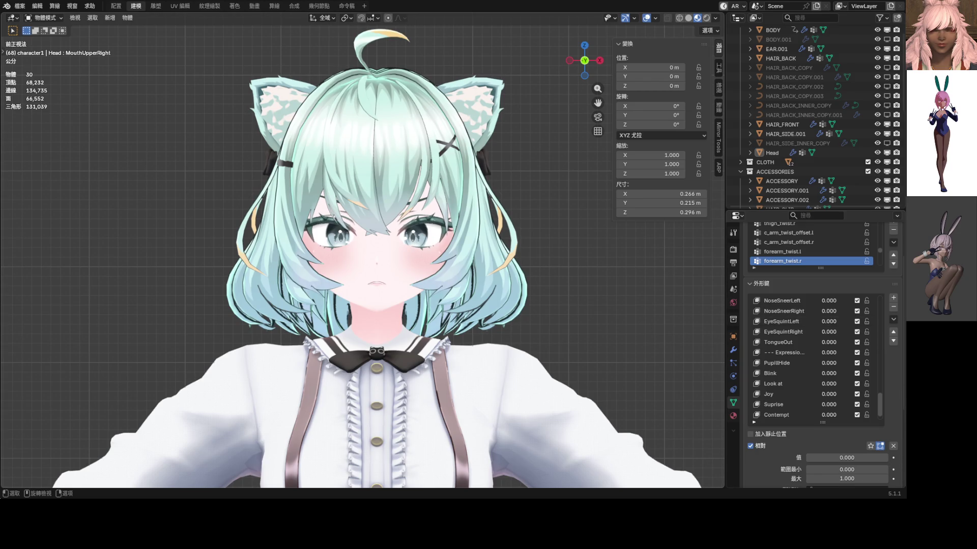
pyautogui.moveTo(881, 383); pyautogui.dragTo(895, 281)
# - Half-close the eyes with EyeBlink_L/R, then zero them so the eyes stay open
pyautogui.moveTo(829, 321)
pyautogui.mouseDown()
pyautogui.moveTo(862, 322)
pyautogui.moveTo(843, 321)
pyautogui.mouseUp()
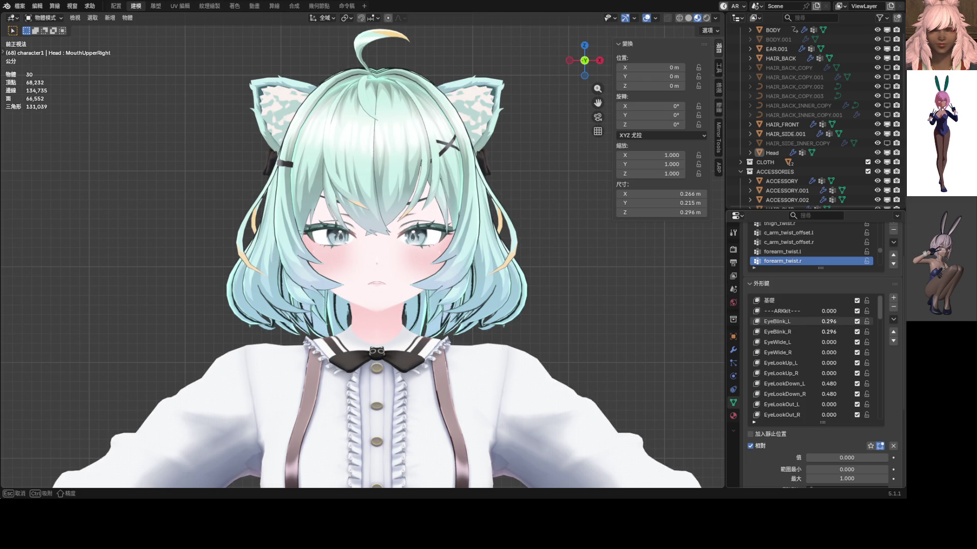
pyautogui.moveTo(843, 322); pyautogui.dragTo(820, 321)
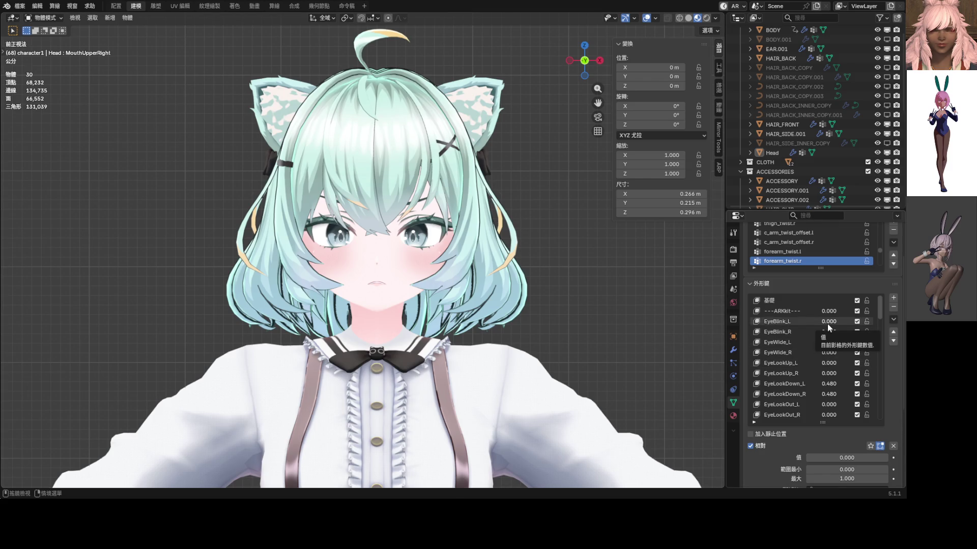
# - Half-close the left eye and raise both EyeLookIn values to 0.337
pyautogui.moveTo(827, 324)
pyautogui.mouseDown()
pyautogui.moveTo(863, 321)
pyautogui.moveTo(822, 321)
pyautogui.moveTo(840, 326)
pyautogui.mouseUp()
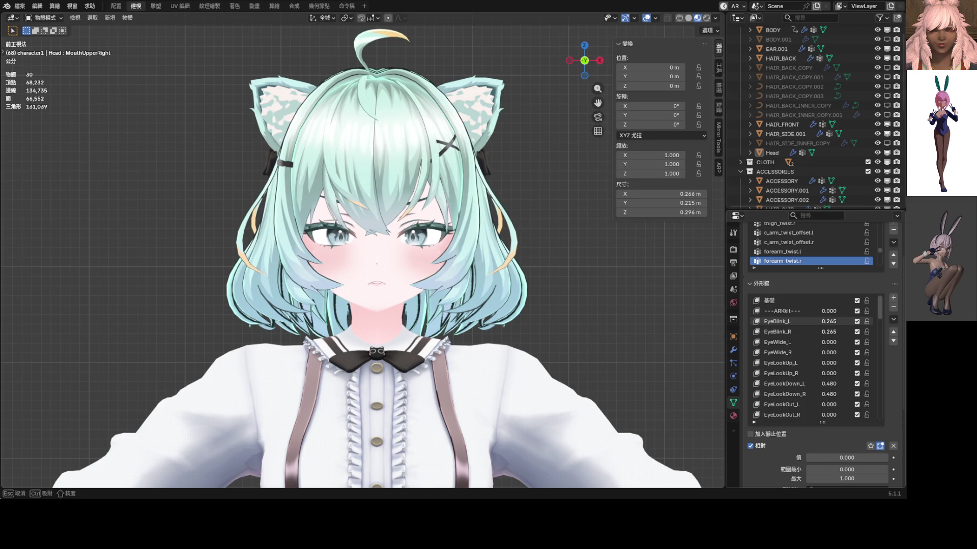
pyautogui.scroll(-4, 802, 347)
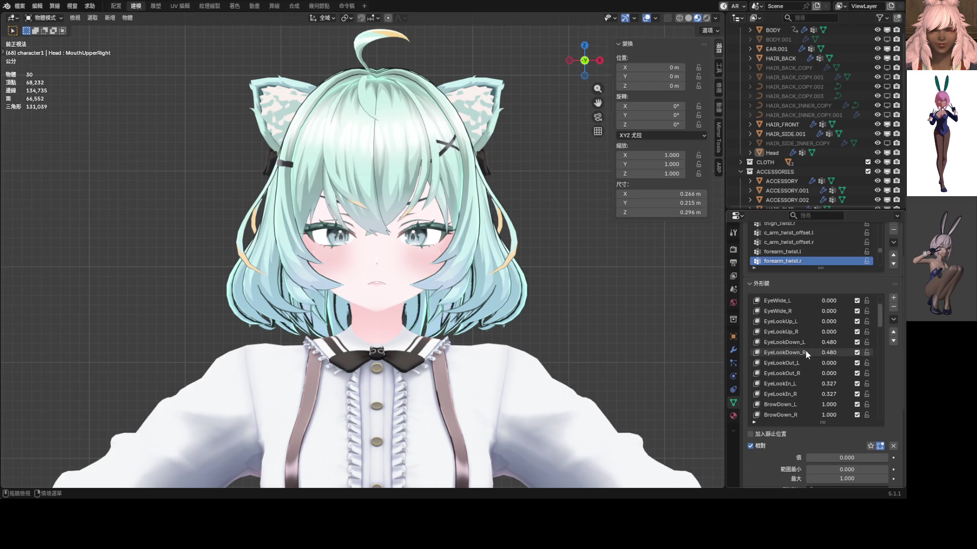
pyautogui.scroll(1, 819, 375)
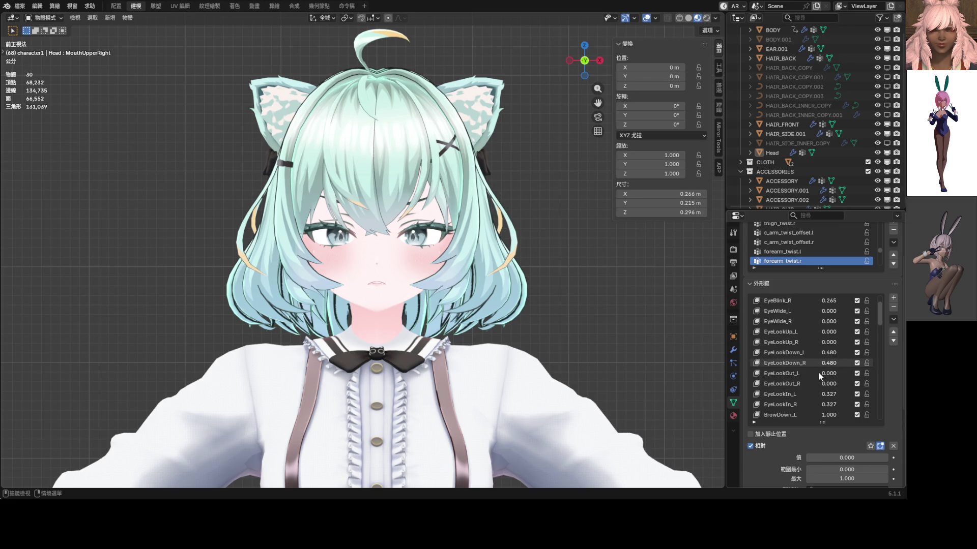
pyautogui.moveTo(829, 393)
pyautogui.mouseDown()
pyautogui.moveTo(847, 394)
pyautogui.moveTo(809, 394)
pyautogui.moveTo(830, 393)
pyautogui.mouseUp()
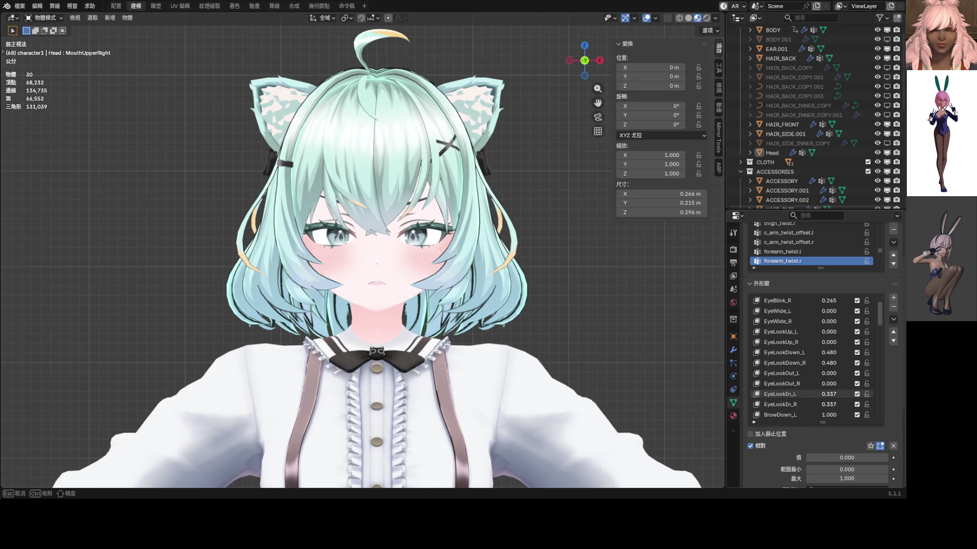
pyautogui.scroll(-2, 591, 303)
pyautogui.scroll(-1, 831, 383)
pyautogui.scroll(-2, 832, 383)
pyautogui.scroll(-2, 833, 383)
pyautogui.scroll(-3, 832, 383)
pyautogui.scroll(-4, 831, 384)
pyautogui.scroll(-3, 831, 383)
pyautogui.scroll(-2, 831, 383)
pyautogui.scroll(-2, 829, 383)
pyautogui.scroll(-2, 827, 383)
pyautogui.scroll(-2, 827, 383)
pyautogui.scroll(-18, 827, 383)
pyautogui.scroll(-2, 827, 383)
pyautogui.scroll(10, 826, 383)
pyautogui.scroll(-3, 827, 383)
pyautogui.scroll(-6, 827, 383)
pyautogui.scroll(-4, 827, 383)
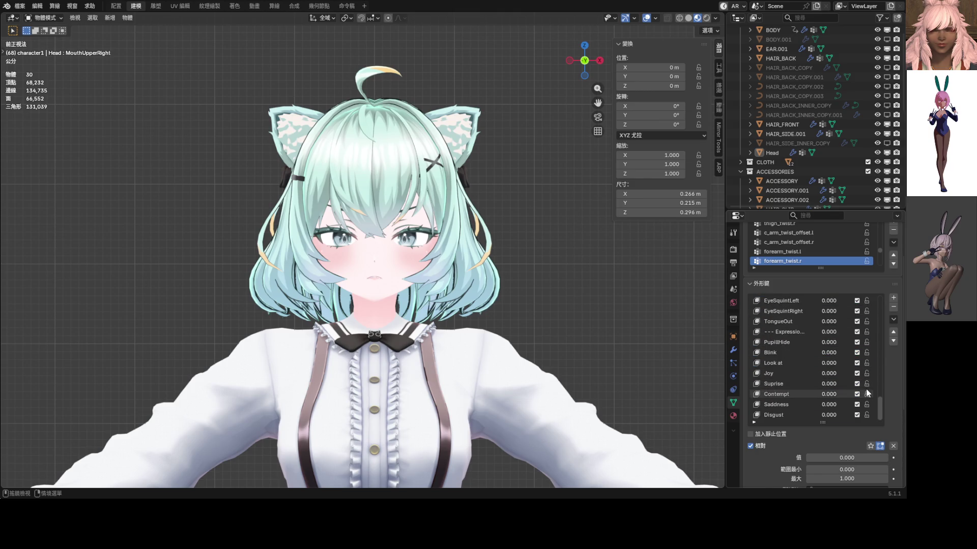
pyautogui.moveTo(881, 408); pyautogui.dragTo(896, 284)
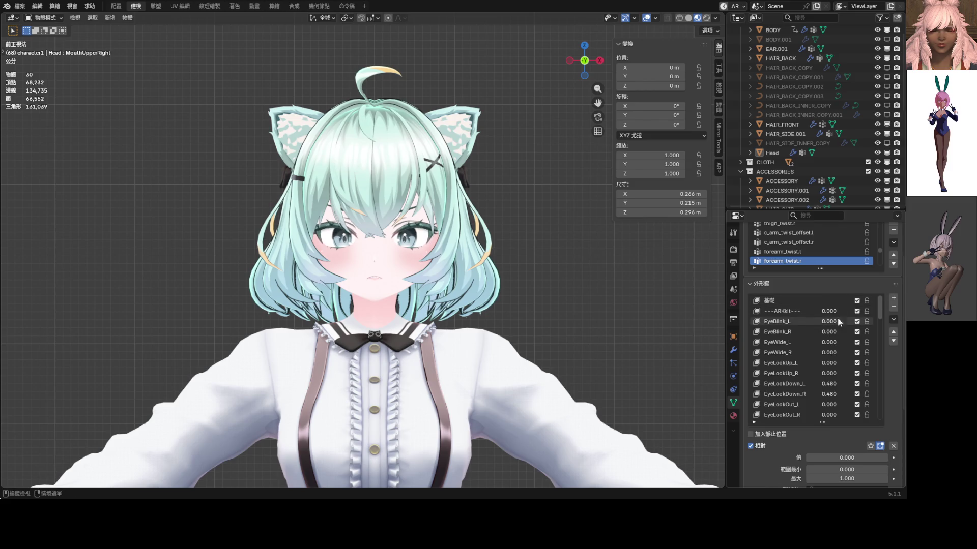
pyautogui.moveTo(880, 306); pyautogui.dragTo(876, 449)
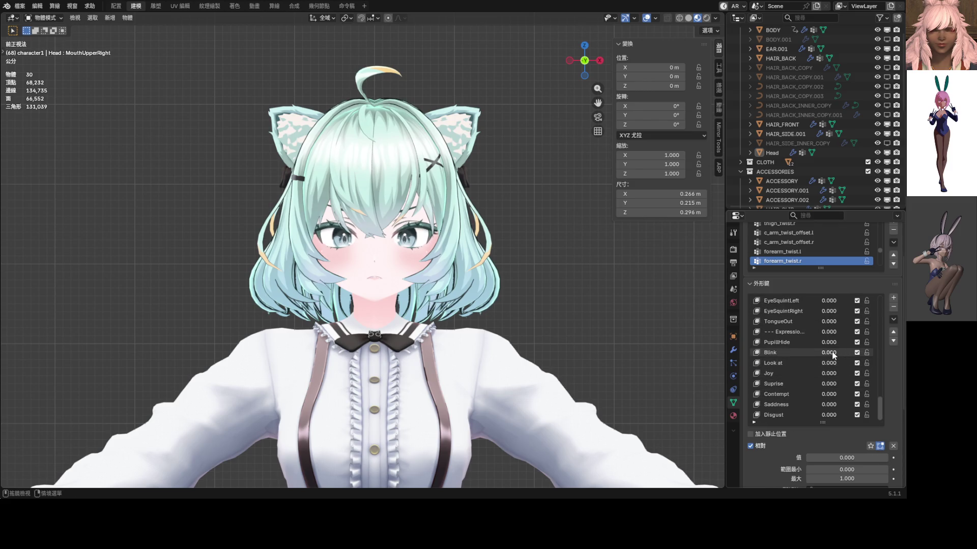
# - Set Blink to about 0.296, keep EyeLookDown at 0.480, and try the BrowOuterUp sliders
pyautogui.moveTo(829, 352)
pyautogui.mouseDown()
pyautogui.moveTo(848, 353)
pyautogui.moveTo(814, 352)
pyautogui.mouseUp()
pyautogui.moveTo(881, 408); pyautogui.dragTo(881, 306)
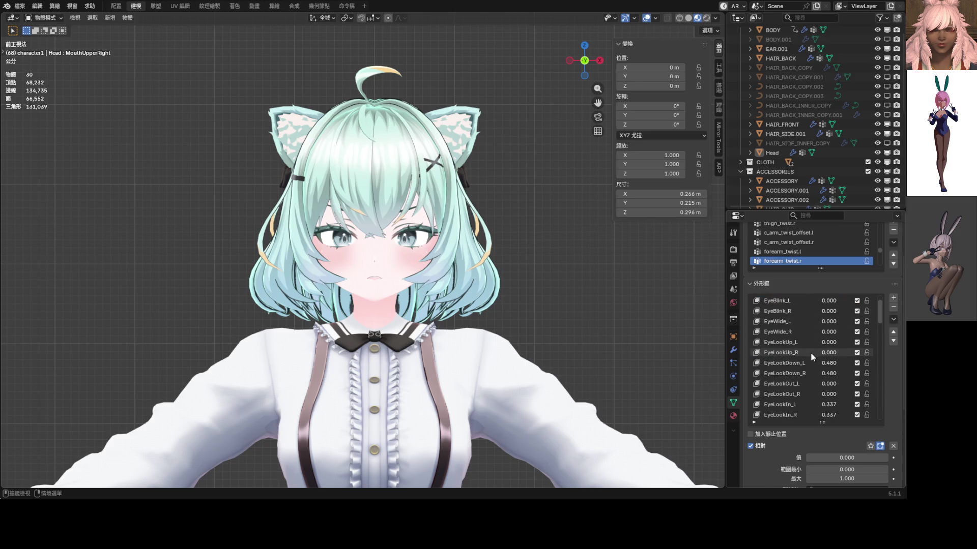
pyautogui.moveTo(828, 365); pyautogui.dragTo(847, 363)
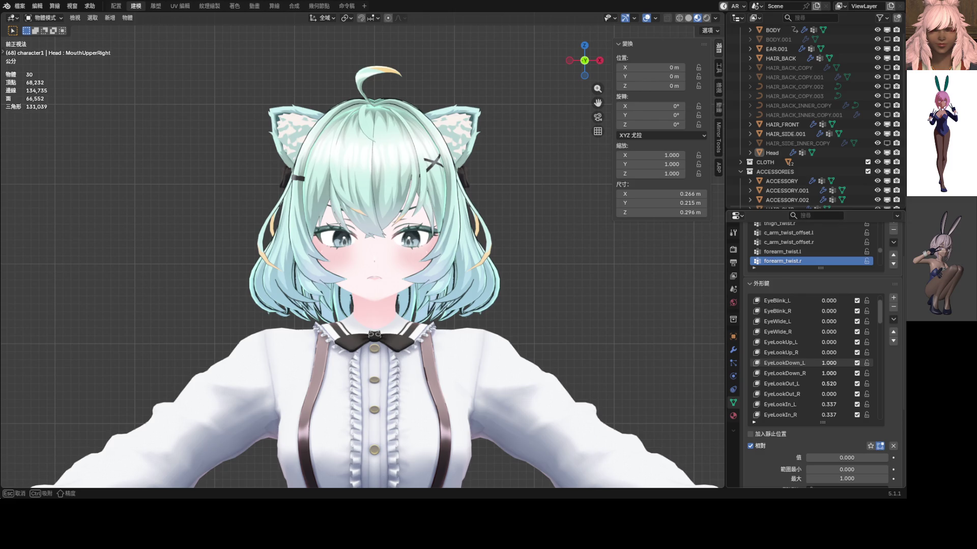
pyautogui.press('Escape')
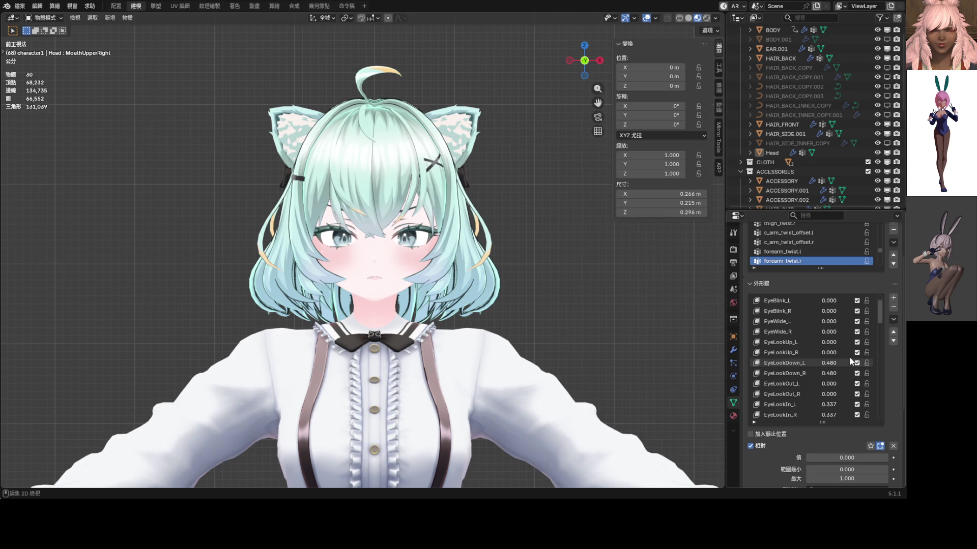
pyautogui.scroll(-3, 829, 373)
pyautogui.scroll(-2, 830, 381)
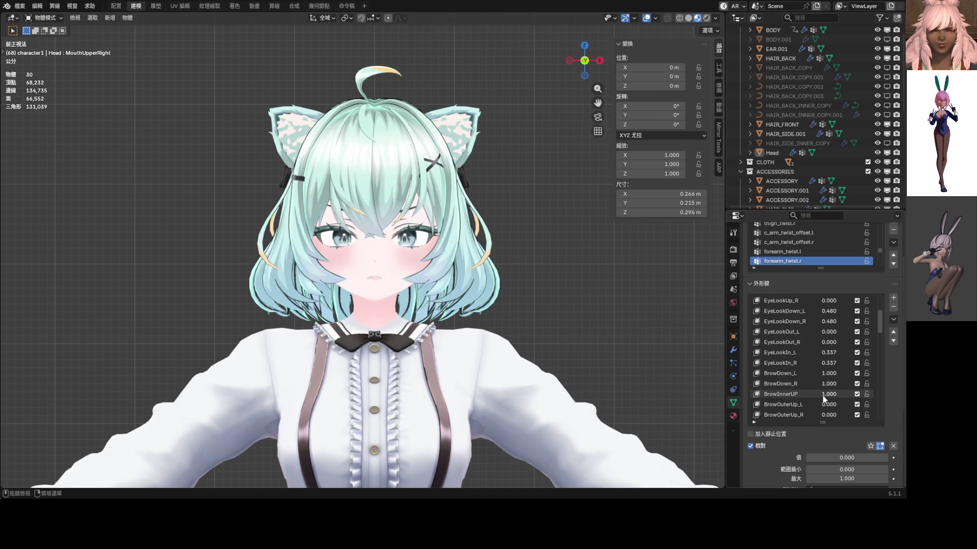
pyautogui.moveTo(827, 405)
pyautogui.mouseDown()
pyautogui.moveTo(870, 415)
pyautogui.moveTo(826, 415)
pyautogui.moveTo(798, 398)
pyautogui.mouseUp()
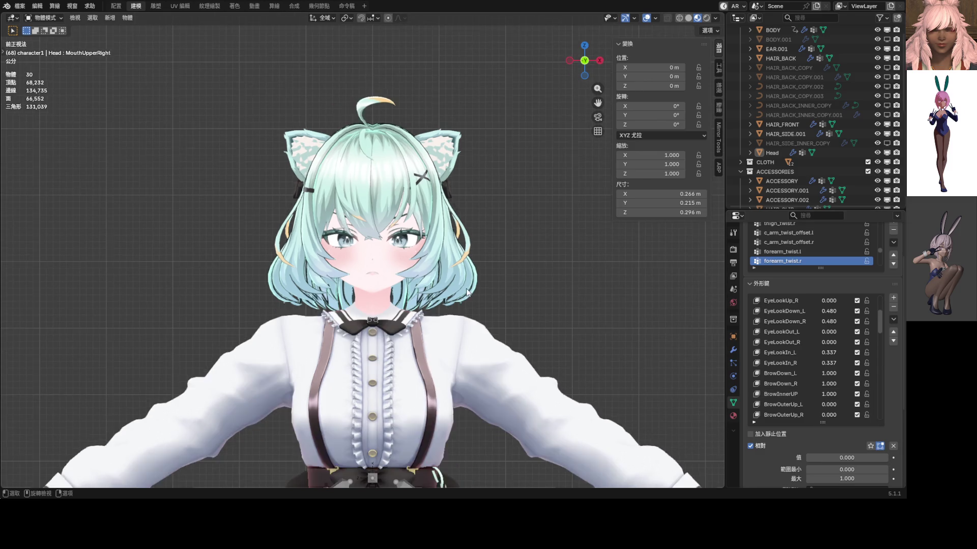
pyautogui.keyDown('shift'); pyautogui.moveTo(466, 289); pyautogui.dragTo(501, 287, button='middle'); pyautogui.keyUp('shift')
pyautogui.scroll(2, 573, 310)
pyautogui.scroll(-4, 814, 375)
pyautogui.scroll(-6, 814, 376)
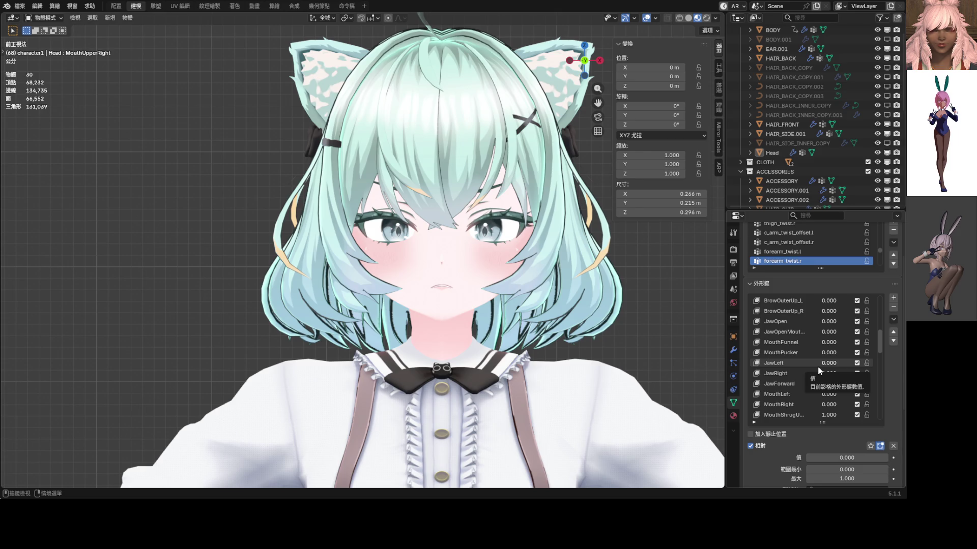
# - Reset the sideways jaw and mouth shifts to zero and preview the lower/upper lip shapes
pyautogui.moveTo(826, 366)
pyautogui.mouseDown()
pyautogui.moveTo(870, 365)
pyautogui.moveTo(826, 366)
pyautogui.moveTo(834, 384)
pyautogui.moveTo(801, 374)
pyautogui.moveTo(816, 373)
pyautogui.mouseUp()
pyautogui.scroll(-1, 808, 365)
pyautogui.scroll(-1, 815, 377)
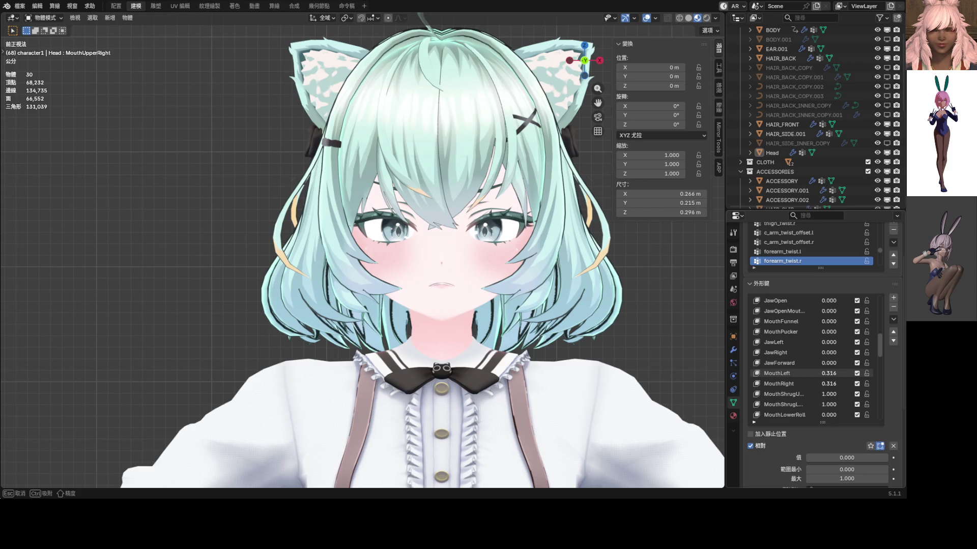
pyautogui.scroll(-2, 831, 359)
pyautogui.hotkey('ctrl', 'z')
pyautogui.scroll(-2, 831, 358)
pyautogui.scroll(-2, 832, 359)
pyautogui.scroll(-1, 831, 358)
pyautogui.scroll(-1, 831, 359)
pyautogui.scroll(-1, 831, 359)
pyautogui.scroll(-2, 831, 359)
pyautogui.scroll(-2, 832, 355)
pyautogui.scroll(-3, 832, 351)
pyautogui.scroll(-2, 833, 346)
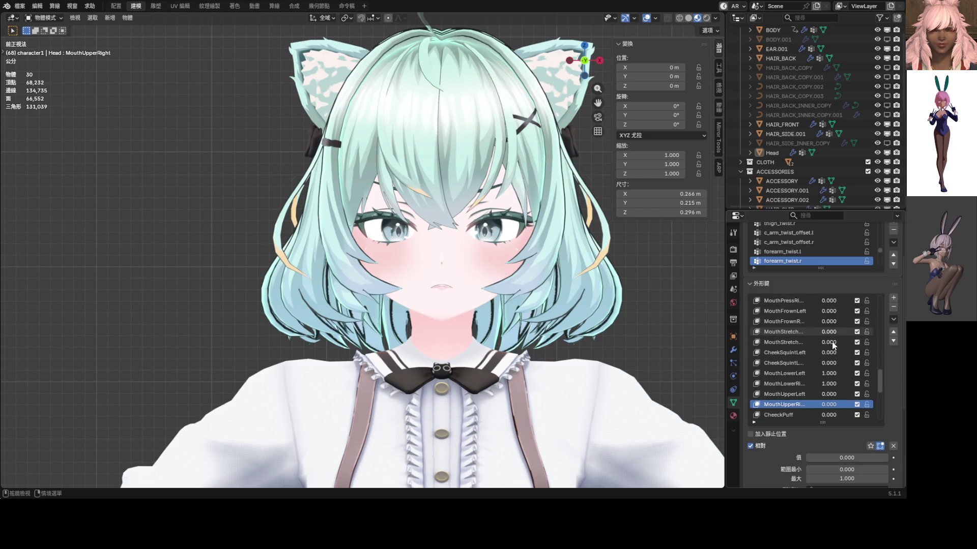
pyautogui.scroll(-1, 833, 345)
pyautogui.moveTo(831, 366)
pyautogui.mouseDown()
pyautogui.moveTo(809, 366)
pyautogui.moveTo(888, 364)
pyautogui.mouseUp()
pyautogui.moveTo(807, 458)
pyautogui.mouseDown()
pyautogui.moveTo(888, 458)
pyautogui.moveTo(806, 459)
pyautogui.mouseUp()
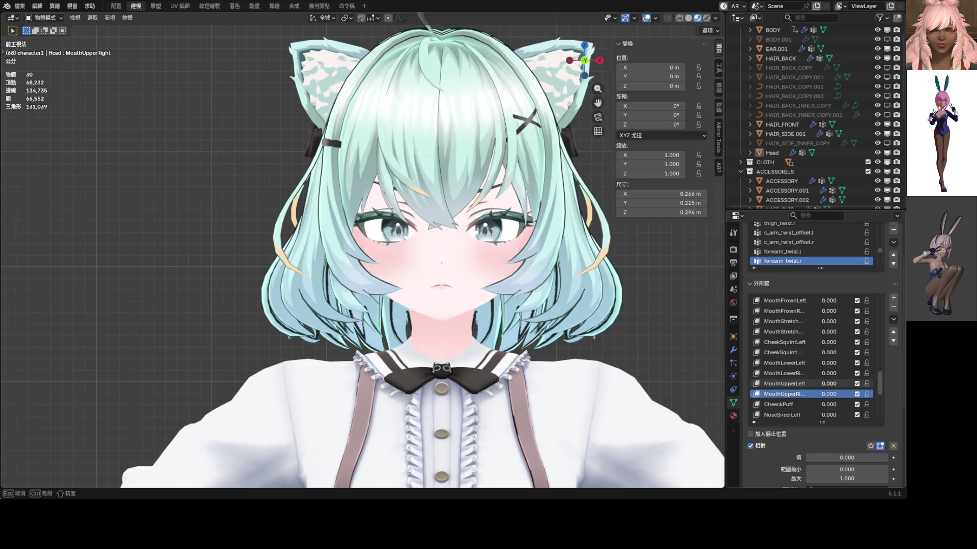
pyautogui.moveTo(807, 458)
pyautogui.mouseDown()
pyautogui.moveTo(888, 457)
pyautogui.moveTo(806, 458)
pyautogui.mouseUp()
pyautogui.moveTo(855, 363); pyautogui.dragTo(829, 364)
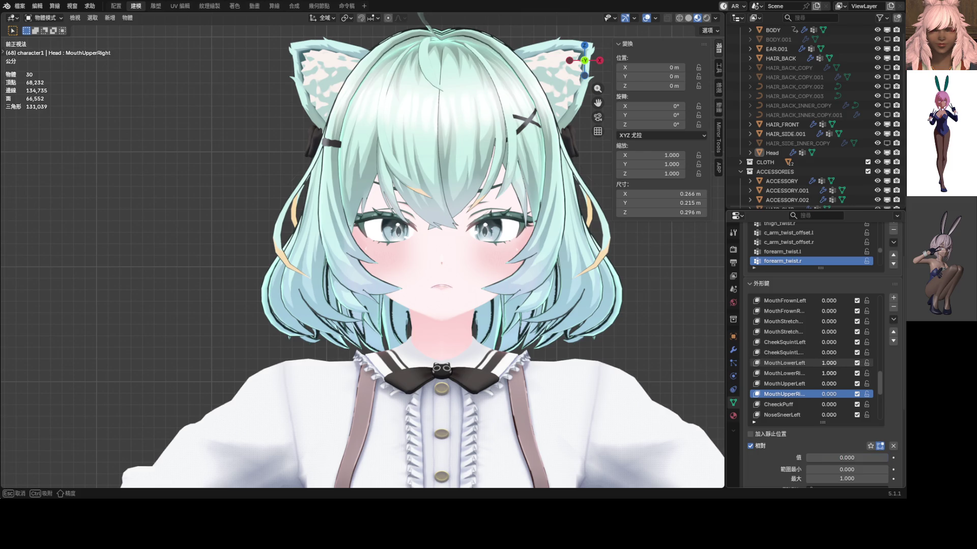
pyautogui.scroll(1, 826, 343)
# - Pull the mouth corners down and set both EyeSquint keys to 0.357
pyautogui.moveTo(826, 321); pyautogui.dragTo(826, 310)
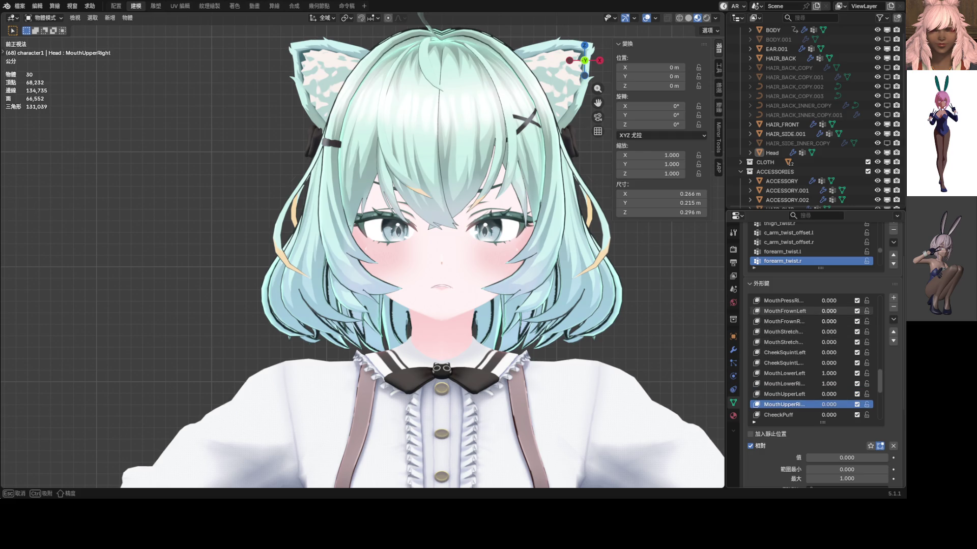
pyautogui.scroll(-1, 812, 321)
pyautogui.scroll(-3, 824, 348)
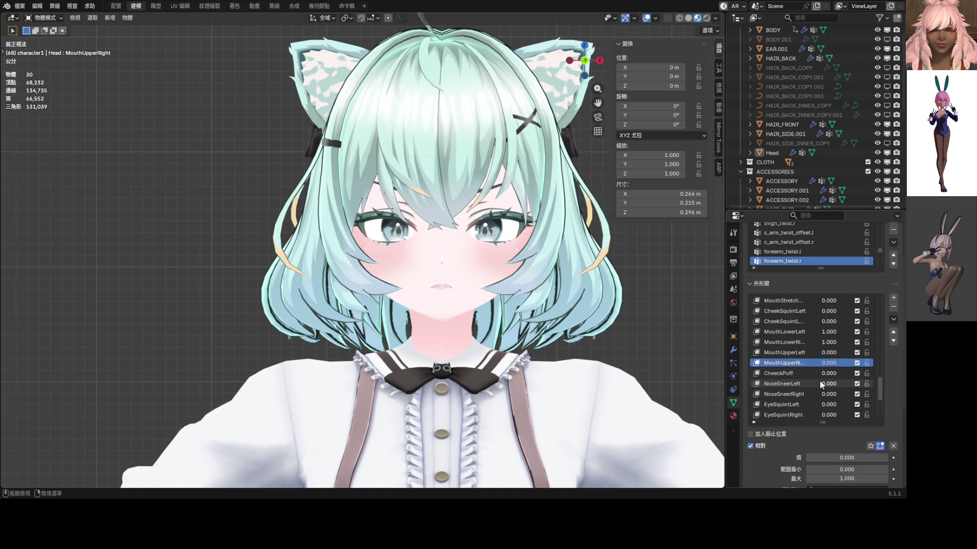
pyautogui.scroll(-1, 826, 389)
pyautogui.scroll(-1, 827, 388)
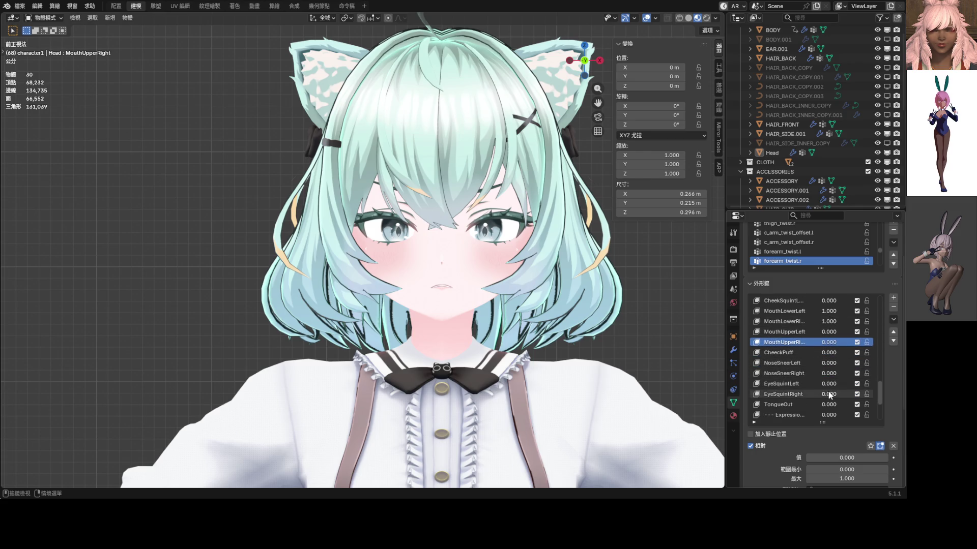
pyautogui.moveTo(827, 388); pyautogui.dragTo(840, 384)
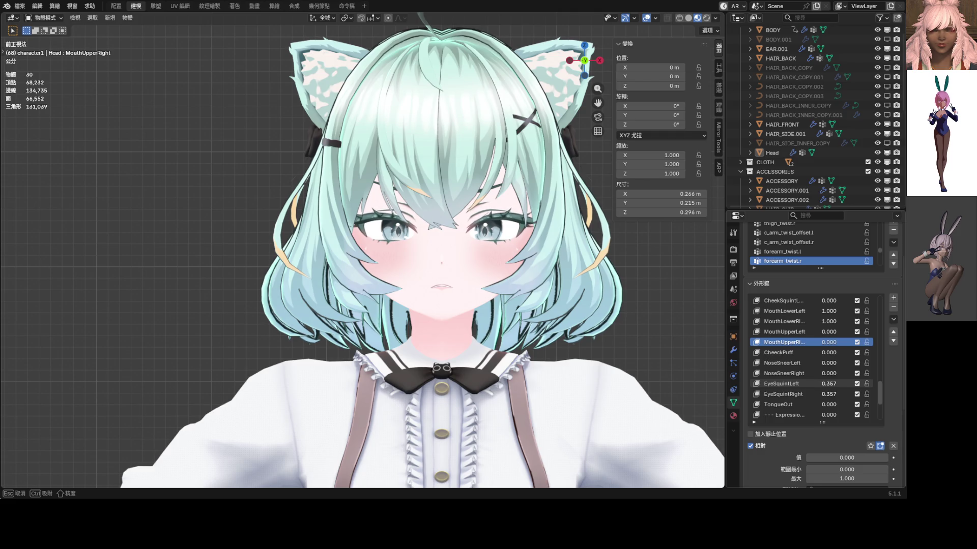
pyautogui.scroll(-3, 612, 329)
pyautogui.scroll(-1, 815, 390)
pyautogui.scroll(-1, 815, 390)
pyautogui.scroll(-2, 815, 390)
pyautogui.scroll(-2, 815, 390)
pyautogui.scroll(-1, 815, 390)
pyautogui.scroll(-1, 815, 390)
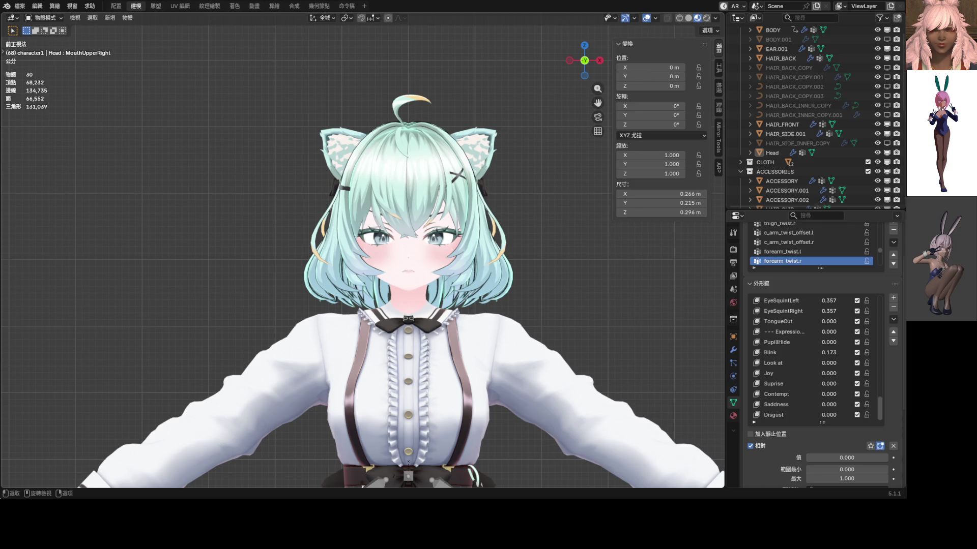
pyautogui.scroll(5, 820, 378)
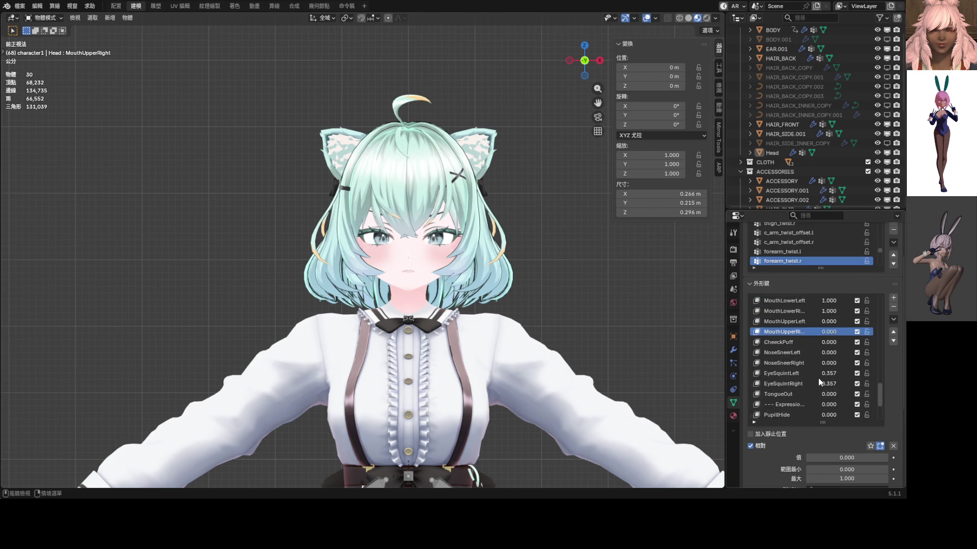
# - Set both MouthDimple keys to 0.173 and both MouthFrown keys to 0.184
pyautogui.moveTo(828, 311); pyautogui.dragTo(848, 311)
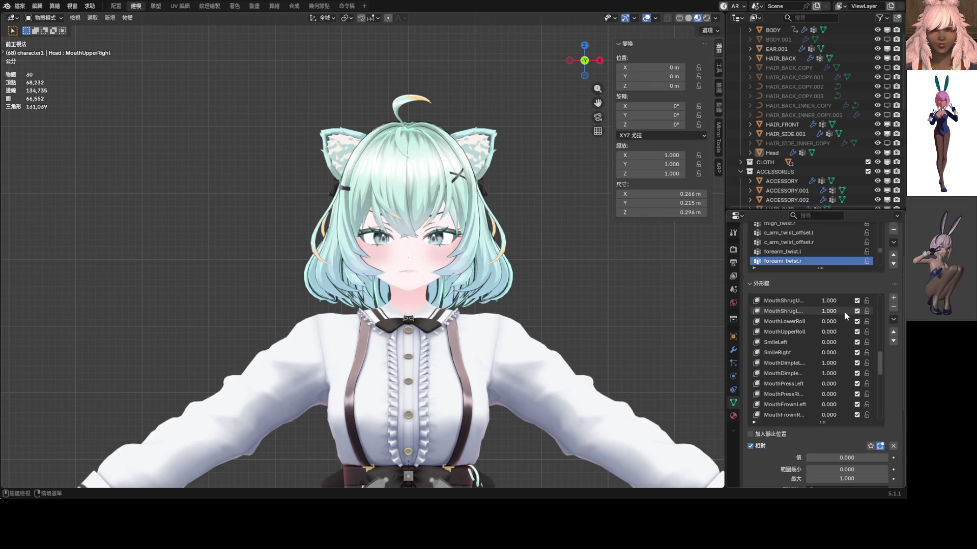
pyautogui.scroll(3, 848, 312)
pyautogui.scroll(5, 434, 264)
pyautogui.scroll(3, 435, 263)
pyautogui.scroll(3, 434, 264)
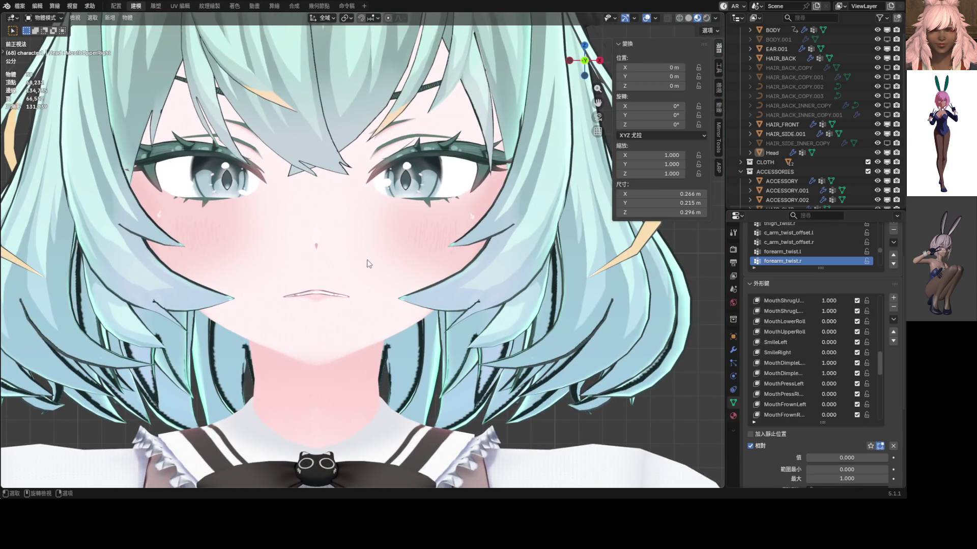
pyautogui.scroll(-3, 810, 360)
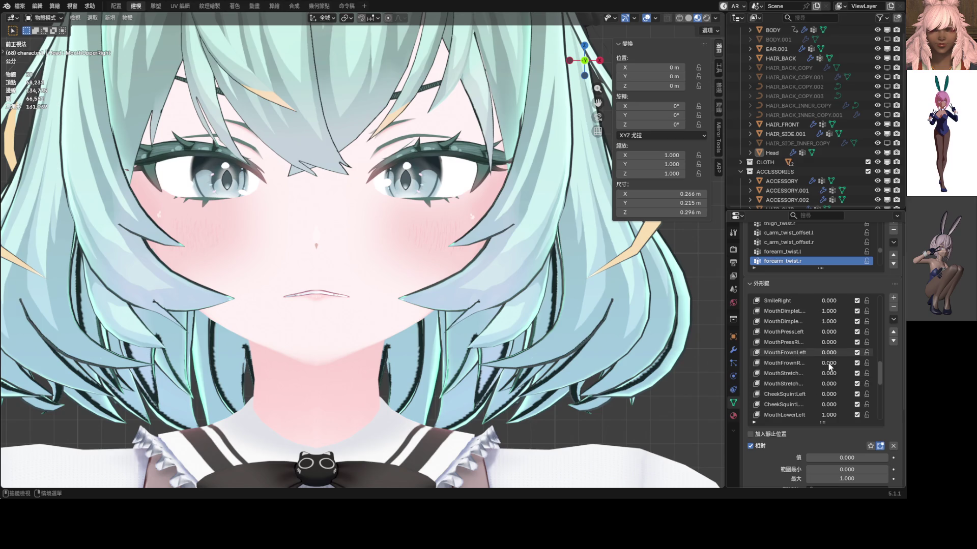
pyautogui.scroll(-1, 828, 363)
pyautogui.moveTo(828, 361); pyautogui.dragTo(848, 362)
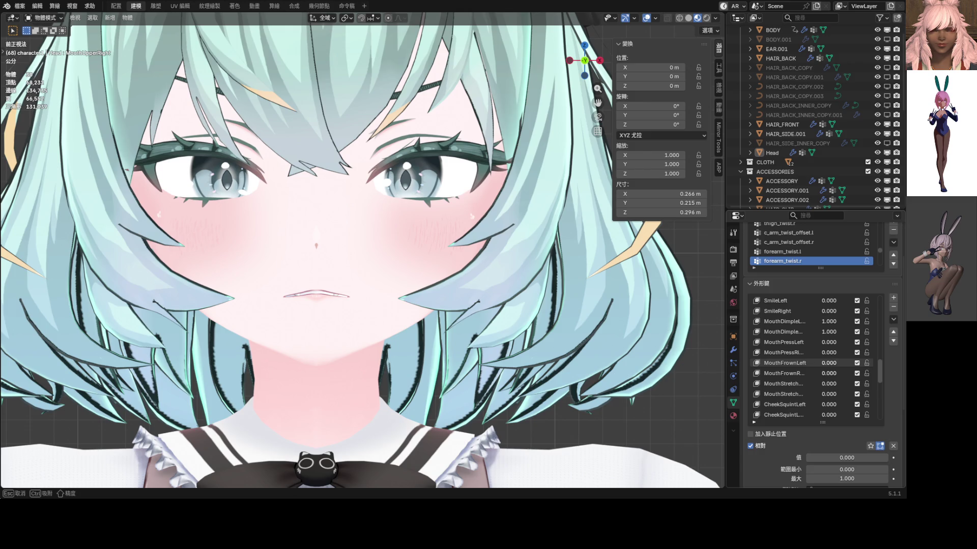
pyautogui.moveTo(843, 362); pyautogui.dragTo(832, 363)
pyautogui.scroll(-6, 398, 316)
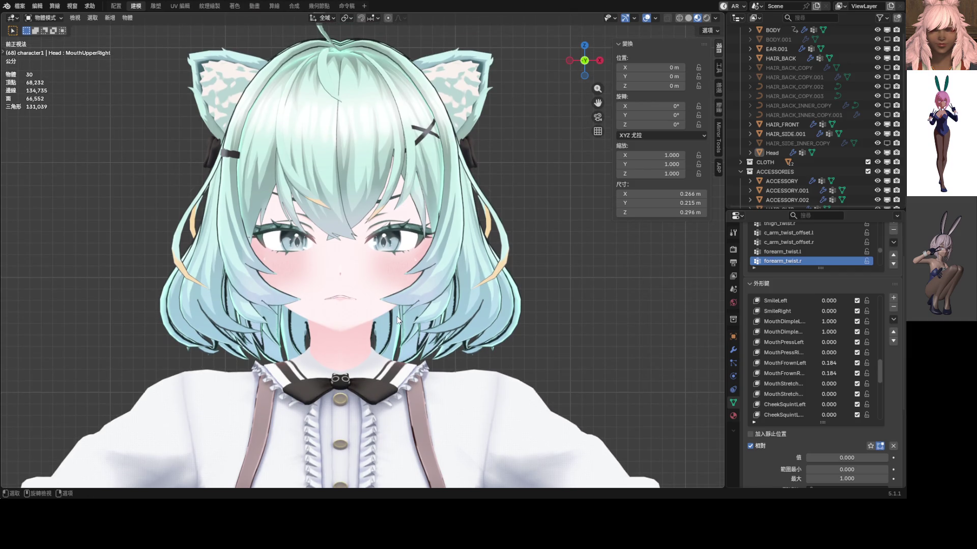
pyautogui.scroll(2, 814, 354)
pyautogui.moveTo(828, 342); pyautogui.dragTo(805, 342)
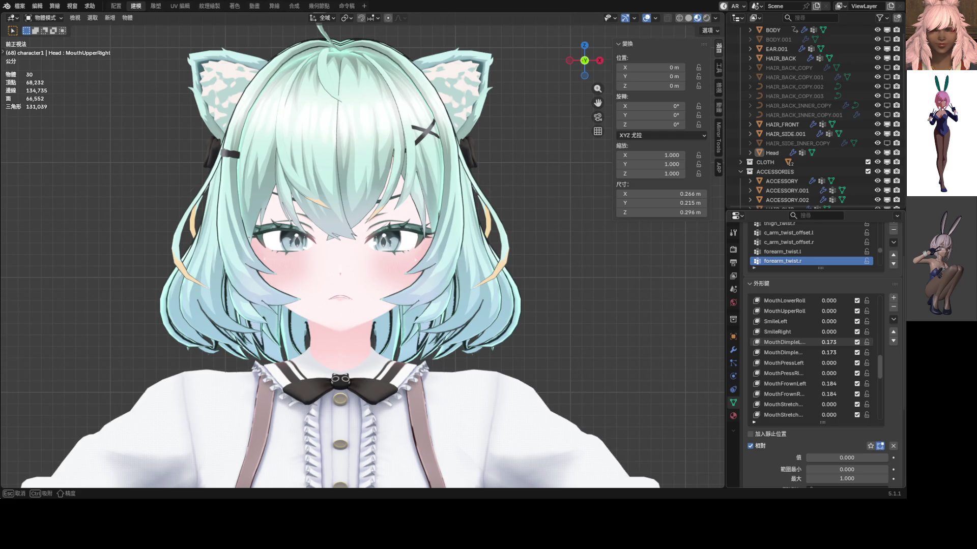
pyautogui.scroll(3, 415, 289)
pyautogui.scroll(2, 386, 306)
pyautogui.scroll(-2, 409, 283)
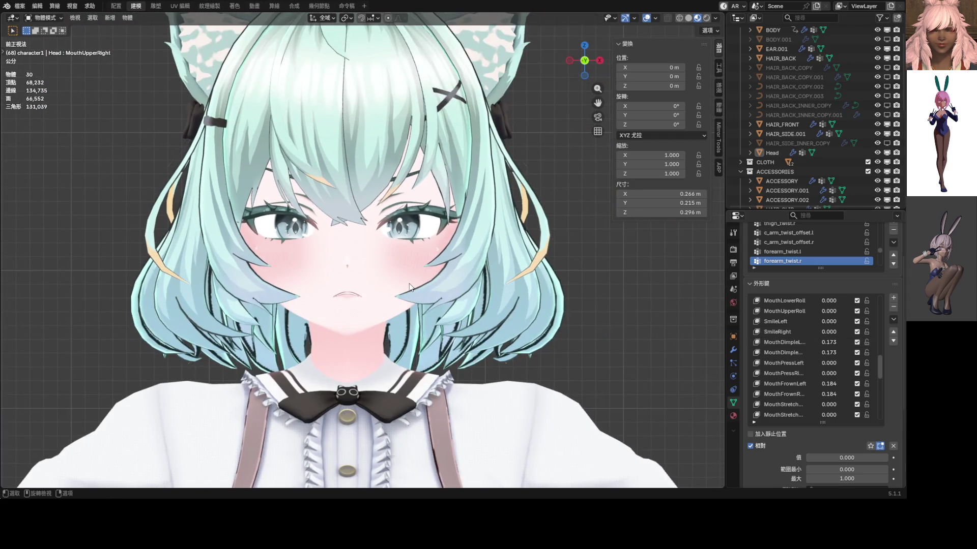
pyautogui.scroll(-2, 409, 283)
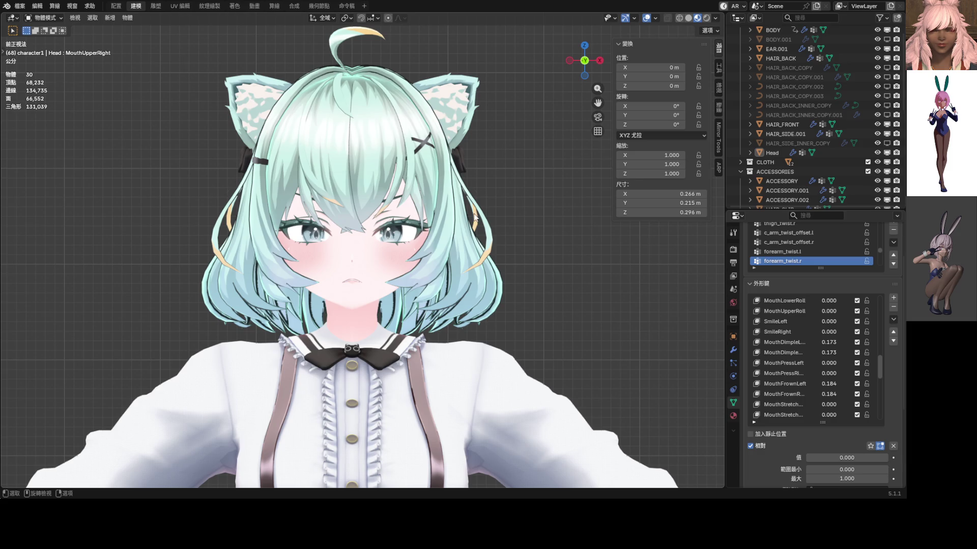
pyautogui.scroll(5, 842, 356)
pyautogui.scroll(5, 842, 356)
pyautogui.scroll(5, 841, 357)
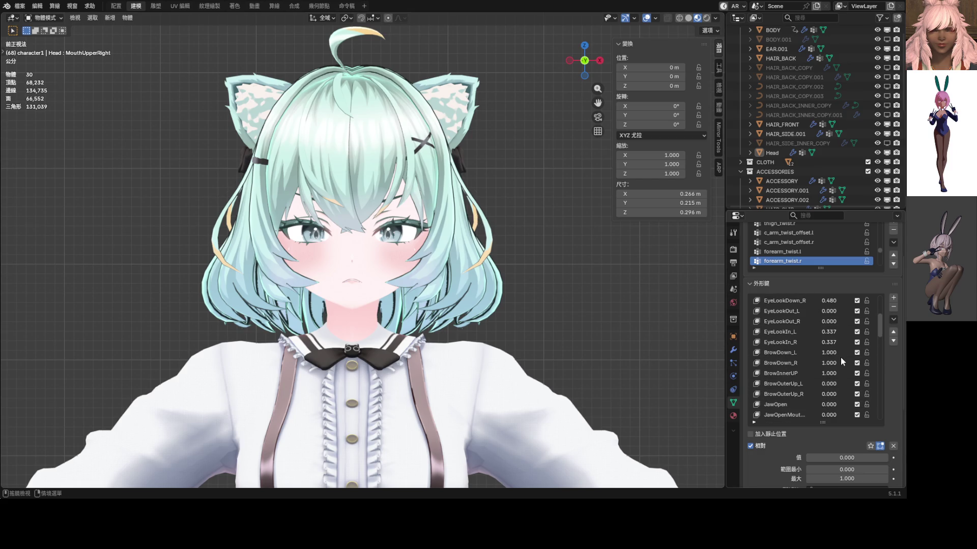
pyautogui.scroll(4, 832, 354)
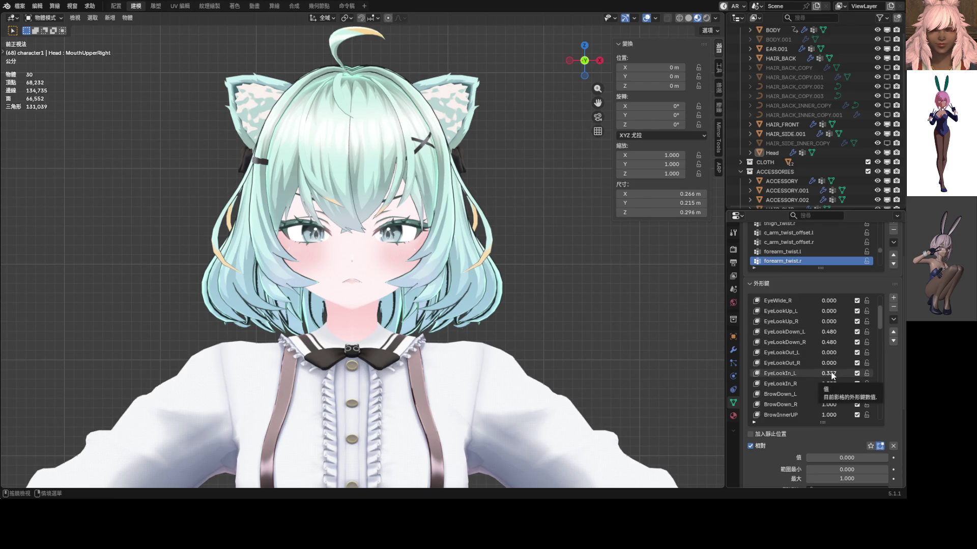
# - Keep EyeLookDown_L at 0.480 and raise Blink to about 0.398
pyautogui.moveTo(830, 347)
pyautogui.mouseDown()
pyautogui.moveTo(794, 348)
pyautogui.moveTo(830, 343)
pyautogui.mouseUp()
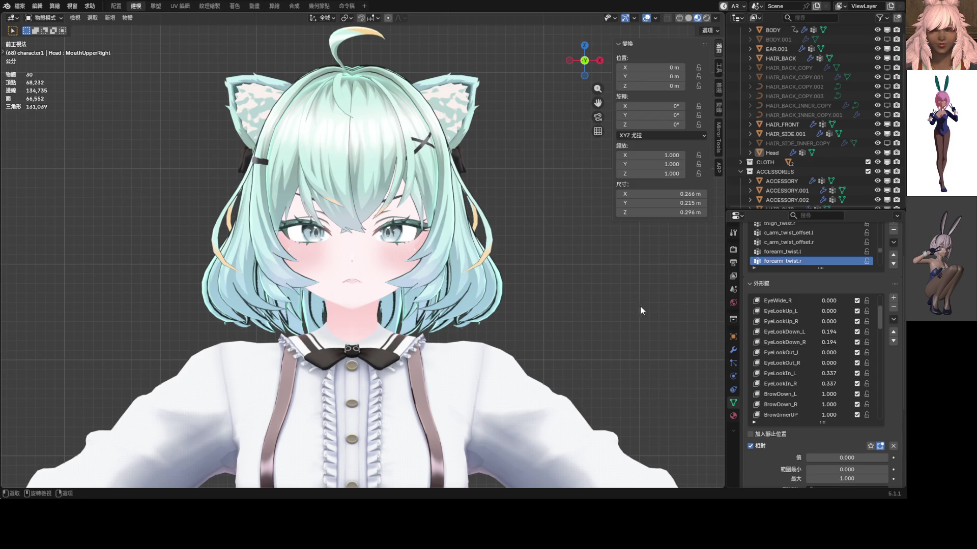
pyautogui.moveTo(830, 332); pyautogui.dragTo(830, 332)
pyautogui.write('0.48')
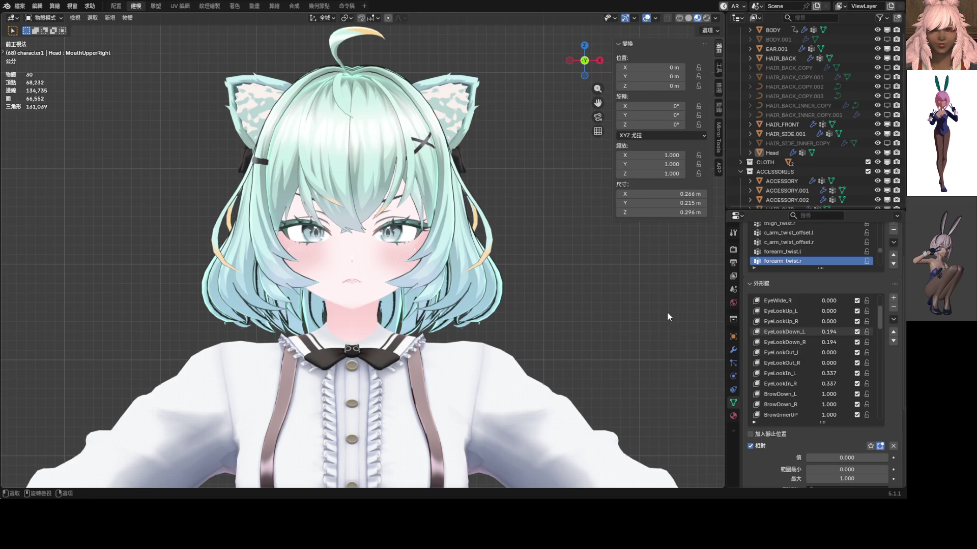
pyautogui.press('Return')
pyautogui.moveTo(882, 312); pyautogui.dragTo(881, 403)
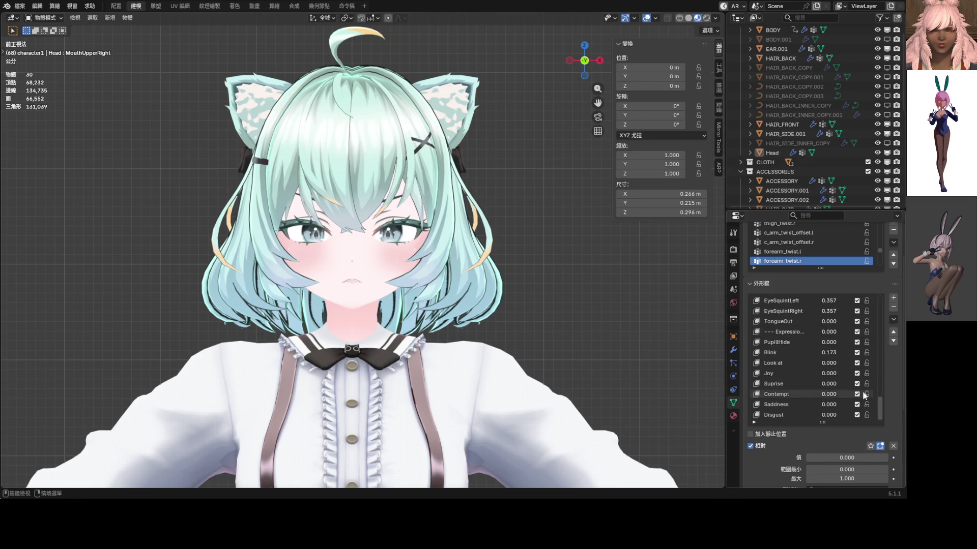
pyautogui.moveTo(833, 357); pyautogui.dragTo(870, 353)
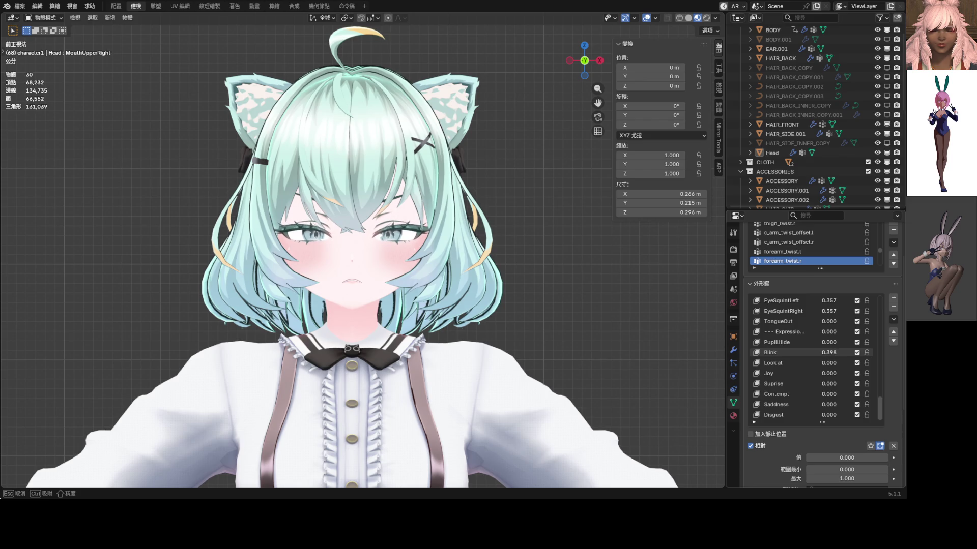
pyautogui.scroll(3, 809, 333)
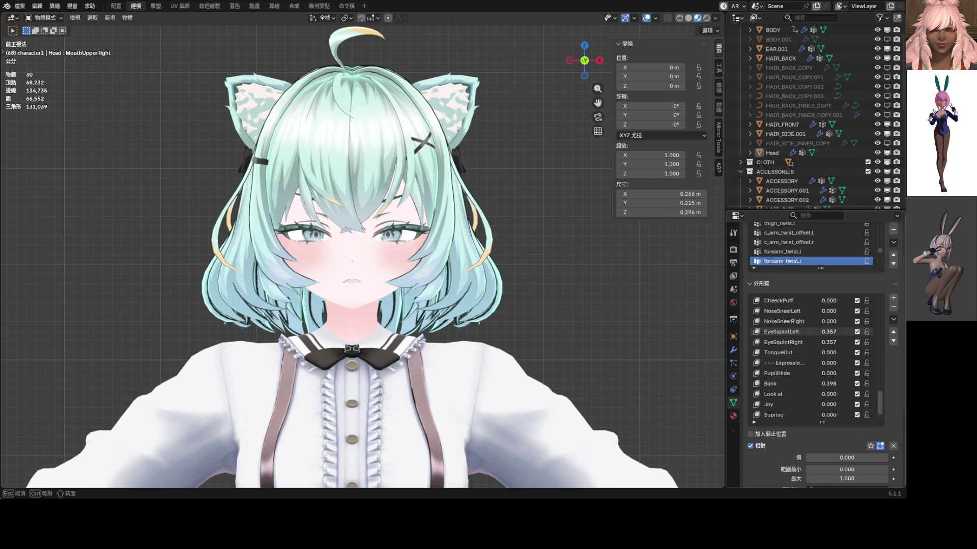
# - Try slight squint values, then leave EyeSquintLeft/Right at zero
pyautogui.moveTo(828, 332); pyautogui.dragTo(802, 333)
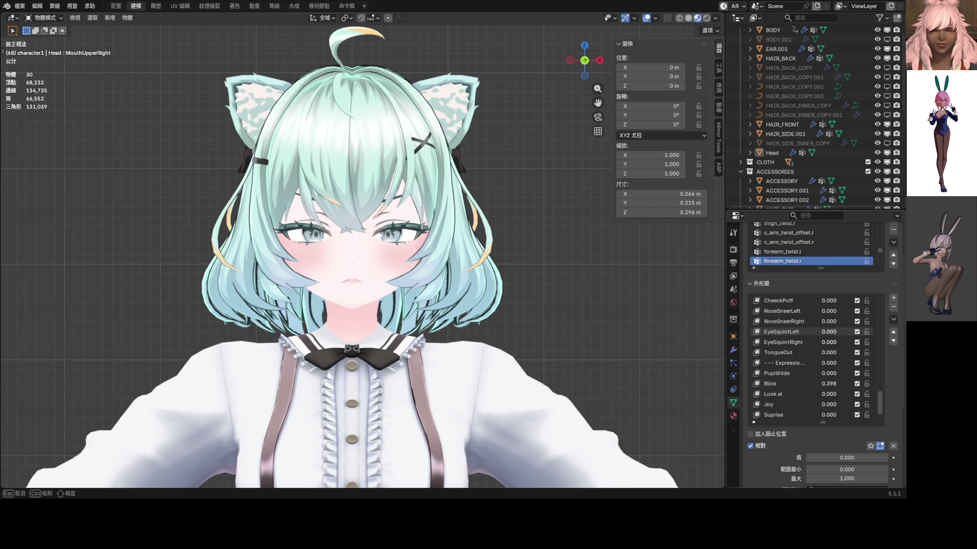
pyautogui.moveTo(828, 332)
pyautogui.mouseDown()
pyautogui.moveTo(847, 332)
pyautogui.moveTo(801, 331)
pyautogui.mouseUp()
pyautogui.moveTo(828, 332)
pyautogui.mouseDown()
pyautogui.moveTo(840, 332)
pyautogui.moveTo(827, 332)
pyautogui.mouseUp()
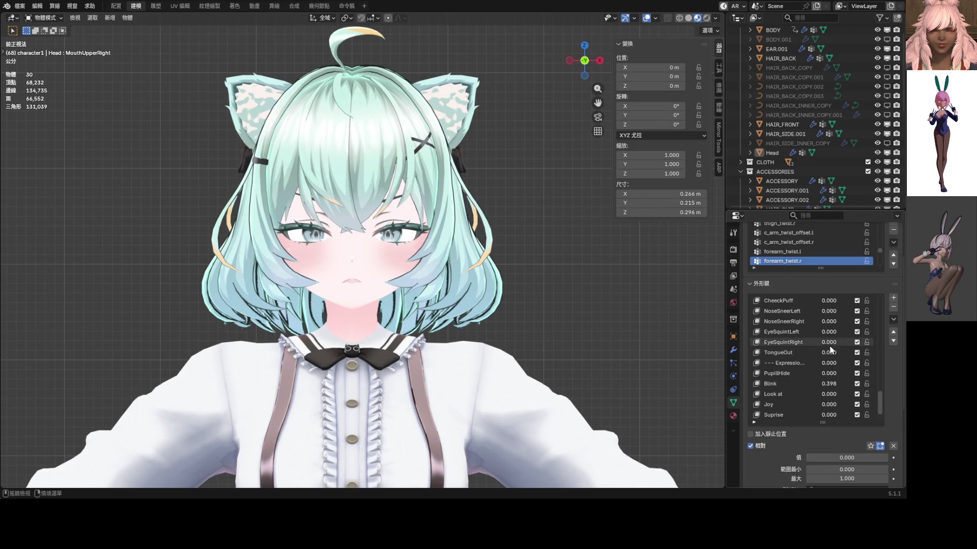
pyautogui.moveTo(827, 334); pyautogui.dragTo(827, 332)
pyautogui.scroll(-3, 559, 291)
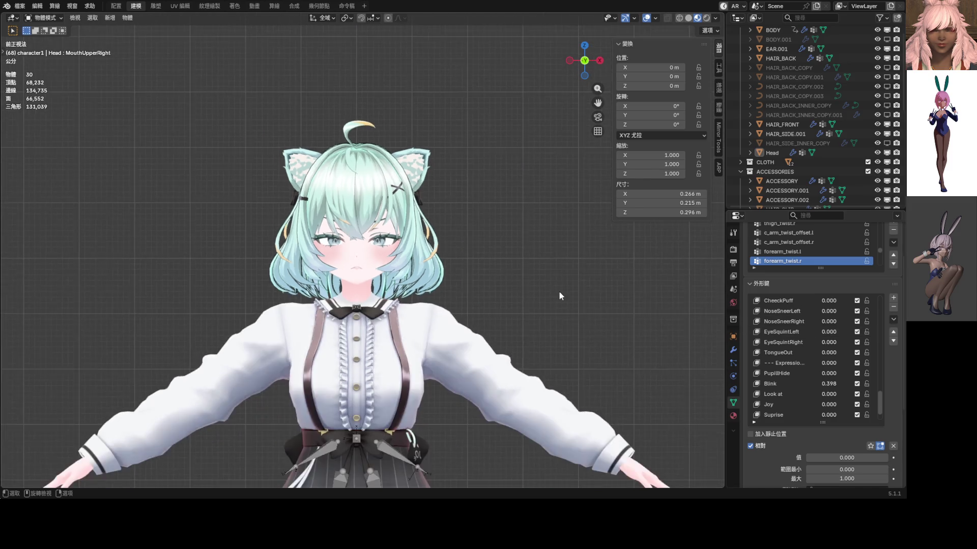
pyautogui.scroll(4, 559, 290)
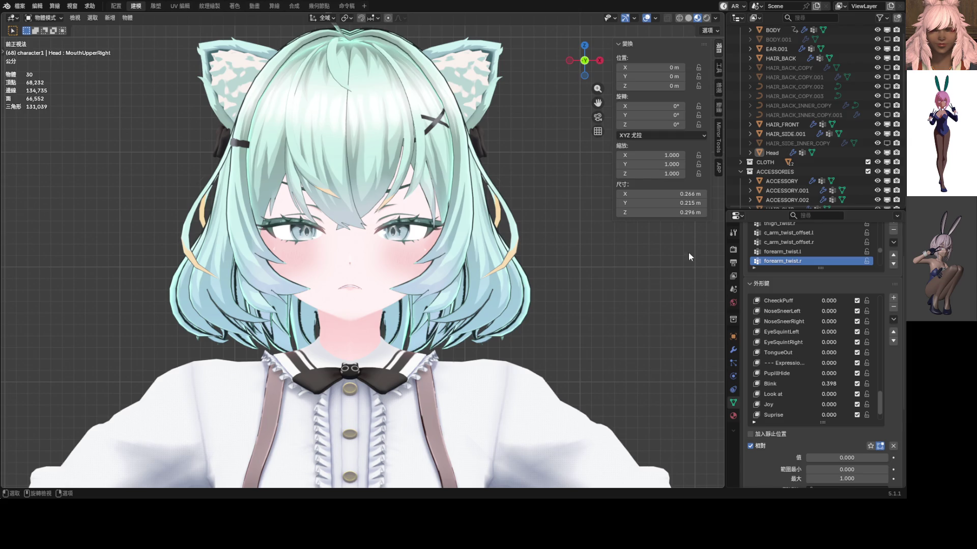
pyautogui.scroll(5, 827, 364)
pyautogui.scroll(5, 827, 364)
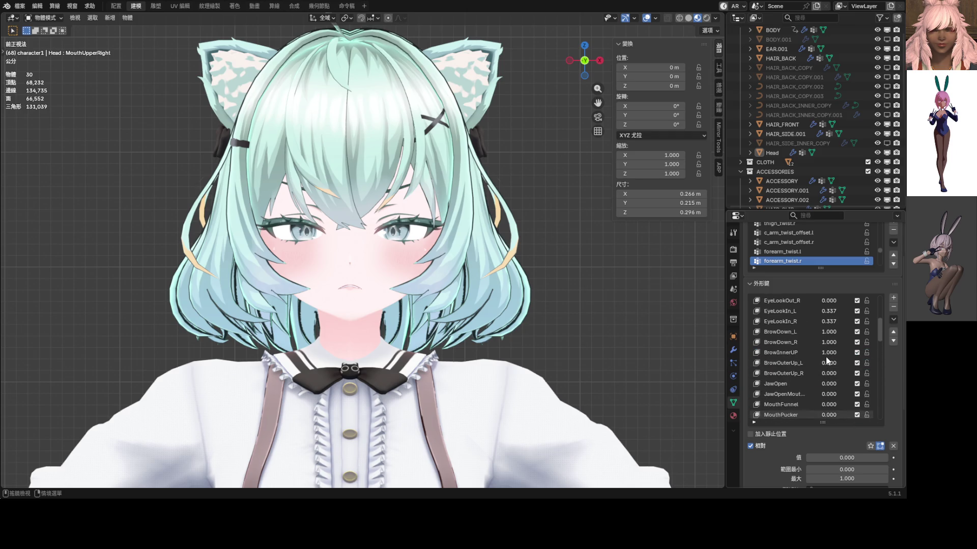
pyautogui.scroll(5, 827, 374)
pyautogui.scroll(5, 829, 389)
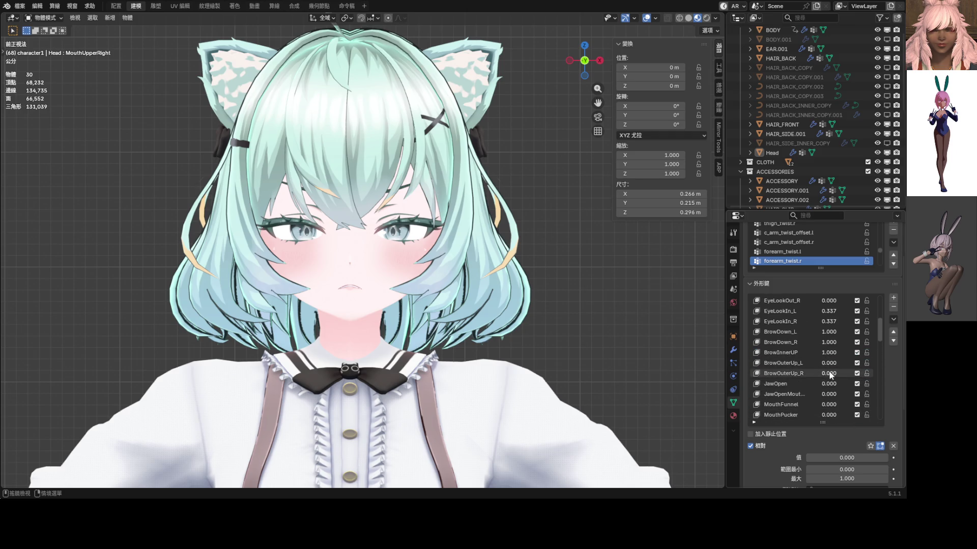
# - Set BrowDown_L/R to full strength and isolate the Head mesh in local view
pyautogui.moveTo(828, 343)
pyautogui.mouseDown()
pyautogui.moveTo(827, 332)
pyautogui.moveTo(809, 331)
pyautogui.mouseUp()
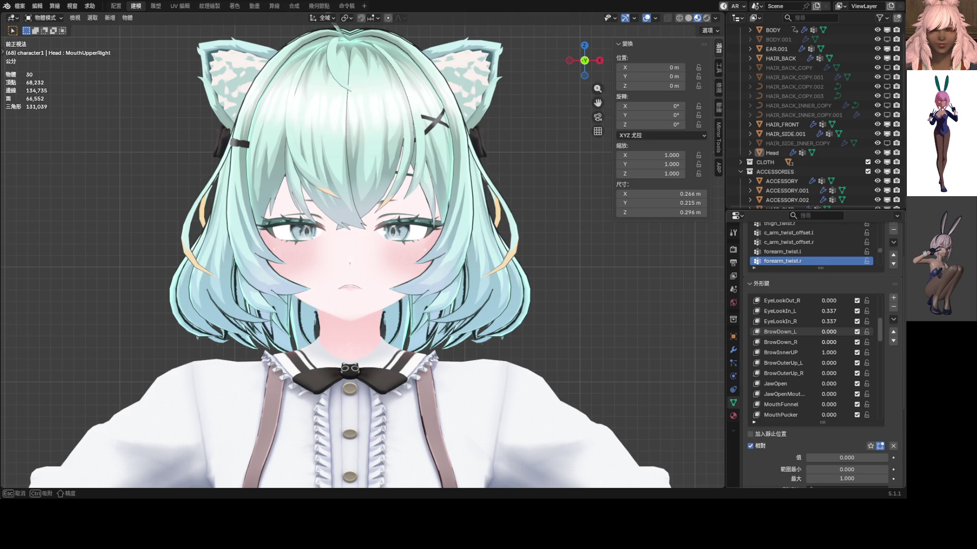
pyautogui.moveTo(809, 332); pyautogui.dragTo(847, 332)
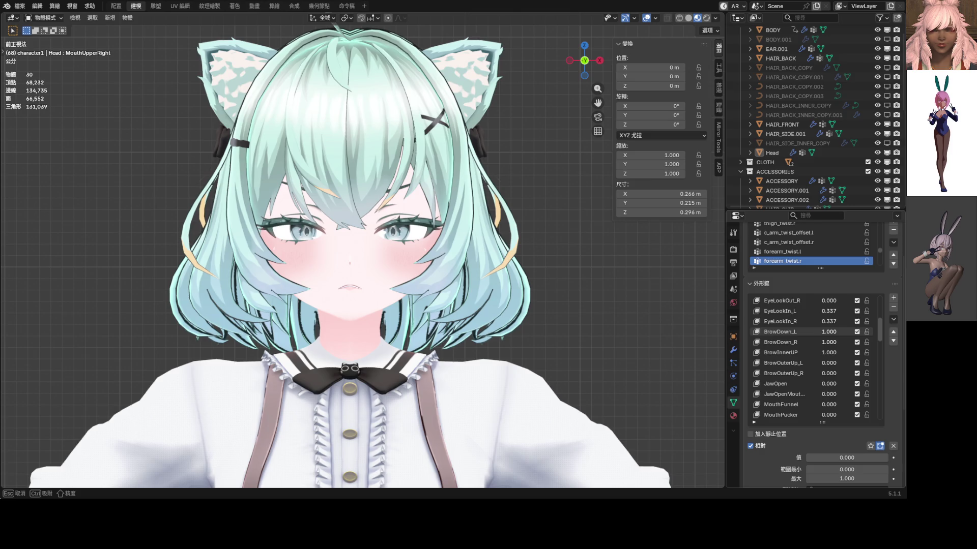
pyautogui.moveTo(848, 353)
pyautogui.mouseDown()
pyautogui.moveTo(809, 353)
pyautogui.moveTo(847, 353)
pyautogui.mouseUp()
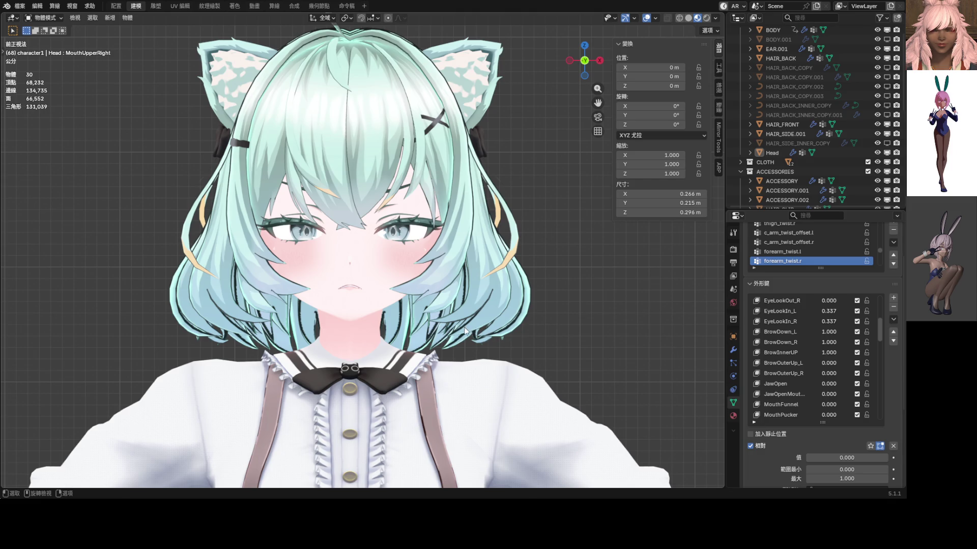
pyautogui.press('KP_Divide')
pyautogui.scroll(1, 485, 307)
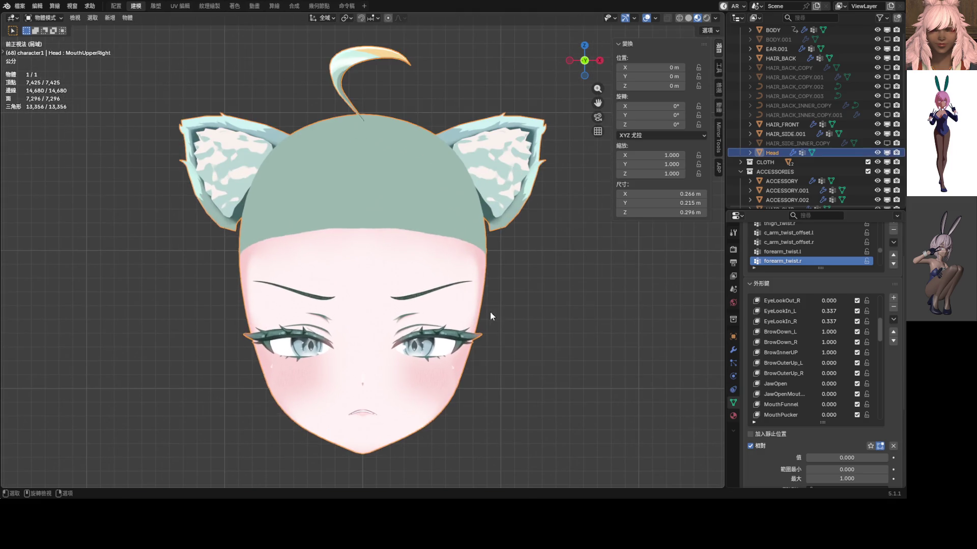
# - Set BrowInnerUP to 0.480 and both BrowOuterUp keys to 1.000
pyautogui.moveTo(842, 353); pyautogui.dragTo(793, 353)
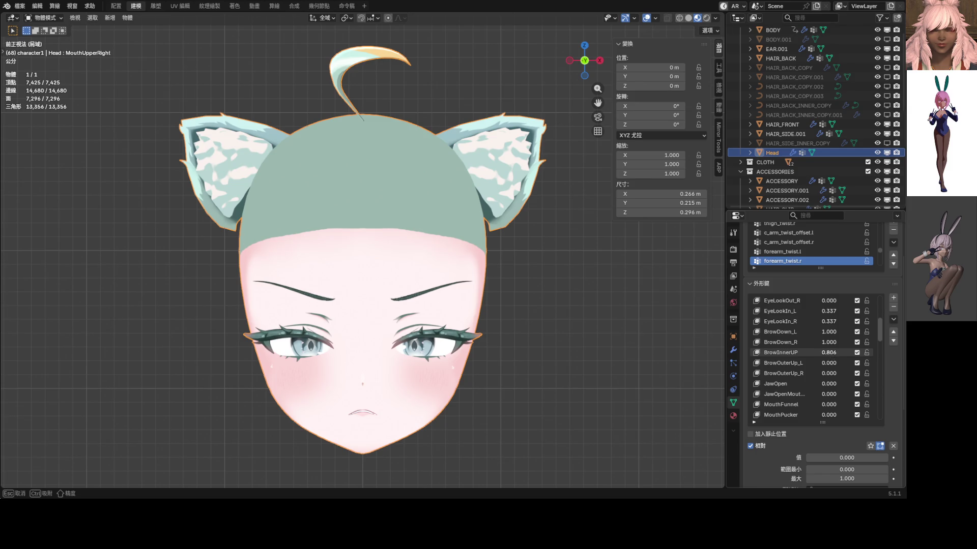
pyautogui.moveTo(794, 352); pyautogui.dragTo(817, 352)
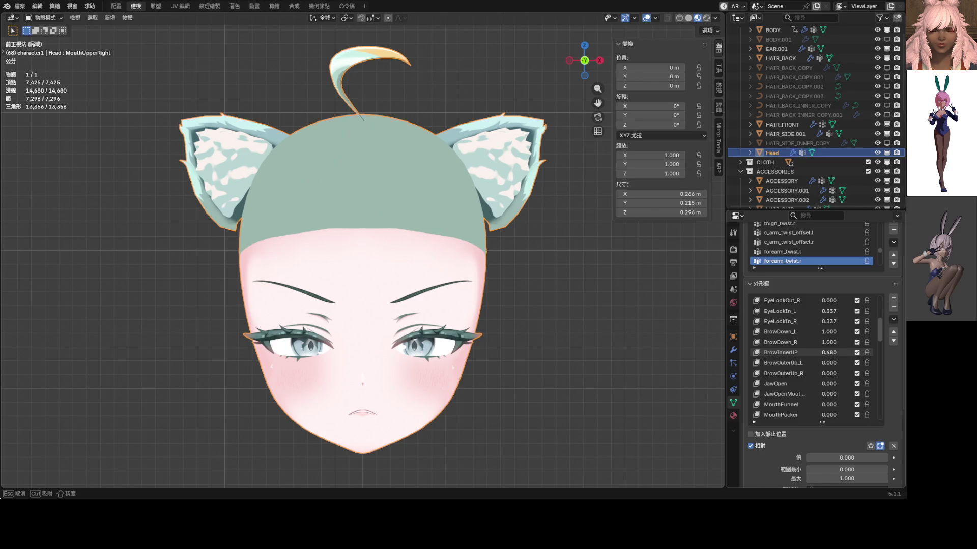
pyautogui.moveTo(827, 363)
pyautogui.mouseDown()
pyautogui.moveTo(847, 364)
pyautogui.moveTo(847, 373)
pyautogui.mouseUp()
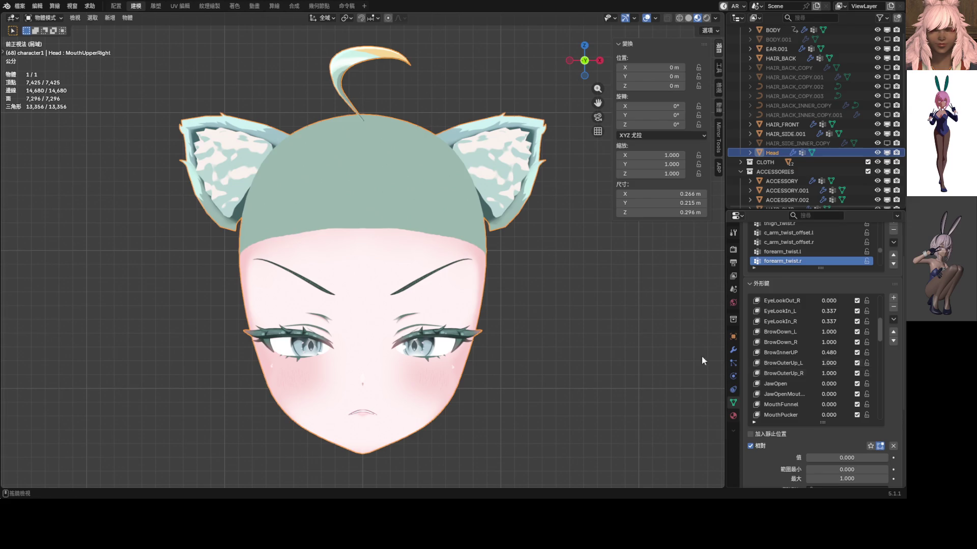
pyautogui.scroll(-1, 601, 340)
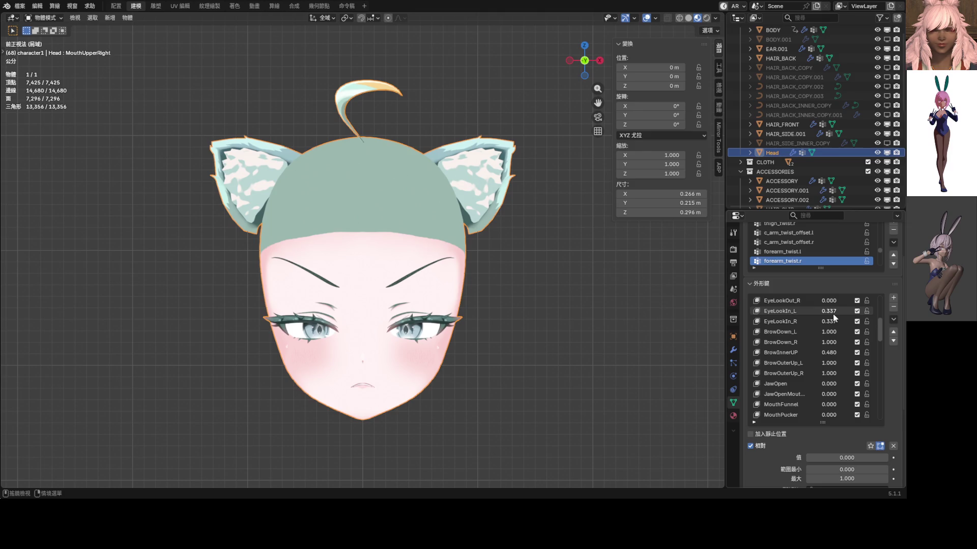
pyautogui.scroll(3, 829, 315)
pyautogui.scroll(1, 830, 317)
pyautogui.scroll(2, 830, 318)
pyautogui.scroll(1, 829, 320)
pyautogui.scroll(1, 828, 320)
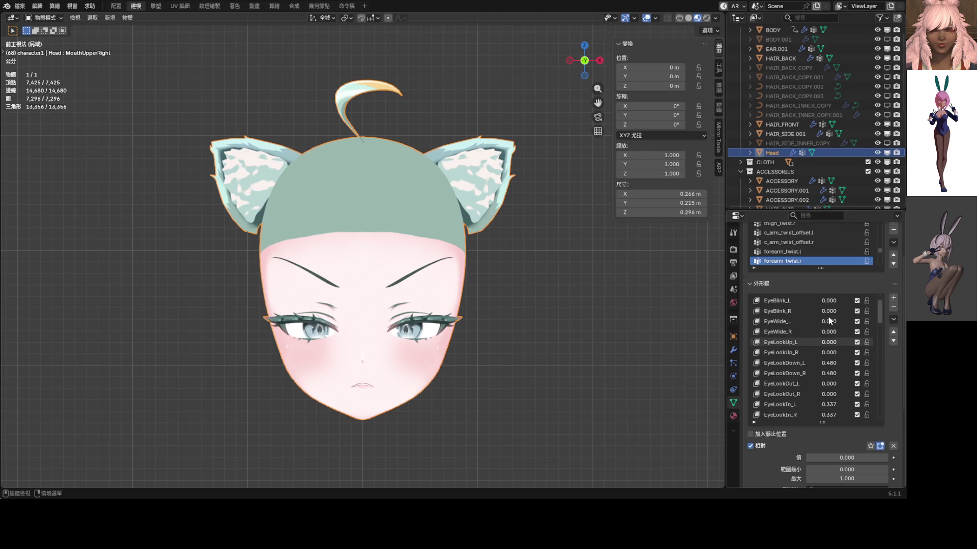
pyautogui.scroll(-1, 828, 324)
pyautogui.scroll(-2, 827, 340)
pyautogui.scroll(-2, 826, 355)
pyautogui.scroll(-1, 825, 370)
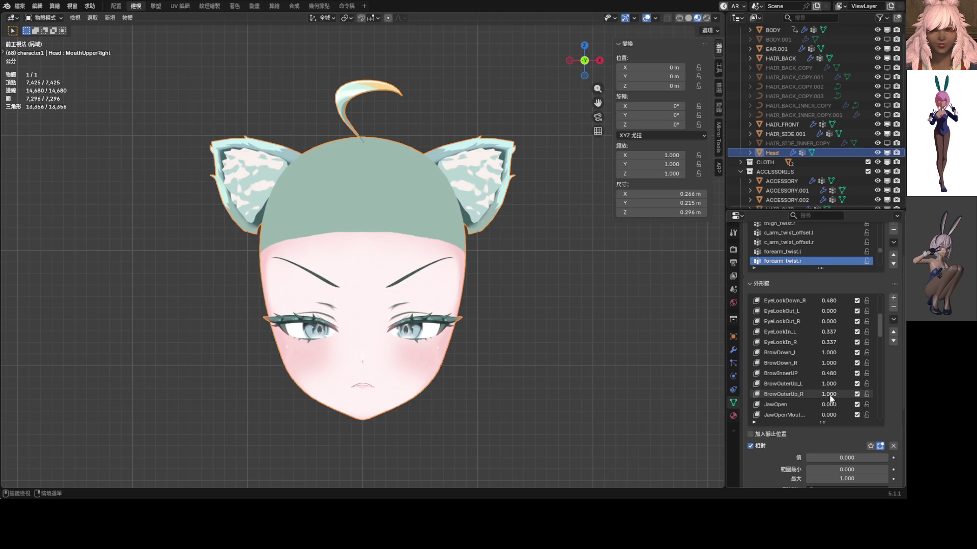
# - Set MouthShrugUpper and MouthShrugLower to 1.0, leaving the brows unchanged
pyautogui.moveTo(830, 397)
pyautogui.mouseDown()
pyautogui.moveTo(797, 384)
pyautogui.moveTo(842, 382)
pyautogui.mouseUp()
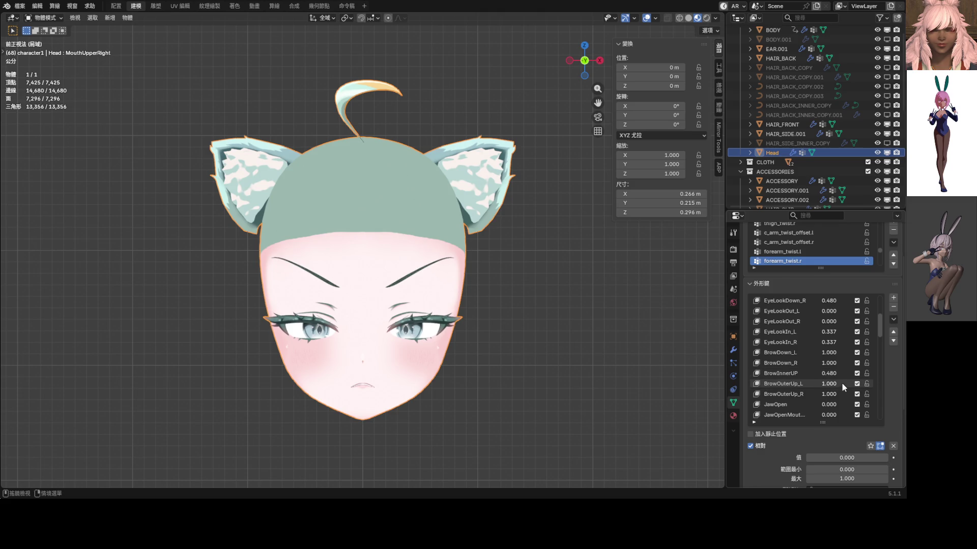
pyautogui.scroll(-1, 837, 389)
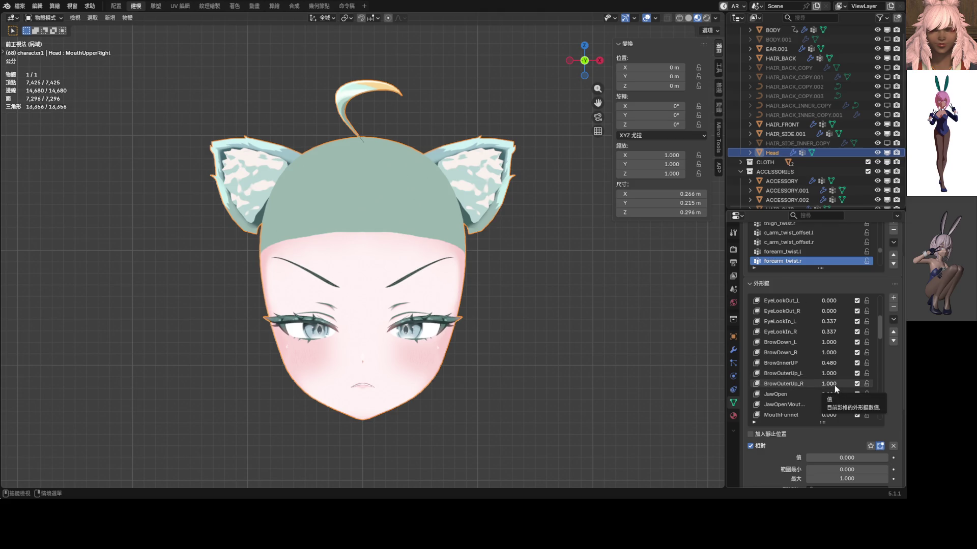
pyautogui.scroll(-3, 834, 389)
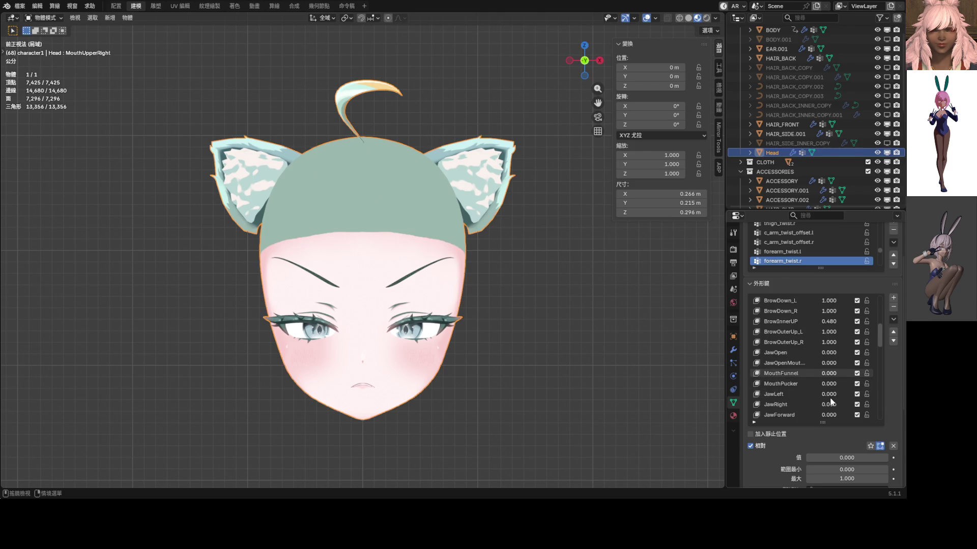
pyautogui.scroll(-4, 831, 400)
pyautogui.moveTo(828, 396)
pyautogui.mouseDown()
pyautogui.moveTo(848, 394)
pyautogui.moveTo(806, 393)
pyautogui.mouseUp()
pyautogui.scroll(-1, 820, 388)
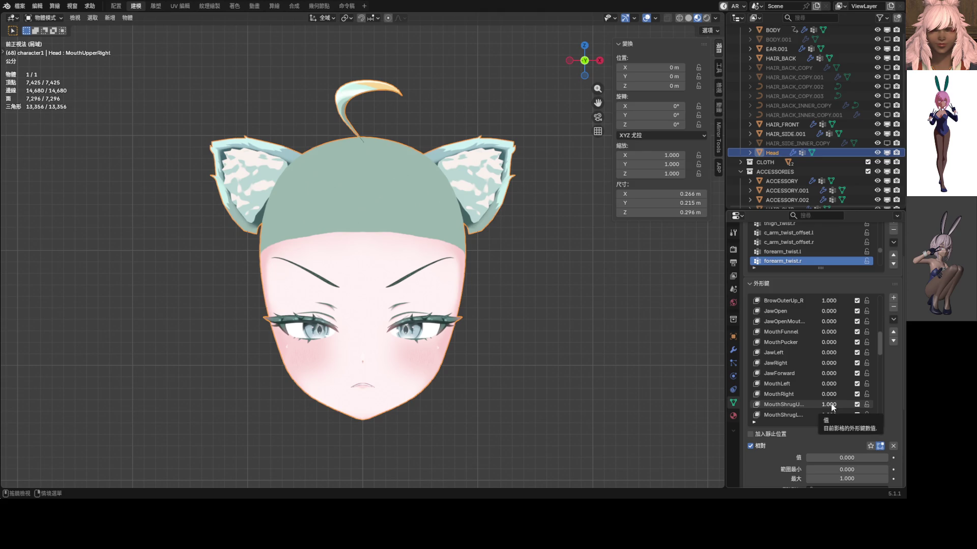
pyautogui.scroll(-1, 831, 408)
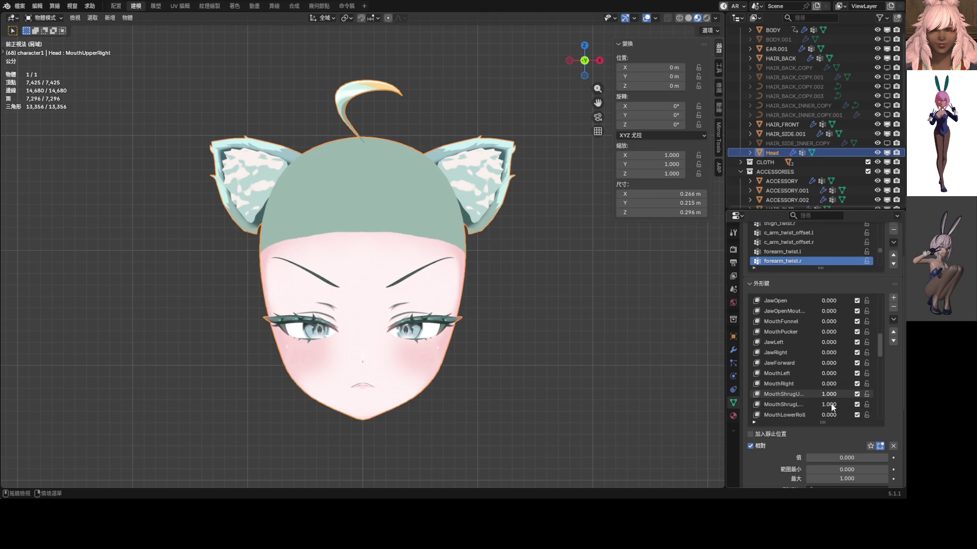
pyautogui.moveTo(826, 398); pyautogui.dragTo(809, 405)
# - Cancel trial shrug and dimple changes and adjust the MouthLeft value
pyautogui.press('Escape')
pyautogui.scroll(-5, 838, 389)
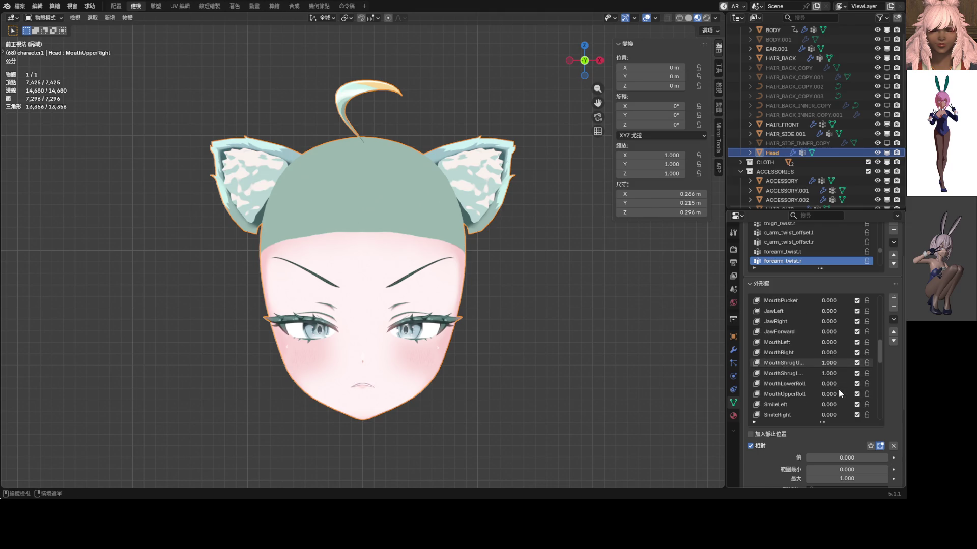
pyautogui.scroll(-1, 834, 399)
pyautogui.moveTo(833, 395)
pyautogui.mouseDown()
pyautogui.moveTo(870, 395)
pyautogui.moveTo(851, 395)
pyautogui.mouseUp()
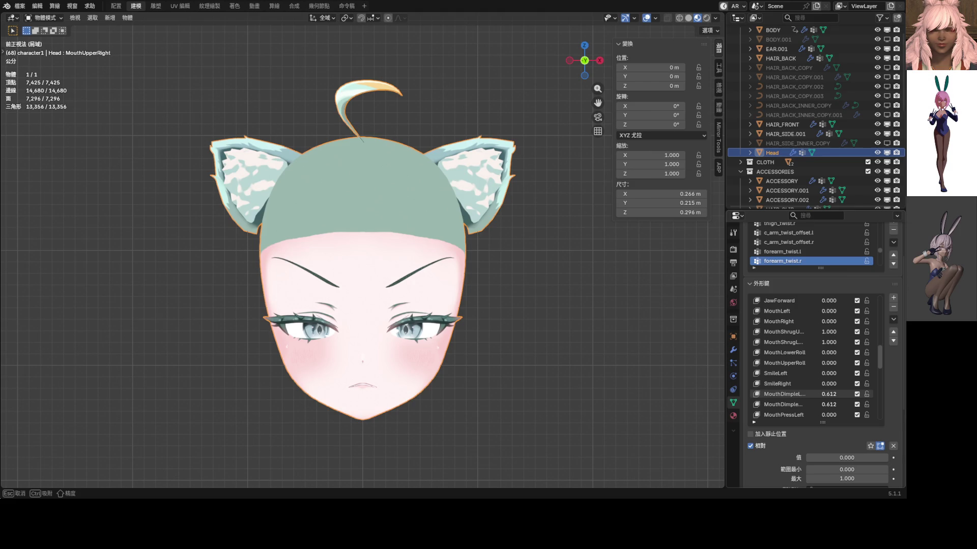
pyautogui.press('Escape')
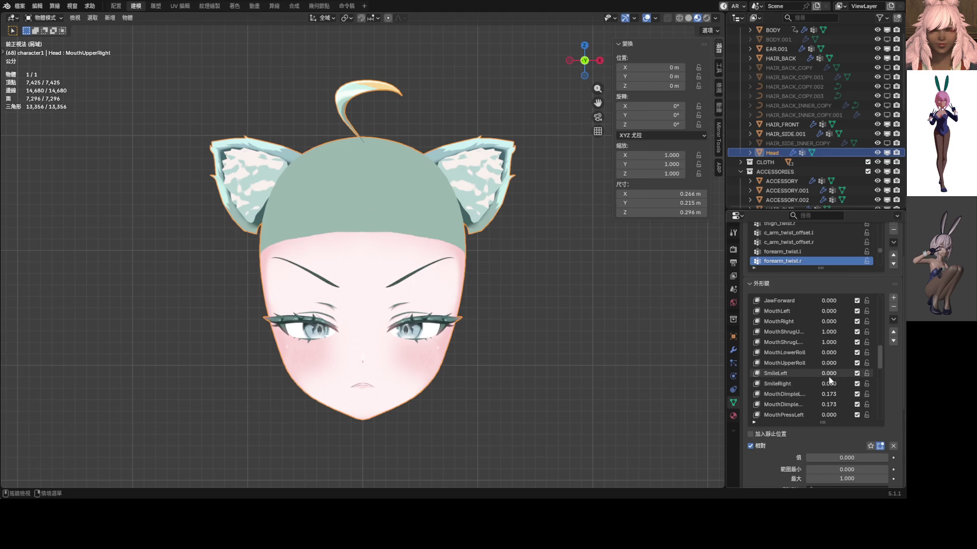
pyautogui.moveTo(828, 310); pyautogui.dragTo(850, 311)
pyautogui.scroll(-3, 810, 331)
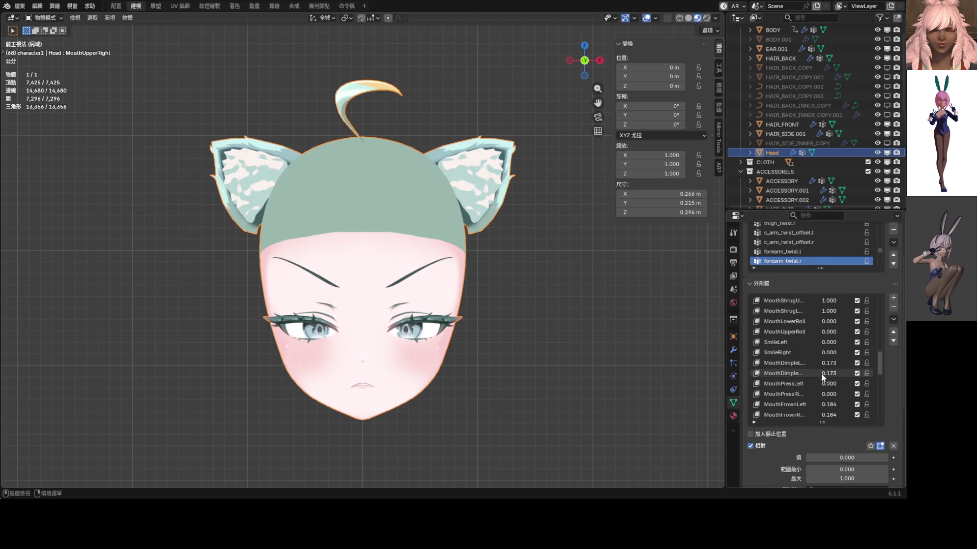
pyautogui.scroll(-1, 826, 384)
pyautogui.moveTo(829, 395); pyautogui.dragTo(863, 394)
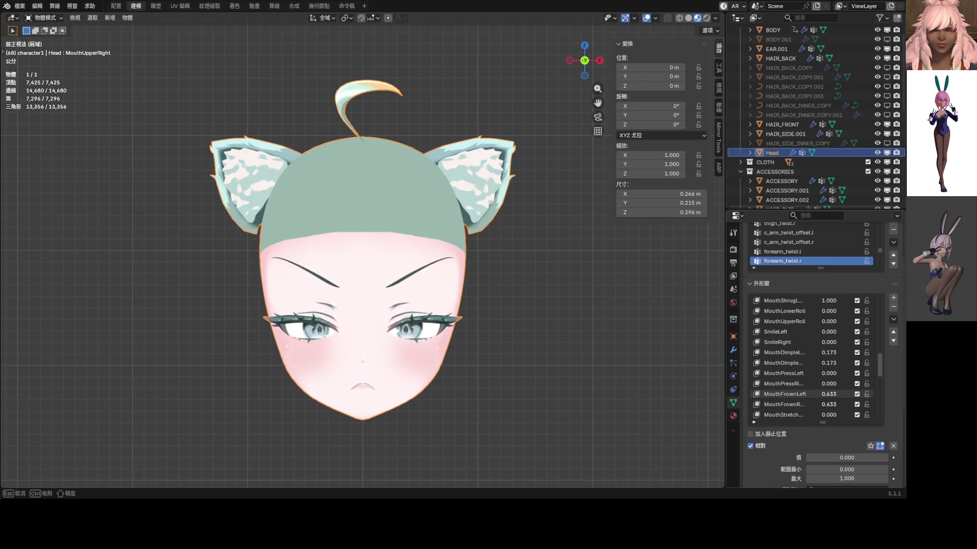
# - Ease MouthFrown to 0.184 and raise MouthUpperLeft to 1.000
pyautogui.moveTo(834, 393); pyautogui.dragTo(834, 394)
pyautogui.scroll(-6, 834, 394)
pyautogui.scroll(3, 838, 391)
pyautogui.moveTo(827, 363); pyautogui.dragTo(796, 363)
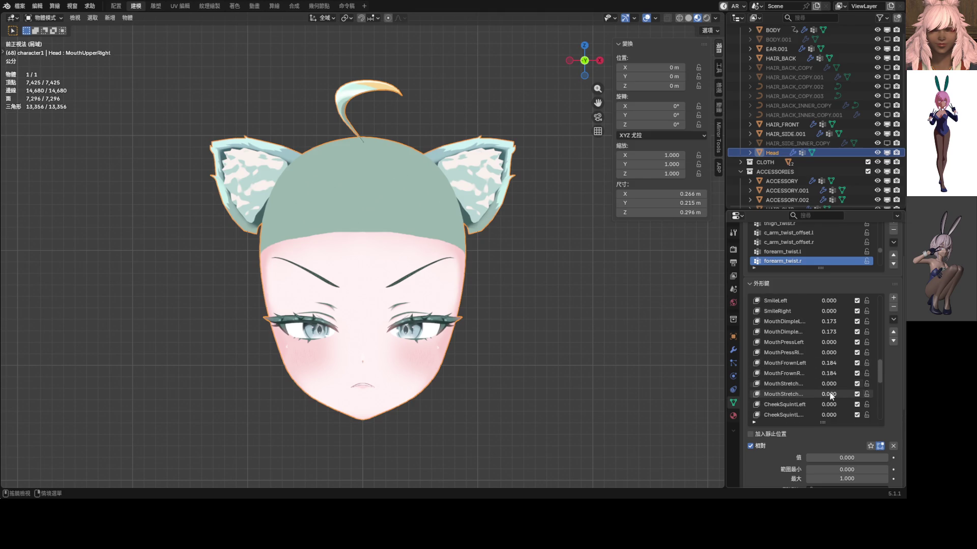
pyautogui.scroll(-4, 830, 396)
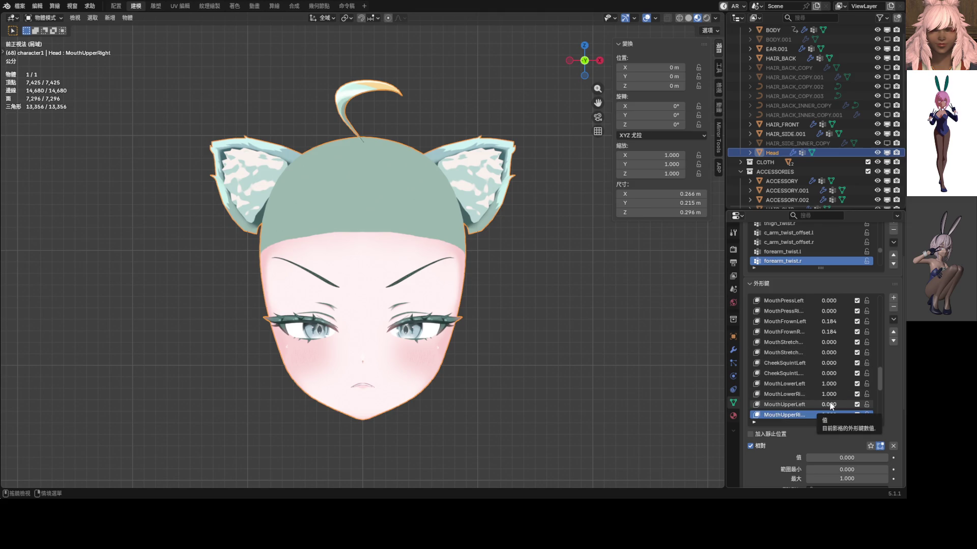
pyautogui.moveTo(830, 406); pyautogui.dragTo(878, 406)
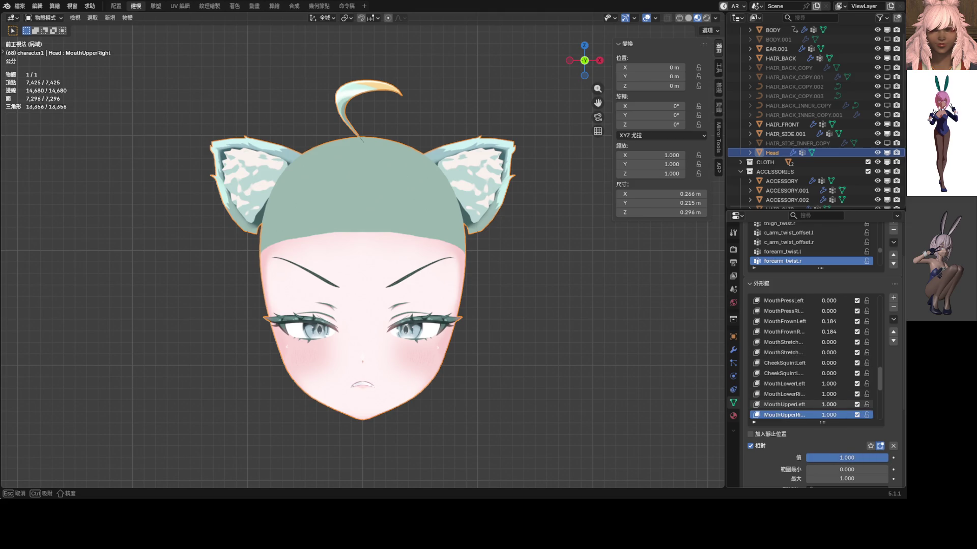
pyautogui.scroll(1, 456, 265)
pyautogui.scroll(3, 421, 298)
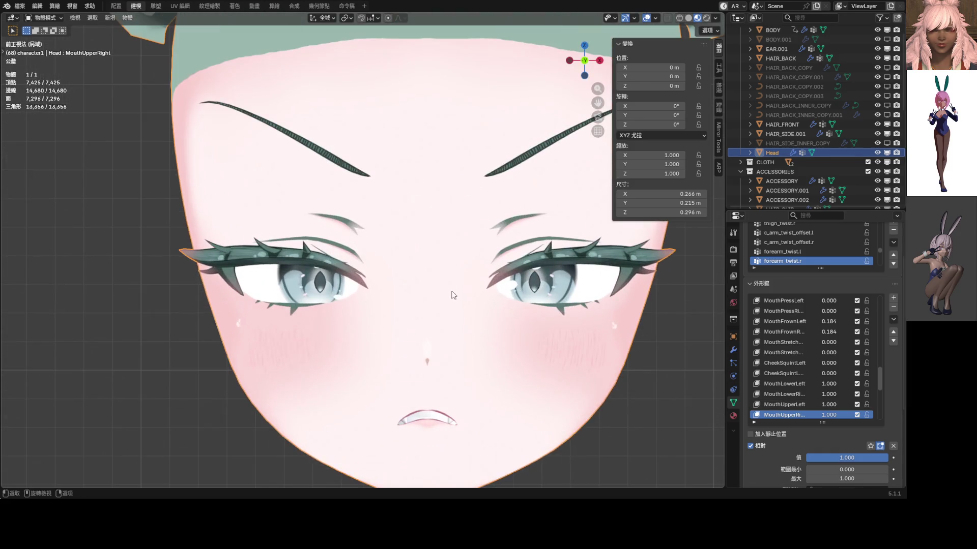
pyautogui.scroll(1, 421, 299)
pyautogui.scroll(1, 420, 298)
pyautogui.scroll(2, 830, 342)
pyautogui.scroll(2, 829, 341)
pyautogui.scroll(2, 830, 341)
pyautogui.scroll(1, 829, 341)
pyautogui.scroll(2, 829, 342)
pyautogui.scroll(2, 830, 341)
pyautogui.scroll(2, 829, 341)
pyautogui.scroll(2, 829, 350)
pyautogui.scroll(-2, 829, 350)
pyautogui.scroll(-2, 829, 351)
pyautogui.scroll(-2, 830, 351)
pyautogui.scroll(-2, 829, 353)
pyautogui.scroll(-1, 829, 356)
pyautogui.moveTo(830, 395)
pyautogui.mouseDown()
pyautogui.moveTo(816, 395)
pyautogui.moveTo(894, 394)
pyautogui.moveTo(817, 395)
pyautogui.moveTo(828, 394)
pyautogui.mouseUp()
pyautogui.scroll(-4, 562, 340)
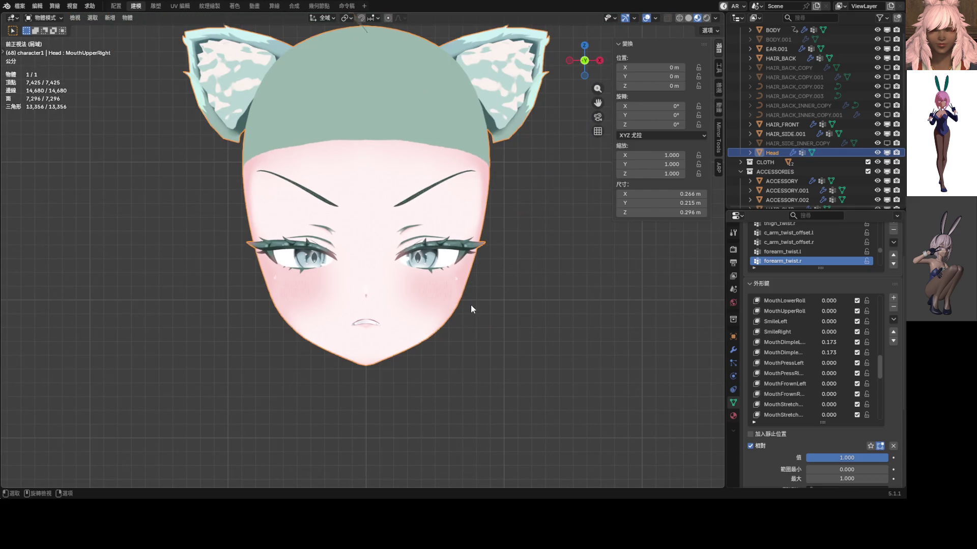
pyautogui.keyDown('shift'); pyautogui.scroll(-1, 478, 317); pyautogui.keyUp('shift')
pyautogui.scroll(-5, 835, 406)
pyautogui.scroll(-3, 839, 406)
pyautogui.keyDown('shift'); pyautogui.moveTo(514, 304); pyautogui.dragTo(498, 305, button='middle'); pyautogui.keyUp('shift')
pyautogui.scroll(-3, 827, 404)
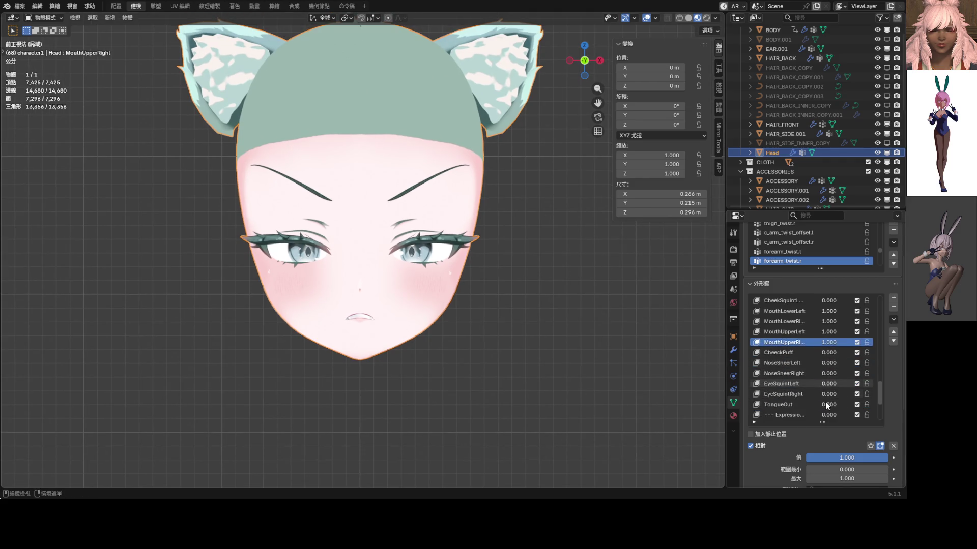
pyautogui.scroll(-1, 819, 393)
pyautogui.scroll(-3, 818, 393)
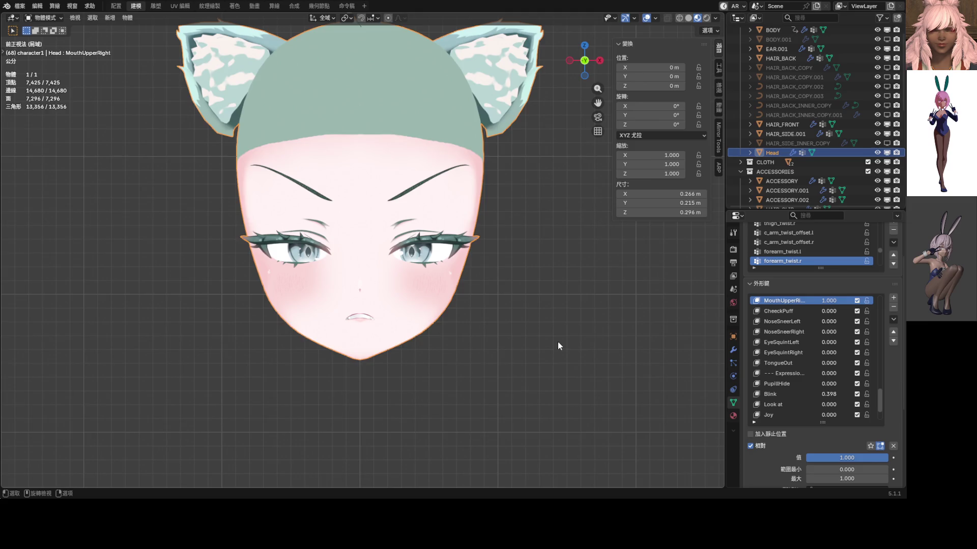
# - Exit local view to show the whole character with hair and clothes
pyautogui.press('KP_Divide')
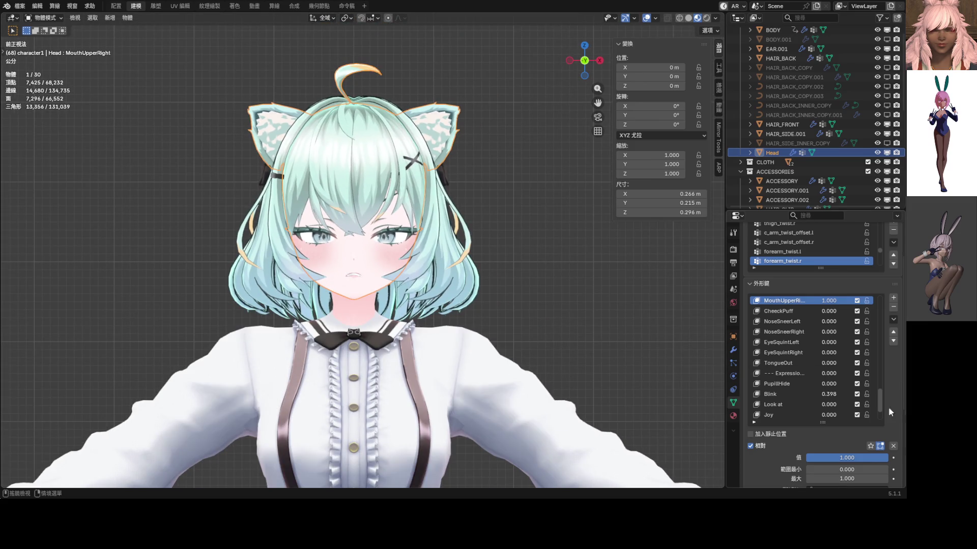
pyautogui.scroll(-4, 780, 387)
# - Lower Blink to 0.153, zero MouthLowerLeft/Right, and frame the head in view
pyautogui.moveTo(833, 353)
pyautogui.mouseDown()
pyautogui.moveTo(854, 352)
pyautogui.moveTo(809, 352)
pyautogui.moveTo(832, 353)
pyautogui.mouseUp()
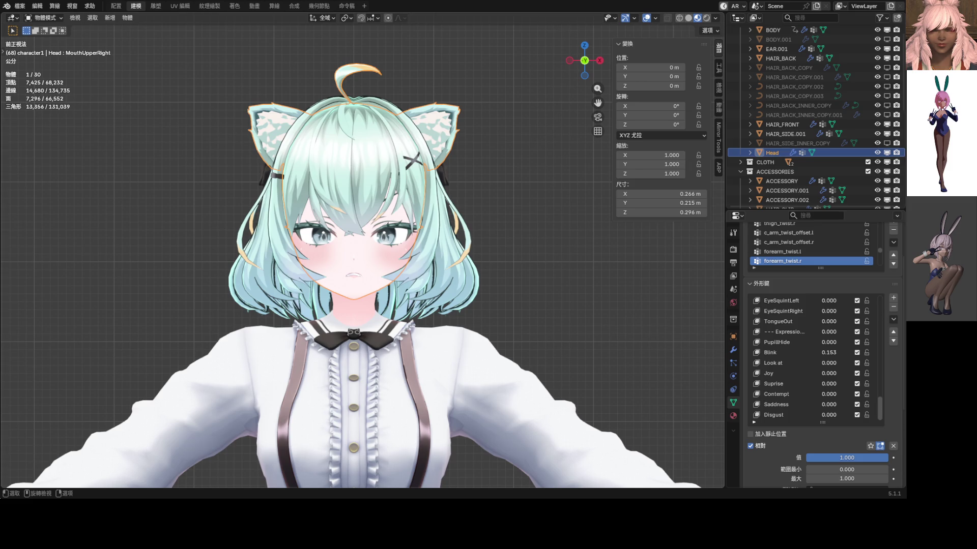
pyautogui.scroll(3, 804, 361)
pyautogui.scroll(3, 802, 362)
pyautogui.scroll(2, 812, 354)
pyautogui.scroll(3, 814, 351)
pyautogui.scroll(3, 815, 346)
pyautogui.scroll(3, 815, 343)
pyautogui.moveTo(832, 384)
pyautogui.mouseDown()
pyautogui.moveTo(794, 384)
pyautogui.moveTo(825, 384)
pyautogui.mouseUp()
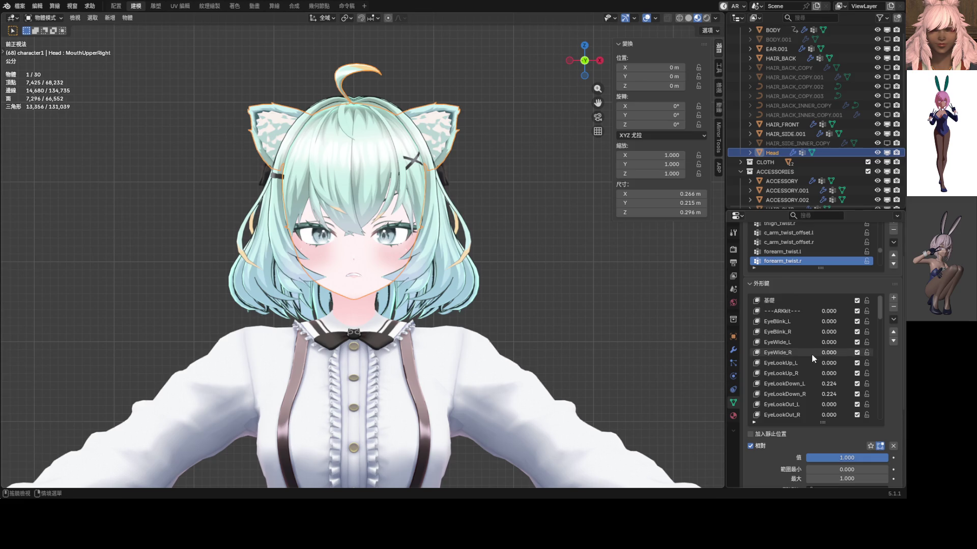
pyautogui.scroll(-5, 810, 352)
pyautogui.scroll(-5, 808, 354)
pyautogui.scroll(-6, 808, 356)
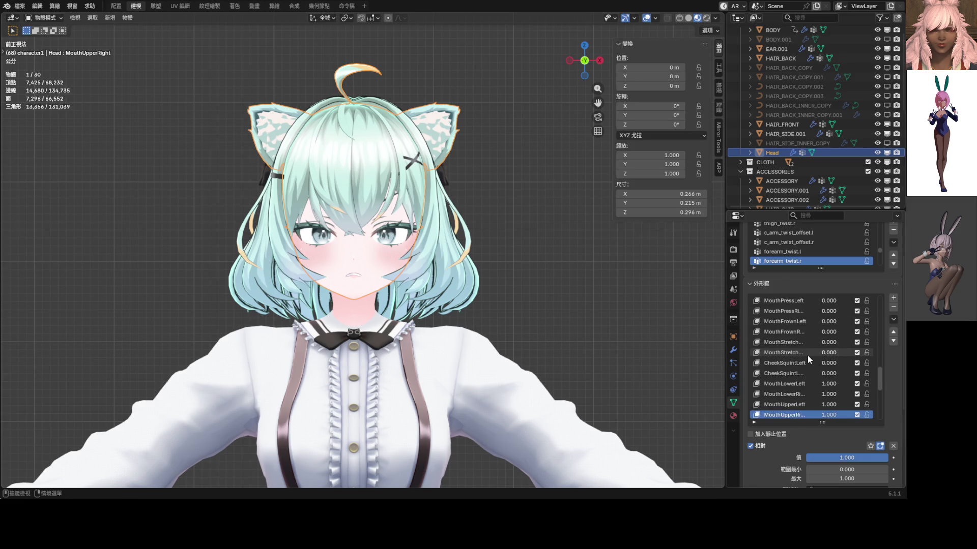
pyautogui.scroll(-1, 808, 356)
pyautogui.moveTo(823, 395); pyautogui.dragTo(827, 394)
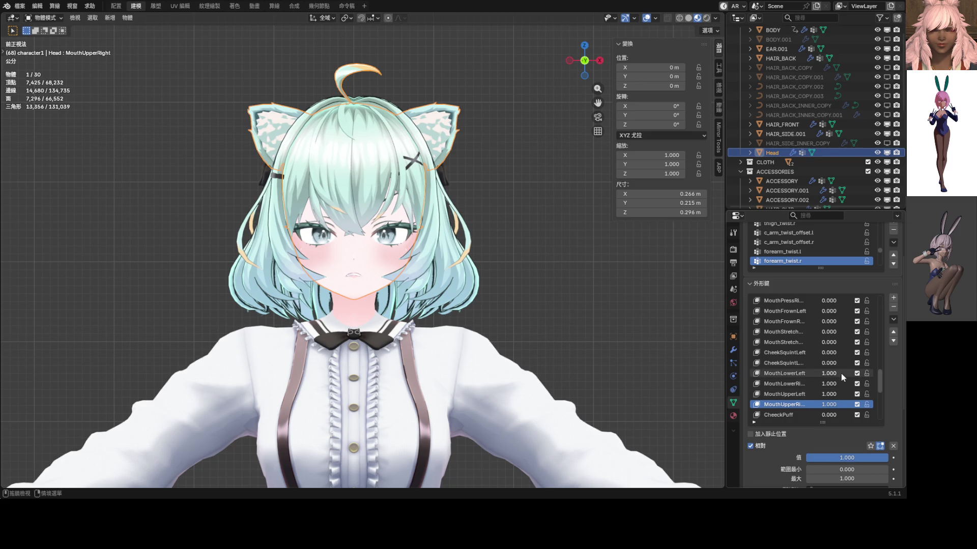
pyautogui.scroll(1, 808, 369)
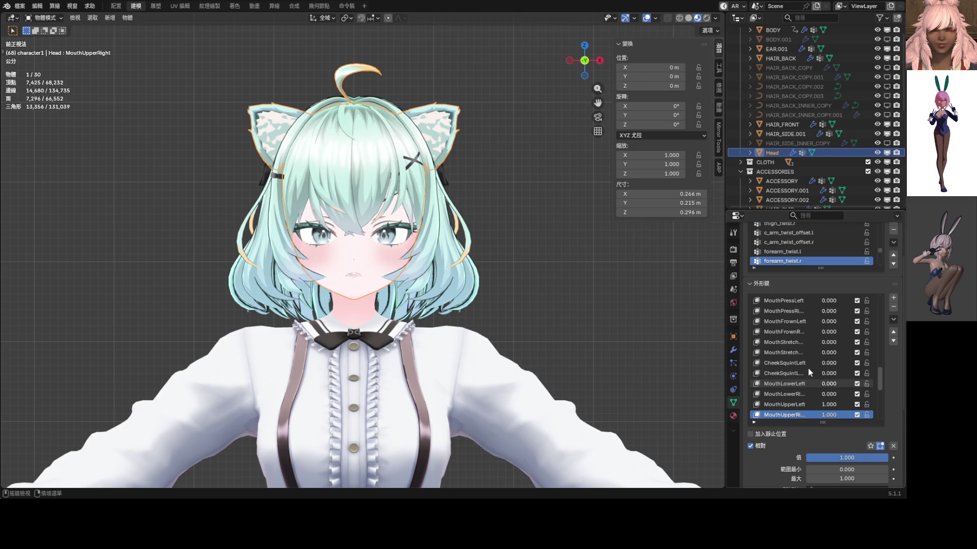
pyautogui.scroll(1, 808, 364)
pyautogui.press('KP_Decimal')
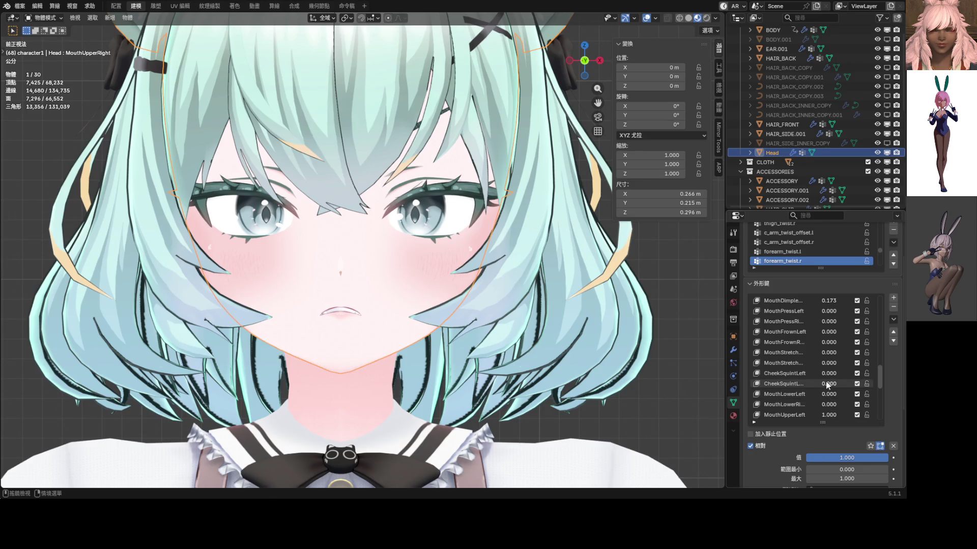
# - Try MouthStretch and reset it, then set MouthShrugLower to 1.000 and MouthShrugUpper to 0.316
pyautogui.moveTo(827, 366)
pyautogui.mouseDown()
pyautogui.moveTo(878, 367)
pyautogui.moveTo(828, 366)
pyautogui.mouseUp()
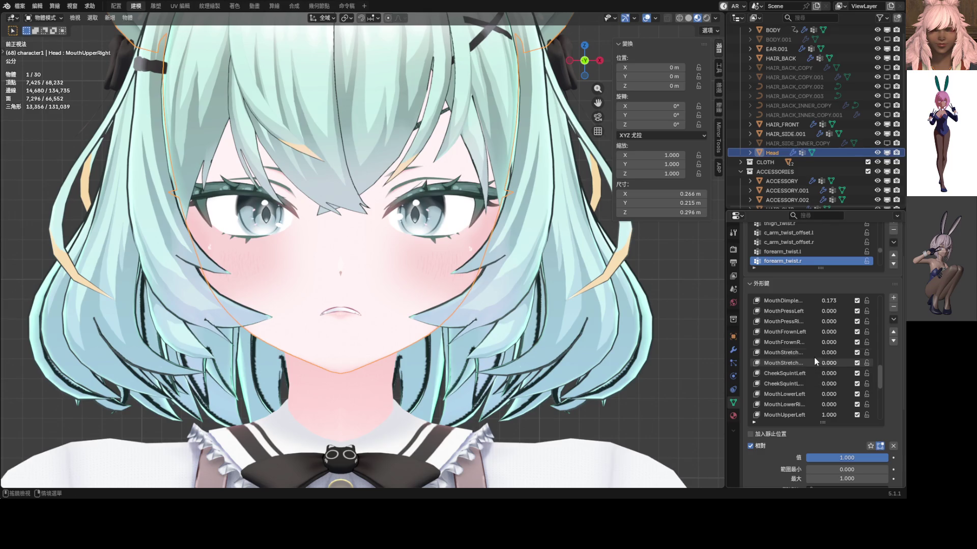
pyautogui.moveTo(828, 332); pyautogui.dragTo(806, 332)
pyautogui.scroll(3, 808, 332)
pyautogui.scroll(4, 810, 332)
pyautogui.moveTo(819, 322)
pyautogui.mouseDown()
pyautogui.moveTo(847, 321)
pyautogui.moveTo(794, 311)
pyautogui.mouseUp()
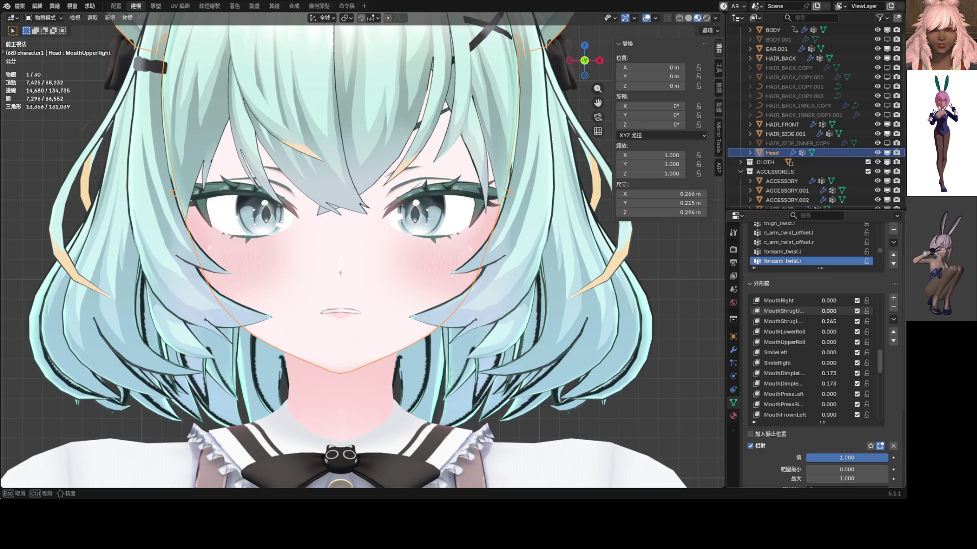
pyautogui.moveTo(828, 321); pyautogui.dragTo(836, 311)
pyautogui.moveTo(828, 311)
pyautogui.mouseDown()
pyautogui.moveTo(814, 311)
pyautogui.moveTo(855, 311)
pyautogui.moveTo(817, 311)
pyautogui.moveTo(855, 322)
pyautogui.moveTo(836, 311)
pyautogui.mouseUp()
pyautogui.scroll(-3, 500, 284)
pyautogui.scroll(-2, 500, 284)
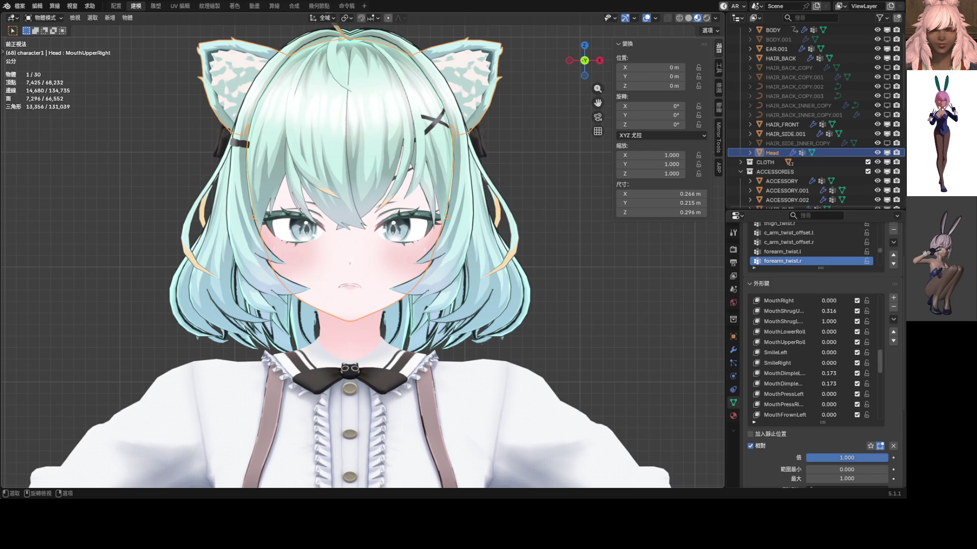
pyautogui.scroll(-15, 810, 373)
pyautogui.scroll(-3, 822, 398)
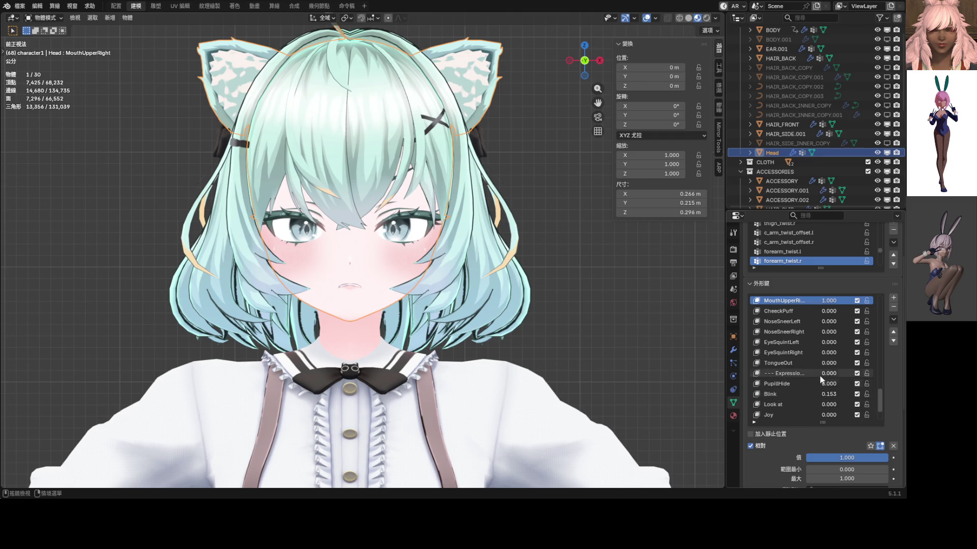
# - Set both EyeSquint keys to 0.541, then select the Head mesh and enter Edit Mode
pyautogui.moveTo(831, 344); pyautogui.dragTo(832, 345)
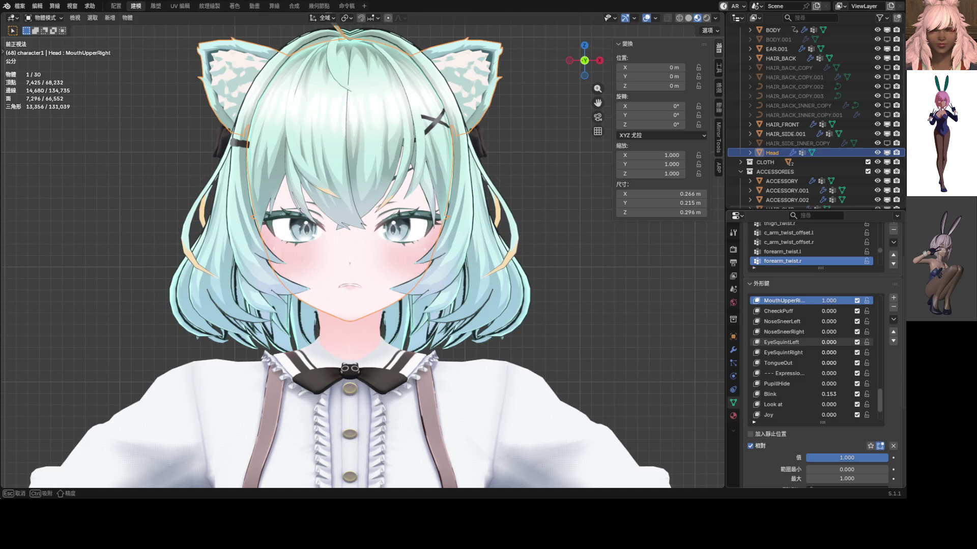
pyautogui.moveTo(831, 344); pyautogui.dragTo(868, 344)
pyautogui.scroll(-3, 430, 302)
pyautogui.scroll(3, 431, 302)
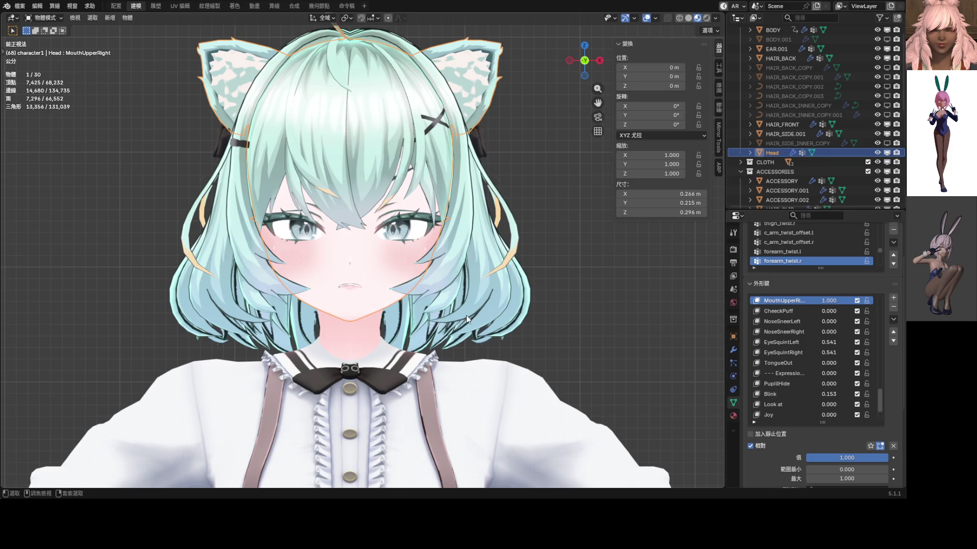
pyautogui.click(552, 201)
pyautogui.scroll(-4, 551, 198)
pyautogui.scroll(-2, 484, 245)
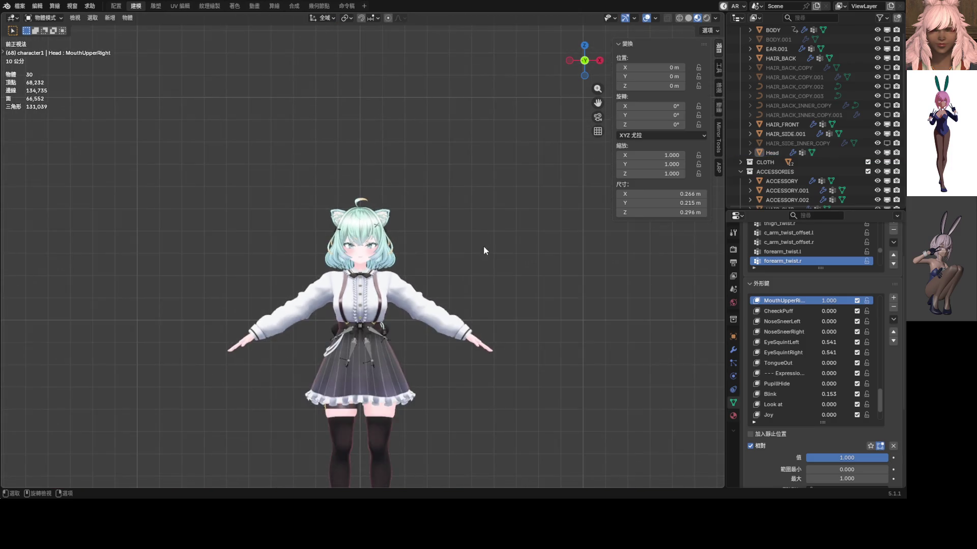
pyautogui.scroll(2, 447, 257)
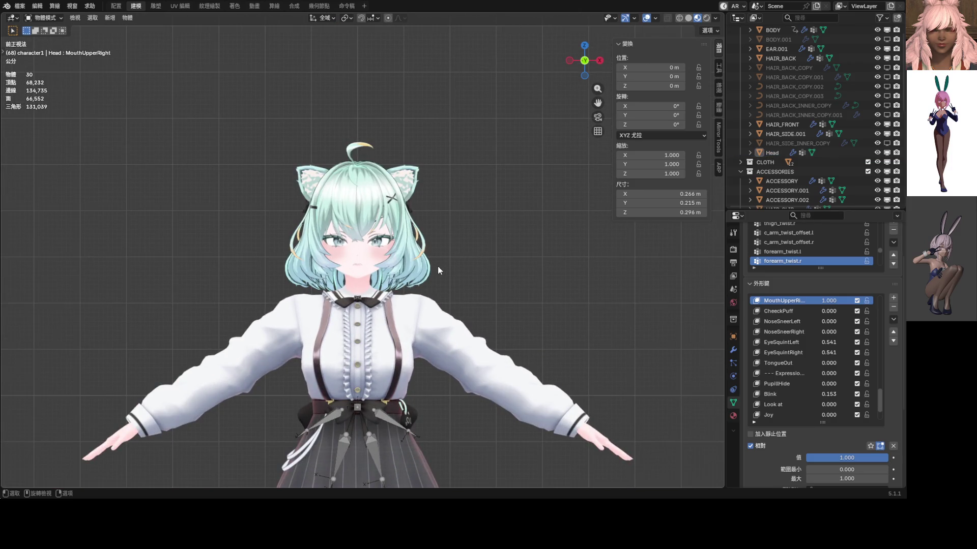
pyautogui.scroll(4, 840, 359)
pyautogui.scroll(2, 470, 296)
pyautogui.scroll(3, 580, 309)
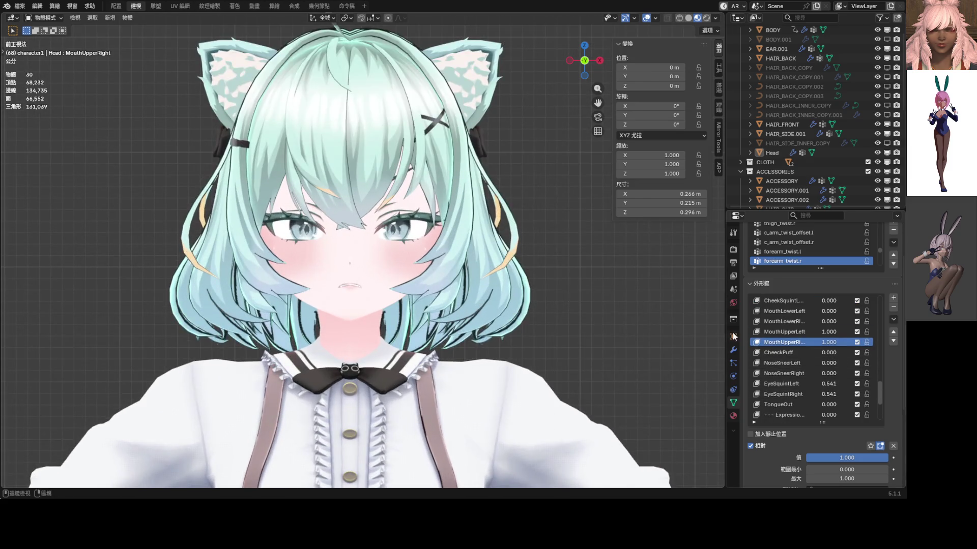
pyautogui.click(379, 221)
pyautogui.press('Tab')
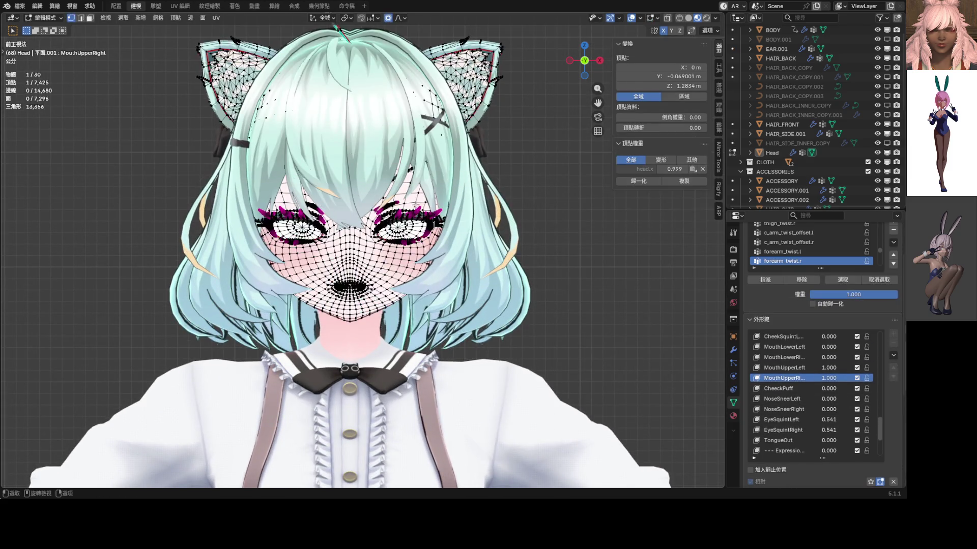
pyautogui.scroll(3, 408, 201)
# - Select the linked eyebrow vertices and lower them along Z with proportional falloff, checking in Object Mode
pyautogui.click(408, 202)
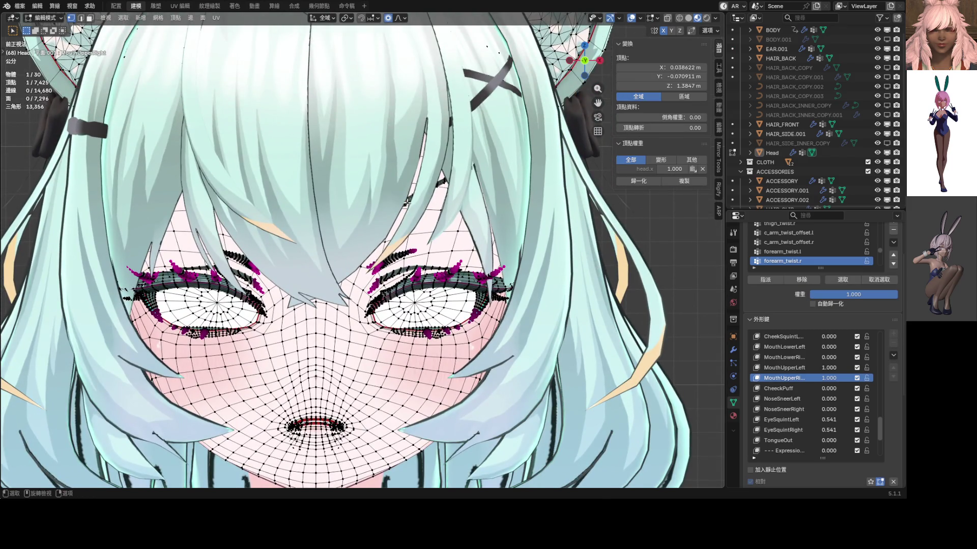
pyautogui.press('l')
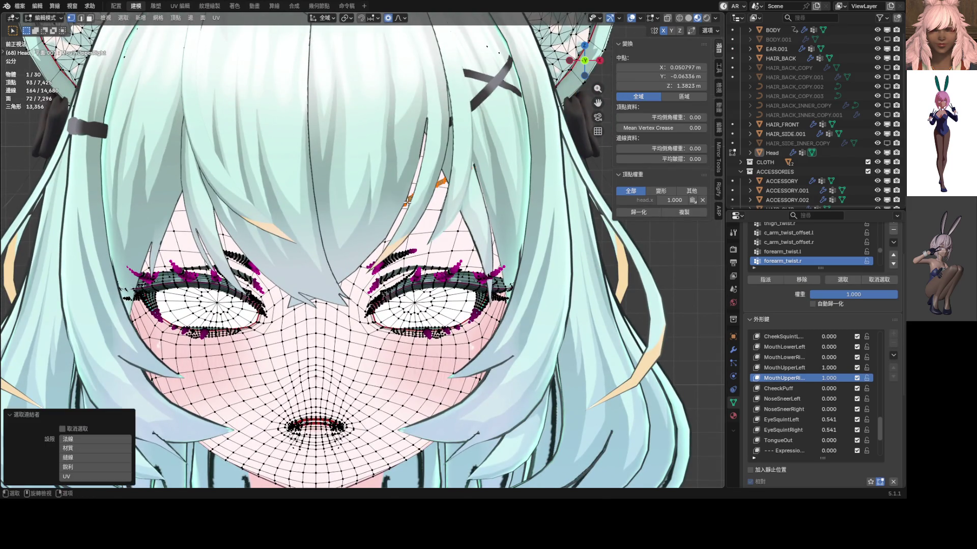
pyautogui.press('g')
pyautogui.press('z')
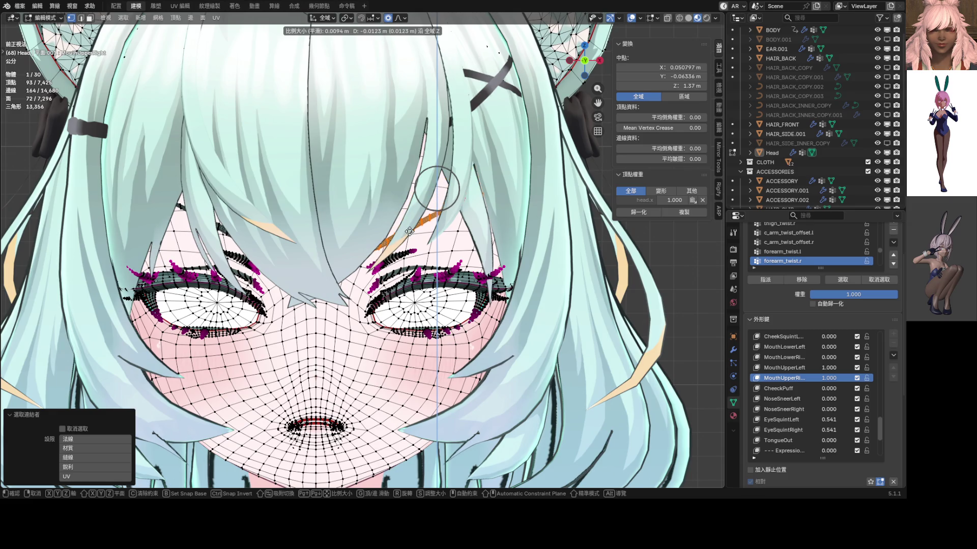
pyautogui.click(409, 230)
pyautogui.press('Tab')
pyautogui.scroll(-5, 433, 280)
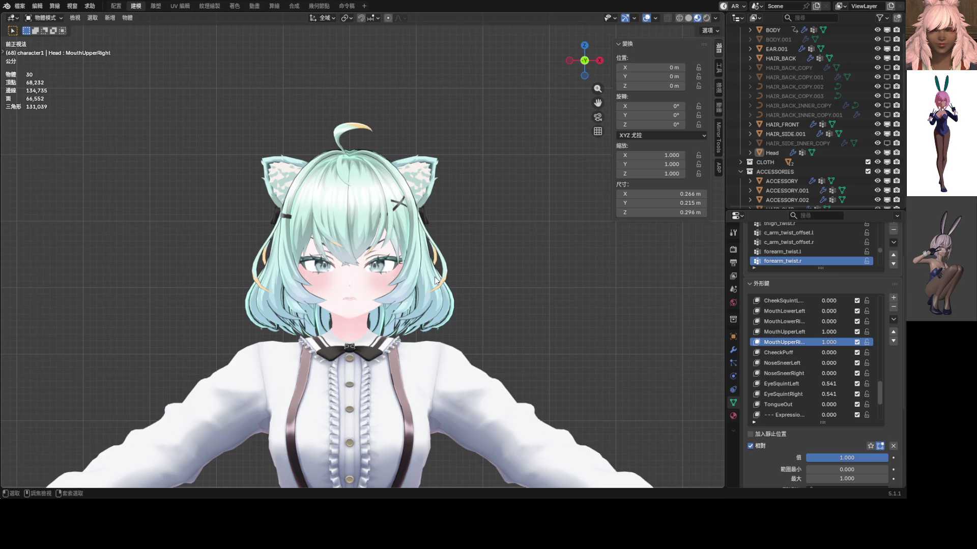
pyautogui.press('Tab')
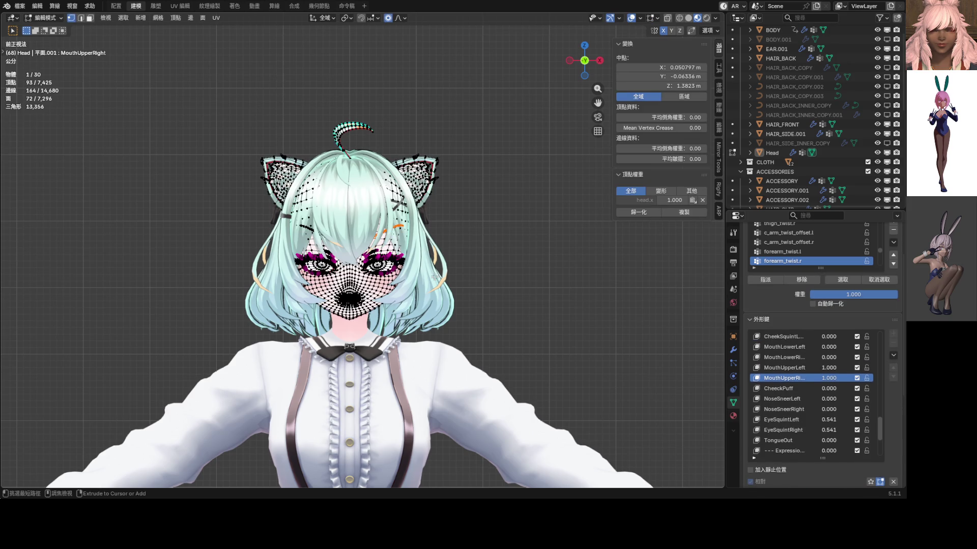
pyautogui.press('Tab')
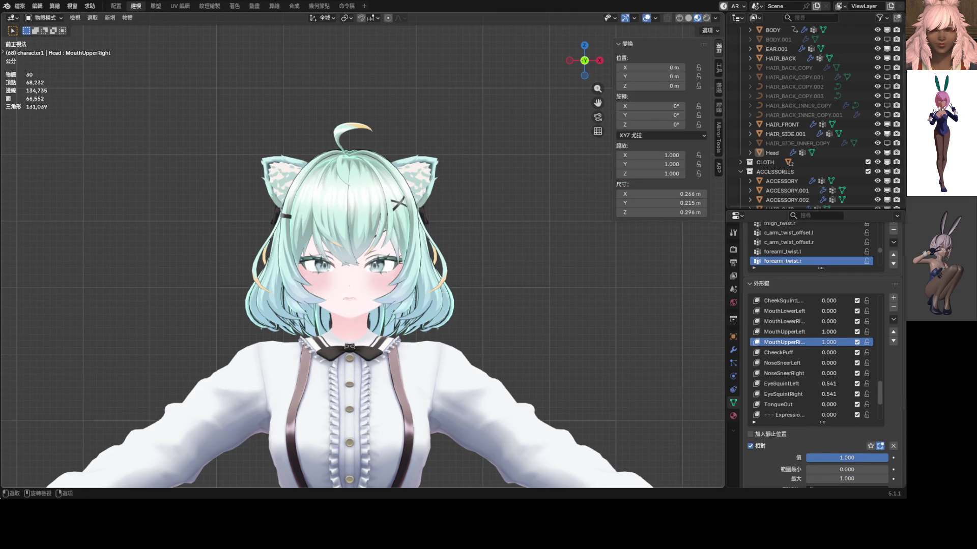
pyautogui.scroll(6, 436, 279)
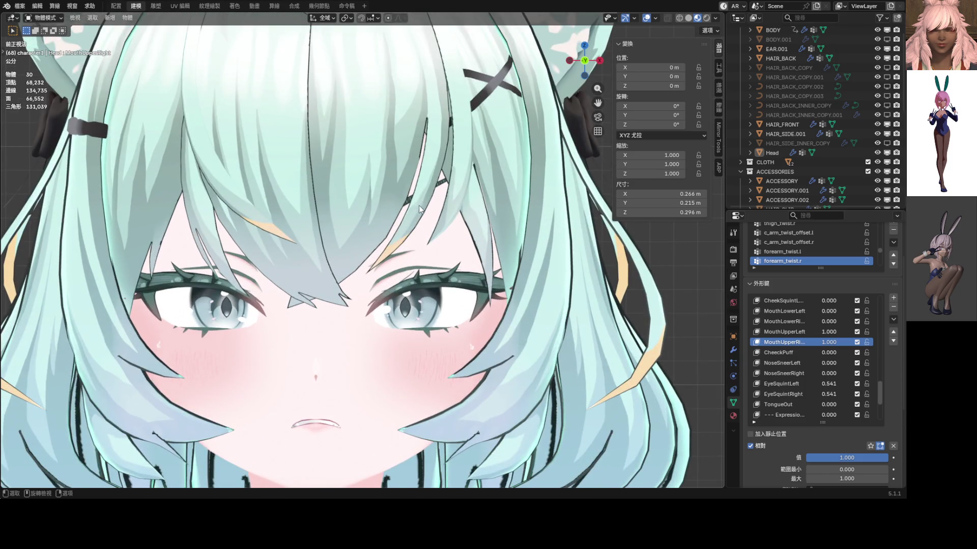
# - Lower the linked eyebrow strip along Z a second time and return to Object Mode
pyautogui.press('Tab')
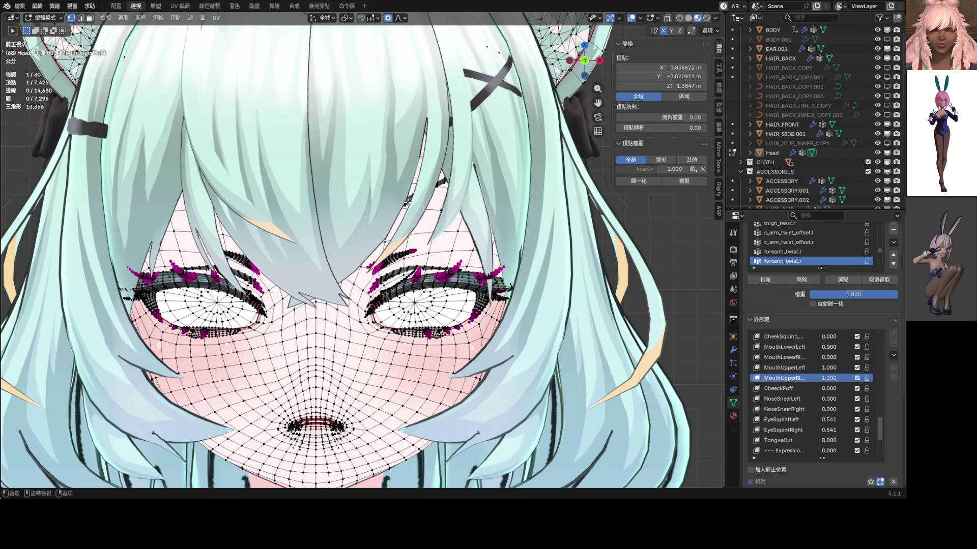
pyautogui.press('l')
pyautogui.press('g')
pyautogui.press('z')
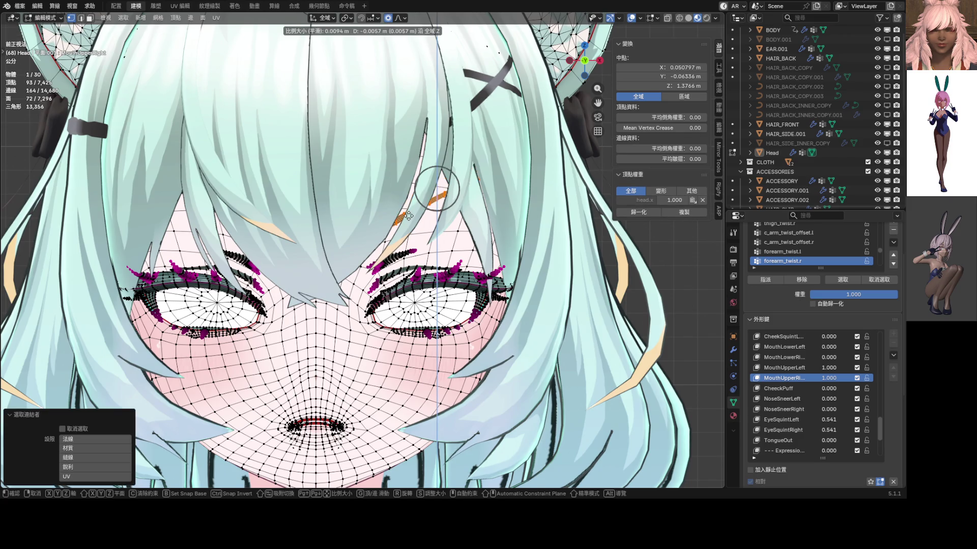
pyautogui.click(462, 233)
pyautogui.hotkey('ctrl', 'Tab')
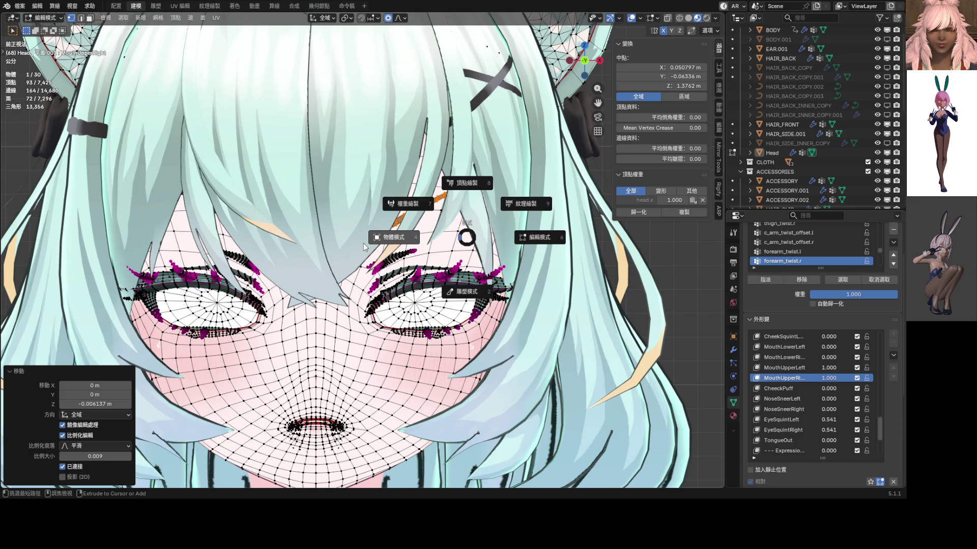
pyautogui.click(362, 243)
pyautogui.scroll(-2, 362, 243)
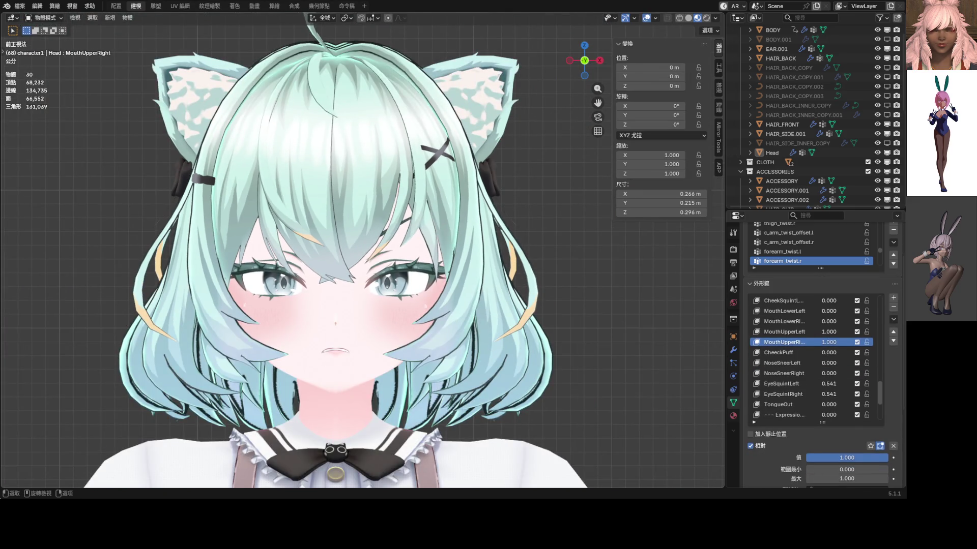
pyautogui.scroll(2, 335, 240)
pyautogui.scroll(2, 338, 253)
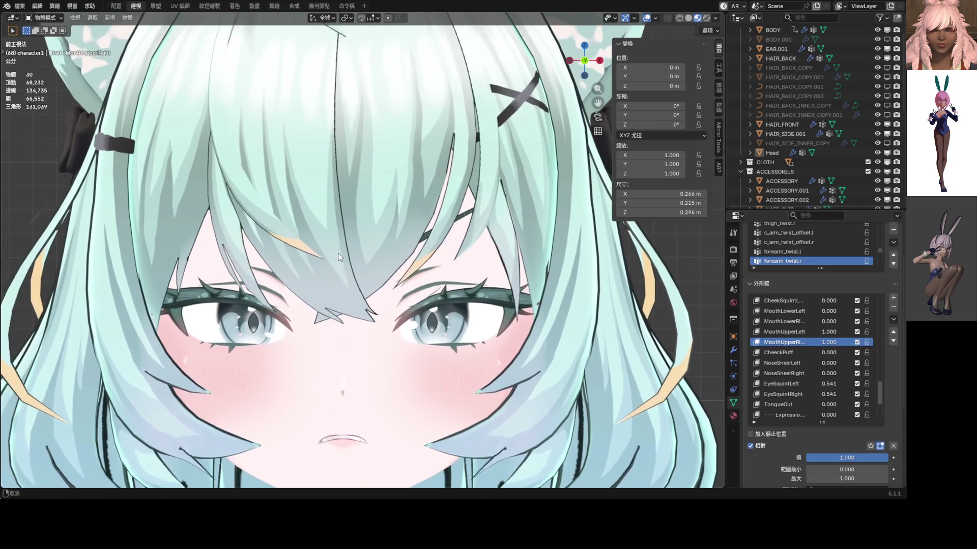
pyautogui.scroll(-2, 426, 236)
# - Nudge the selected brow vertices down along Z once more and leave Edit Mode
pyautogui.press('Tab')
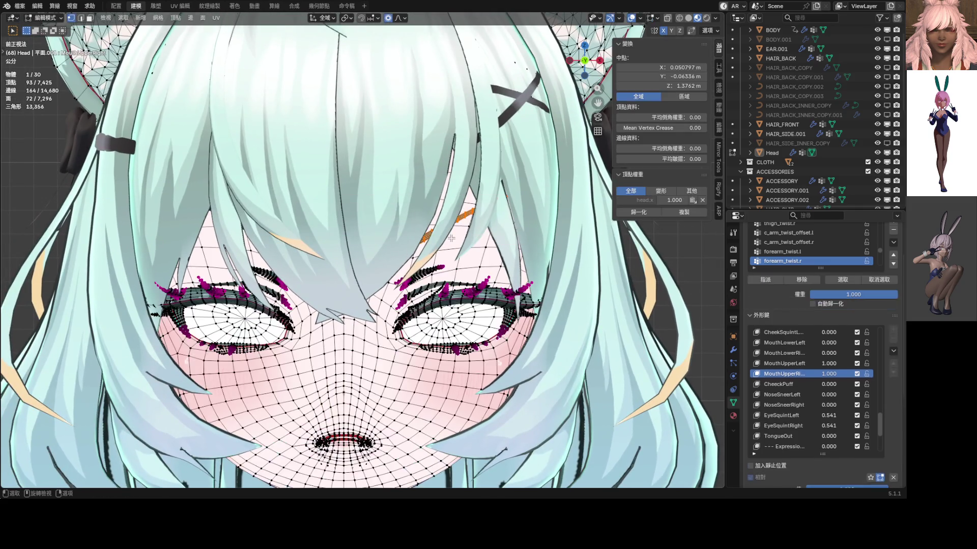
pyautogui.scroll(2, 451, 236)
pyautogui.press('g')
pyautogui.press('z')
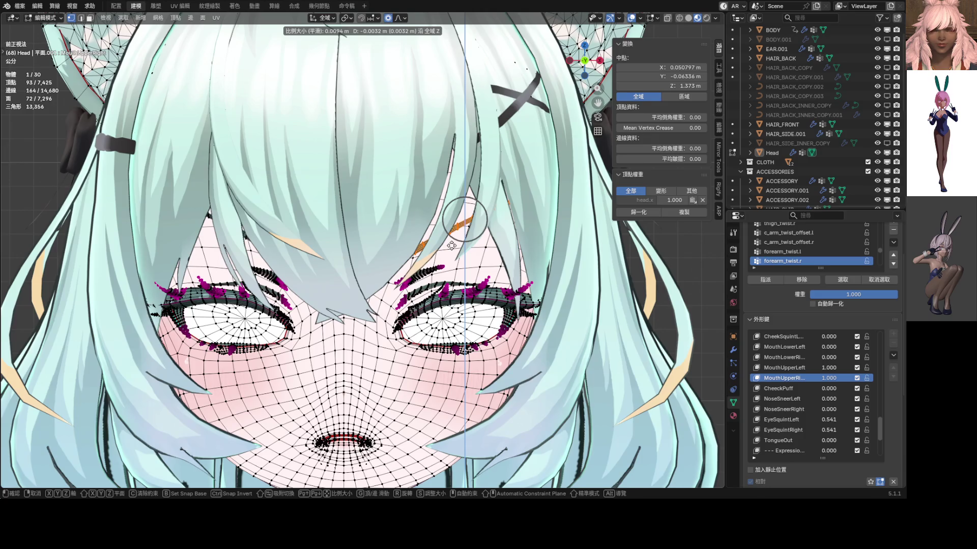
pyautogui.click(451, 237)
pyautogui.press('Tab')
pyautogui.scroll(-3, 396, 245)
pyautogui.scroll(1, 433, 258)
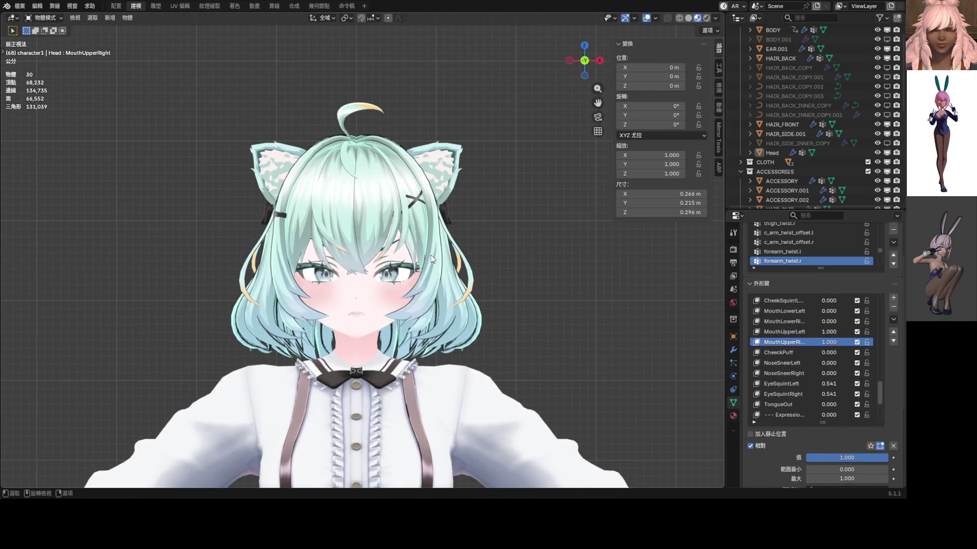
pyautogui.scroll(1, 433, 258)
pyautogui.scroll(1, 434, 259)
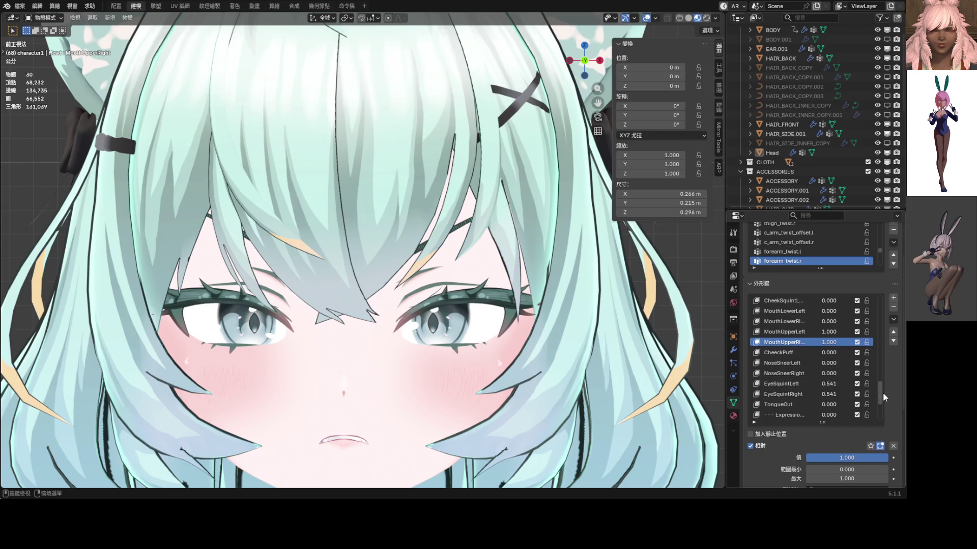
pyautogui.scroll(5, 877, 324)
pyautogui.scroll(5, 880, 373)
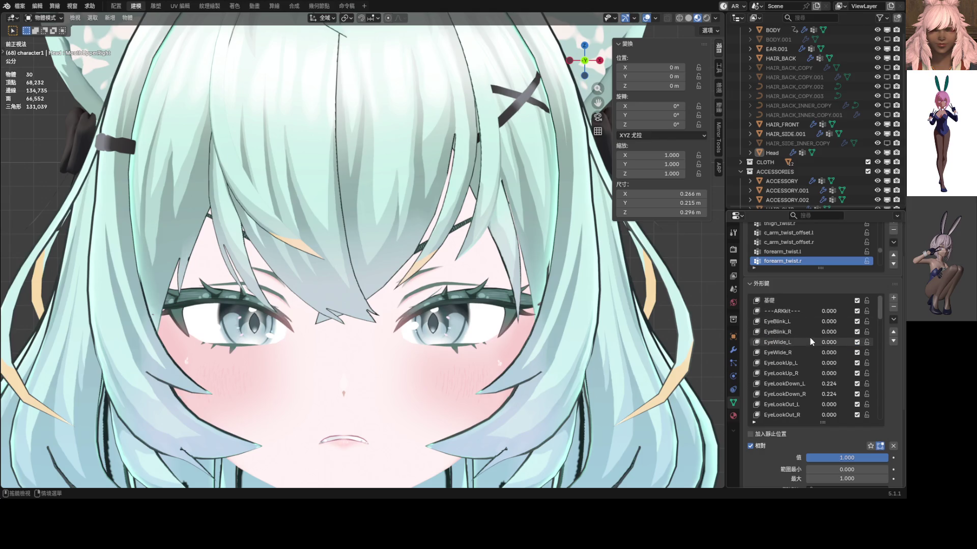
pyautogui.scroll(-1, 818, 364)
pyautogui.scroll(-1, 824, 381)
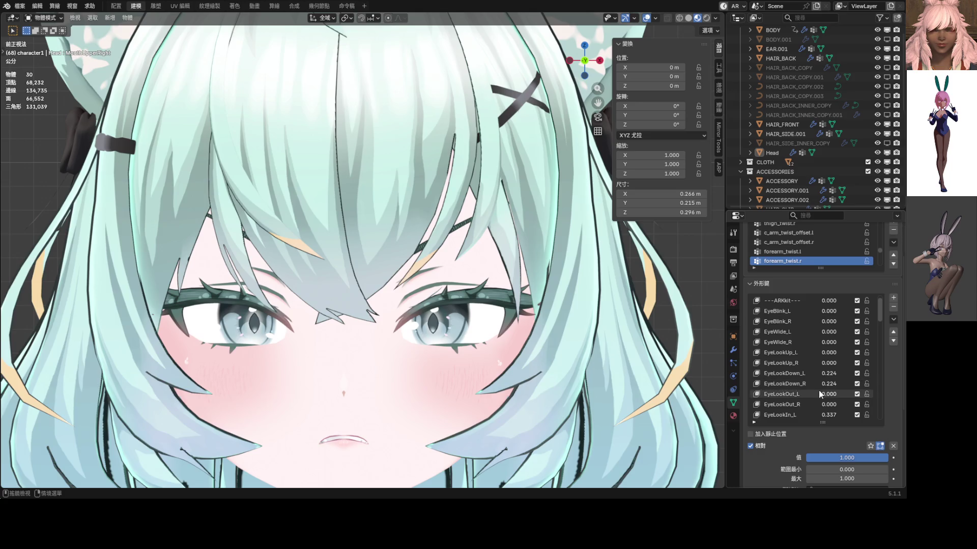
pyautogui.scroll(-1, 832, 406)
pyautogui.scroll(-2, 831, 396)
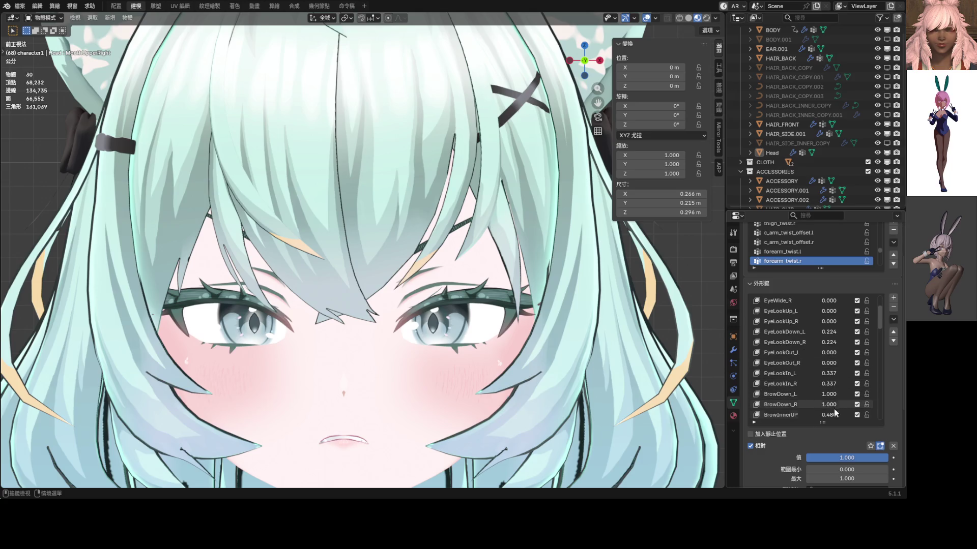
pyautogui.moveTo(833, 415)
pyautogui.mouseDown()
pyautogui.moveTo(801, 416)
pyautogui.moveTo(863, 415)
pyautogui.mouseUp()
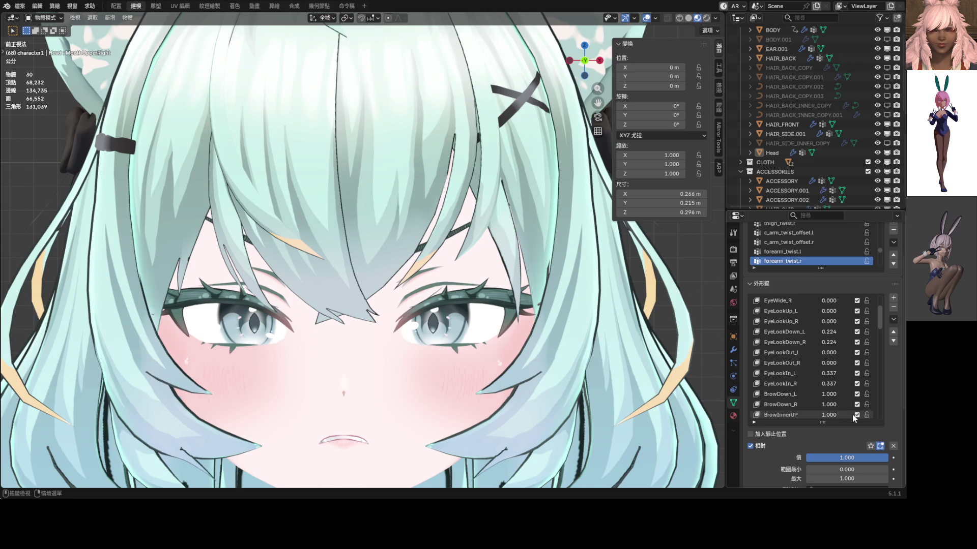
pyautogui.scroll(-2, 836, 408)
pyautogui.moveTo(835, 409); pyautogui.dragTo(809, 415)
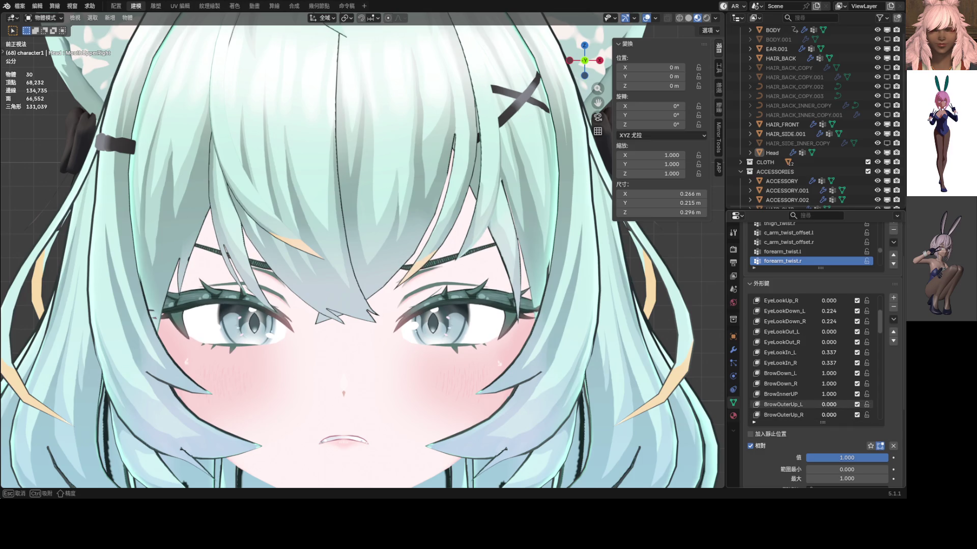
pyautogui.moveTo(808, 415); pyautogui.dragTo(840, 408)
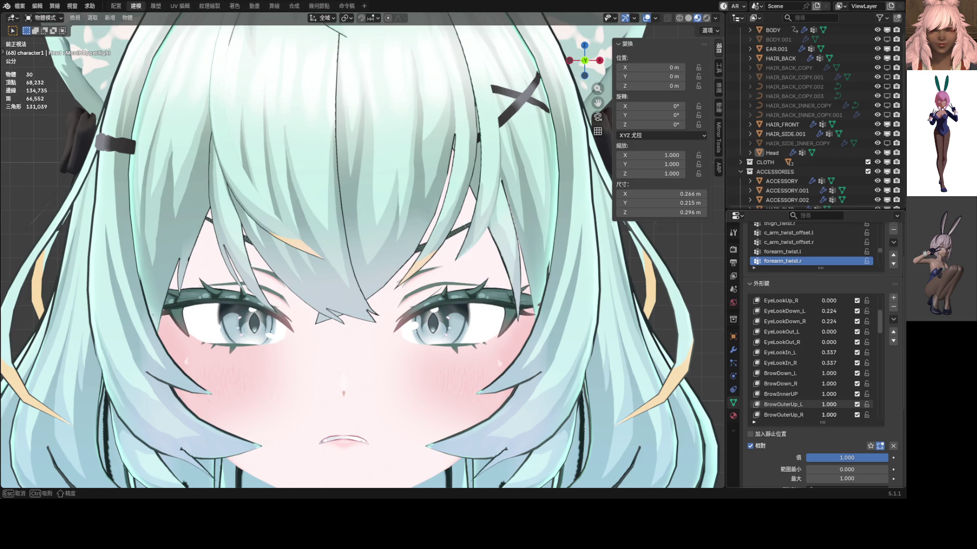
pyautogui.scroll(-5, 625, 340)
pyautogui.scroll(-7, 856, 357)
pyautogui.scroll(-3, 857, 358)
pyautogui.scroll(-3, 857, 357)
pyautogui.scroll(-5, 857, 358)
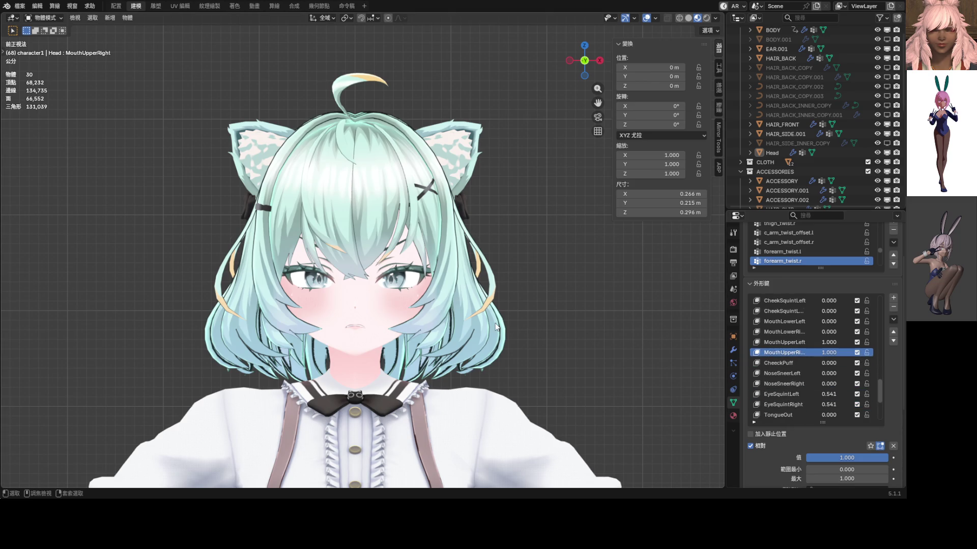
pyautogui.press('Tab')
pyautogui.press('Tab')
pyautogui.press('Tab')
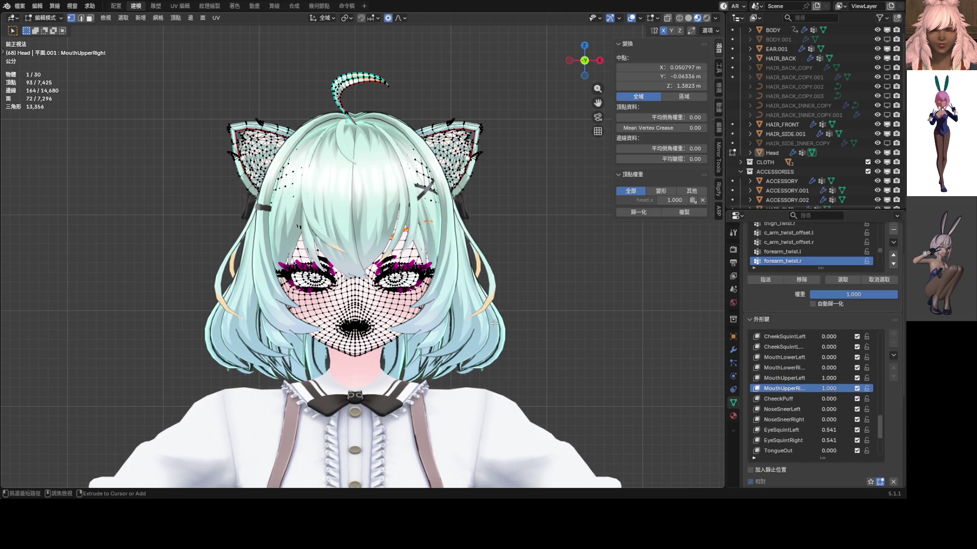
# - Leave Edit Mode, select the Head, and drag BrowOuterUp_L to zero then back to its original value
pyautogui.press('Tab')
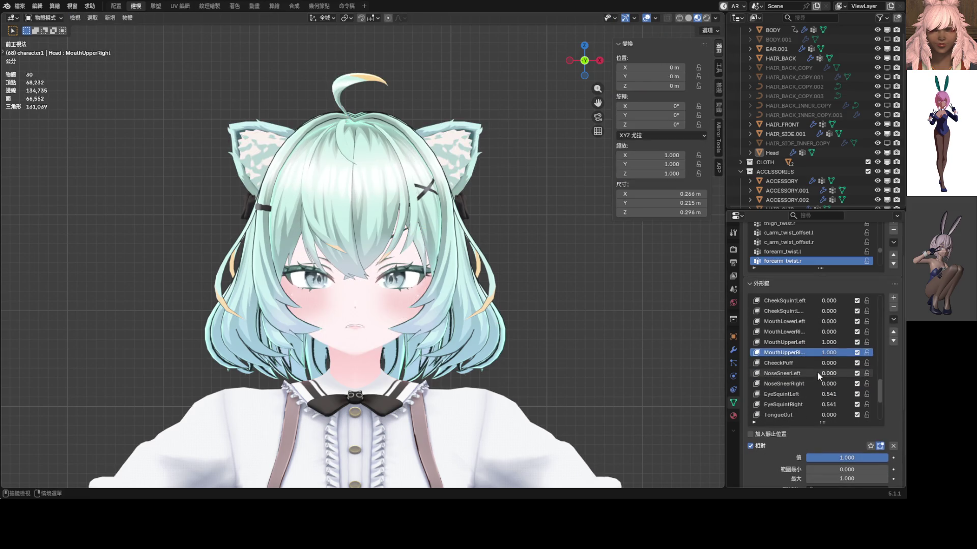
pyautogui.click(466, 312)
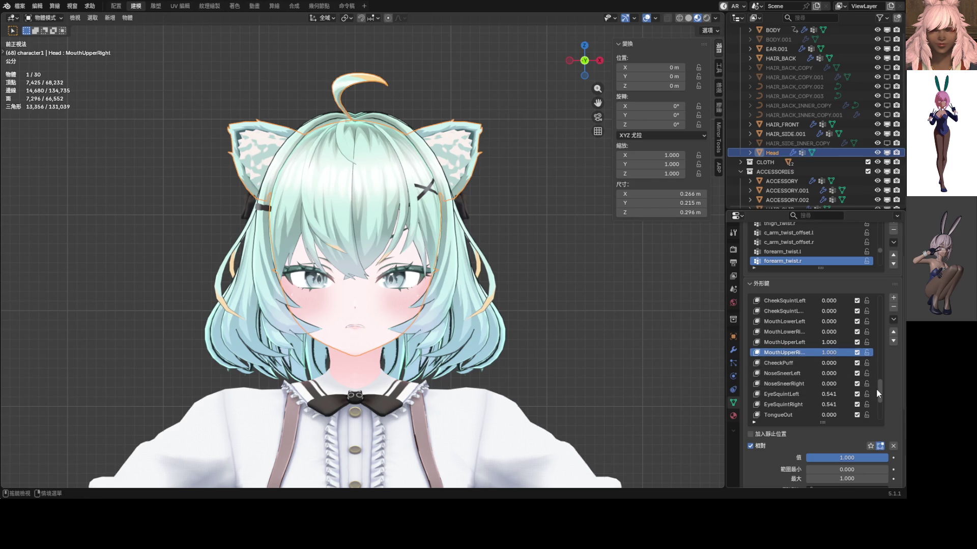
pyautogui.moveTo(876, 388); pyautogui.dragTo(901, 288)
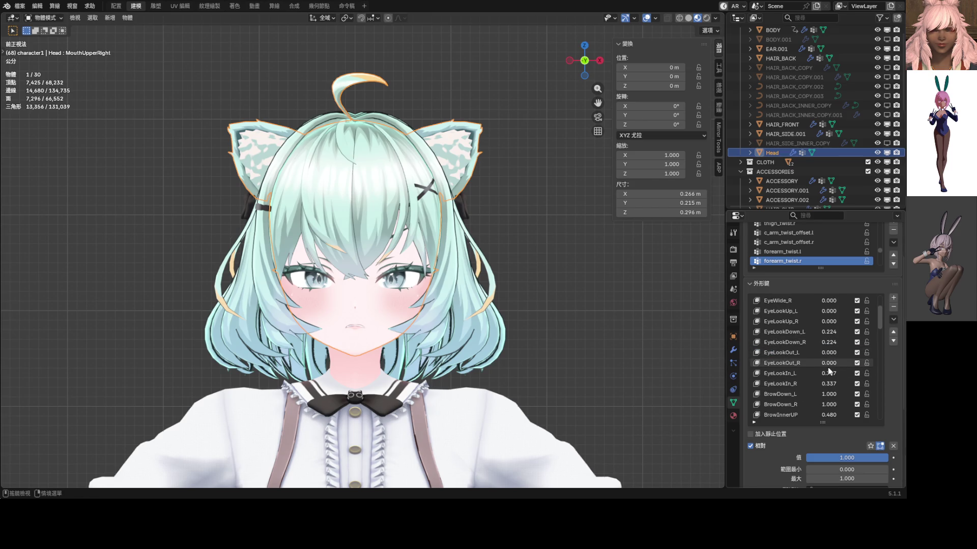
pyautogui.scroll(-5, 831, 373)
pyautogui.moveTo(830, 373); pyautogui.dragTo(794, 373)
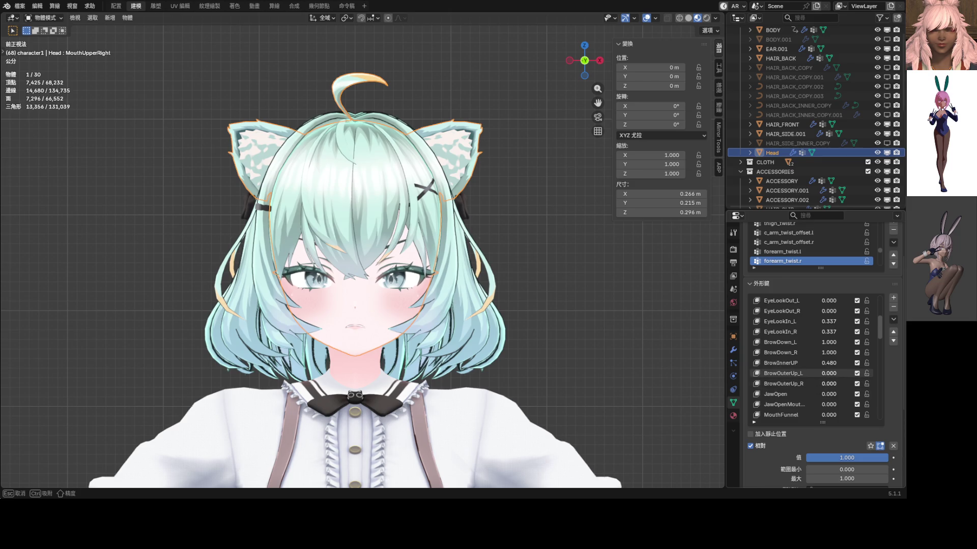
pyautogui.moveTo(794, 373); pyautogui.dragTo(831, 373)
pyautogui.scroll(-2, 462, 298)
pyautogui.scroll(2, 413, 283)
pyautogui.scroll(1, 413, 283)
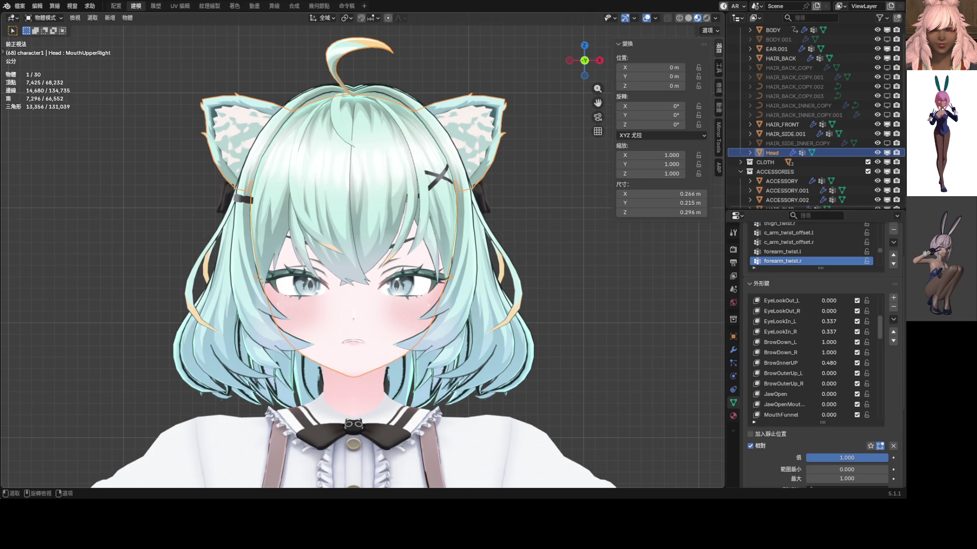
pyautogui.keyDown('shift'); pyautogui.moveTo(437, 267); pyautogui.dragTo(489, 216, button='middle'); pyautogui.keyUp('shift')
pyautogui.scroll(-5, 807, 356)
pyautogui.scroll(-3, 816, 360)
pyautogui.scroll(-2, 815, 360)
pyautogui.scroll(-2, 816, 361)
pyautogui.scroll(-1, 815, 362)
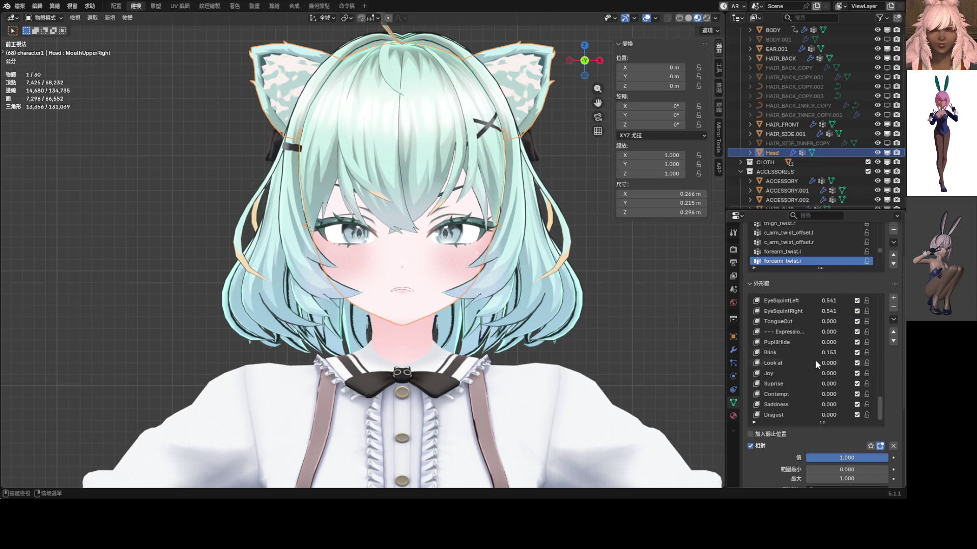
# - Create a New Shape from Mix, clear the other keys, rename it 'Anger' and set its value to 1
pyautogui.click(894, 320)
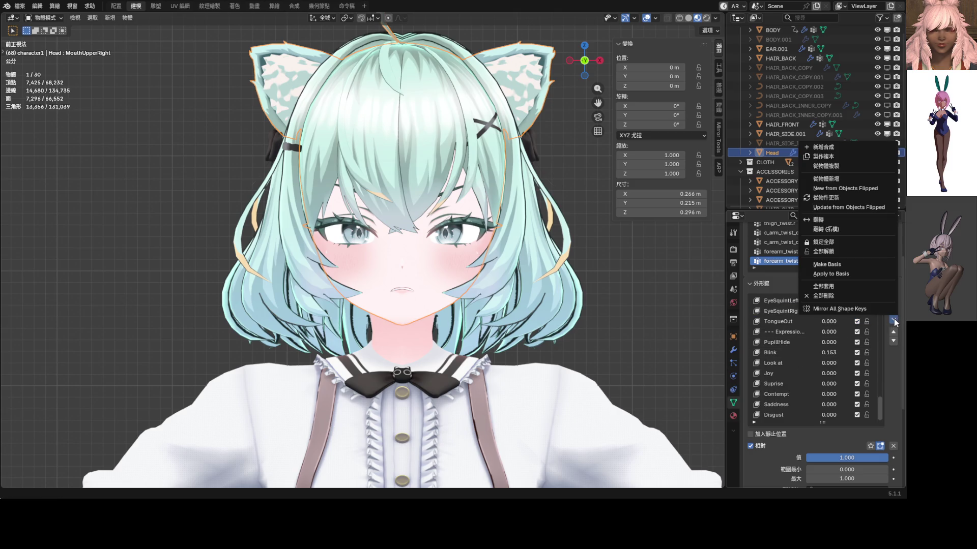
pyautogui.click(832, 147)
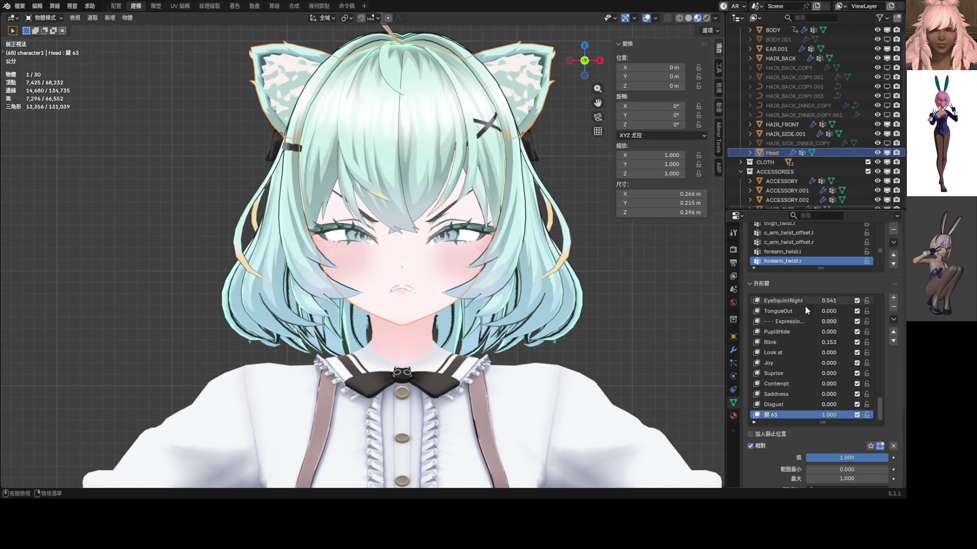
pyautogui.click(894, 446)
pyautogui.doubleClick(775, 416)
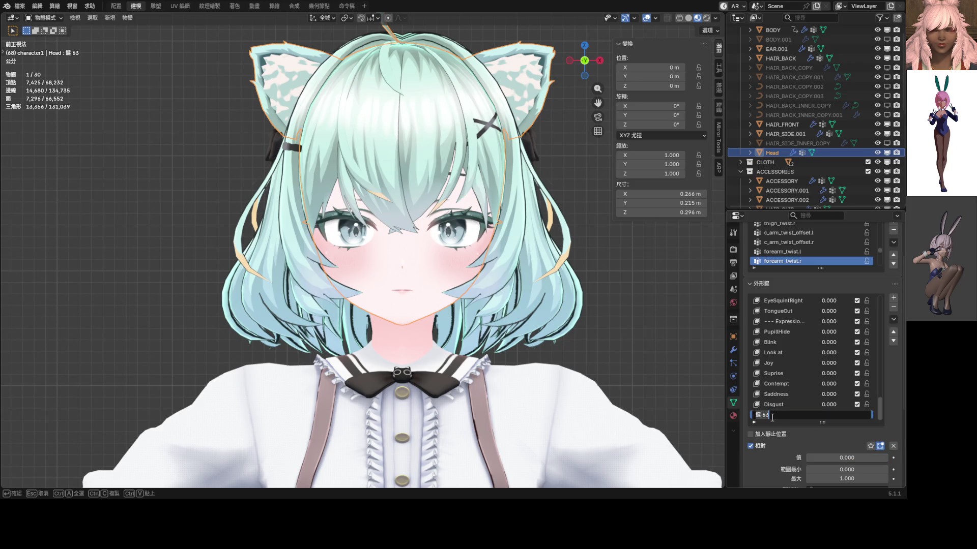
pyautogui.write('AA')
pyautogui.press('BackSpace')
pyautogui.write('nger')
pyautogui.press('Return')
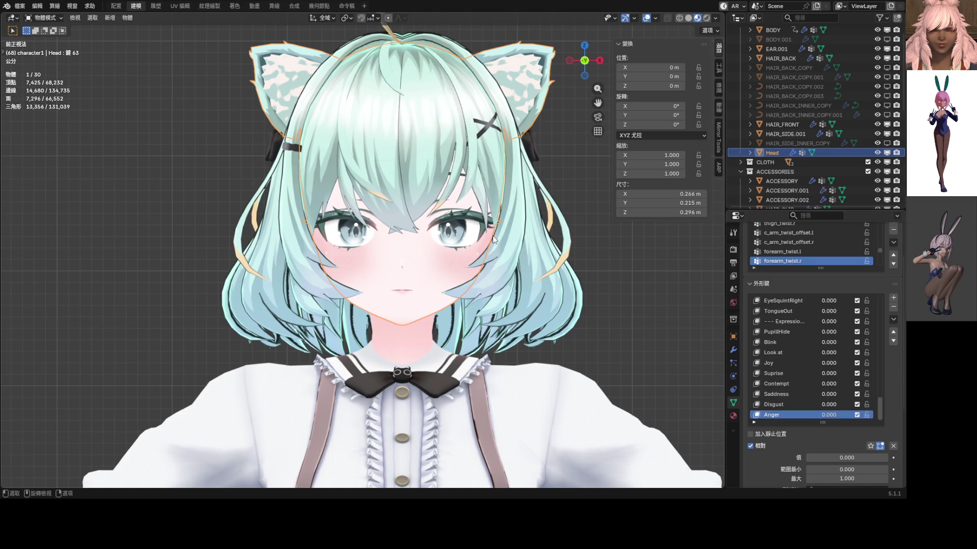
pyautogui.moveTo(828, 416); pyautogui.dragTo(878, 416)
pyautogui.scroll(3, 400, 284)
pyautogui.hotkey('ctrl', 'Tab')
# - In Edit Mode, select an eye-corner vertex and scale it along Z, then adjust the selection
pyautogui.click(456, 294)
pyautogui.scroll(3, 458, 292)
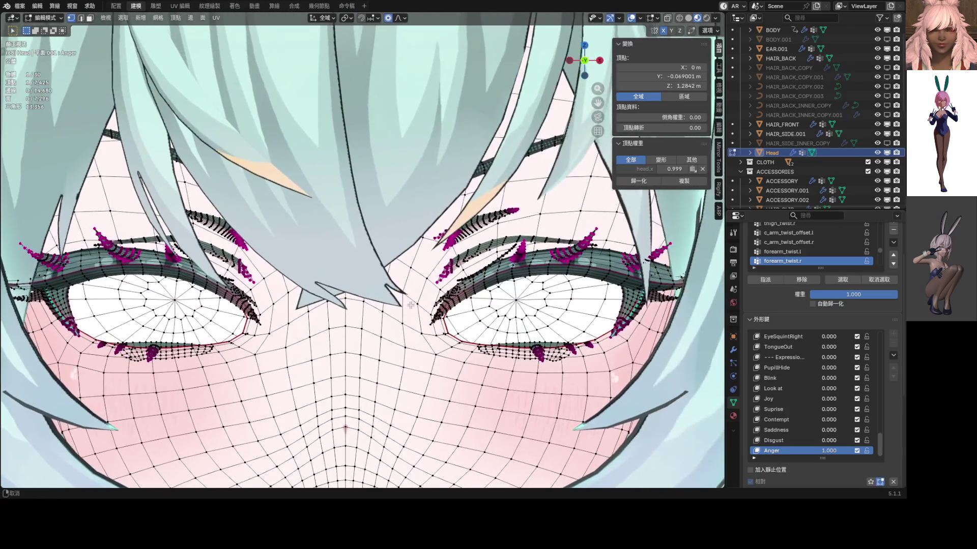
pyautogui.scroll(1, 466, 291)
pyautogui.scroll(3, 473, 291)
pyautogui.scroll(2, 473, 291)
pyautogui.click(418, 332)
pyautogui.scroll(-3, 425, 328)
pyautogui.scroll(-2, 424, 329)
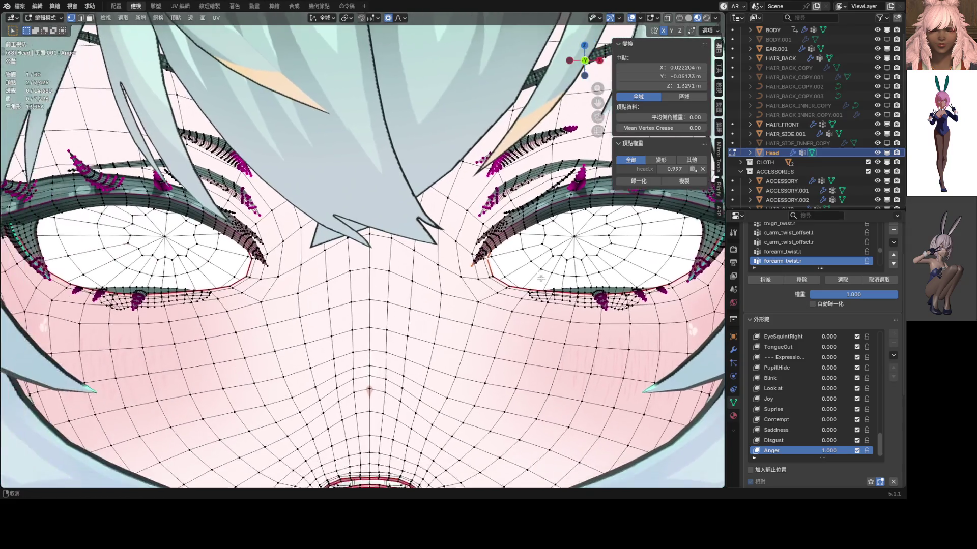
pyautogui.scroll(-2, 425, 328)
pyautogui.press('s')
pyautogui.press('z')
pyautogui.click(452, 285)
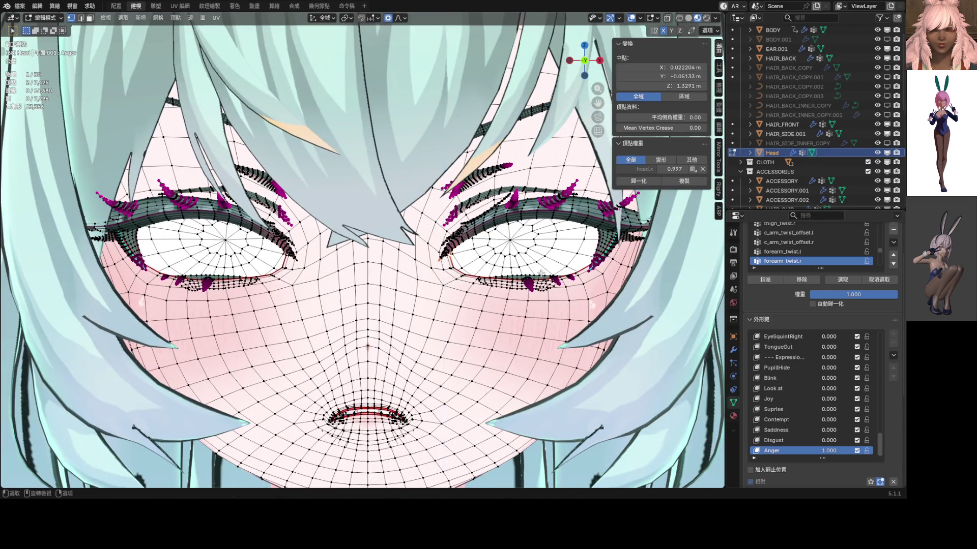
pyautogui.scroll(3, 452, 285)
pyautogui.scroll(2, 453, 285)
pyautogui.keyDown('shift'); pyautogui.click(464, 267); pyautogui.keyUp('shift')
pyautogui.click(403, 17)
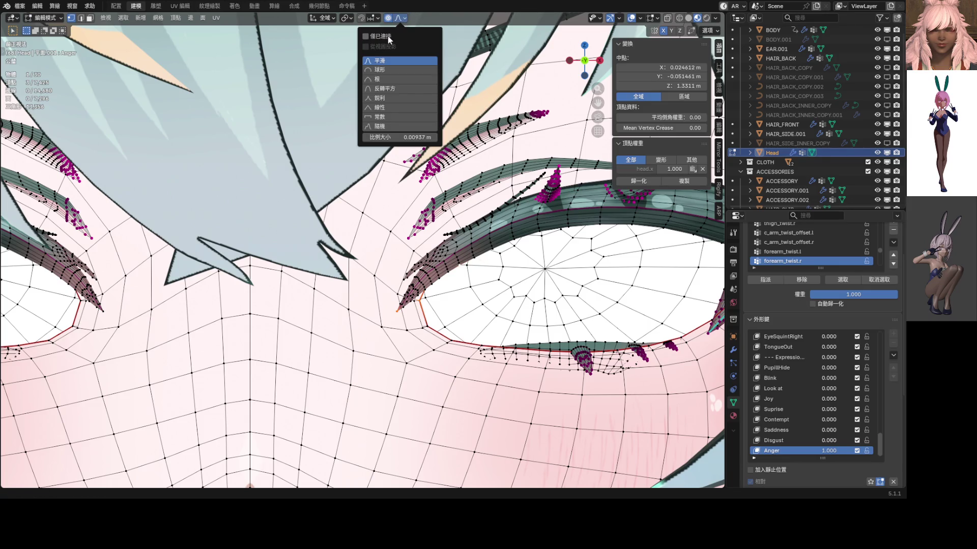
pyautogui.scroll(-3, 458, 170)
pyautogui.scroll(2, 459, 171)
# - Lower the selected brow vertices along Z with proportional editing and preview the face in Object Mode
pyautogui.press('g')
pyautogui.press('z')
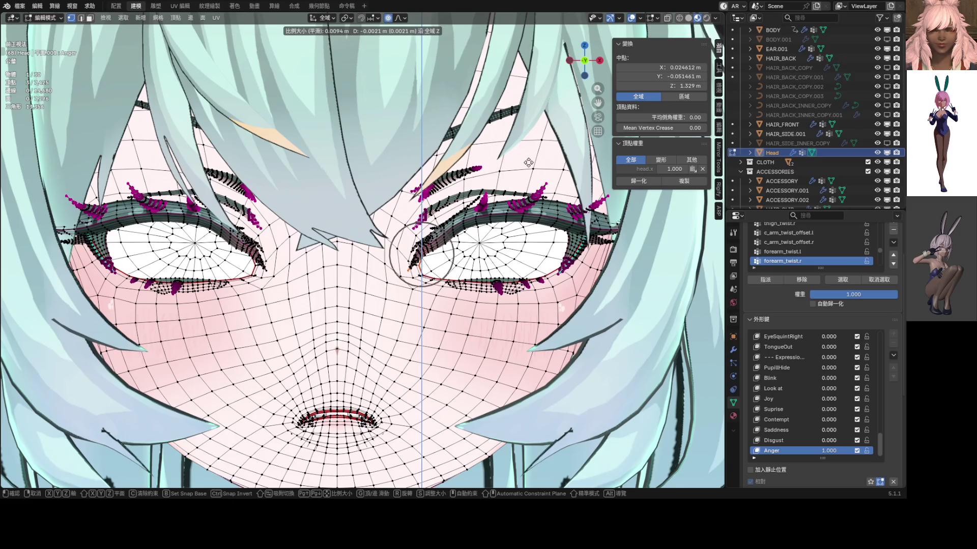
pyautogui.scroll(-2, 523, 157)
pyautogui.scroll(-3, 522, 159)
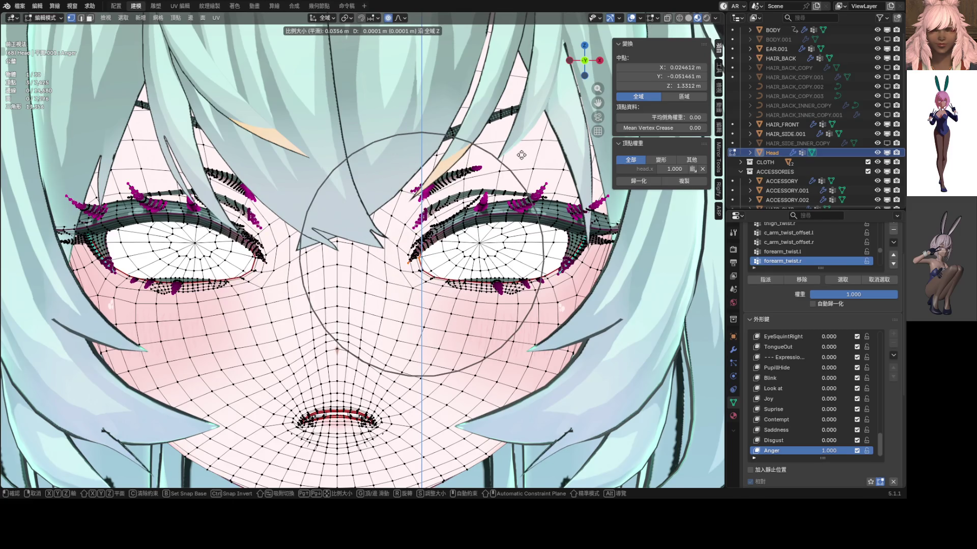
pyautogui.scroll(-3, 521, 162)
pyautogui.click(521, 162)
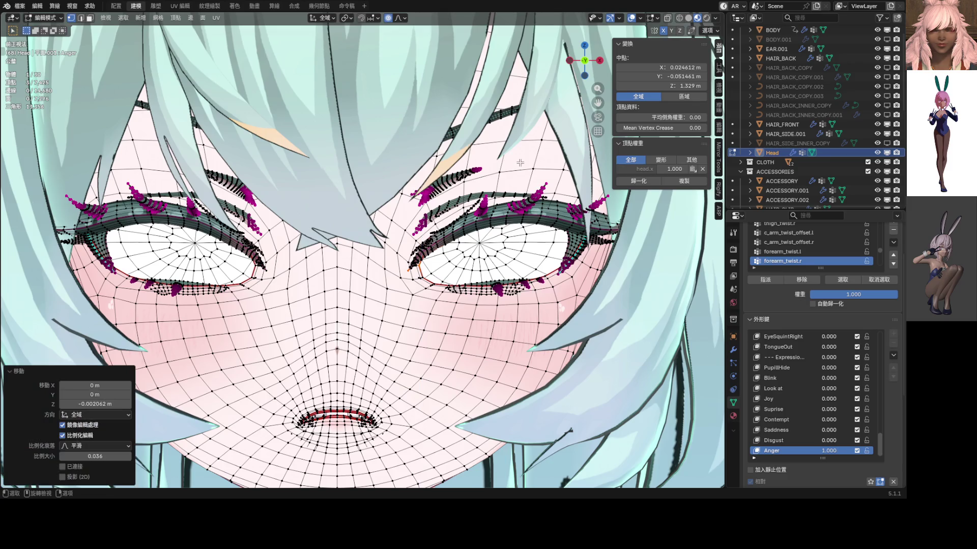
pyautogui.press('Tab')
pyautogui.scroll(-5, 446, 207)
pyautogui.keyDown('shift'); pyautogui.moveTo(446, 208); pyautogui.dragTo(476, 204, button='middle'); pyautogui.keyUp('shift')
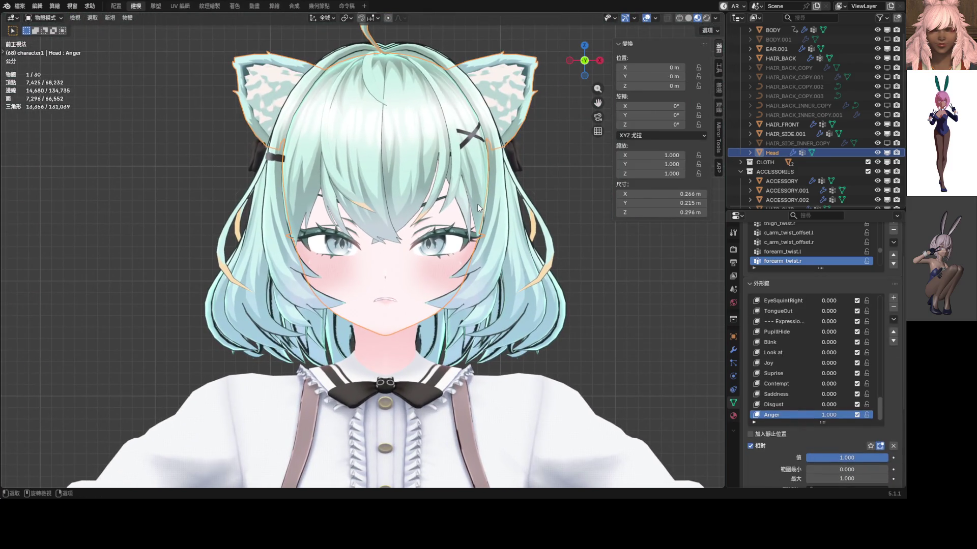
pyautogui.press('Tab')
pyautogui.scroll(3, 473, 207)
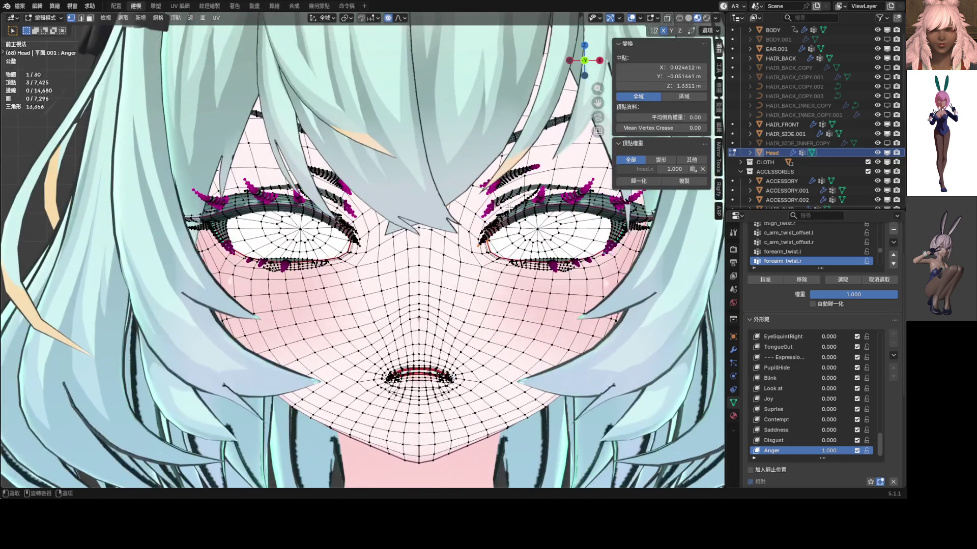
pyautogui.scroll(-1, 504, 207)
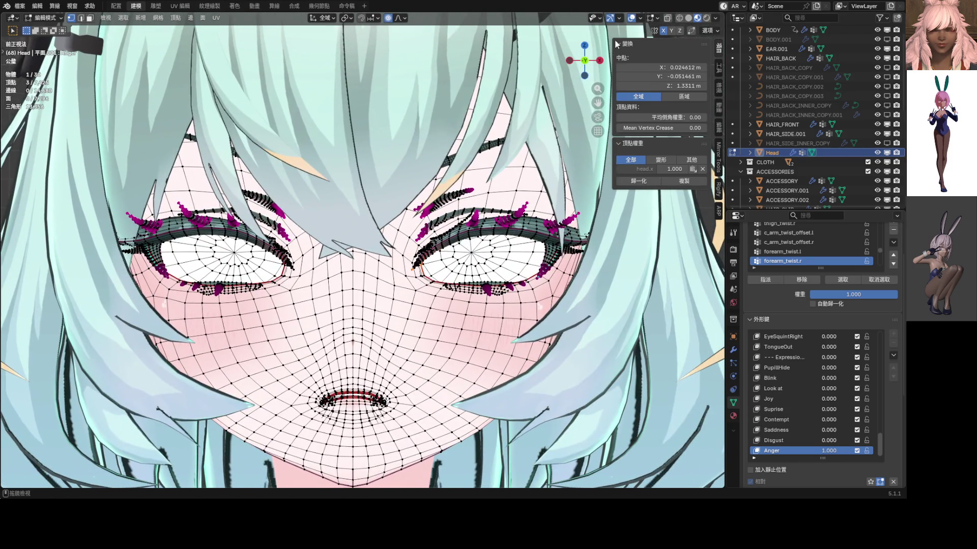
# - Hide the wireframe overlay and start another vertical move of the eye area, then cancel it
pyautogui.click(632, 17)
pyautogui.press('g')
pyautogui.press('z')
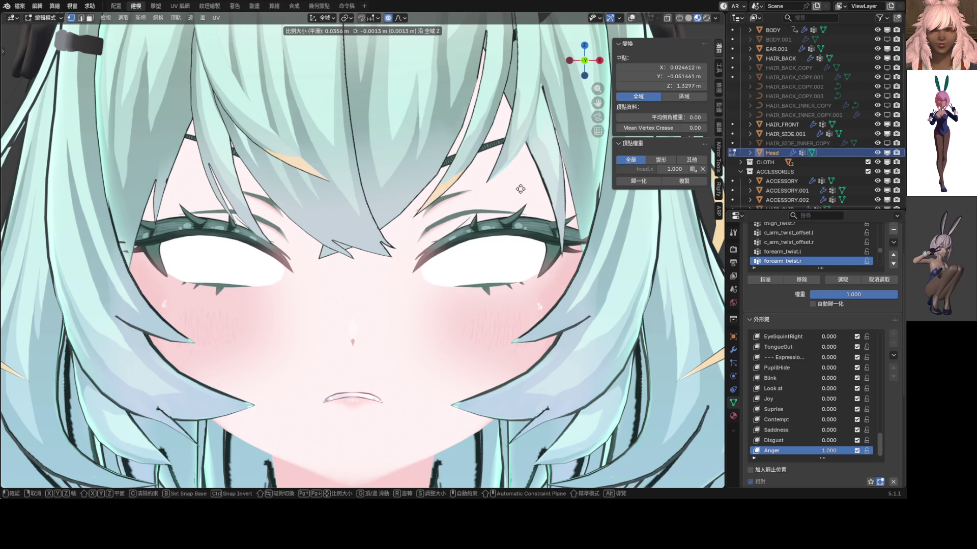
pyautogui.rightClick(520, 188)
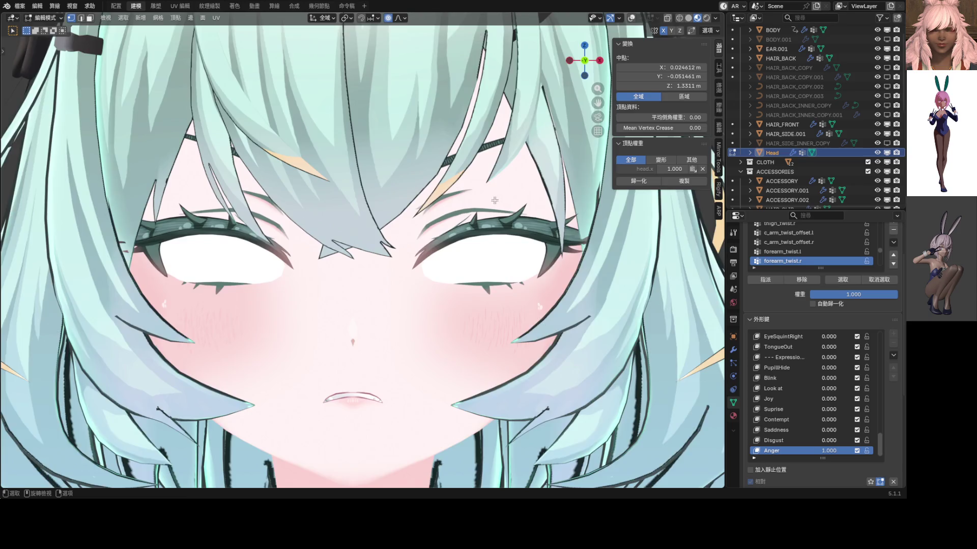
pyautogui.scroll(2, 535, 206)
pyautogui.scroll(2, 549, 225)
# - Tilt the view, toggle the wireframe and pick a single vertex beside the eye
pyautogui.press('g')
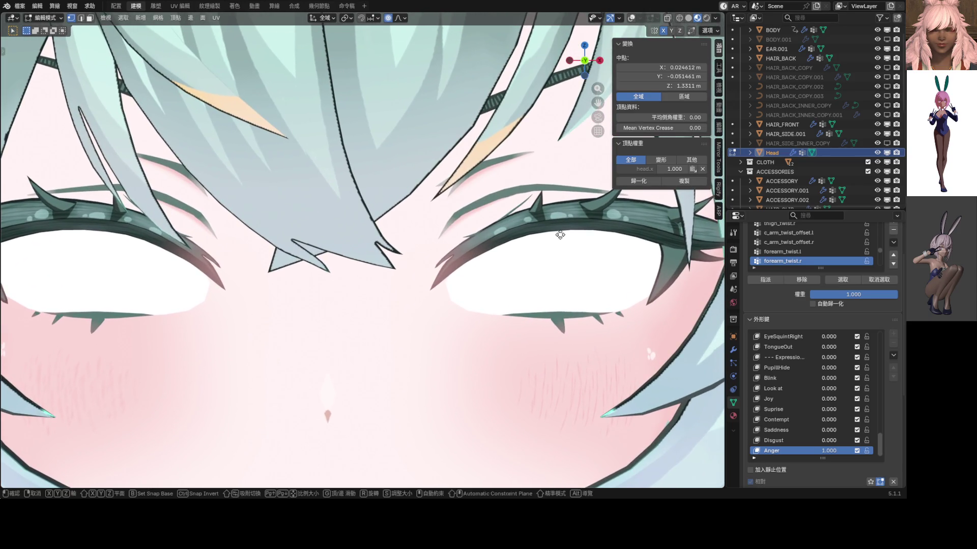
pyautogui.press('z')
pyautogui.moveTo(566, 341); pyautogui.dragTo(560, 187, button='middle')
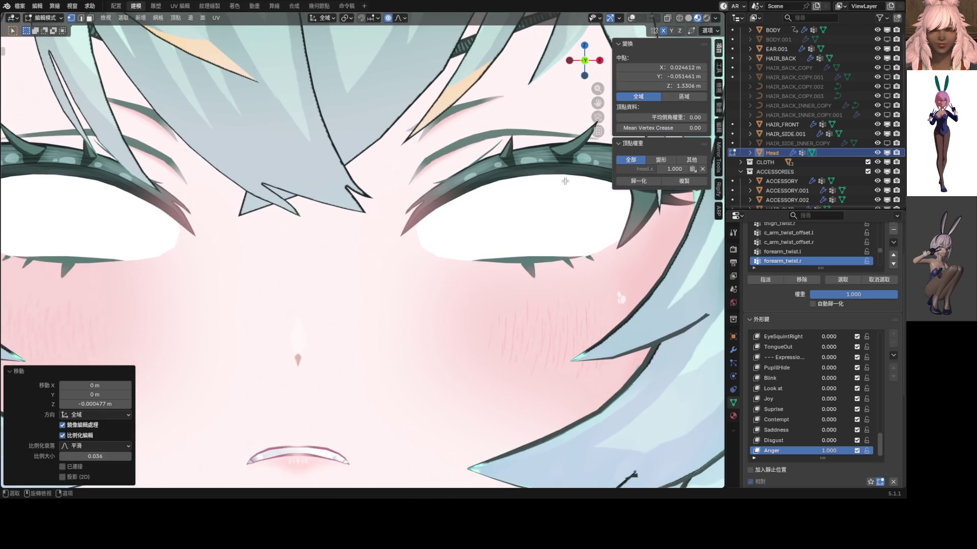
pyautogui.click(631, 18)
pyautogui.scroll(1, 483, 260)
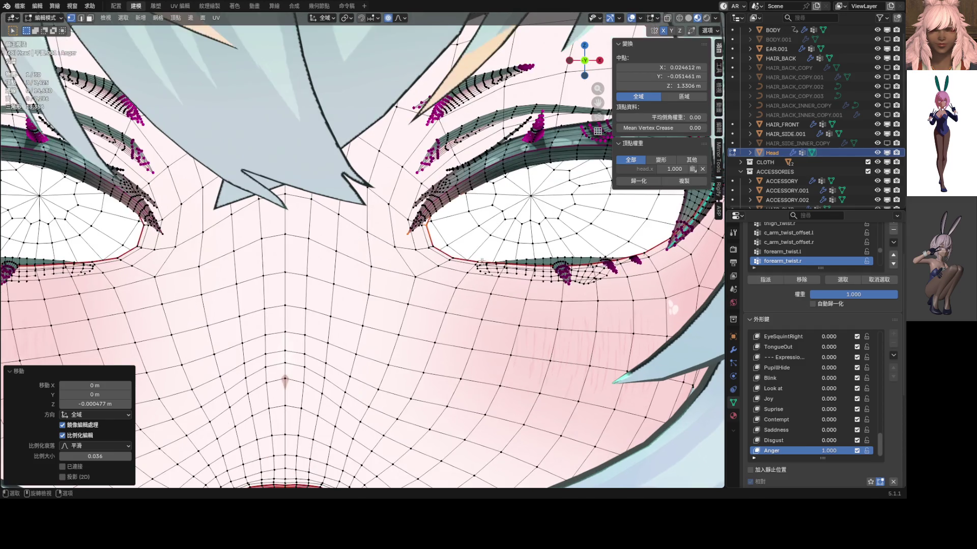
pyautogui.click(537, 176)
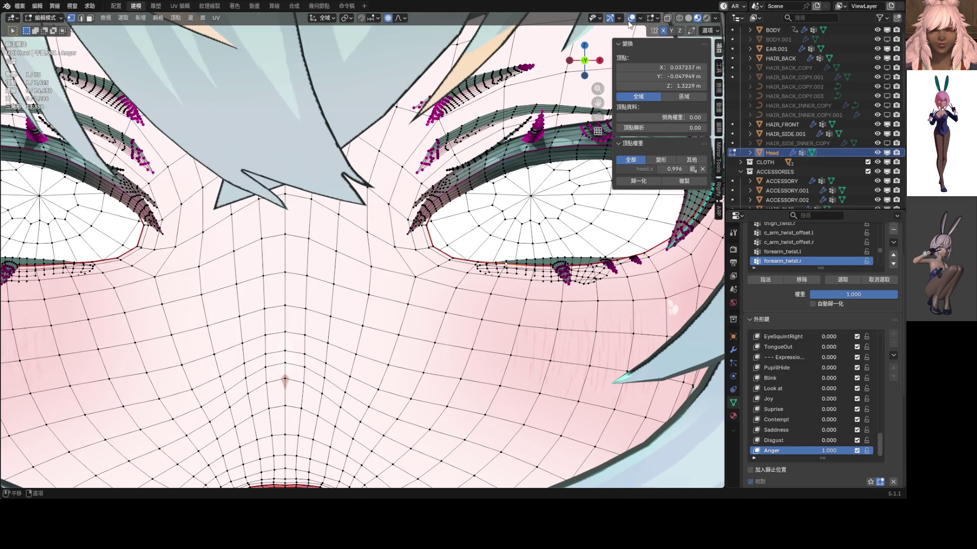
pyautogui.click(631, 22)
# - Lower that vertex about 0.0012 m along Z, then review the face from front view in Object Mode with overlays on
pyautogui.press('g')
pyautogui.press('z')
pyautogui.scroll(-3, 560, 229)
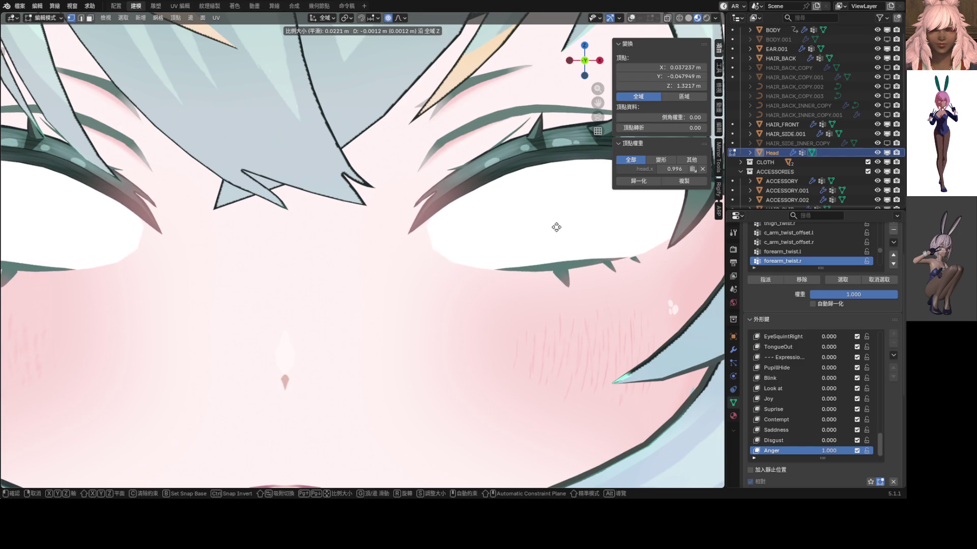
pyautogui.click(556, 227)
pyautogui.scroll(-2, 561, 232)
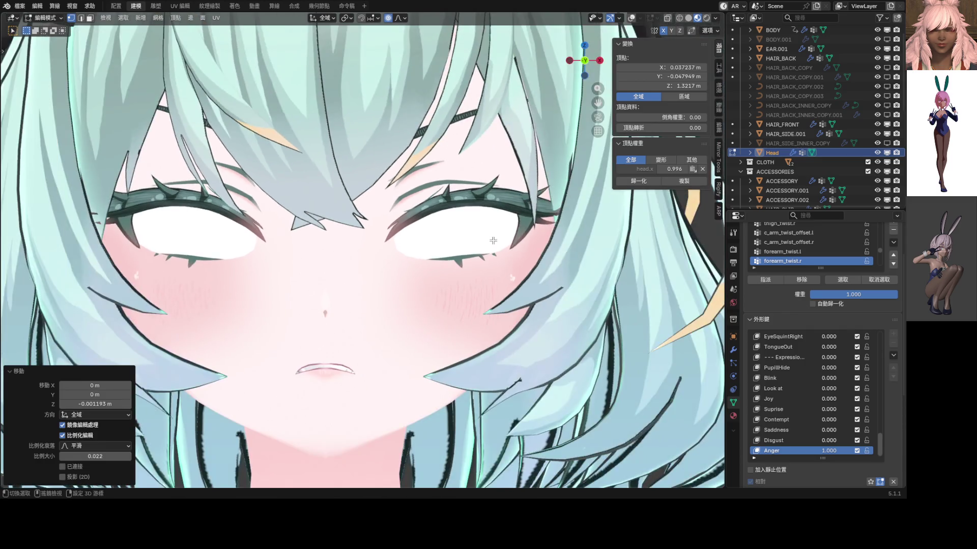
pyautogui.scroll(-2, 567, 244)
pyautogui.press('Tab')
pyautogui.scroll(-3, 564, 242)
pyautogui.scroll(-4, 493, 245)
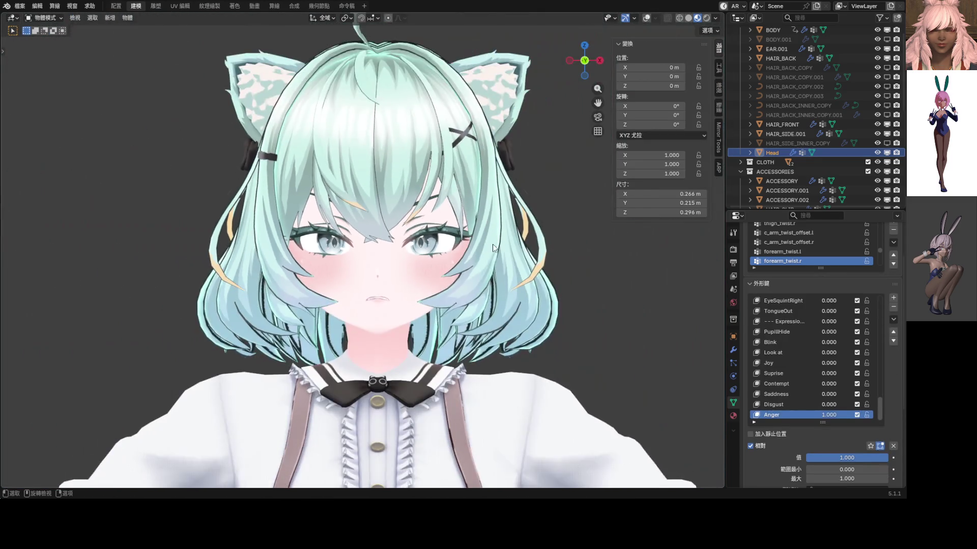
pyautogui.keyDown('shift'); pyautogui.moveTo(467, 242); pyautogui.dragTo(486, 229, button='middle'); pyautogui.keyUp('shift')
pyautogui.scroll(-2, 486, 228)
pyautogui.scroll(-1, 458, 233)
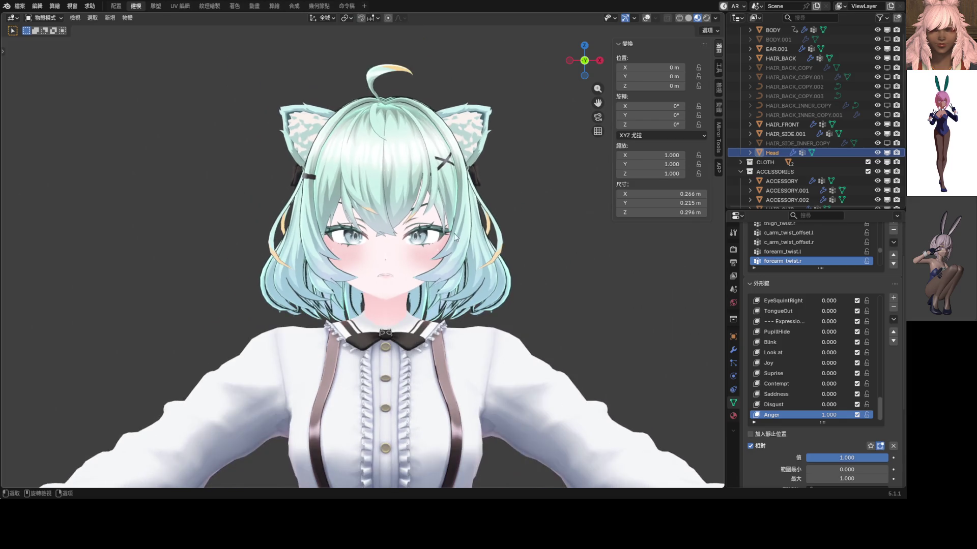
pyautogui.scroll(4, 445, 241)
pyautogui.press('KP_1')
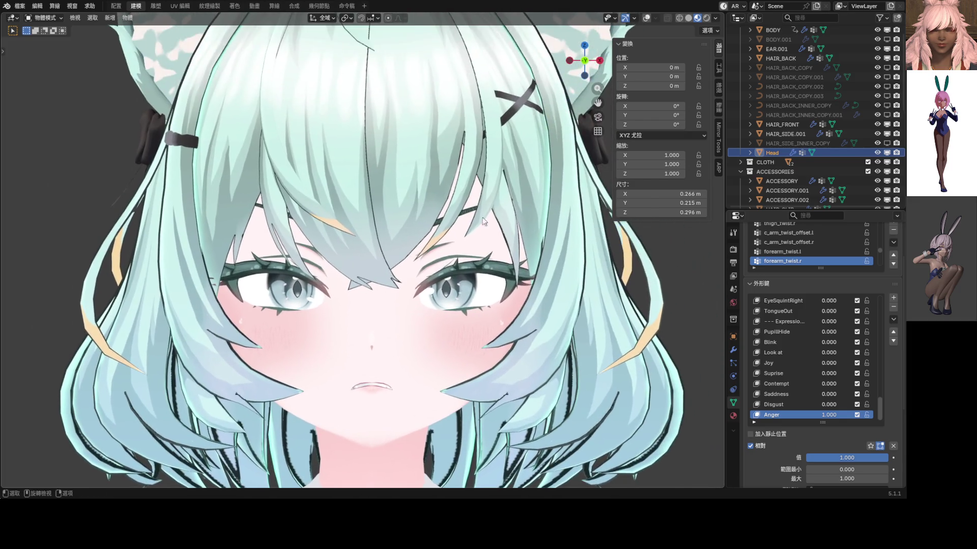
pyautogui.click(646, 18)
pyautogui.scroll(2, 541, 207)
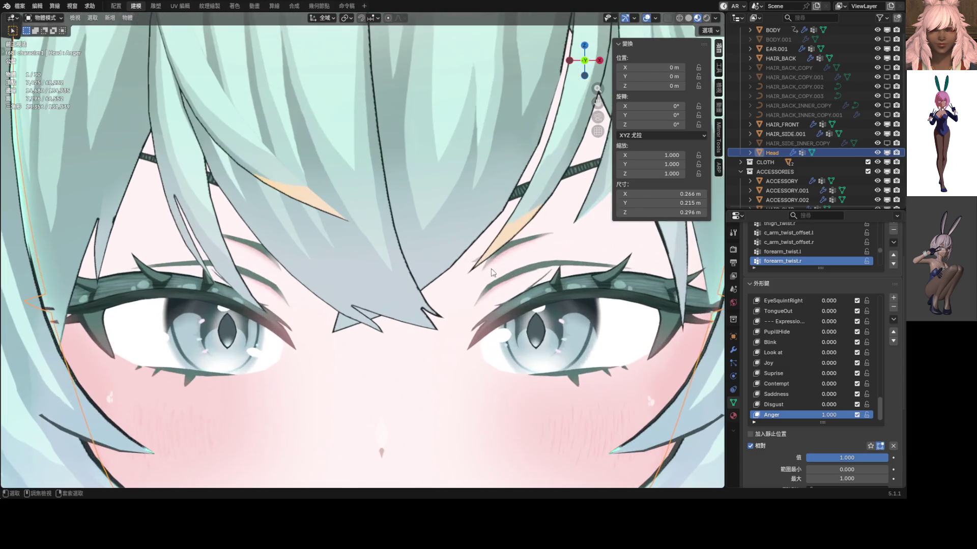
# - Enter Edit Mode, orbit to the inner brow and try a vertical move, cancelling it twice
pyautogui.press('Tab')
pyautogui.scroll(2, 541, 202)
pyautogui.scroll(2, 541, 196)
pyautogui.moveTo(540, 197)
pyautogui.mouseDown(button='middle')
pyautogui.moveTo(425, 234)
pyautogui.moveTo(376, 269)
pyautogui.mouseUp(button='middle')
pyautogui.press('g')
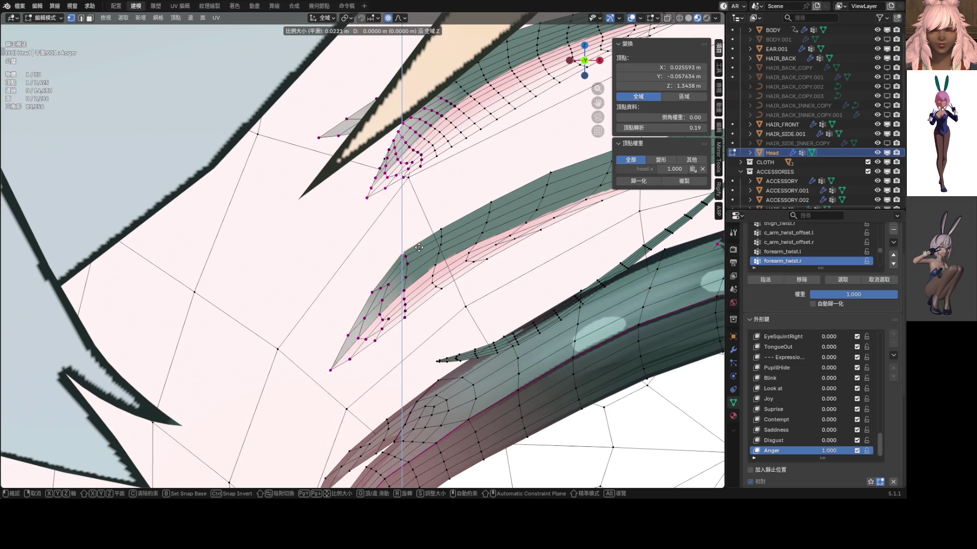
pyautogui.press('z')
pyautogui.scroll(-3, 417, 252)
pyautogui.scroll(-2, 418, 253)
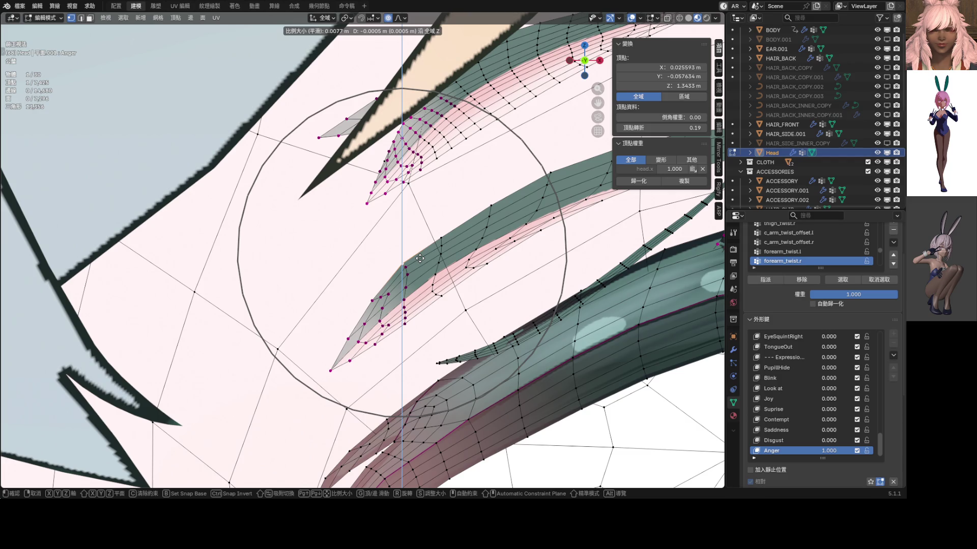
pyautogui.rightClick(420, 258)
pyautogui.scroll(-4, 420, 259)
pyautogui.keyDown('shift'); pyautogui.moveTo(458, 252); pyautogui.dragTo(534, 277, button='middle'); pyautogui.keyUp('shift')
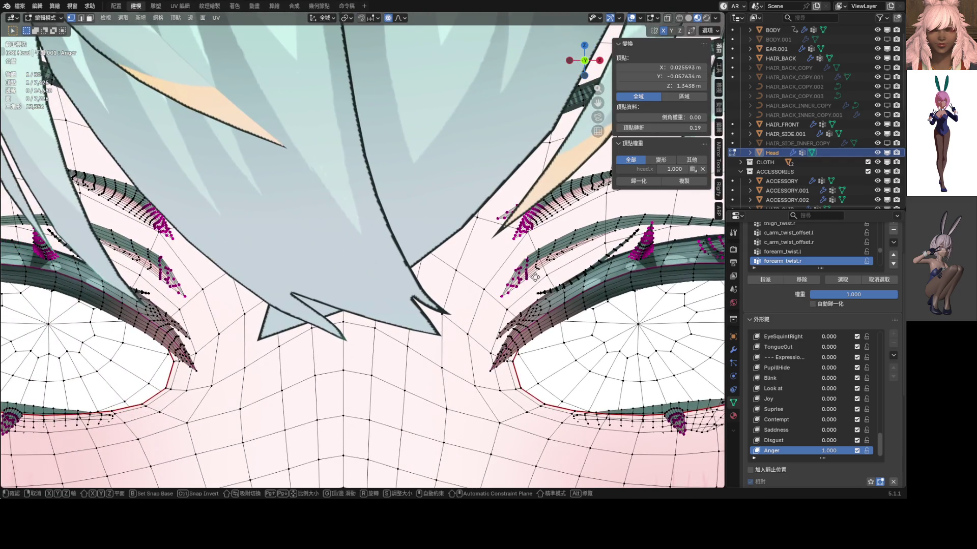
pyautogui.rightClick(534, 278)
# - Lower the inner brow vertices along Z, then cancel a second attempted move
pyautogui.press('g')
pyautogui.press('z')
pyautogui.scroll(2, 567, 267)
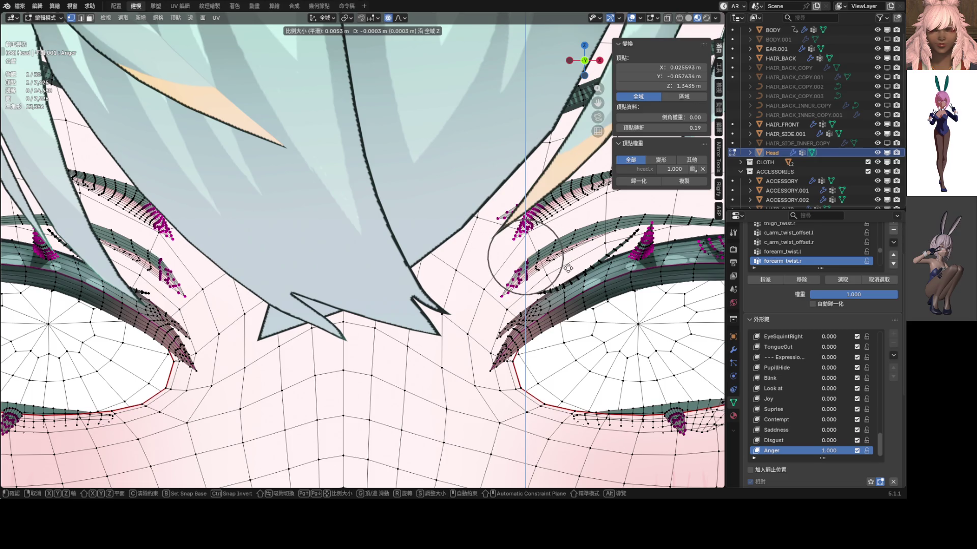
pyautogui.click(566, 267)
pyautogui.press('g')
pyautogui.press('z')
pyautogui.scroll(10, 567, 267)
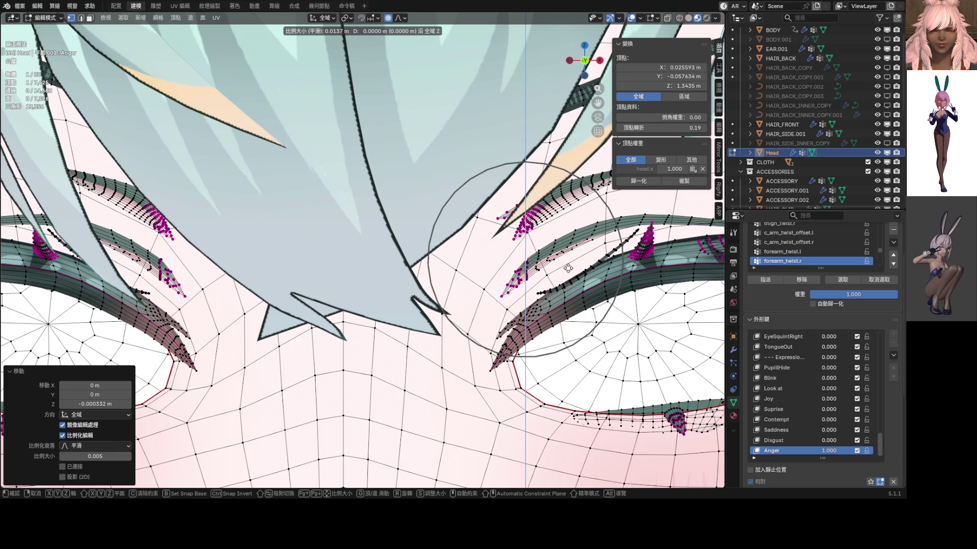
pyautogui.rightClick(567, 270)
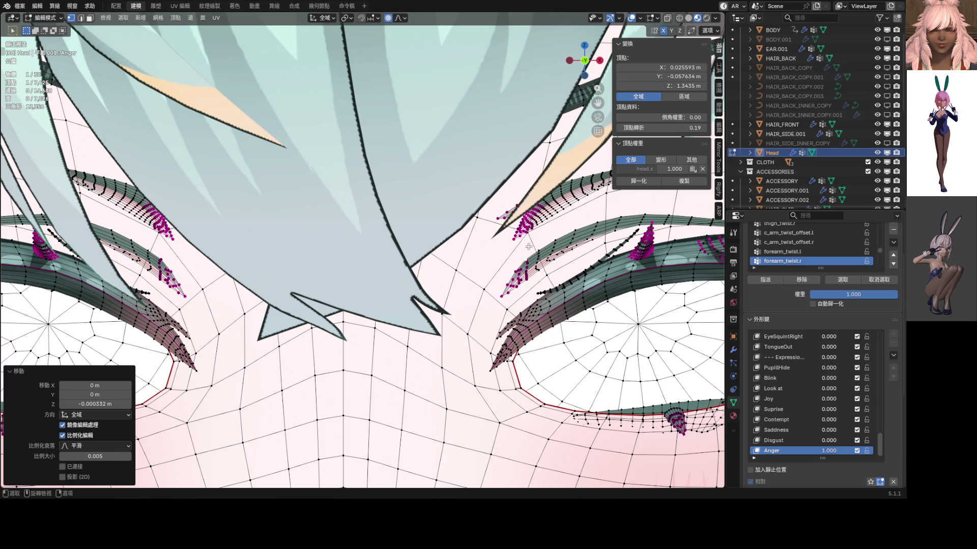
# - Add another brow vertex, lower the selection along Z and start a further vertical move
pyautogui.keyDown('shift'); pyautogui.click(539, 253); pyautogui.keyUp('shift')
pyautogui.press('g')
pyautogui.press('z')
pyautogui.scroll(-3, 540, 254)
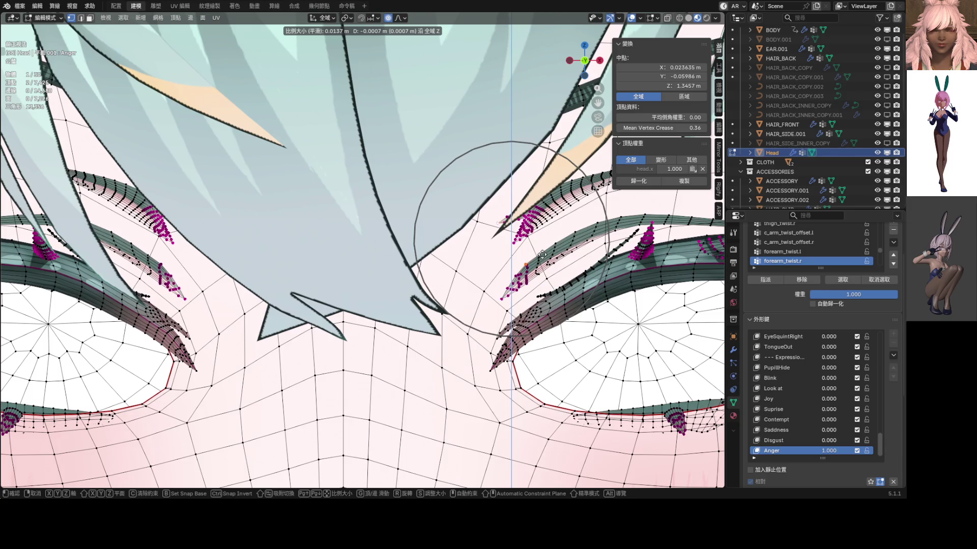
pyautogui.click(540, 255)
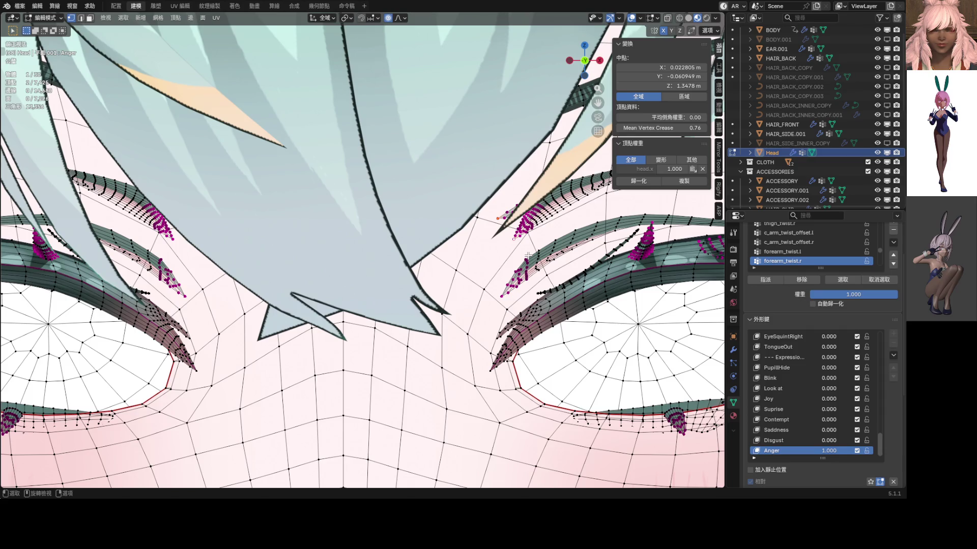
pyautogui.press('g')
pyautogui.press('z')
pyautogui.scroll(-1, 527, 263)
# - Confirm the lowered inner brow, review the face in Object Mode, and re-enter Edit Mode on the mouth area
pyautogui.click(527, 263)
pyautogui.scroll(-3, 527, 262)
pyautogui.press('Tab')
pyautogui.scroll(-2, 461, 273)
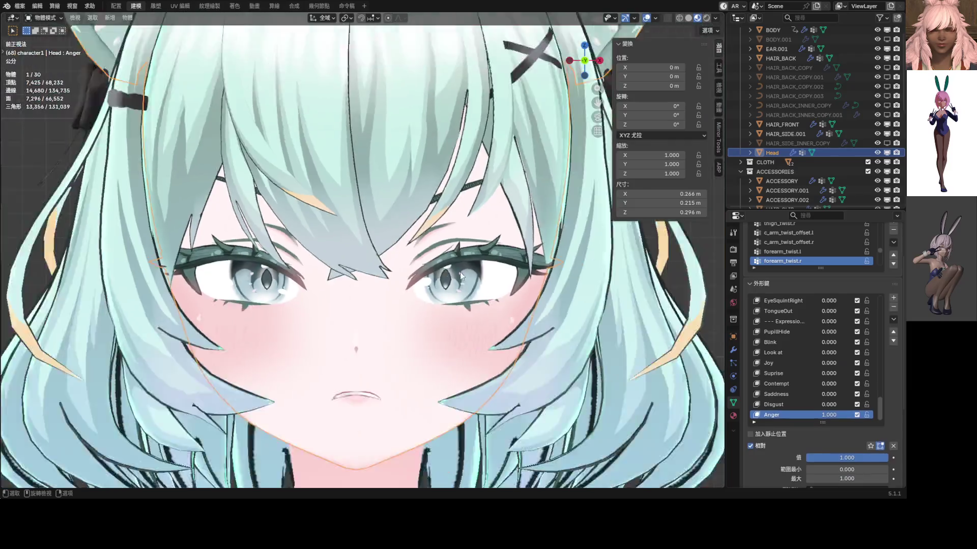
pyautogui.scroll(-2, 460, 272)
pyautogui.scroll(-1, 459, 276)
pyautogui.scroll(-1, 460, 267)
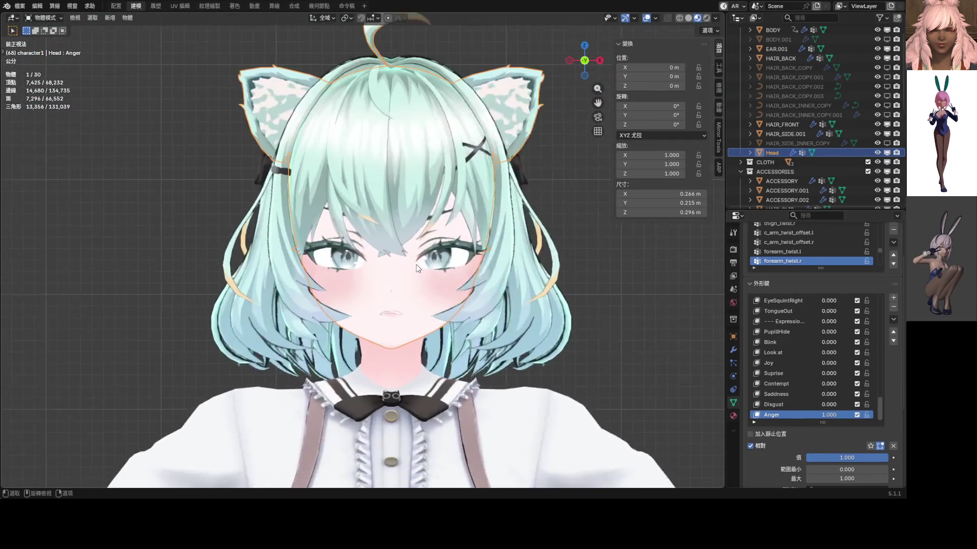
pyautogui.scroll(2, 416, 265)
pyautogui.scroll(1, 421, 301)
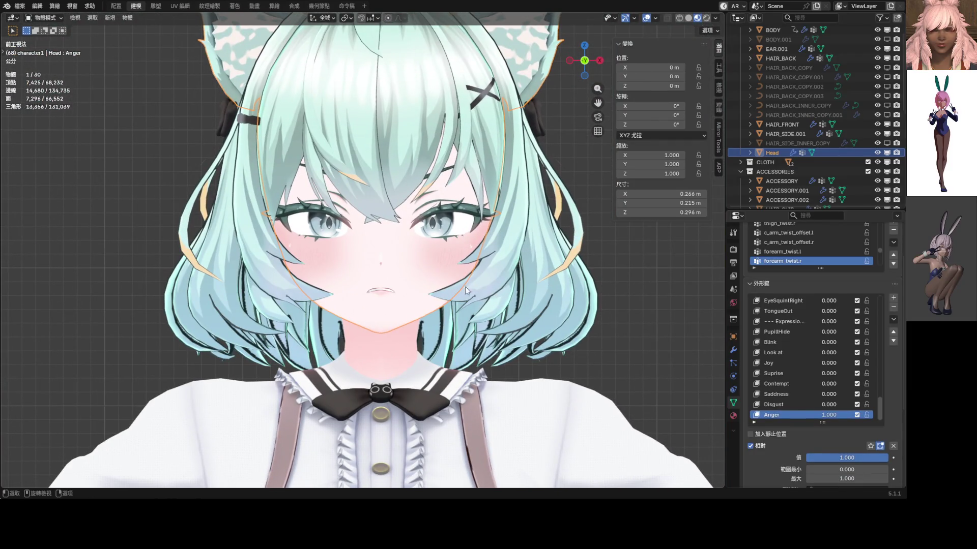
pyautogui.scroll(2, 474, 286)
pyautogui.scroll(1, 439, 277)
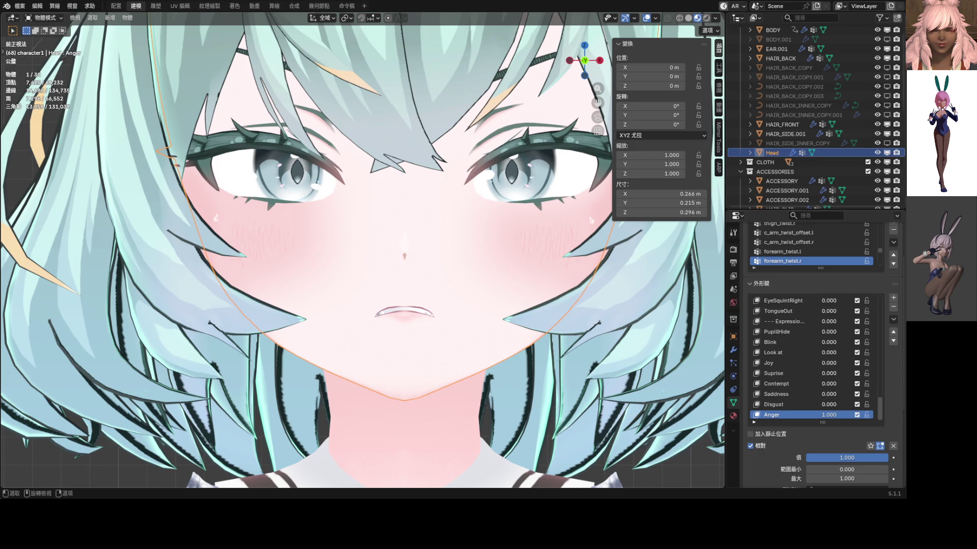
pyautogui.moveTo(426, 291); pyautogui.dragTo(439, 273, button='middle')
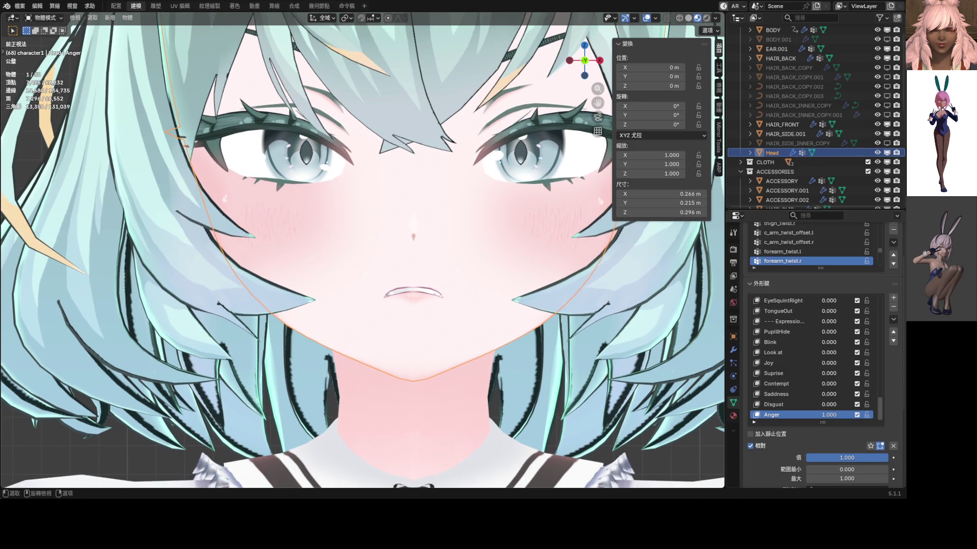
pyautogui.scroll(2, 459, 333)
pyautogui.scroll(4, 450, 283)
pyautogui.press('Tab')
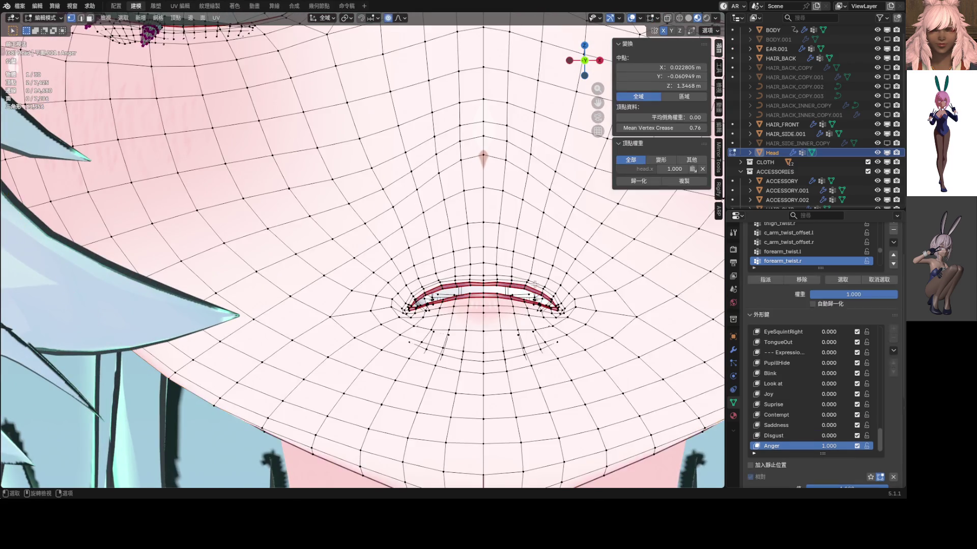
pyautogui.scroll(3, 386, 257)
pyautogui.scroll(3, 412, 277)
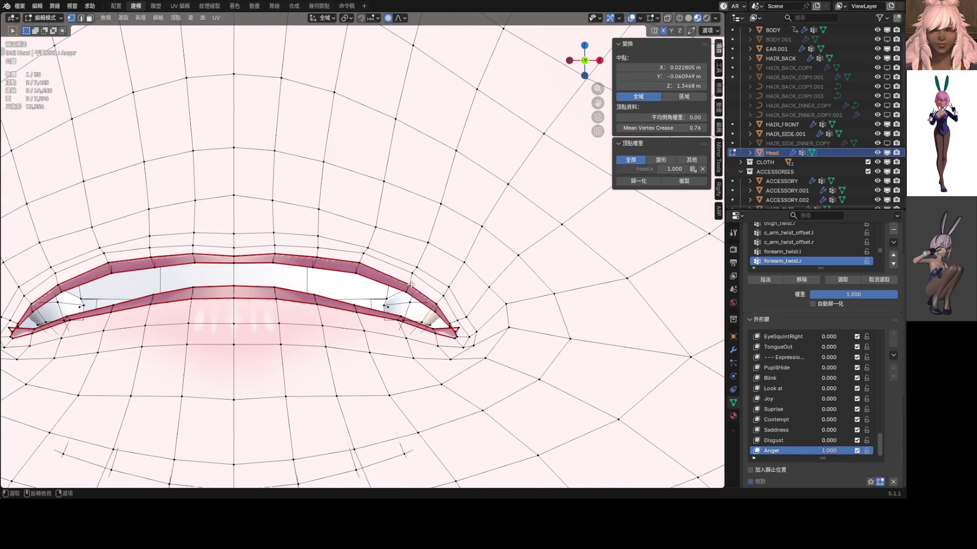
# - Lower an upper-lid vertex along Z twice with proportional editing, keeping the current falloff type
pyautogui.click(410, 284)
pyautogui.press('g')
pyautogui.press('z')
pyautogui.scroll(2, 435, 293)
pyautogui.scroll(2, 451, 300)
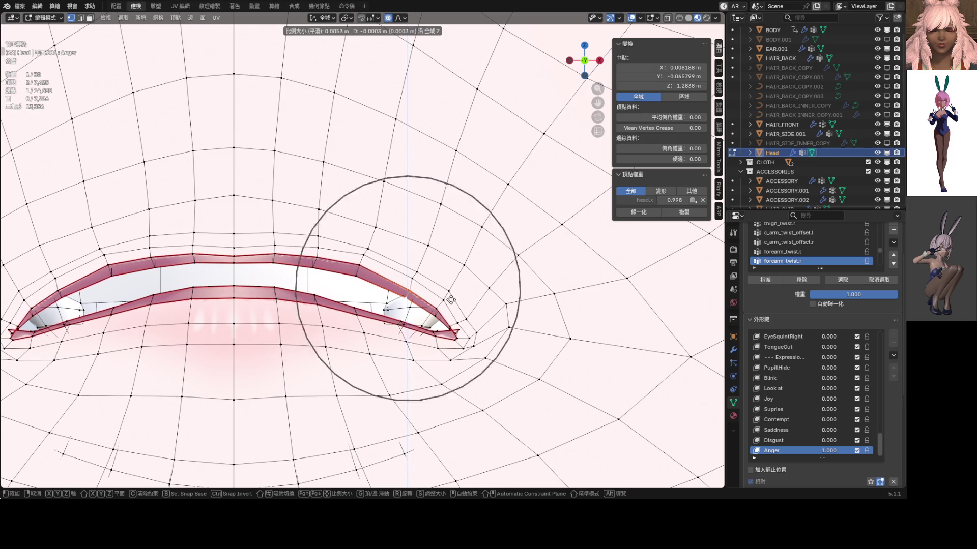
pyautogui.click(451, 283)
pyautogui.click(402, 20)
pyautogui.click(382, 43)
pyautogui.press('g')
pyautogui.press('z')
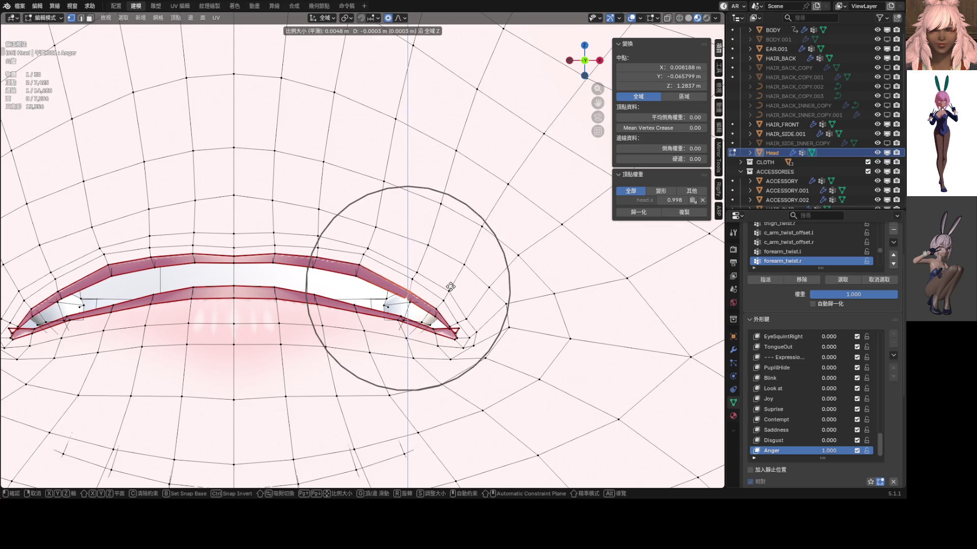
pyautogui.click(450, 288)
# - Recentre the eye and lower two more upper-eyelid vertices along Z
pyautogui.moveTo(450, 287); pyautogui.dragTo(403, 269, button='middle')
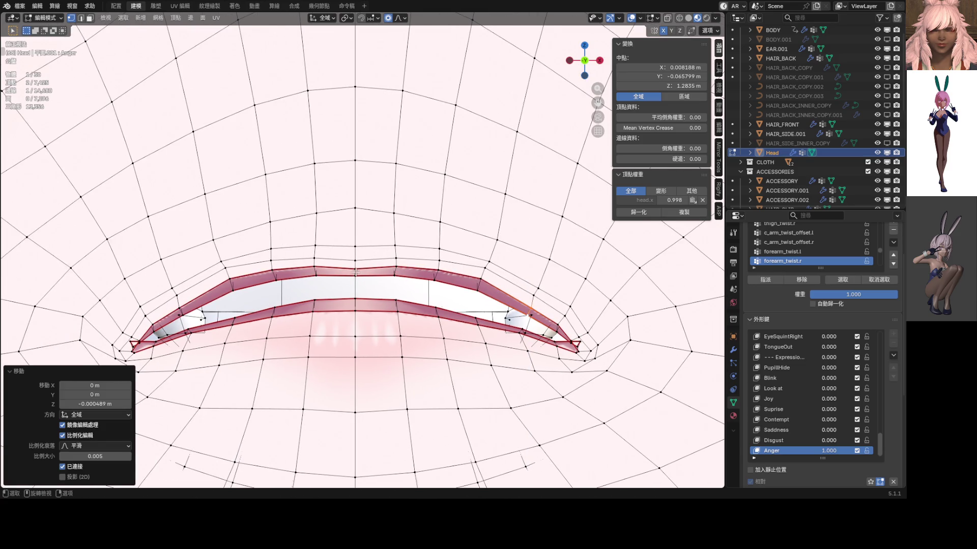
pyautogui.click(356, 269)
pyautogui.press('g')
pyautogui.press('z')
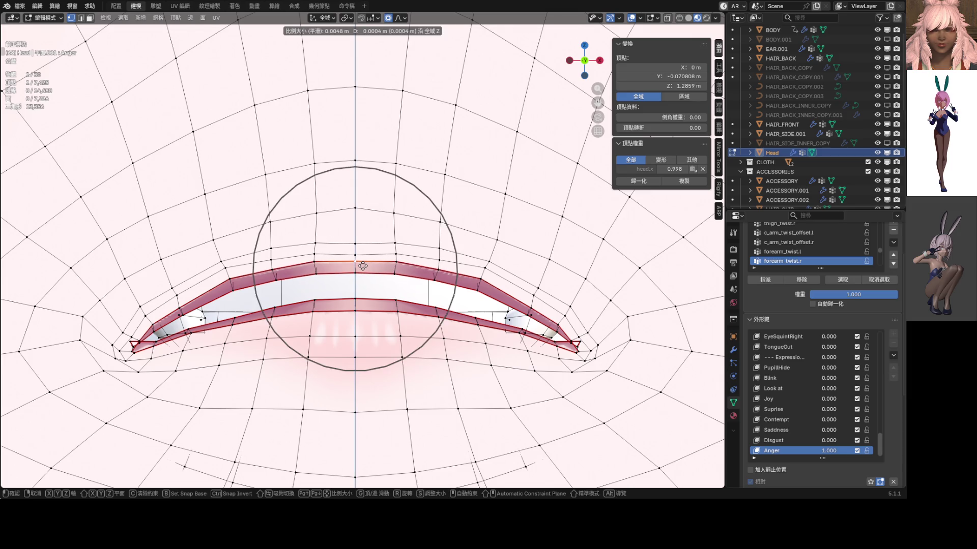
pyautogui.click(363, 266)
pyautogui.keyDown('shift'); pyautogui.click(397, 267); pyautogui.keyUp('shift')
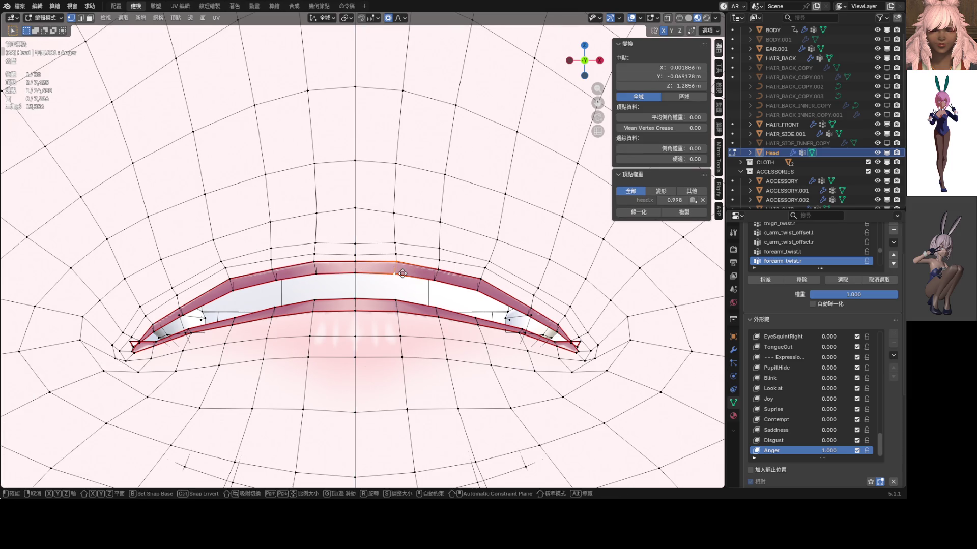
pyautogui.press('g')
pyautogui.press('z')
pyautogui.click(400, 276)
# - Select further eyelid vertices toward the outer side and press them down along Z into a tense arch
pyautogui.click(480, 289)
pyautogui.press('g')
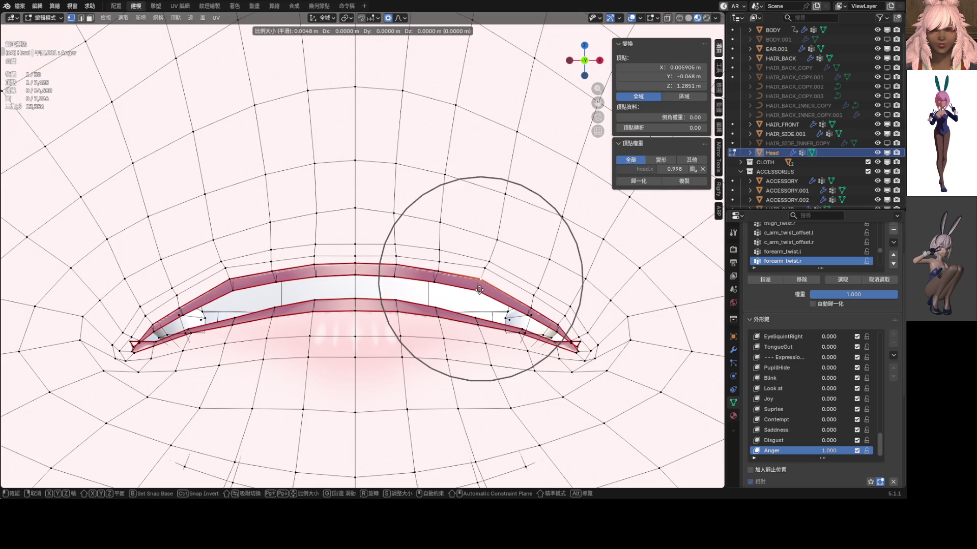
pyautogui.click(479, 289)
pyautogui.press('g')
pyautogui.press('z')
pyautogui.click(481, 298)
pyautogui.click(527, 316)
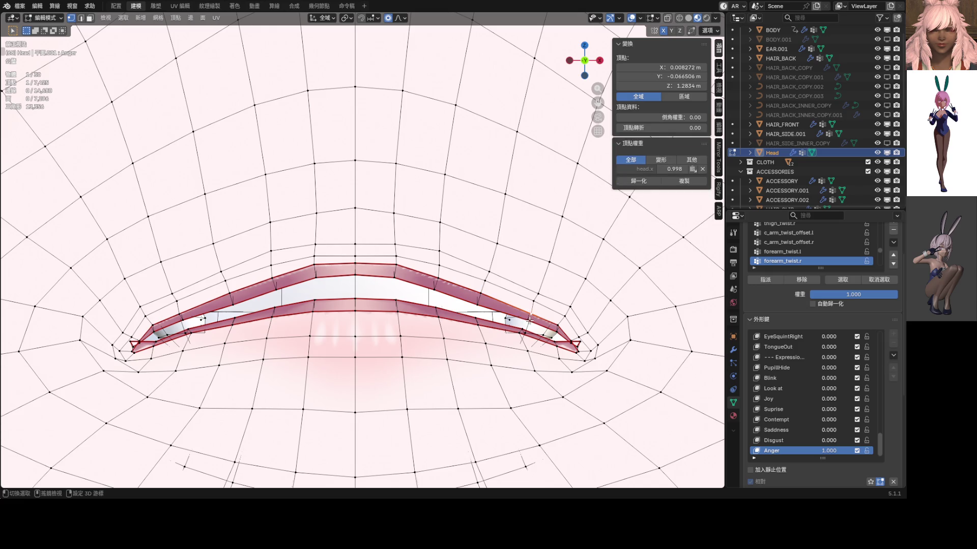
pyautogui.press('g')
pyautogui.press('z')
pyautogui.click(548, 326)
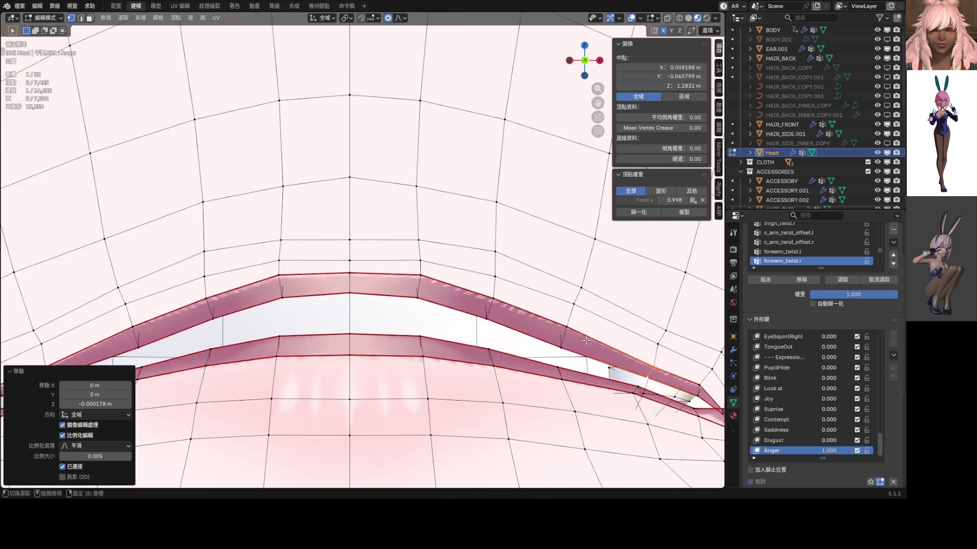
pyautogui.scroll(3, 534, 328)
pyautogui.scroll(3, 458, 305)
# - Lower the outer eye-corner vertices along Z with proportional editing so the lid edges meet
pyautogui.click(440, 277)
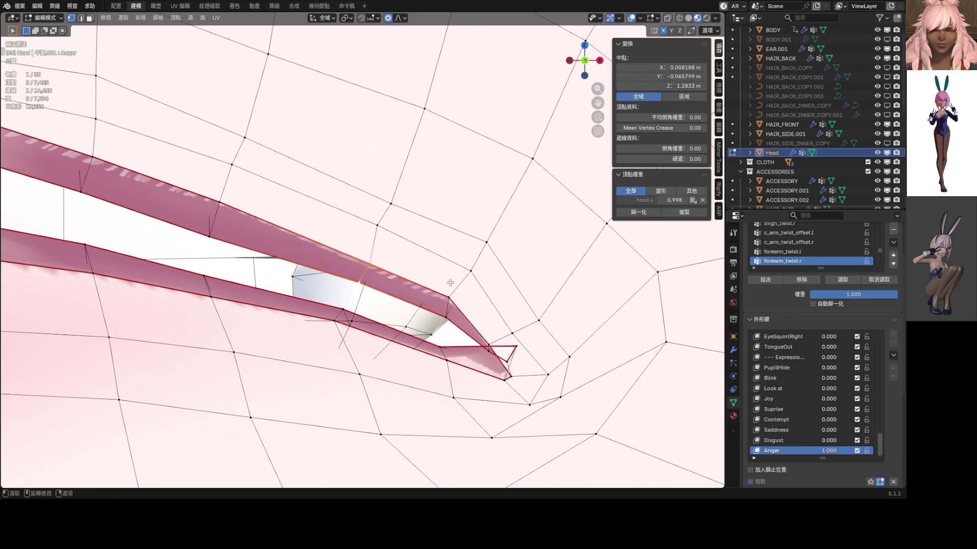
pyautogui.press('g')
pyautogui.press('z')
pyautogui.scroll(3, 477, 306)
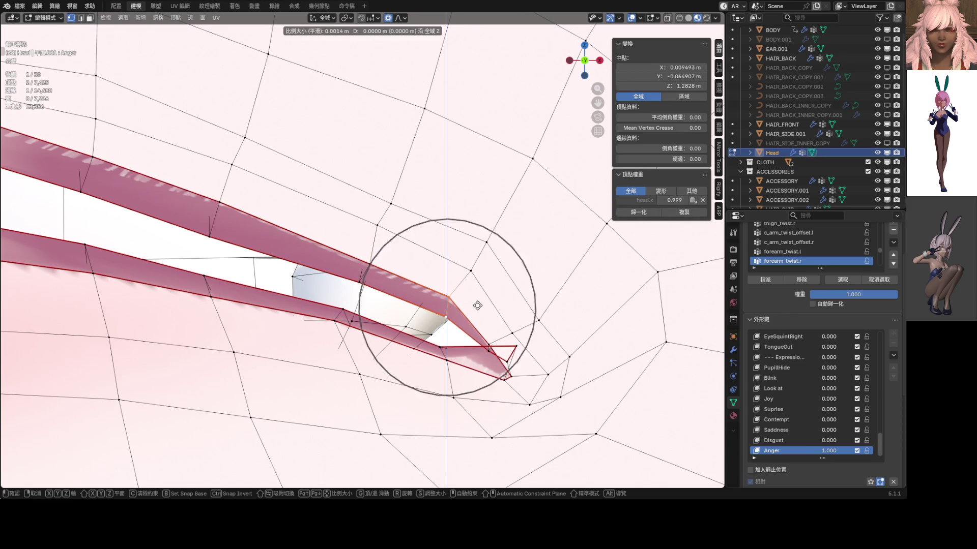
pyautogui.scroll(1, 477, 306)
pyautogui.click(475, 323)
pyautogui.click(510, 376)
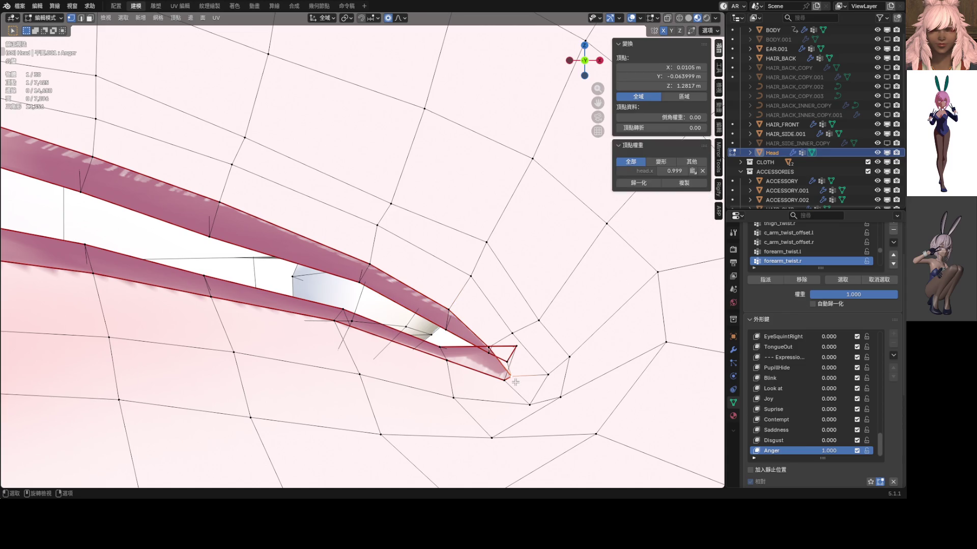
pyautogui.click(448, 360)
pyautogui.press('g')
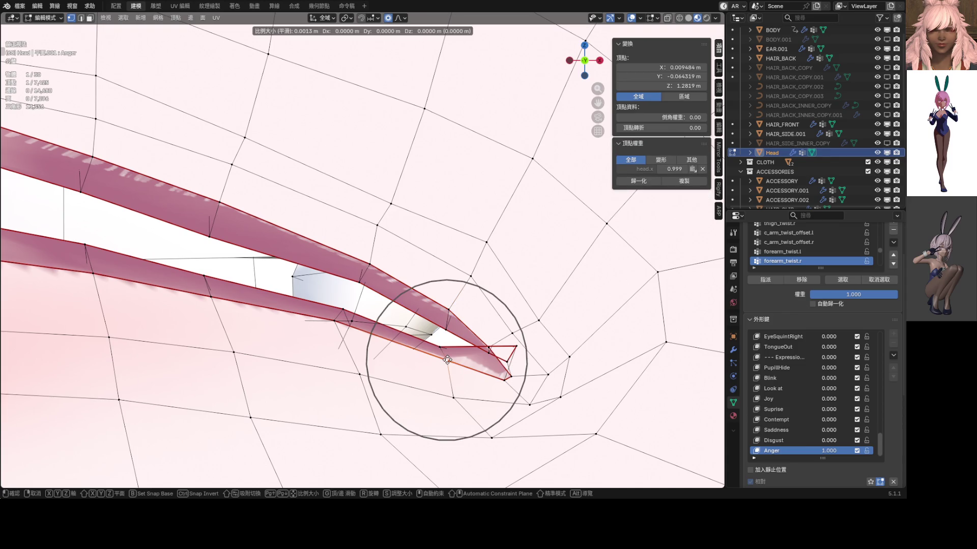
pyautogui.click(448, 359)
pyautogui.press('g')
pyautogui.press('z')
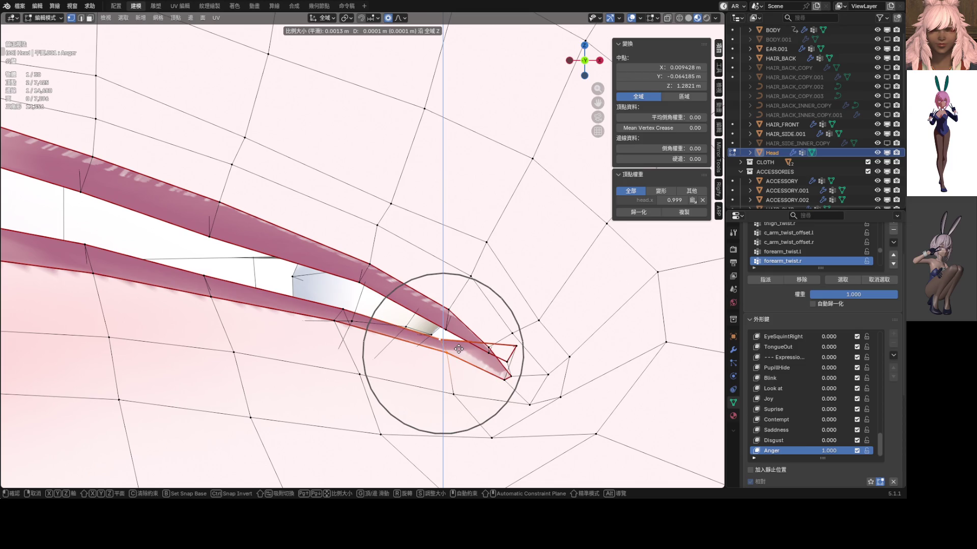
pyautogui.click(459, 349)
# - Preview the Anger face in Object Mode, then return to editing the head mesh
pyautogui.hotkey('ctrl', 'Tab')
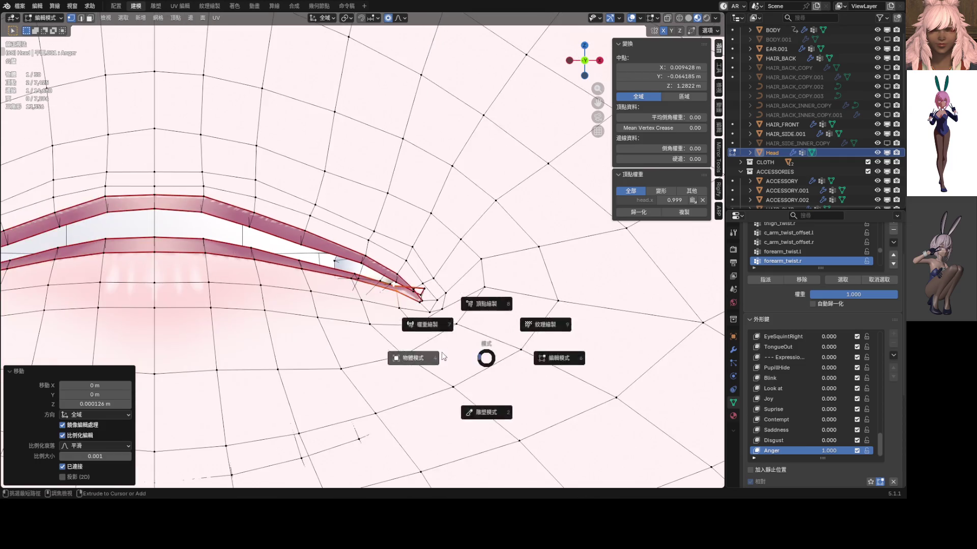
pyautogui.click(434, 356)
pyautogui.scroll(-5, 396, 337)
pyautogui.scroll(2, 451, 318)
pyautogui.scroll(3, 447, 304)
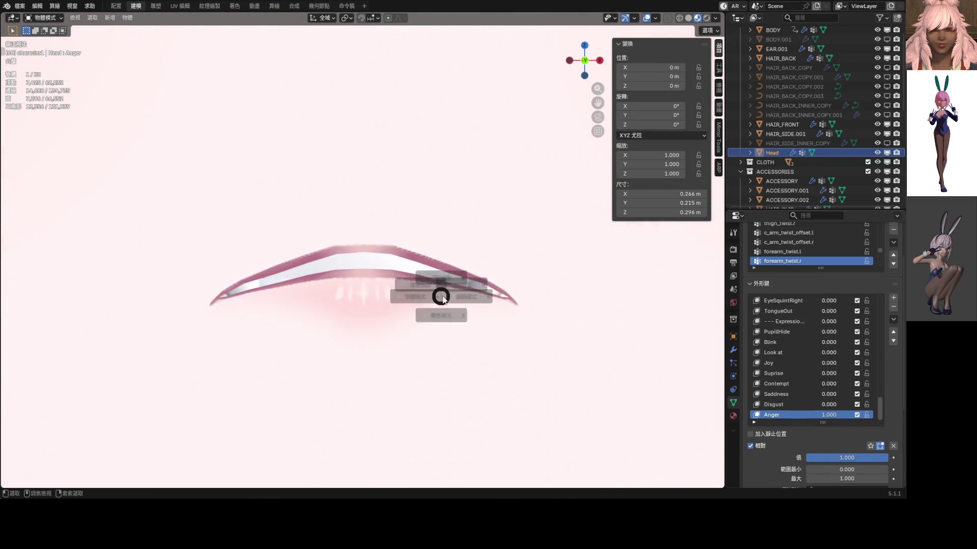
pyautogui.press('Tab')
pyautogui.scroll(3, 446, 282)
pyautogui.scroll(2, 447, 269)
pyautogui.scroll(1, 446, 269)
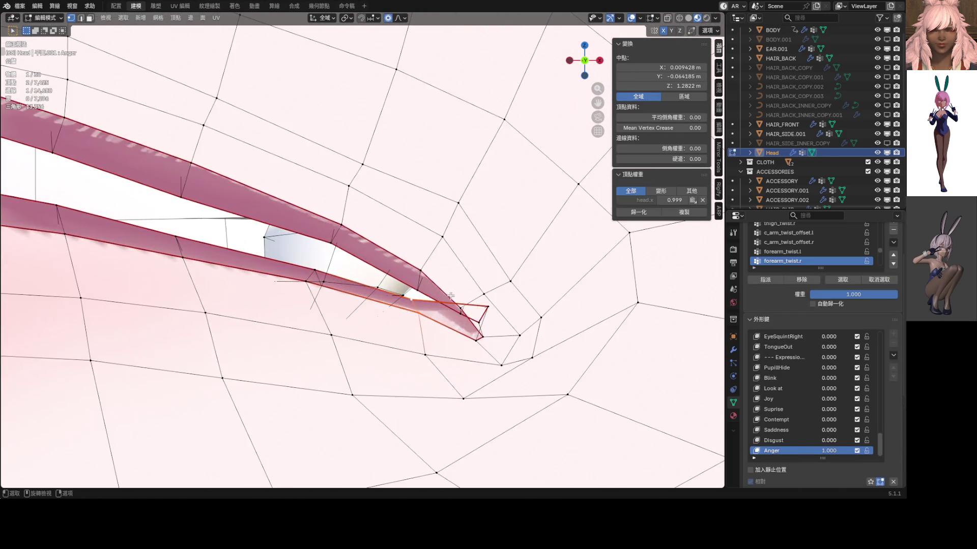
pyautogui.scroll(1, 450, 275)
pyautogui.scroll(1, 458, 286)
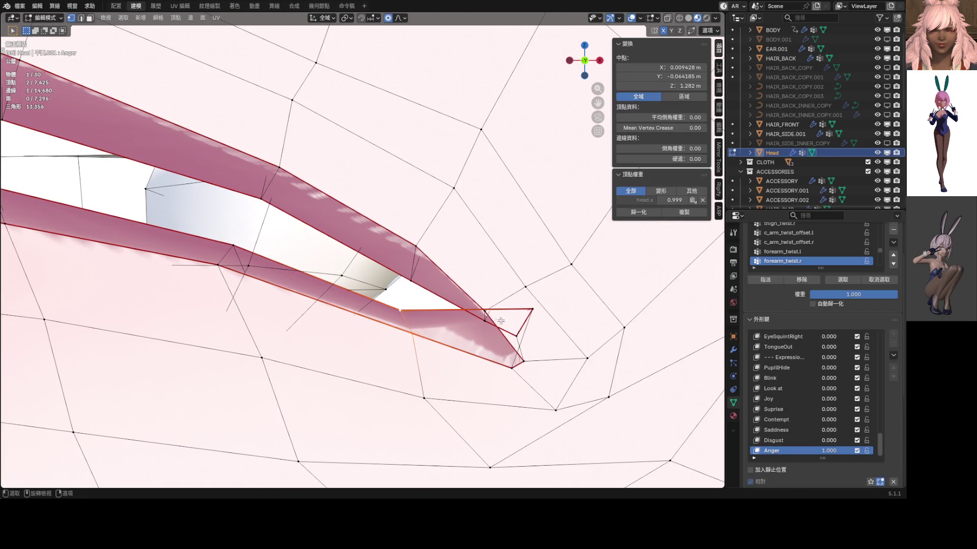
# - Tuck in one more eye-corner vertex through X-ray selection, leaving a neighbouring vertex unchanged
pyautogui.hotkey('alt', 'z')
pyautogui.click(531, 309)
pyautogui.hotkey('alt', 'z')
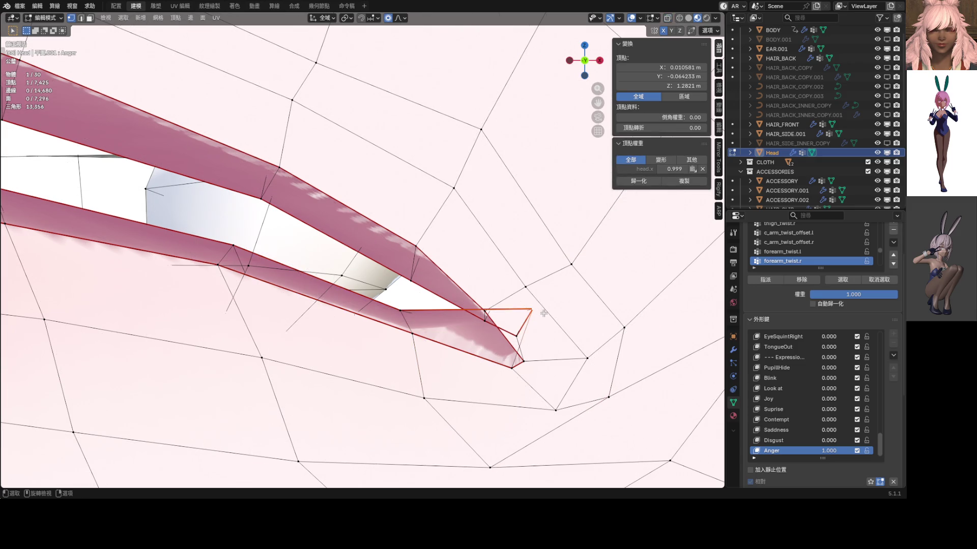
pyautogui.press('s')
pyautogui.scroll(3, 538, 344)
pyautogui.scroll(1, 534, 355)
pyautogui.scroll(1, 528, 365)
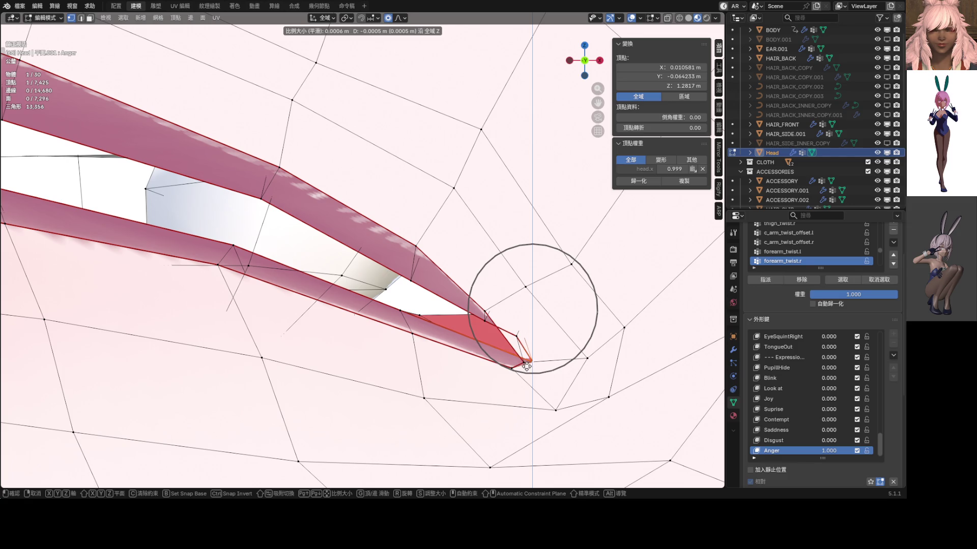
pyautogui.click(526, 365)
pyautogui.click(530, 362)
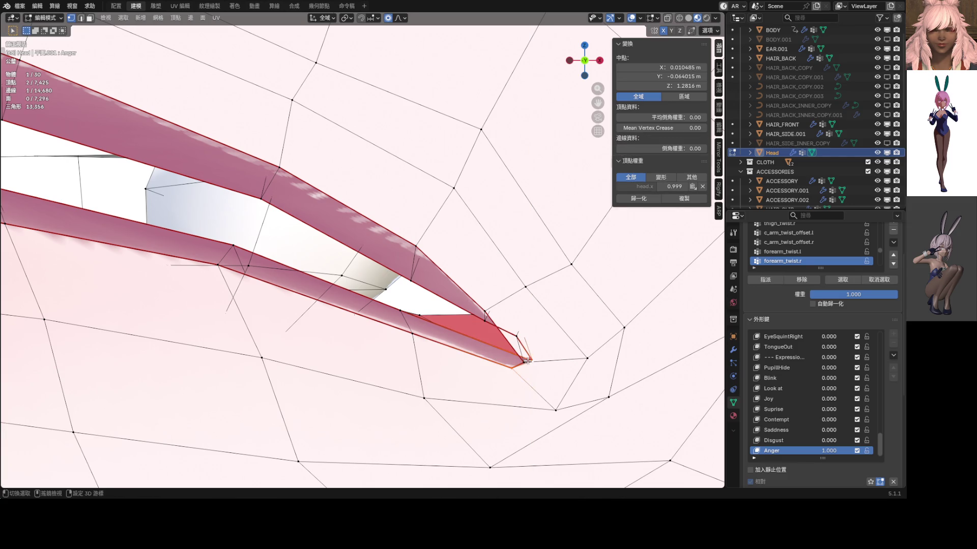
pyautogui.press('g')
pyautogui.rightClick(530, 364)
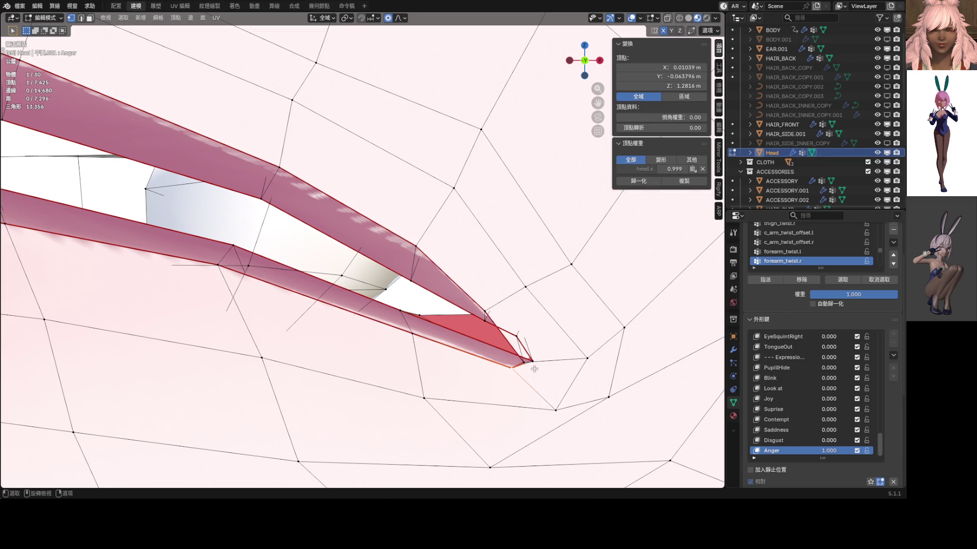
pyautogui.scroll(-2, 497, 322)
pyautogui.scroll(3, 482, 318)
pyautogui.scroll(-3, 480, 321)
pyautogui.scroll(-3, 465, 305)
pyautogui.moveTo(465, 305)
pyautogui.mouseDown(button='middle')
pyautogui.moveTo(442, 288)
pyautogui.moveTo(425, 341)
pyautogui.mouseUp(button='middle')
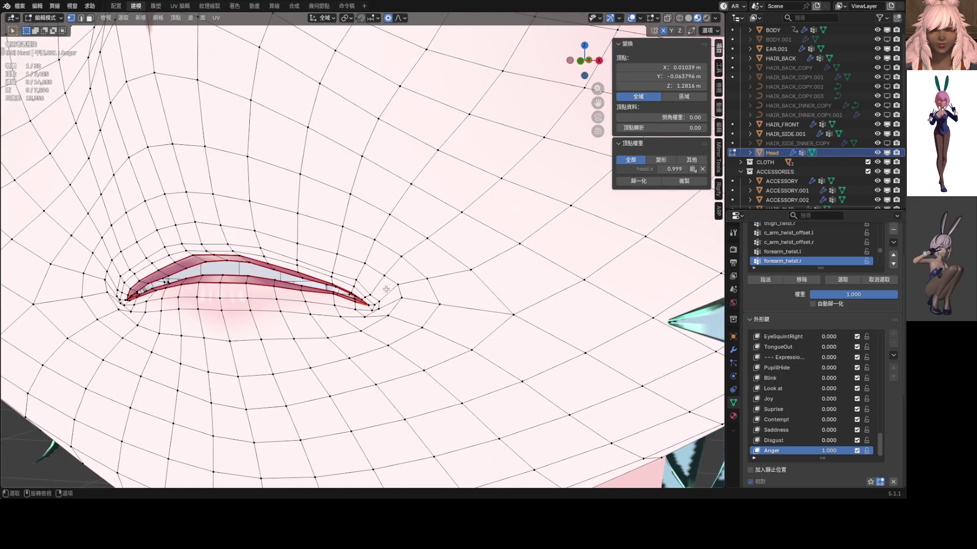
# - Select an eye-corner vertex through the mesh and nudge it vertically along Z
pyautogui.keyDown('shift'); pyautogui.click(425, 341); pyautogui.keyUp('shift')
pyautogui.scroll(2, 425, 339)
pyautogui.scroll(3, 421, 338)
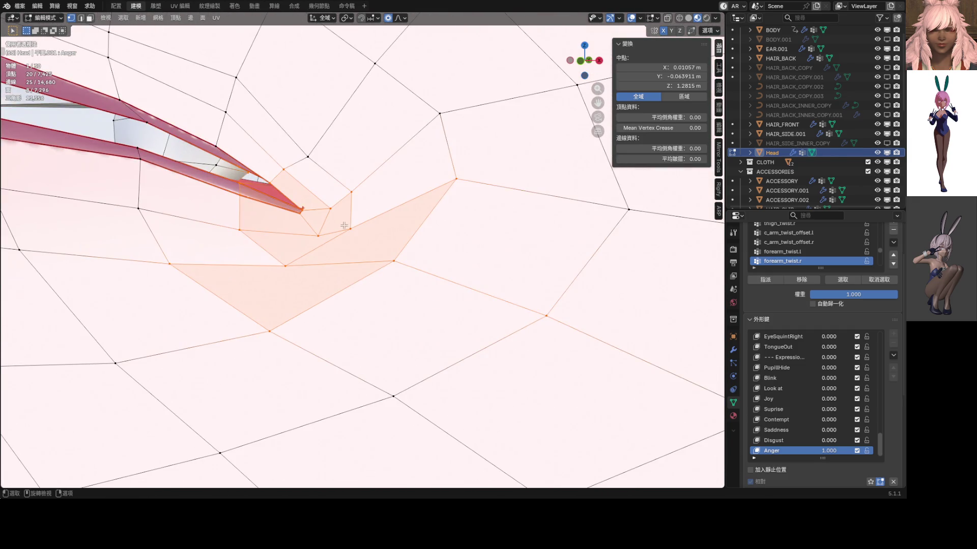
pyautogui.hotkey('alt', 'z')
pyautogui.hotkey('alt', 'z')
pyautogui.click(315, 210)
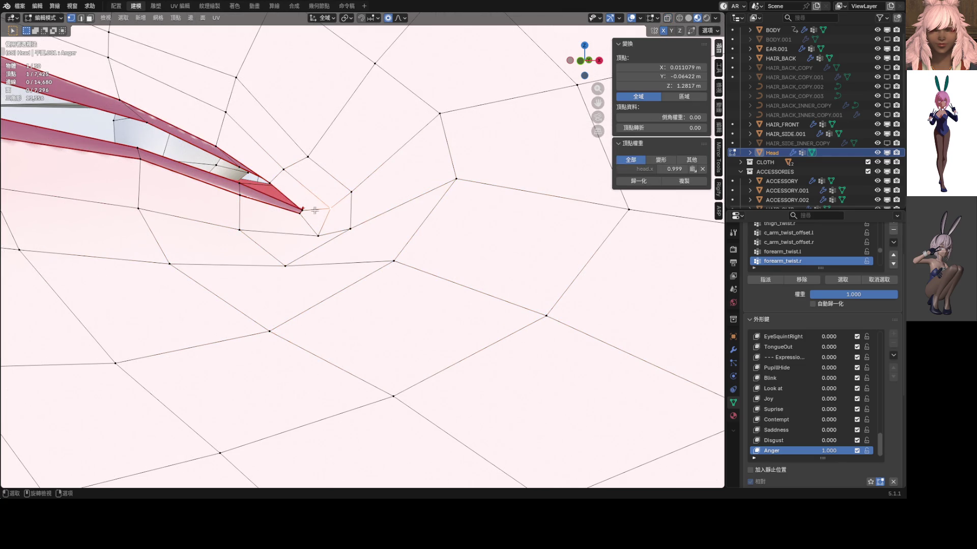
pyautogui.press('g')
pyautogui.press('z')
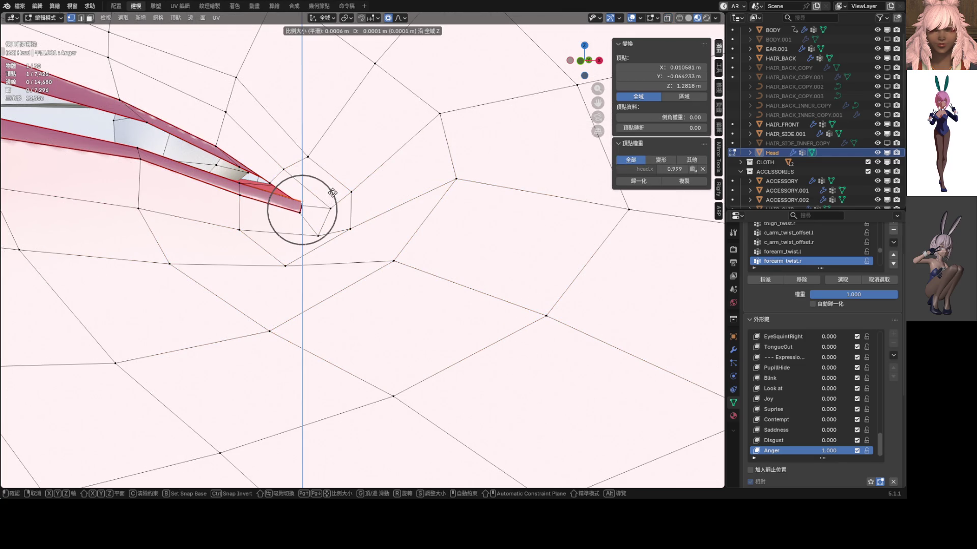
pyautogui.click(331, 192)
pyautogui.scroll(1, 382, 214)
pyautogui.scroll(3, 412, 222)
pyautogui.scroll(2, 416, 226)
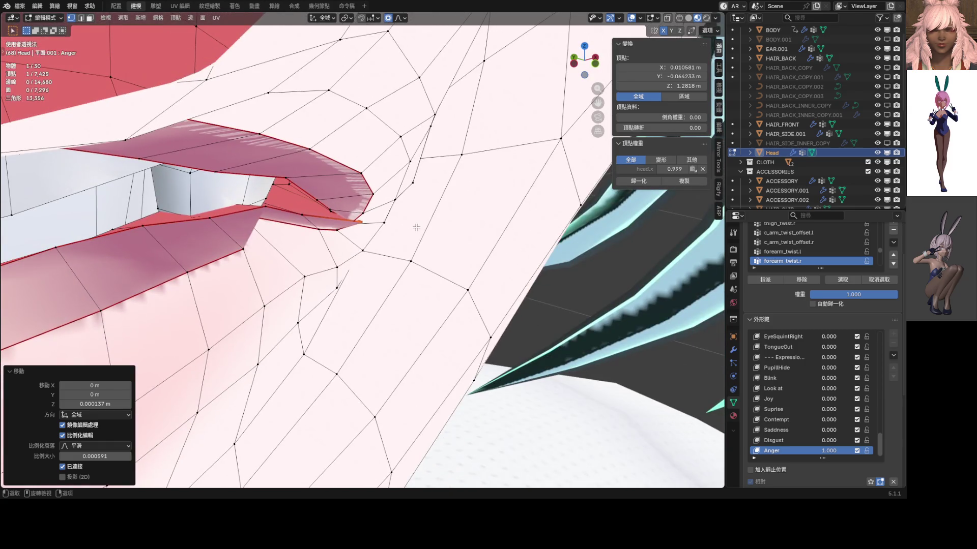
# - Push the corner vertex back in depth along Y in several small moves
pyautogui.press('g')
pyautogui.press('y')
pyautogui.click(373, 225)
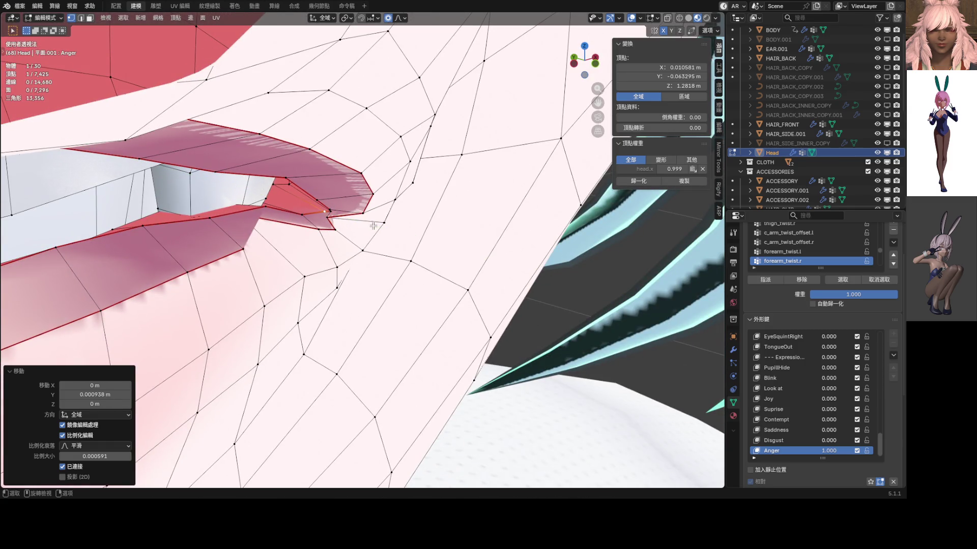
pyautogui.click(330, 216)
pyautogui.press('g')
pyautogui.press('y')
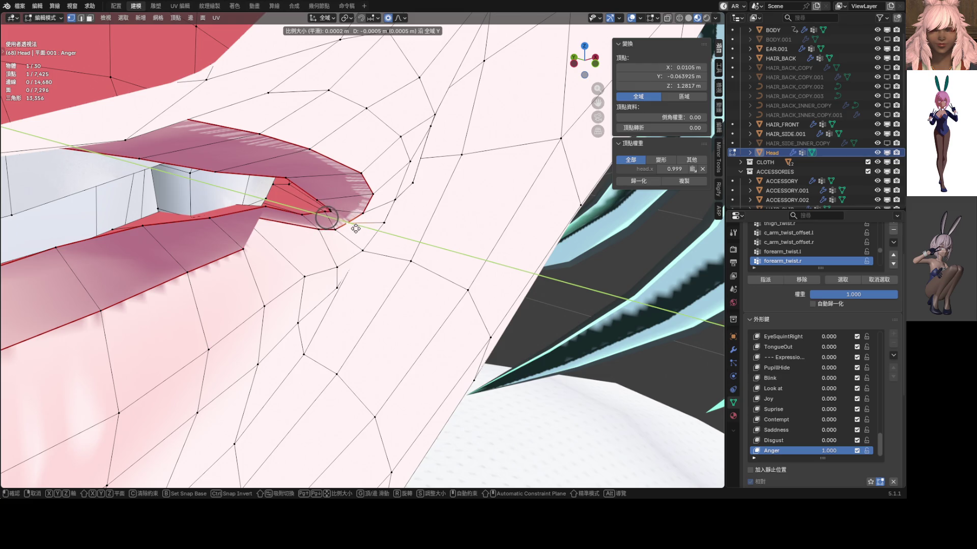
pyautogui.click(359, 230)
pyautogui.moveTo(359, 230)
pyautogui.mouseDown(button='middle')
pyautogui.moveTo(153, 174)
pyautogui.moveTo(229, 196)
pyautogui.mouseUp(button='middle')
pyautogui.scroll(3, 153, 174)
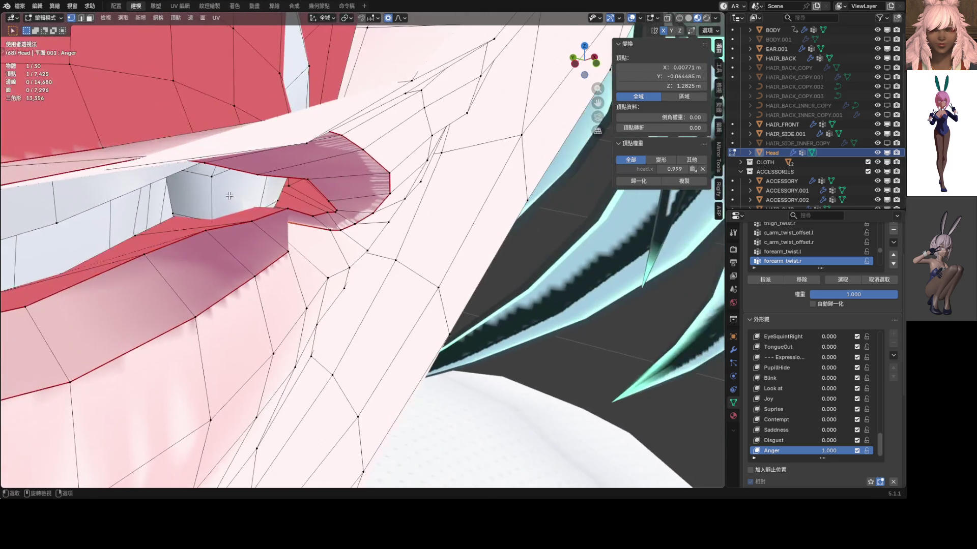
pyautogui.press('g')
pyautogui.press('y')
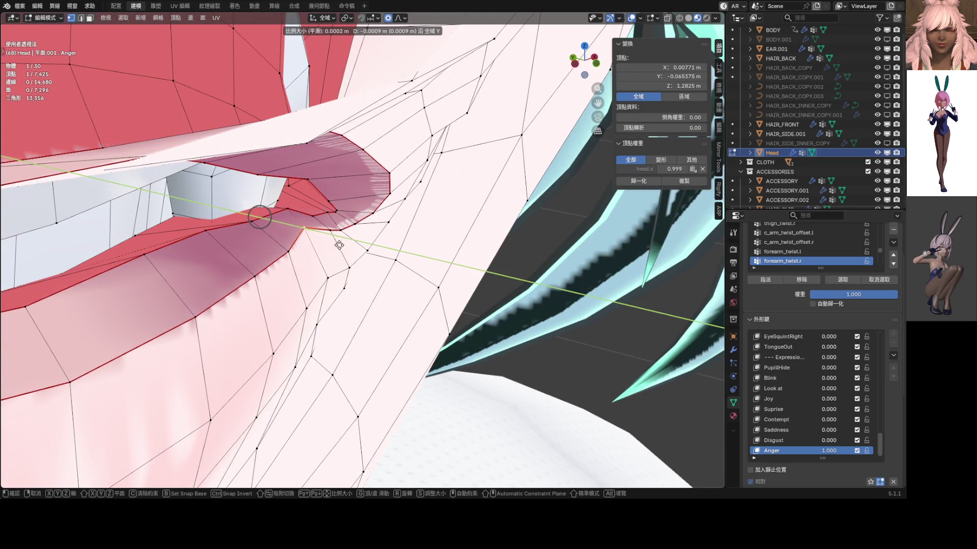
pyautogui.click(342, 250)
pyautogui.moveTo(342, 249)
pyautogui.mouseDown(button='middle')
pyautogui.moveTo(199, 222)
pyautogui.moveTo(396, 231)
pyautogui.mouseUp(button='middle')
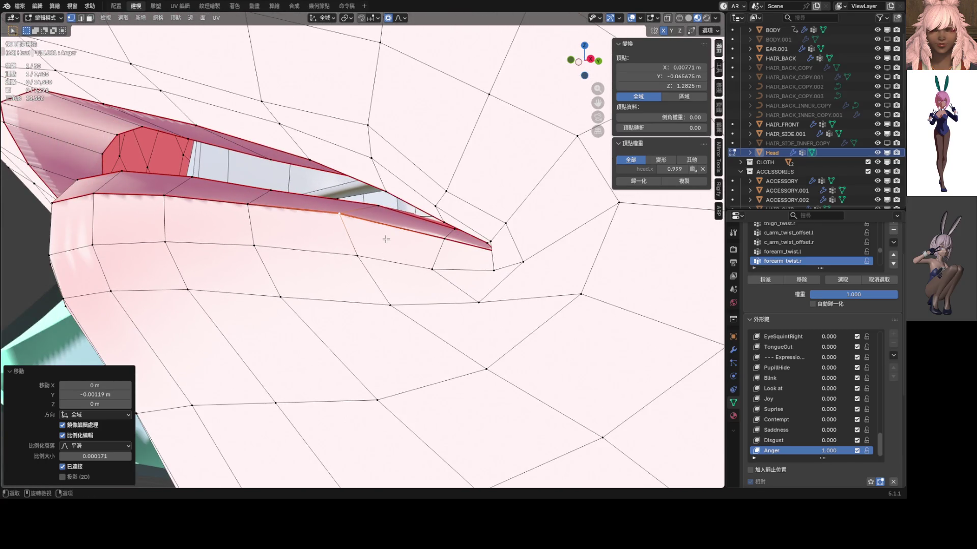
pyautogui.scroll(2, 396, 232)
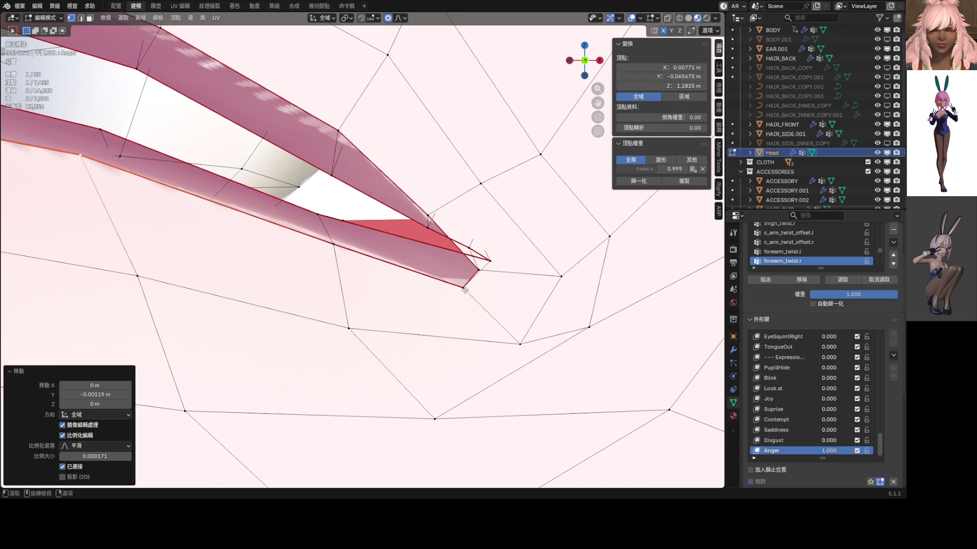
# - Lower two corner vertices along Z, nudge the lip corner slightly, and return to Object Mode
pyautogui.keyDown('shift'); pyautogui.click(477, 272); pyautogui.keyUp('shift')
pyautogui.press('g')
pyautogui.press('z')
pyautogui.click(478, 273)
pyautogui.moveTo(477, 273)
pyautogui.mouseDown(button='middle')
pyautogui.moveTo(354, 229)
pyautogui.moveTo(535, 277)
pyautogui.mouseUp(button='middle')
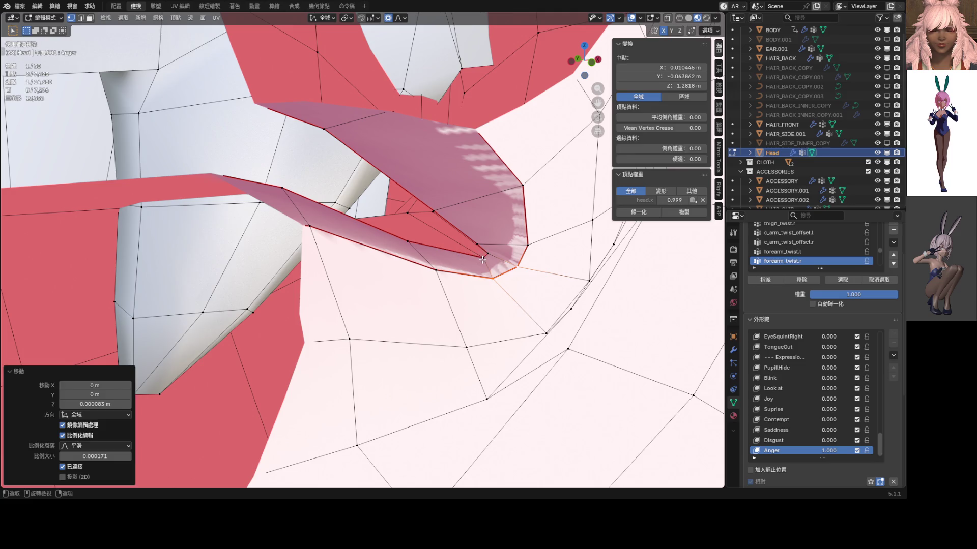
pyautogui.moveTo(483, 260); pyautogui.dragTo(484, 260)
pyautogui.moveTo(483, 260)
pyautogui.mouseDown(button='middle')
pyautogui.moveTo(392, 253)
pyautogui.moveTo(336, 233)
pyautogui.mouseUp(button='middle')
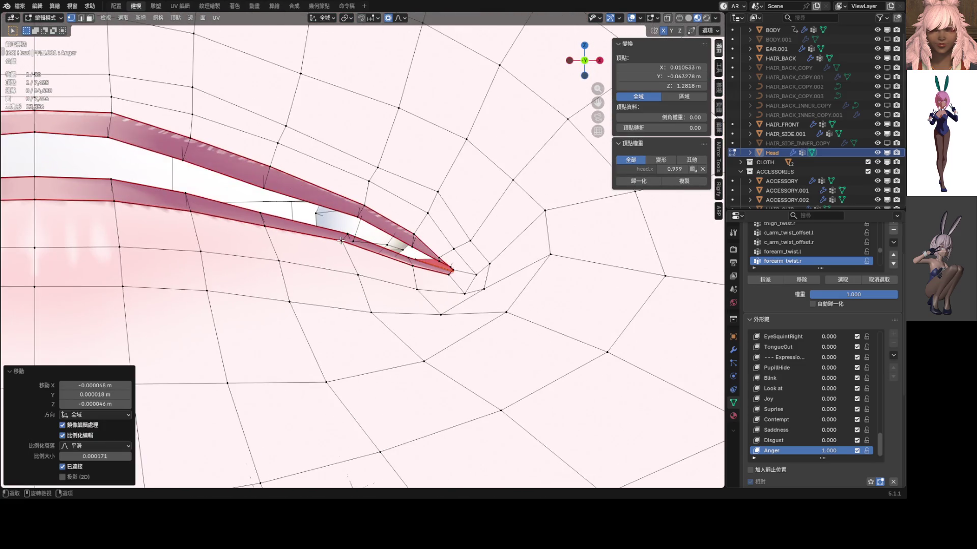
pyautogui.scroll(-3, 335, 233)
pyautogui.press('Tab')
pyautogui.scroll(-4, 333, 229)
pyautogui.scroll(-4, 334, 228)
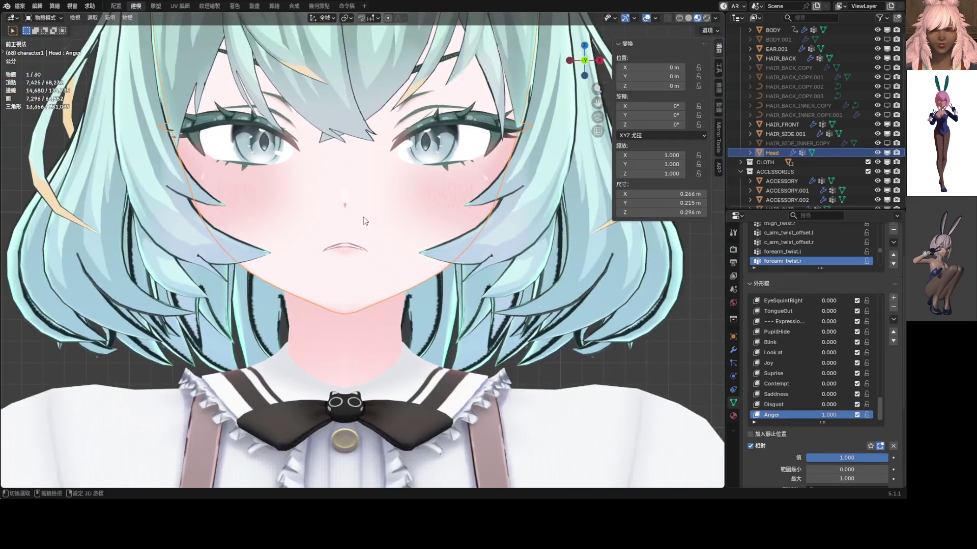
pyautogui.scroll(4, 363, 217)
pyautogui.scroll(4, 364, 217)
# - Raise the mouth-corner vertex about 0.0001 m along Z in Edit Mode on the Anger key
pyautogui.press('Tab')
pyautogui.scroll(3, 496, 348)
pyautogui.scroll(1, 473, 321)
pyautogui.scroll(2, 443, 290)
pyautogui.scroll(2, 414, 251)
pyautogui.moveTo(413, 252)
pyautogui.mouseDown(button='middle')
pyautogui.moveTo(522, 302)
pyautogui.moveTo(471, 300)
pyautogui.moveTo(495, 337)
pyautogui.moveTo(415, 328)
pyautogui.mouseUp(button='middle')
pyautogui.press('g')
pyautogui.press('z')
pyautogui.click(493, 333)
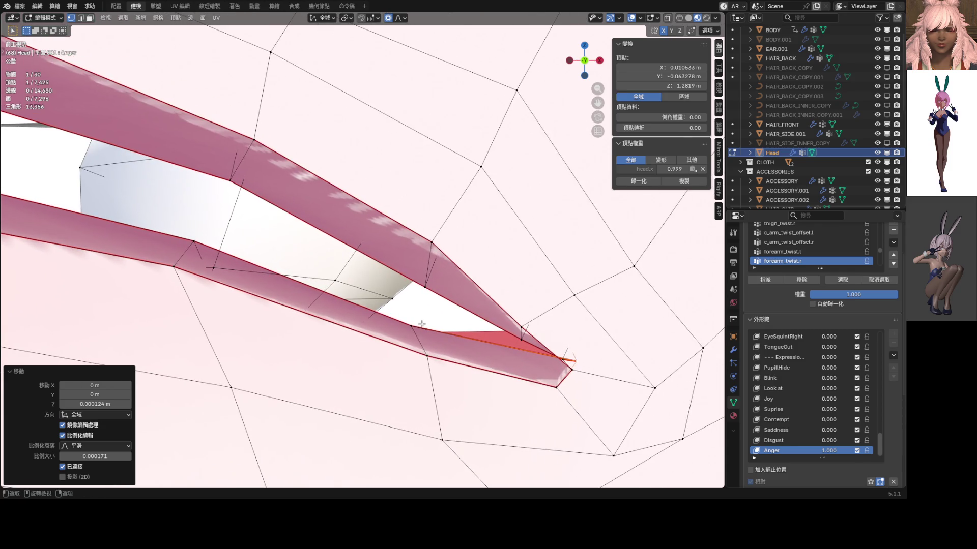
# - Pull the mouth corner down along Z with a soft proportional falloff
pyautogui.press('g')
pyautogui.press('z')
pyautogui.click(431, 316)
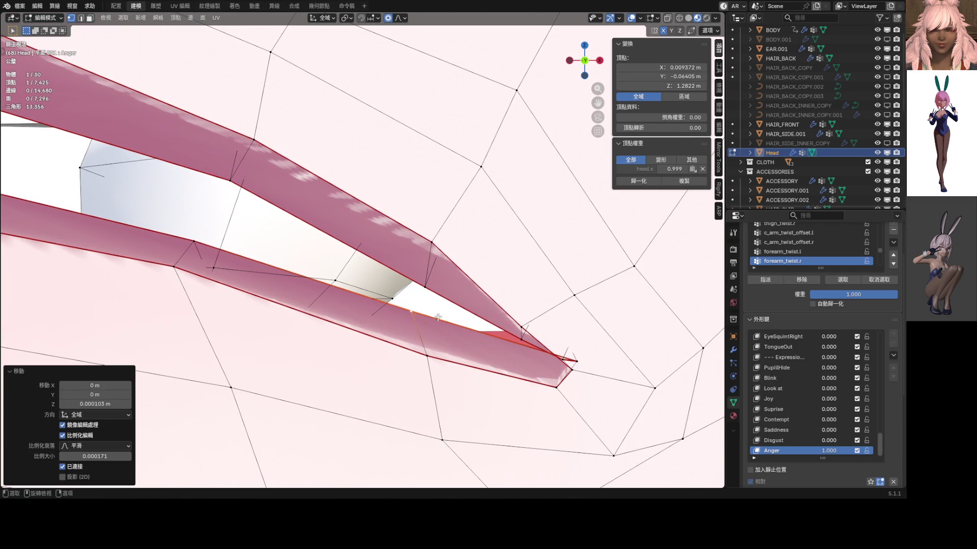
pyautogui.press('z')
pyautogui.moveTo(538, 345); pyautogui.dragTo(440, 305, button='middle')
pyautogui.press('g')
pyautogui.click(440, 306)
# - Tense the lip-corner vertices into a downturned curve with repeated small moves
pyautogui.press('g')
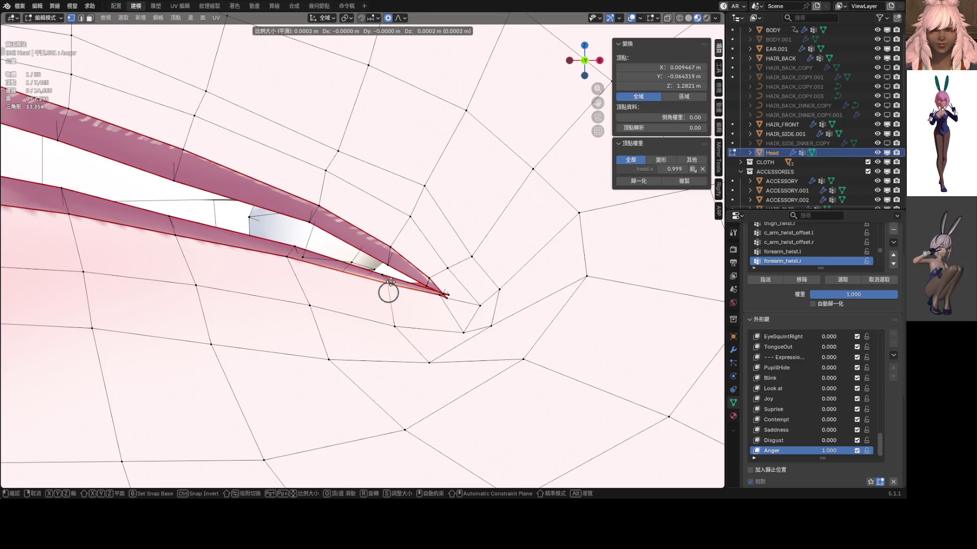
pyautogui.click(387, 279)
pyautogui.press('g')
pyautogui.click(427, 276)
pyautogui.press('g')
pyautogui.click(440, 289)
pyautogui.press('g')
pyautogui.click(431, 296)
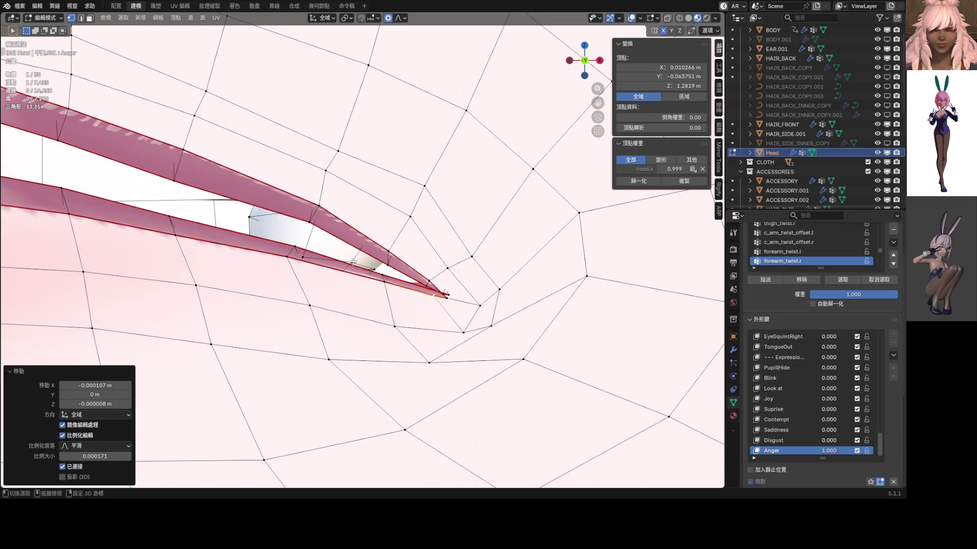
pyautogui.scroll(5, 437, 324)
pyautogui.press('g')
pyautogui.click(415, 233)
# - Shape the upper lip curve from a frontal view, then preview the mouth in Object Mode
pyautogui.moveTo(414, 234); pyautogui.dragTo(440, 282, button='middle')
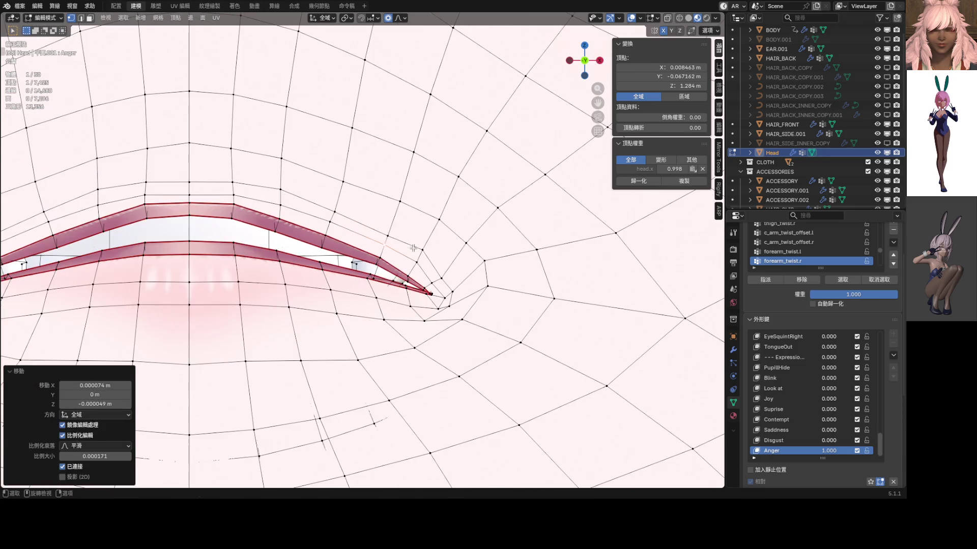
pyautogui.press('g')
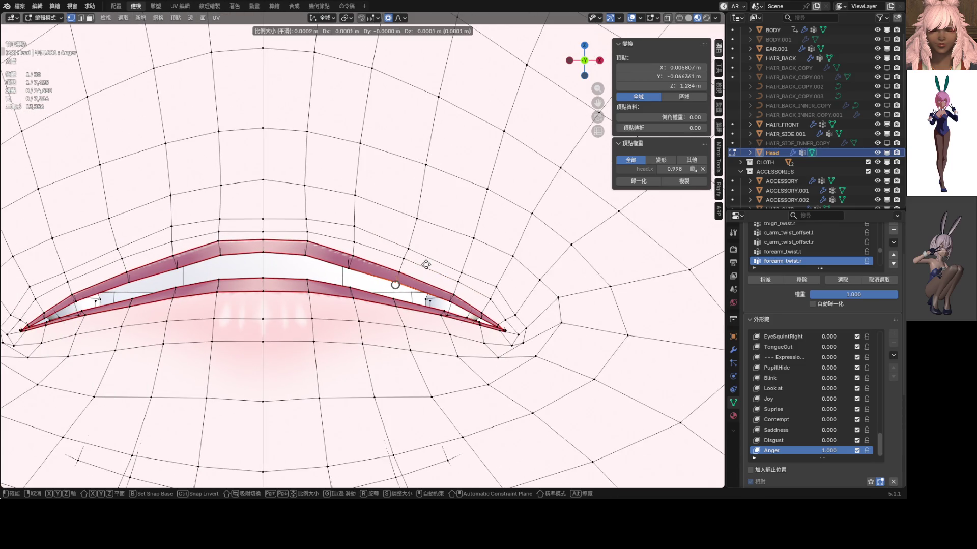
pyautogui.click(398, 284)
pyautogui.scroll(3, 337, 280)
pyautogui.press('g')
pyautogui.click(332, 285)
pyautogui.moveTo(331, 285); pyautogui.dragTo(269, 253, button='middle')
pyautogui.press('g')
pyautogui.click(269, 253)
pyautogui.scroll(-2, 530, 328)
pyautogui.scroll(-2, 530, 328)
pyautogui.hotkey('ctrl', 'Tab')
pyautogui.click(459, 328)
pyautogui.scroll(-3, 459, 328)
pyautogui.scroll(-4, 459, 325)
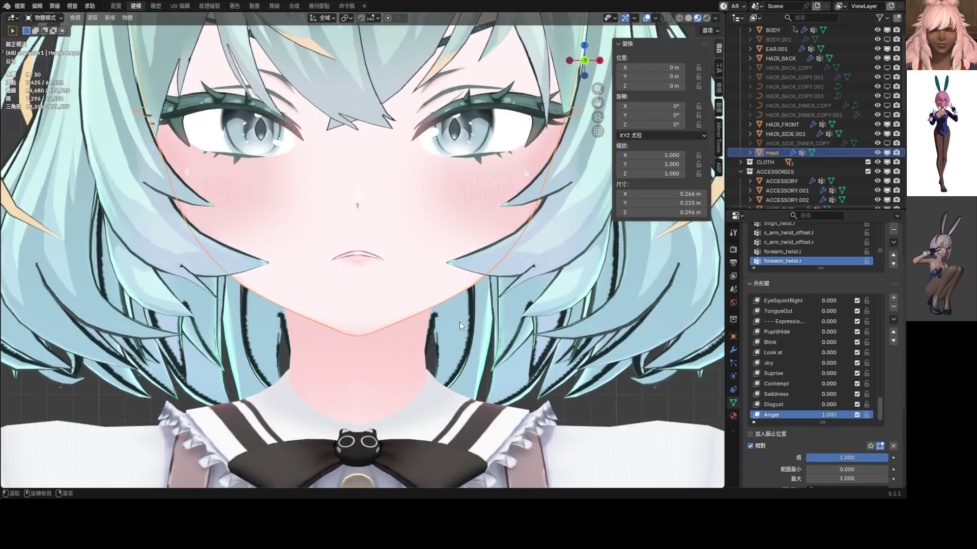
pyautogui.scroll(-2, 459, 323)
pyautogui.scroll(1, 450, 314)
pyautogui.scroll(-1, 449, 312)
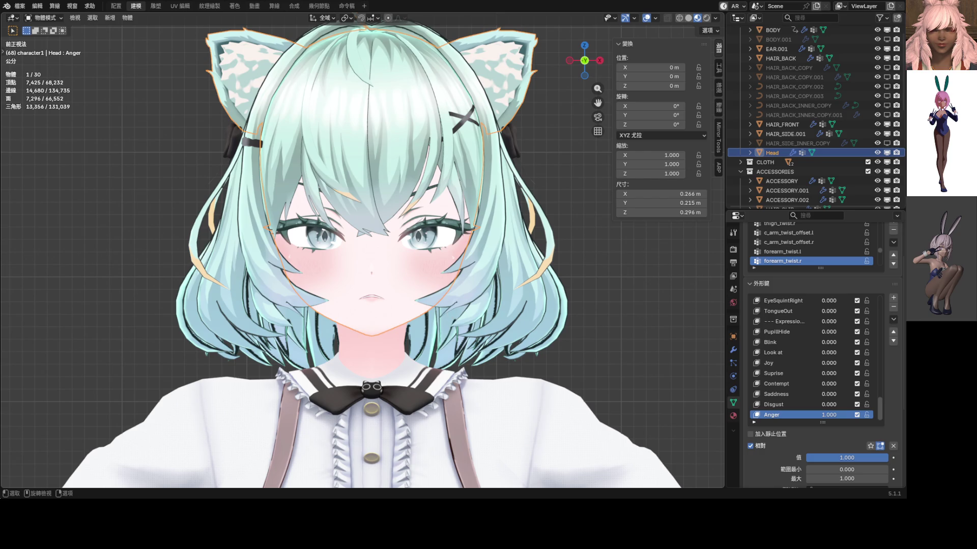
pyautogui.scroll(3, 390, 290)
pyautogui.scroll(1, 428, 260)
pyautogui.scroll(1, 449, 236)
# - Enter Edit Mode on the Head to work on the eyes and brows of the Anger key
pyautogui.press('Tab')
pyautogui.scroll(1, 474, 264)
pyautogui.scroll(2, 467, 240)
pyautogui.scroll(1, 461, 218)
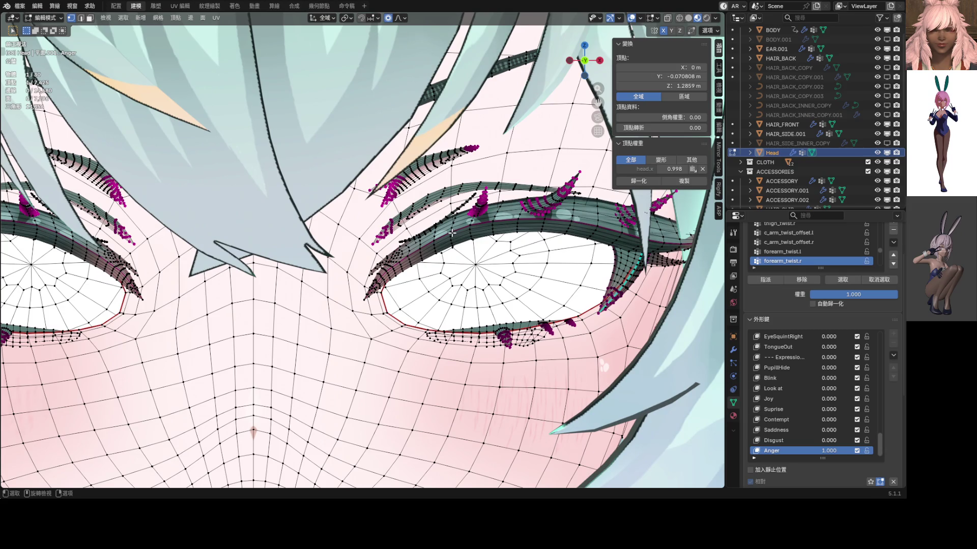
# - Scale the brow area down along Z with soft falloff, lowering it about 0.0014 m, and check it in Object Mode
pyautogui.click(398, 17)
pyautogui.press('s')
pyautogui.press('z')
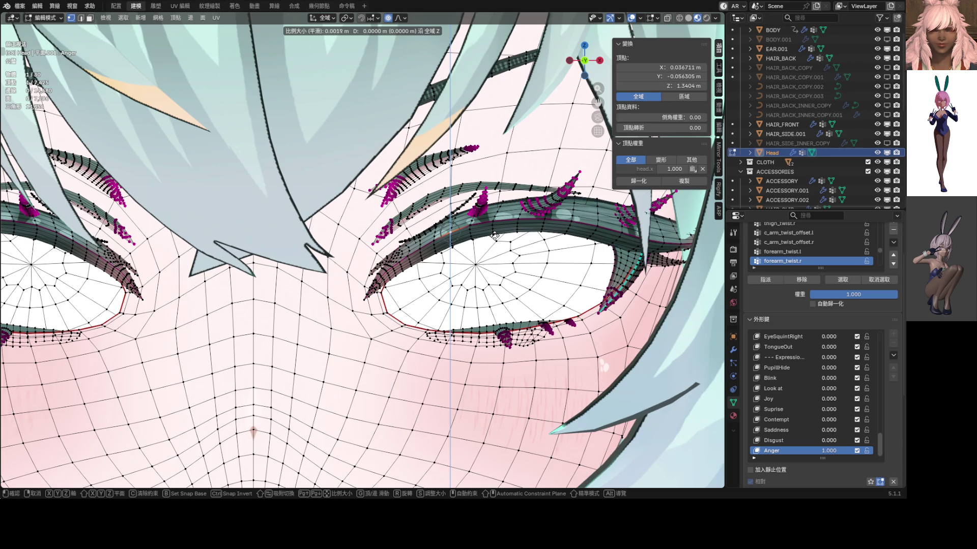
pyautogui.scroll(-6, 495, 237)
pyautogui.scroll(-6, 495, 239)
pyautogui.scroll(-5, 495, 240)
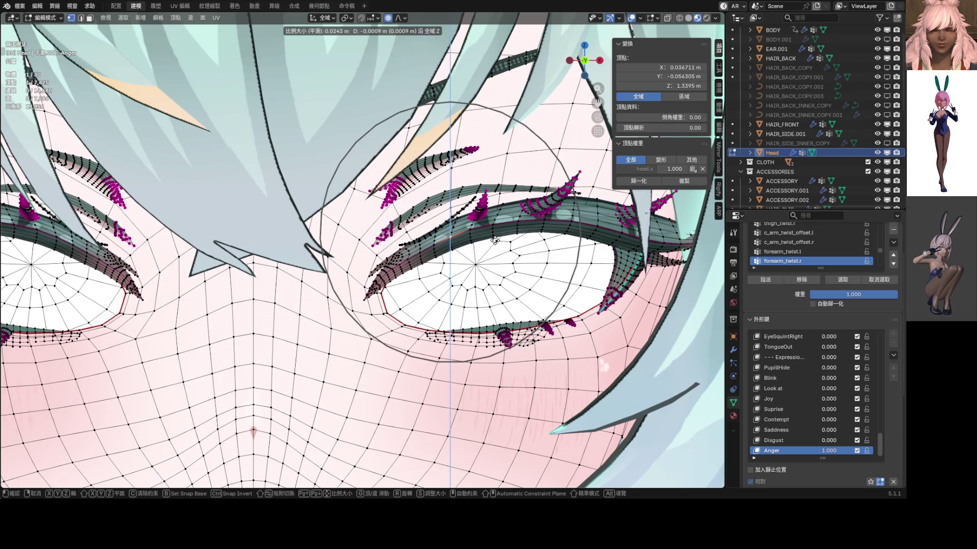
pyautogui.scroll(1, 494, 242)
pyautogui.scroll(1, 494, 241)
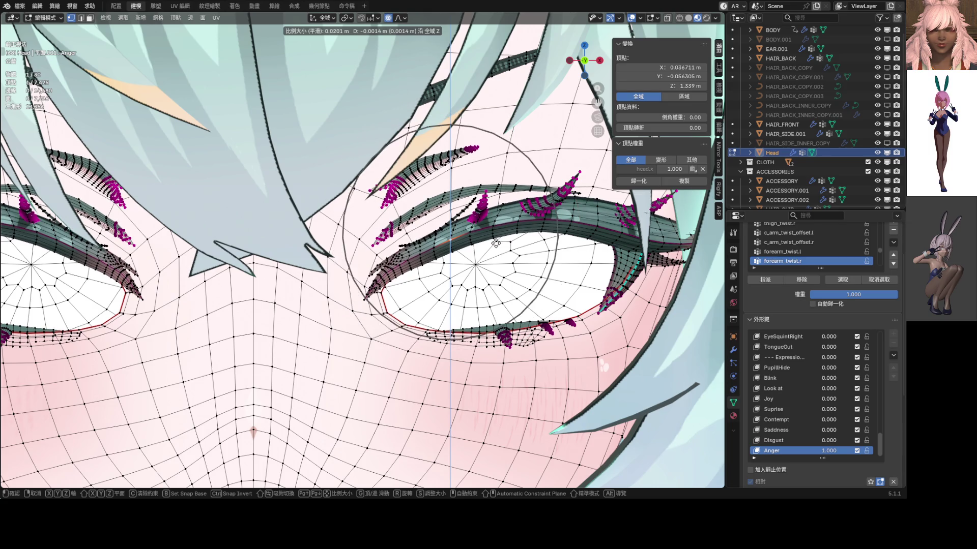
pyautogui.click(494, 241)
pyautogui.scroll(-5, 495, 241)
pyautogui.scroll(2, 481, 236)
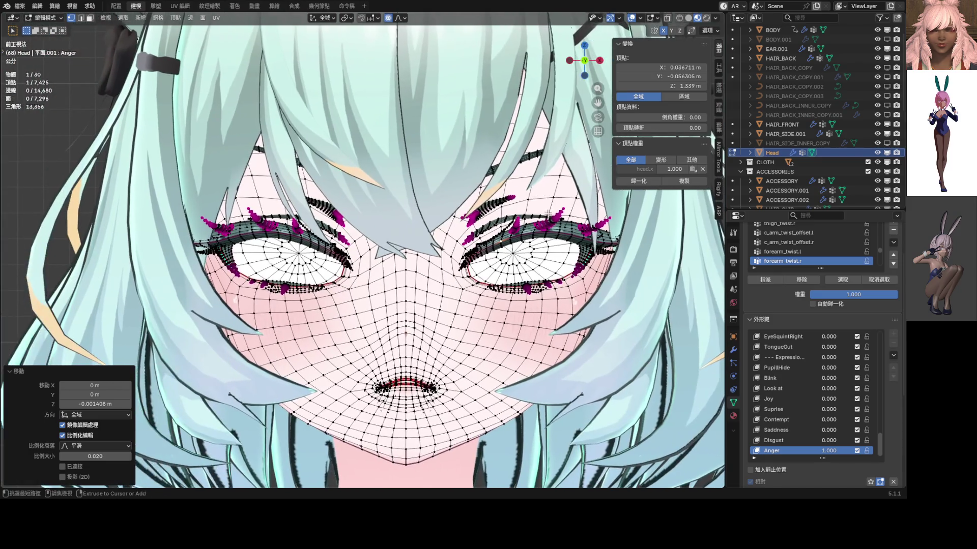
pyautogui.press('Tab')
pyautogui.scroll(2, 471, 230)
pyautogui.scroll(-5, 471, 230)
pyautogui.scroll(1, 522, 243)
pyautogui.scroll(3, 504, 208)
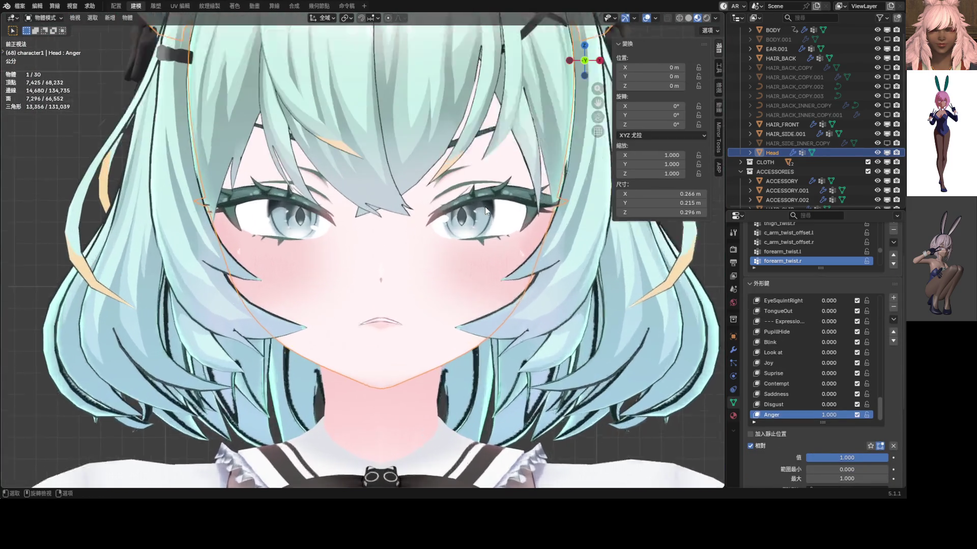
pyautogui.scroll(2, 485, 207)
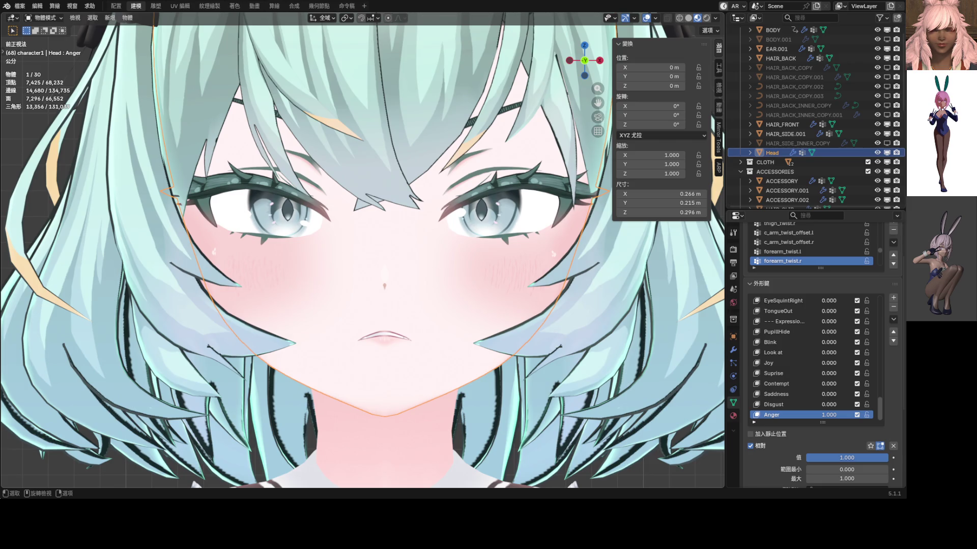
pyautogui.scroll(-2, 490, 212)
pyautogui.scroll(3, 458, 229)
pyautogui.scroll(1, 412, 252)
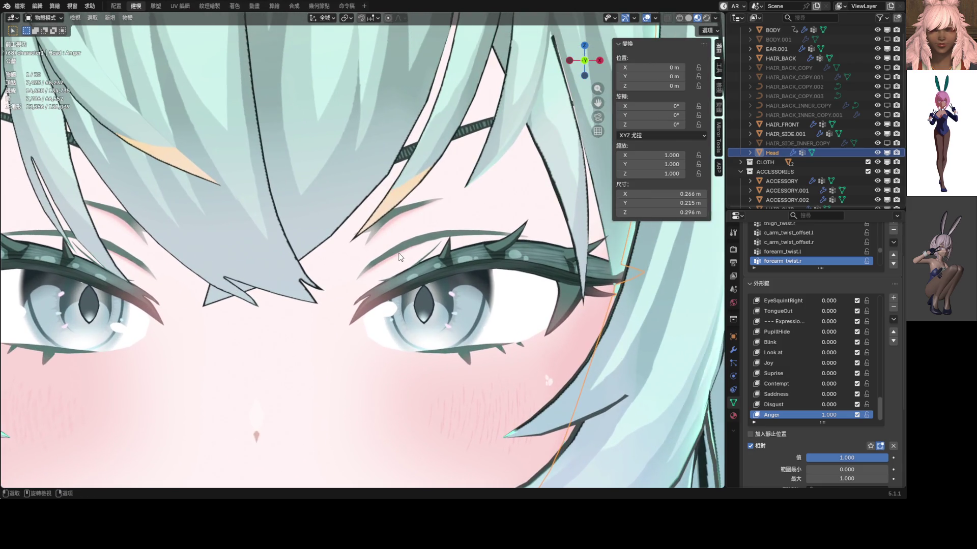
pyautogui.scroll(1, 403, 256)
pyautogui.press('Tab')
pyautogui.scroll(3, 402, 258)
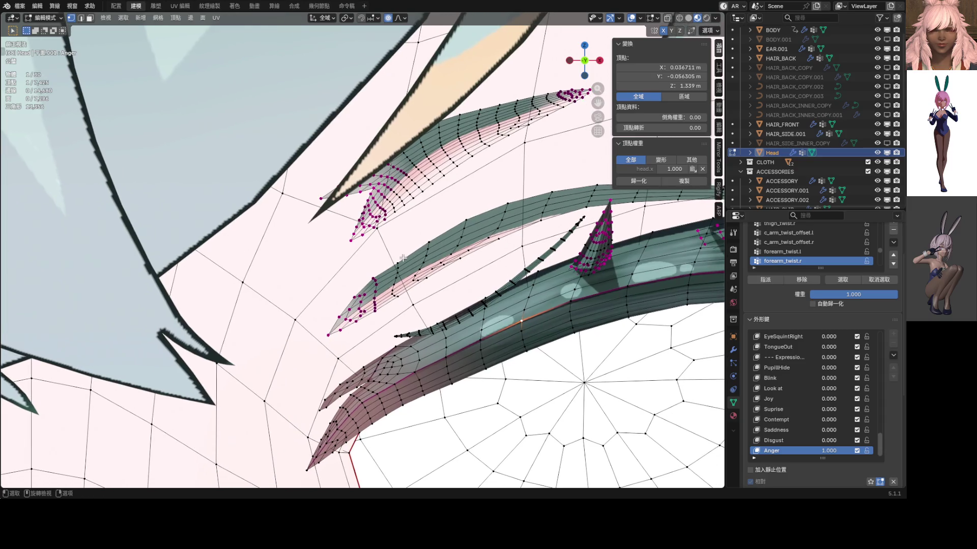
# - Lower and reshape the eyebrow strands with soft moves, then reveal the hidden eye geometry in front view
pyautogui.press('g')
pyautogui.scroll(3, 405, 255)
pyautogui.scroll(2, 405, 254)
pyautogui.scroll(2, 404, 251)
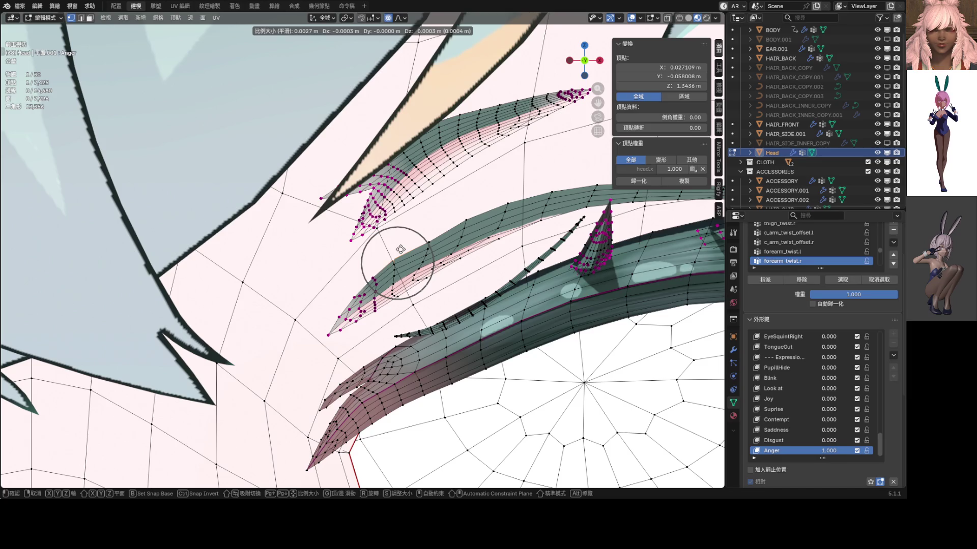
pyautogui.click(425, 244)
pyautogui.press('g')
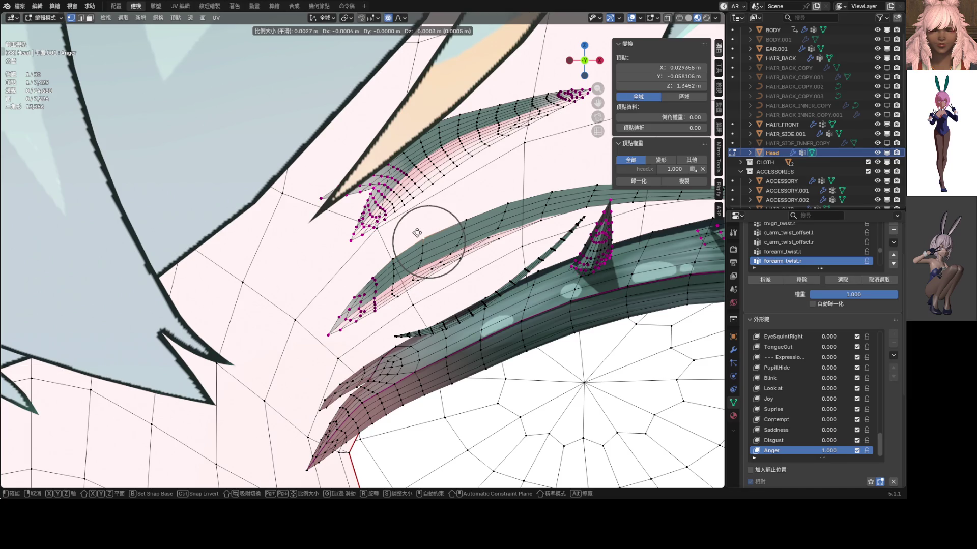
pyautogui.scroll(-1, 421, 231)
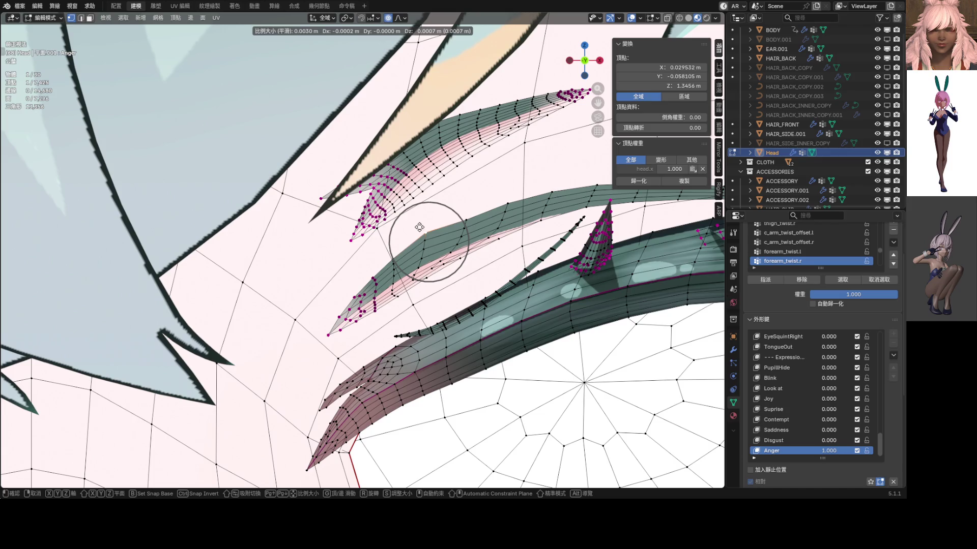
pyautogui.click(419, 227)
pyautogui.press('g')
pyautogui.click(455, 212)
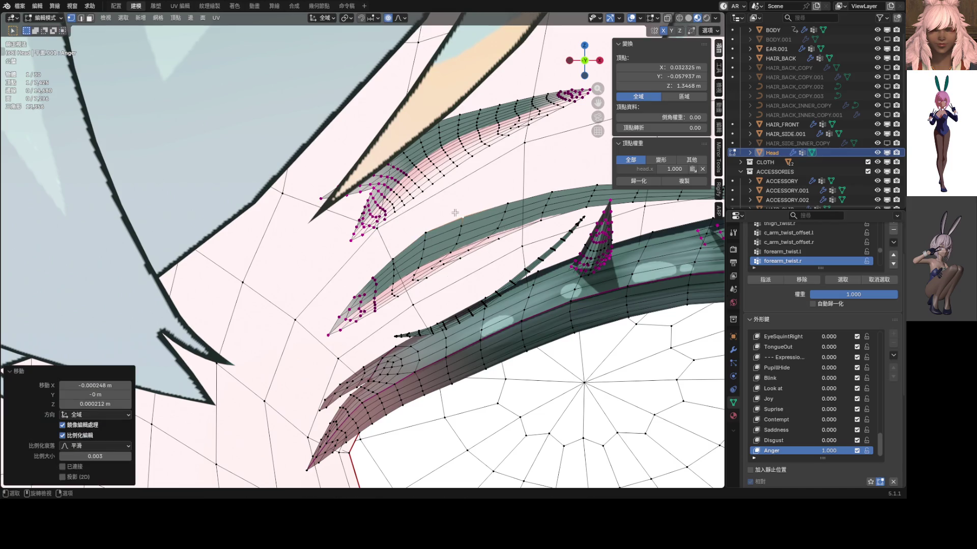
pyautogui.scroll(-3, 455, 213)
pyautogui.scroll(3, 408, 213)
pyautogui.press('g')
pyautogui.click(439, 214)
pyautogui.scroll(-3, 462, 230)
pyautogui.scroll(-2, 462, 230)
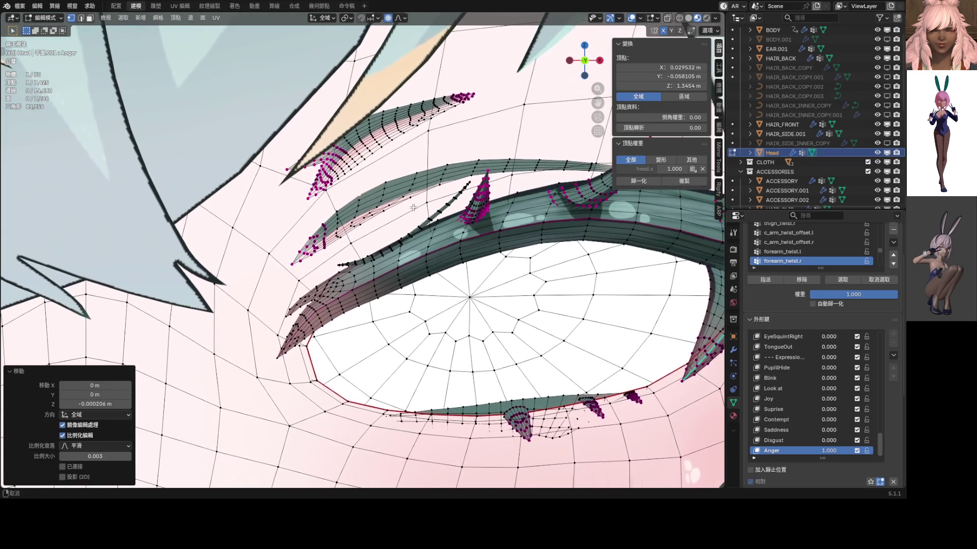
pyautogui.scroll(-3, 396, 219)
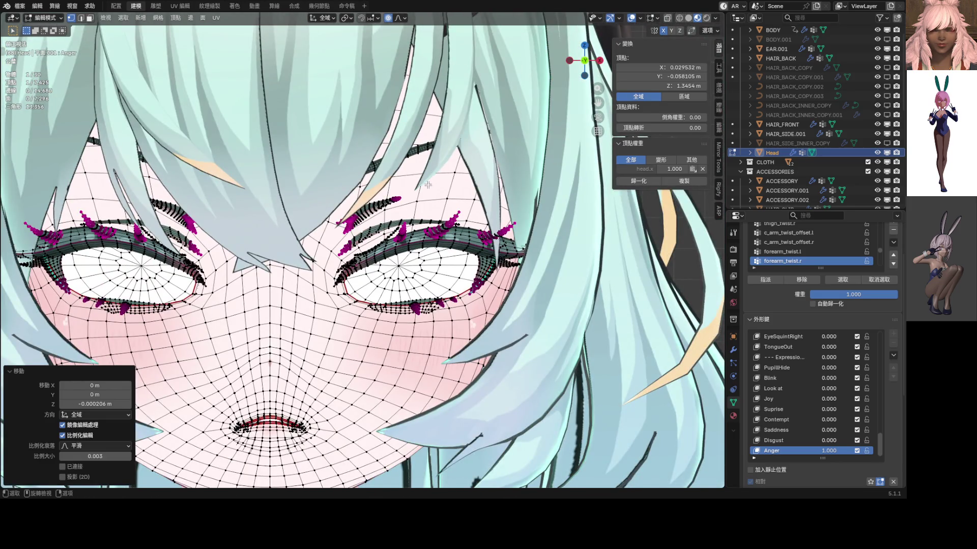
pyautogui.press('KP_1')
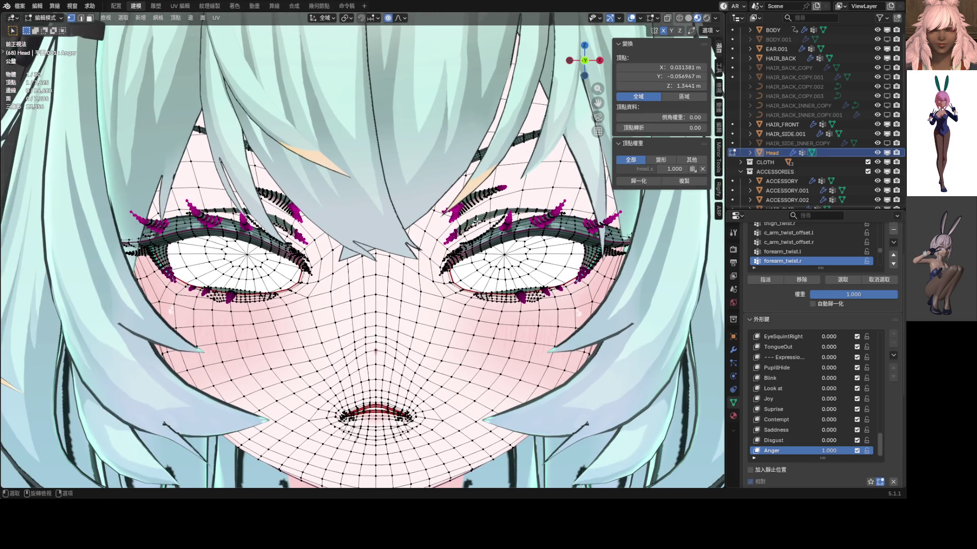
pyautogui.scroll(-1, 469, 222)
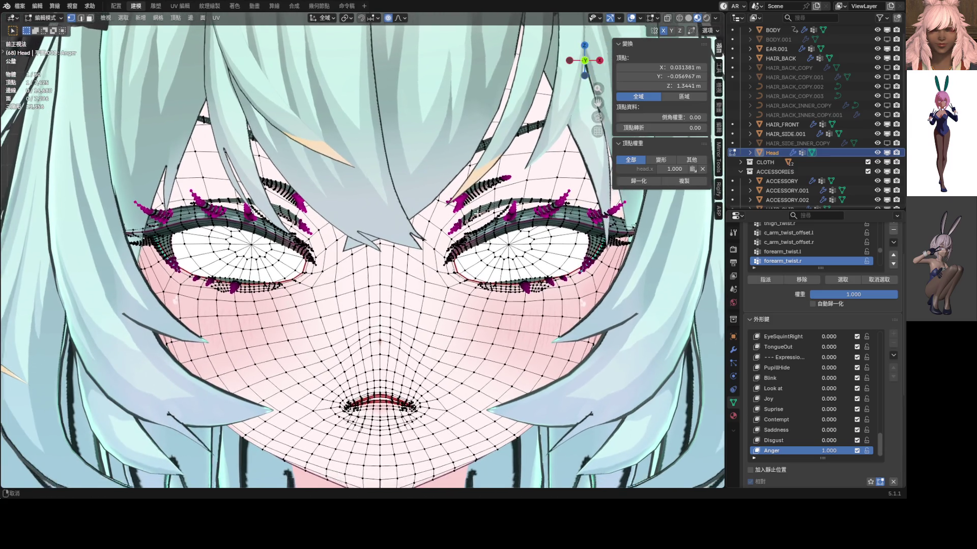
pyautogui.scroll(-4, 465, 218)
pyautogui.hotkey('alt', 'h')
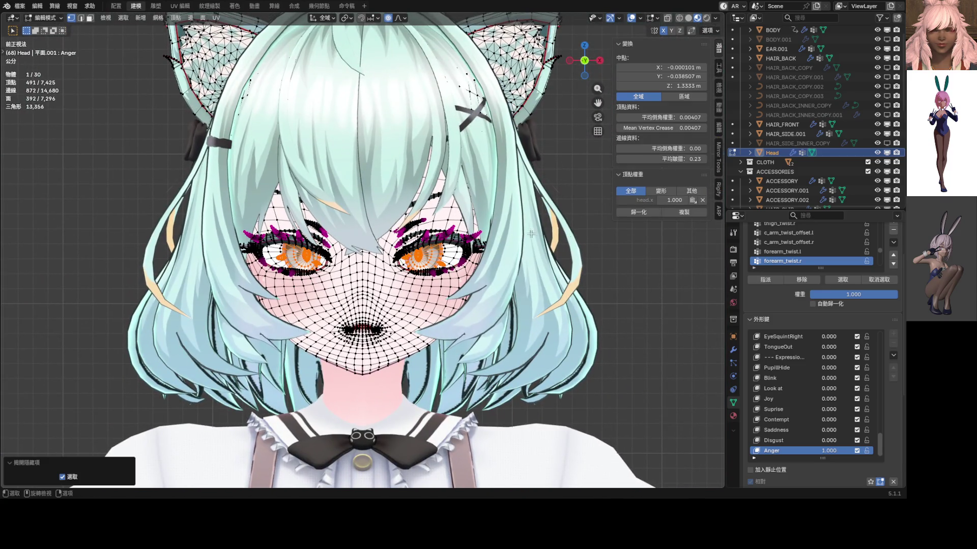
# - Deselect the revealed eye vertices and re-enter Edit Mode on the Head around the right eye
pyautogui.hotkey('alt', 'a')
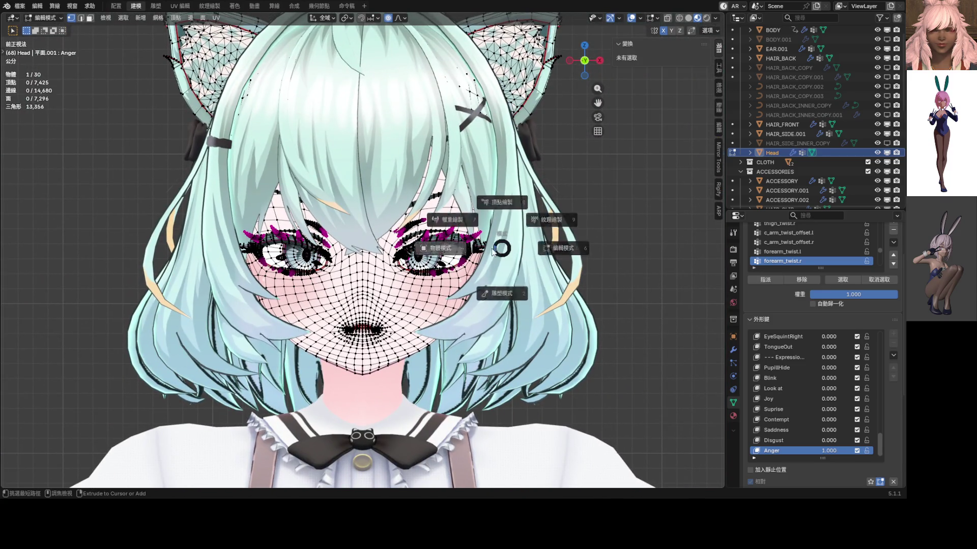
pyautogui.press('Tab')
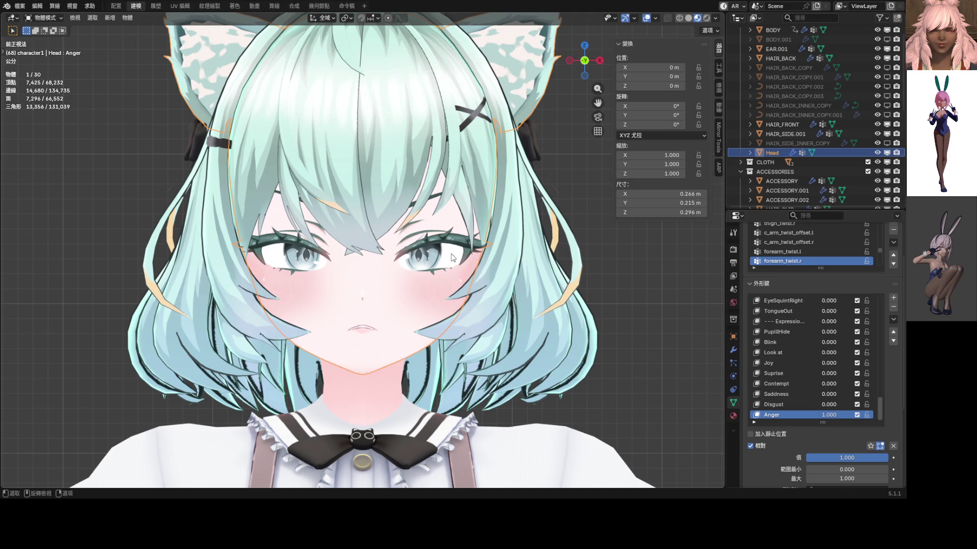
pyautogui.scroll(2, 452, 258)
pyautogui.scroll(1, 443, 252)
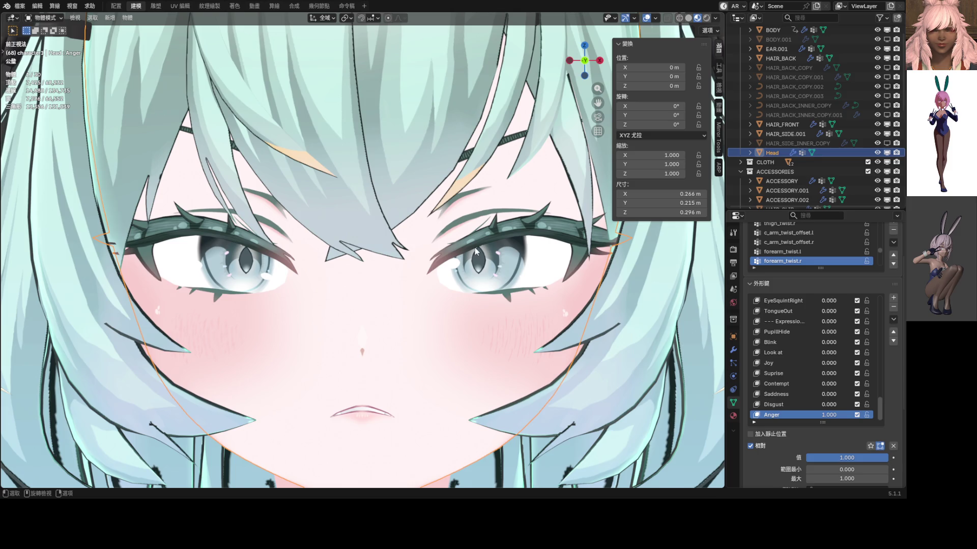
pyautogui.scroll(-3, 473, 251)
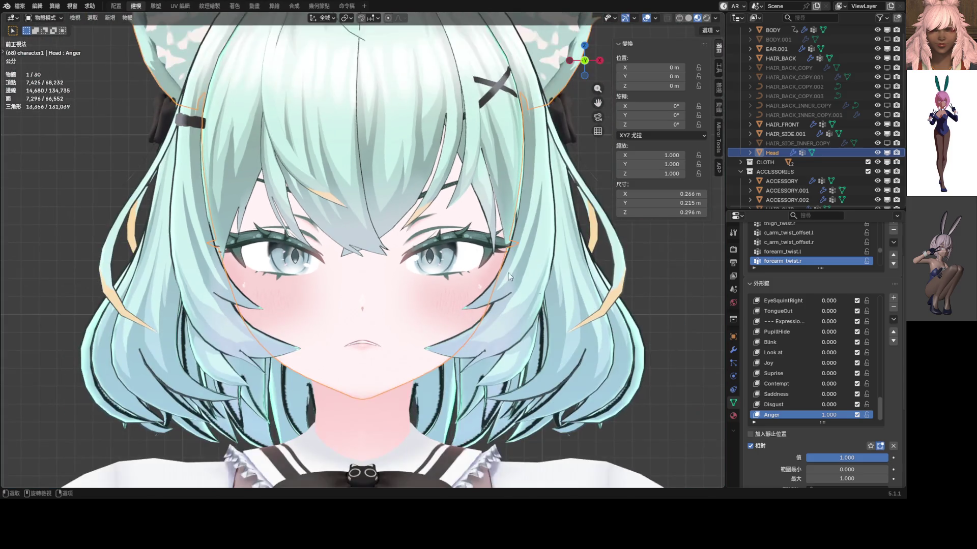
pyautogui.scroll(4, 809, 367)
pyautogui.moveTo(812, 351); pyautogui.dragTo(840, 352)
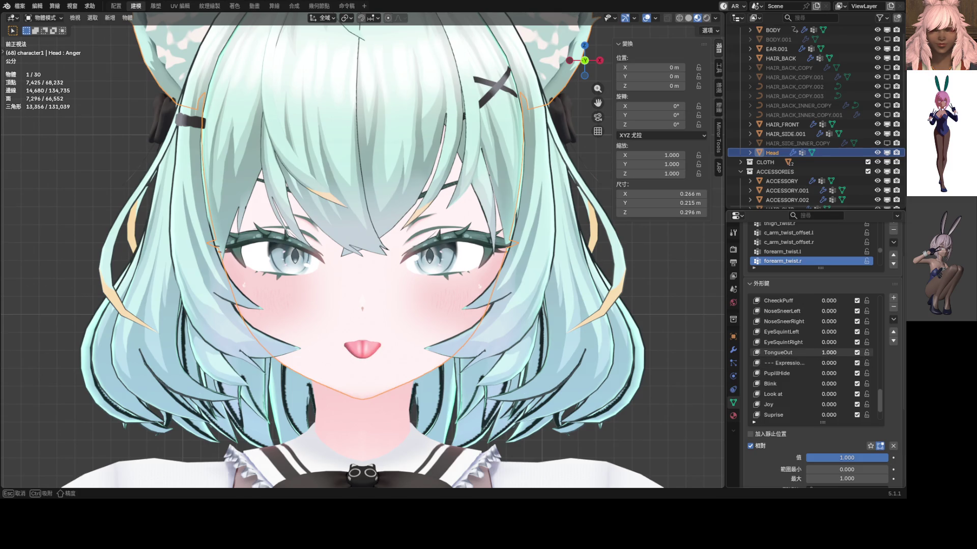
pyautogui.scroll(2, 439, 256)
pyautogui.scroll(3, 431, 248)
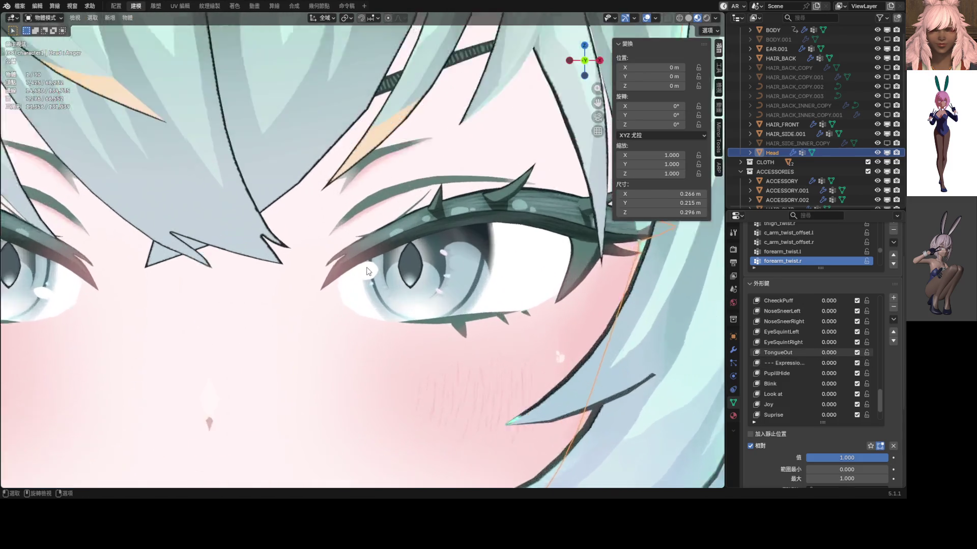
pyautogui.scroll(2, 427, 241)
pyautogui.press('Tab')
pyautogui.scroll(-1, 428, 236)
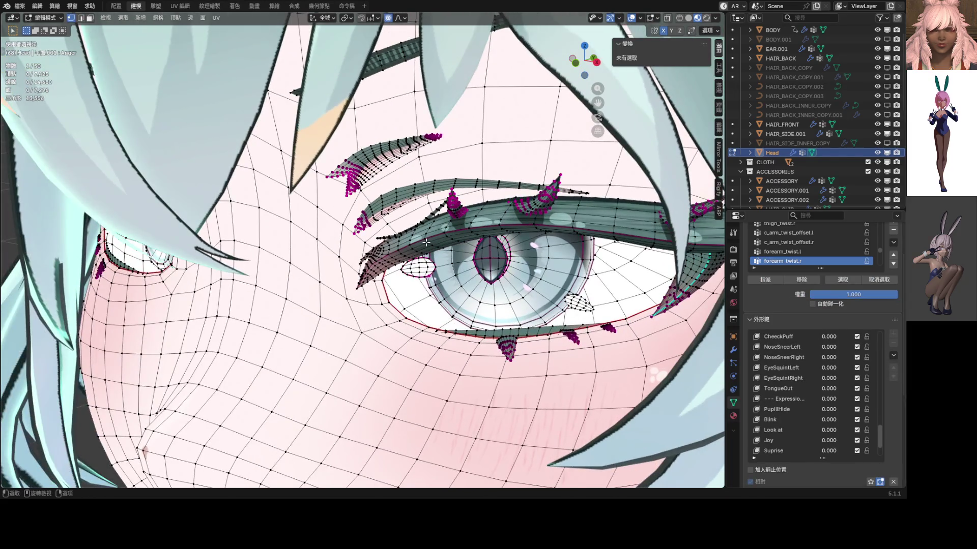
pyautogui.scroll(1, 424, 240)
pyautogui.scroll(1, 415, 239)
pyautogui.scroll(1, 405, 240)
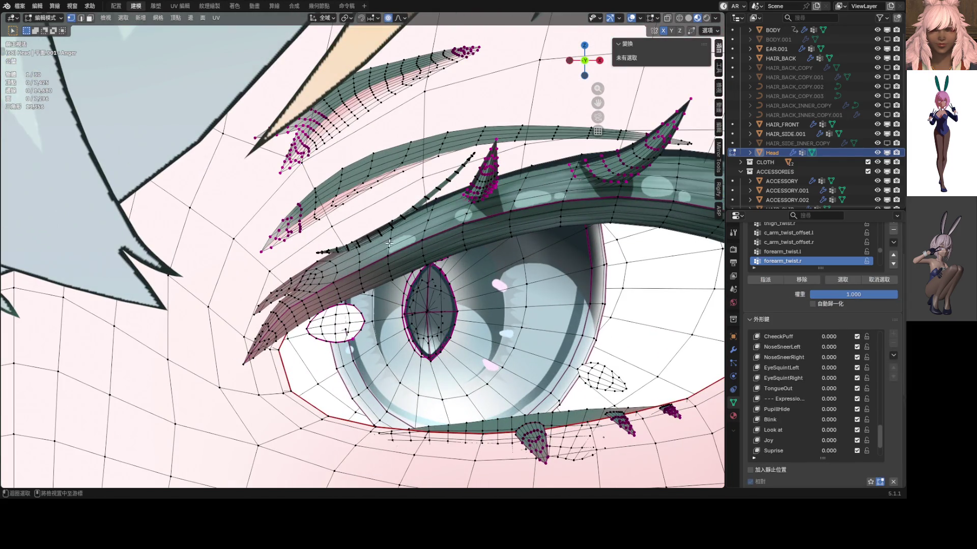
# - Flatten the upper eyelid edge loop by scaling it along Z
pyautogui.keyDown('alt'); pyautogui.click(389, 242); pyautogui.keyUp('alt')
pyautogui.press('s')
pyautogui.press('z')
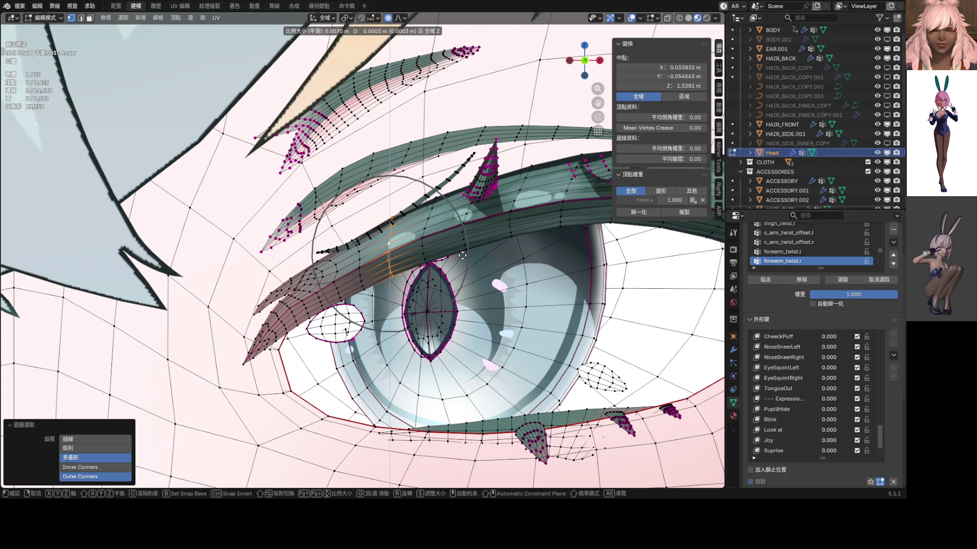
pyautogui.click(461, 256)
pyautogui.scroll(1, 443, 259)
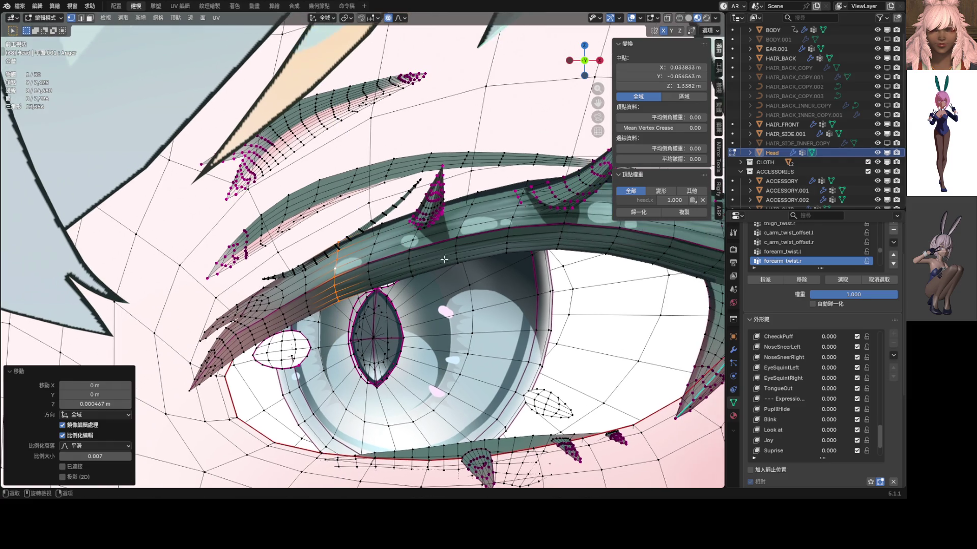
# - Lower two more upper-lid loops about 0.001 m along Z, then review the face in Object Mode
pyautogui.keyDown('alt'); pyautogui.click(474, 209); pyautogui.keyUp('alt')
pyautogui.press('g')
pyautogui.press('z')
pyautogui.scroll(-2, 474, 216)
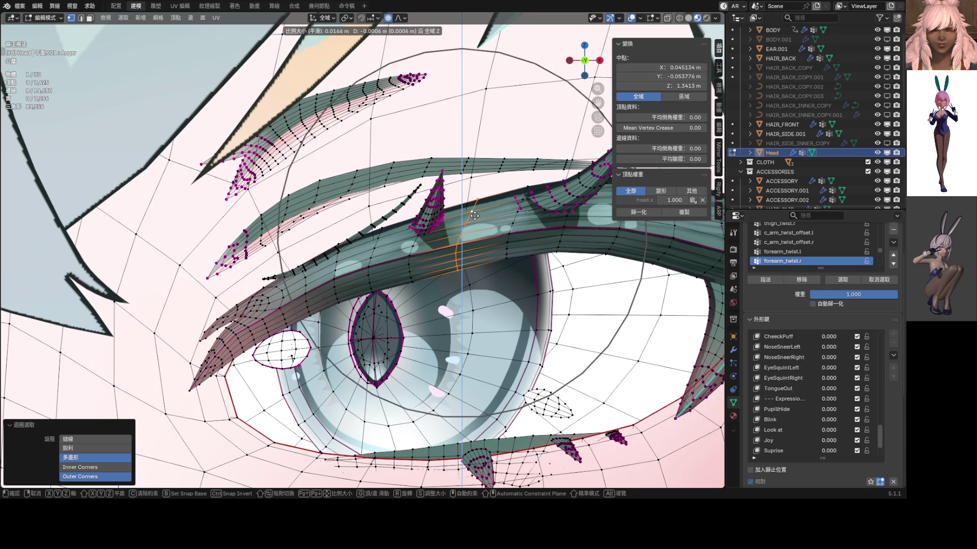
pyautogui.click(474, 216)
pyautogui.scroll(-3, 475, 236)
pyautogui.scroll(-2, 476, 253)
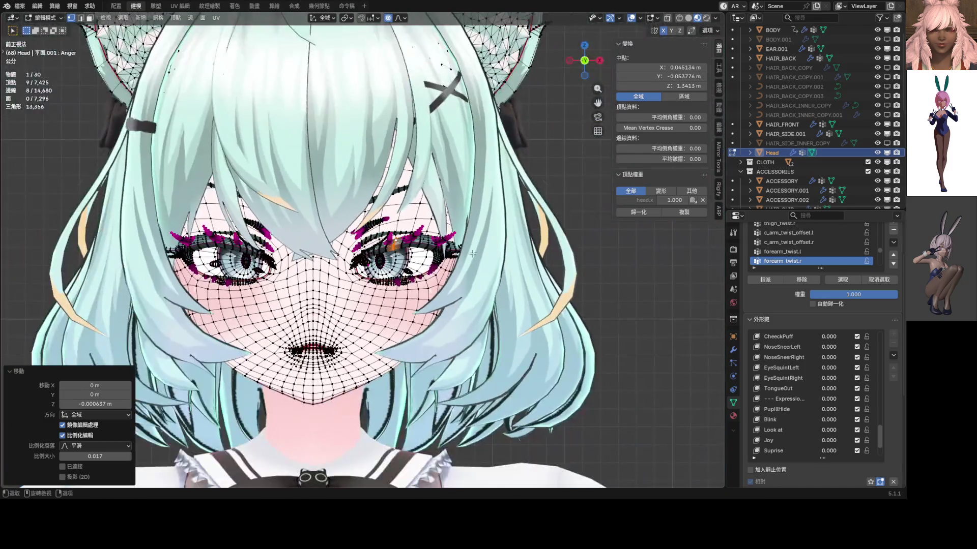
pyautogui.scroll(3, 471, 251)
pyautogui.scroll(3, 380, 257)
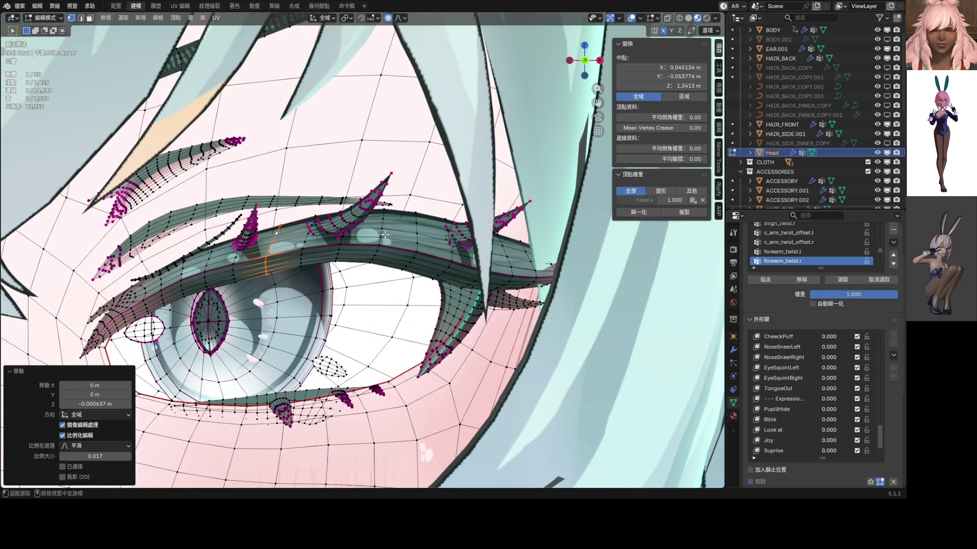
pyautogui.keyDown('alt'); pyautogui.click(383, 236); pyautogui.keyUp('alt')
pyautogui.scroll(3, 385, 234)
pyautogui.press('g')
pyautogui.press('z')
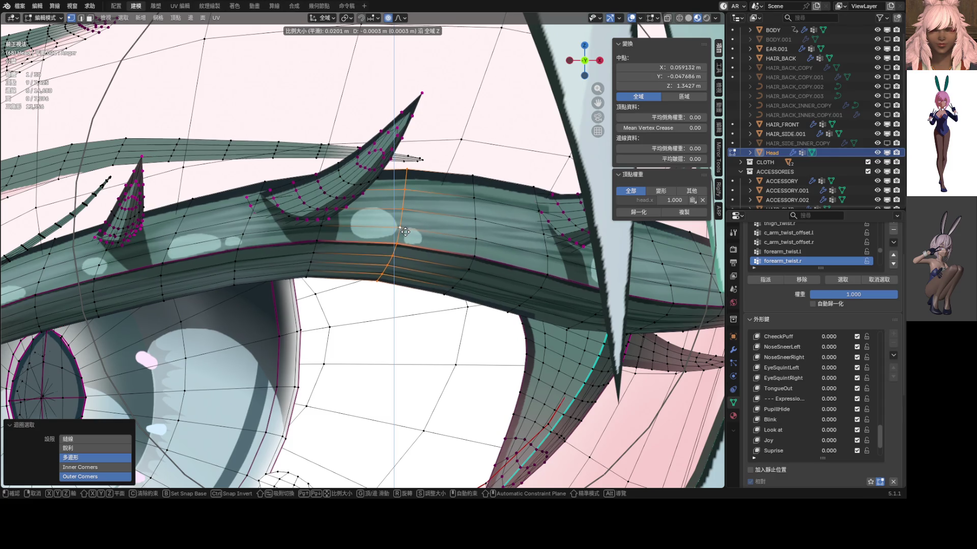
pyautogui.click(405, 231)
pyautogui.scroll(-3, 458, 229)
pyautogui.scroll(-2, 492, 230)
pyautogui.scroll(-2, 492, 229)
pyautogui.press('Tab')
pyautogui.scroll(-3, 458, 244)
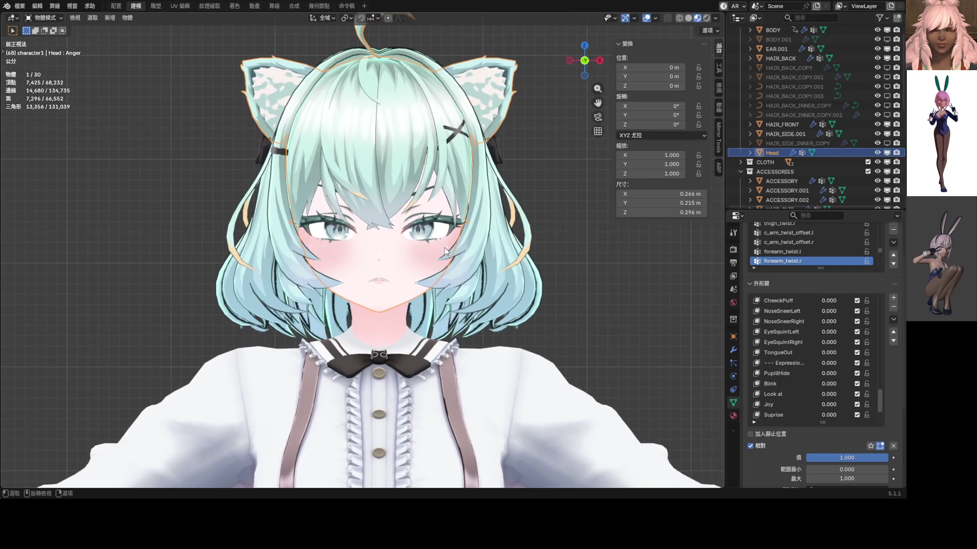
pyautogui.scroll(2, 445, 251)
pyautogui.scroll(2, 474, 243)
pyautogui.scroll(3, 820, 353)
pyautogui.moveTo(878, 384); pyautogui.dragTo(881, 292)
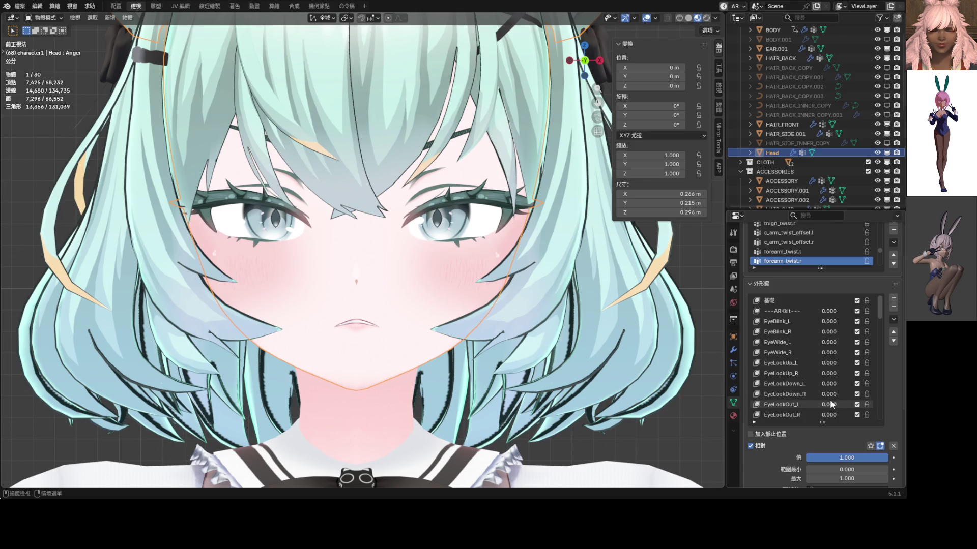
pyautogui.moveTo(829, 384)
pyautogui.mouseDown()
pyautogui.moveTo(840, 383)
pyautogui.moveTo(829, 384)
pyautogui.mouseUp()
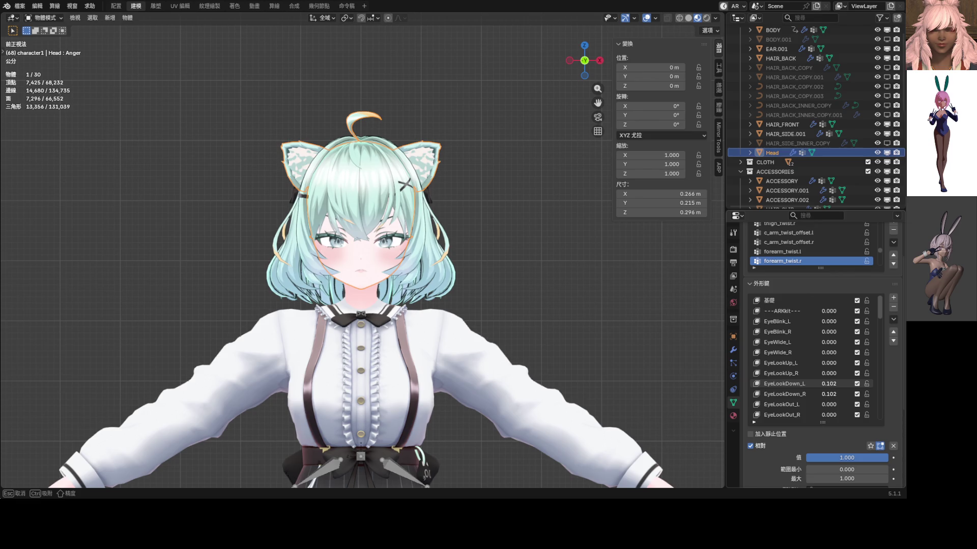
pyautogui.click(464, 272)
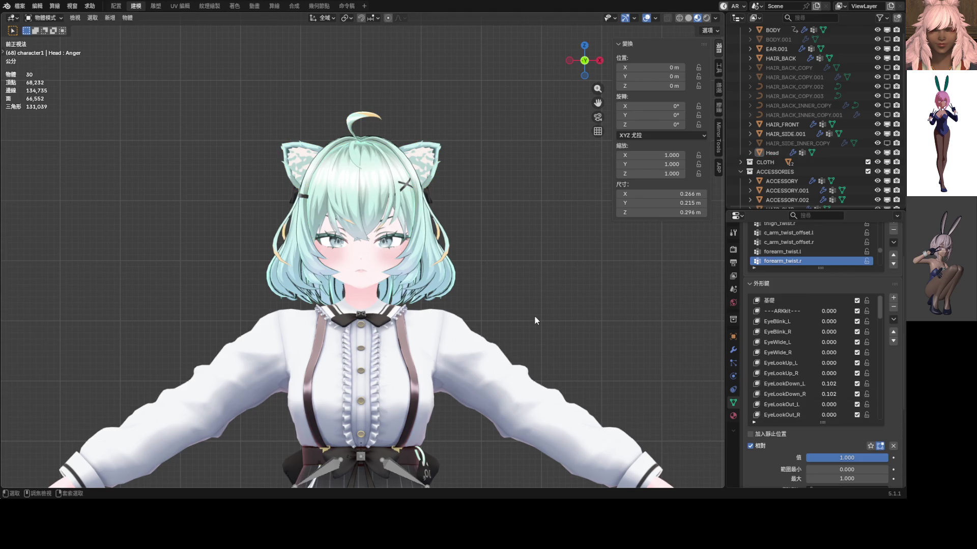
pyautogui.hotkey('ctrl', 'z')
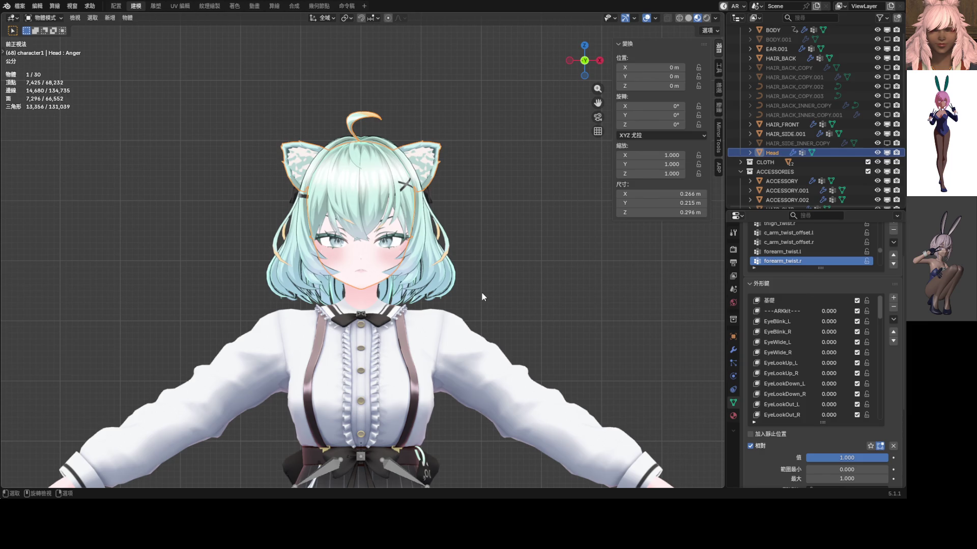
pyautogui.scroll(1, 422, 291)
pyautogui.scroll(4, 423, 289)
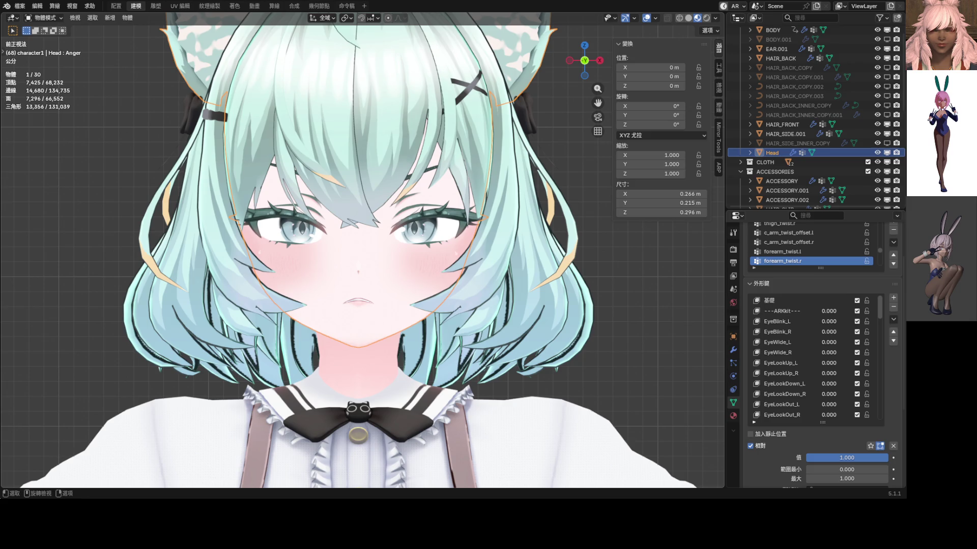
pyautogui.scroll(4, 422, 249)
pyautogui.scroll(2, 422, 248)
pyautogui.scroll(3, 422, 249)
# - Nudge the lash-tip vertex softly and set the proportional falloff to Smooth
pyautogui.press('Tab')
pyautogui.scroll(2, 456, 277)
pyautogui.scroll(1, 428, 274)
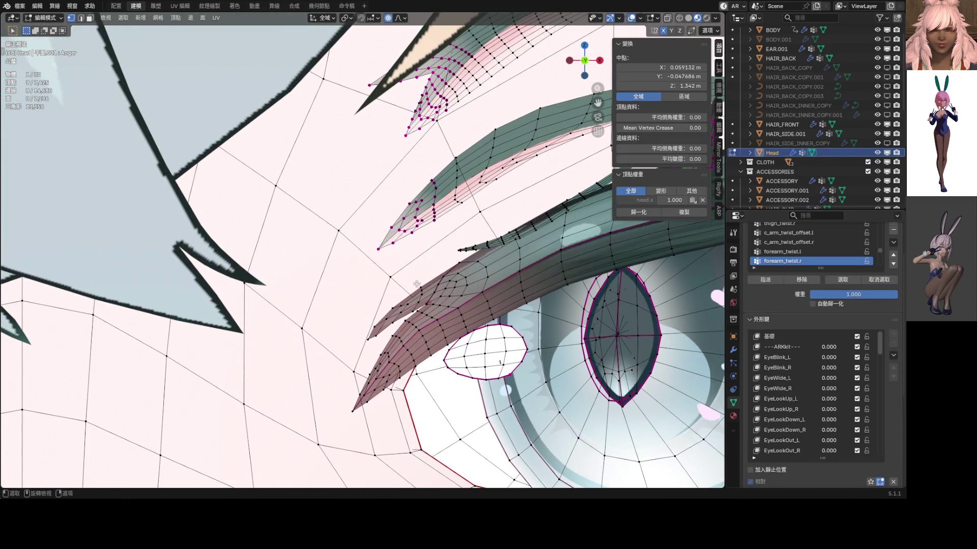
pyautogui.click(423, 271)
pyautogui.press('g')
pyautogui.scroll(-4, 423, 267)
pyautogui.scroll(2, 424, 261)
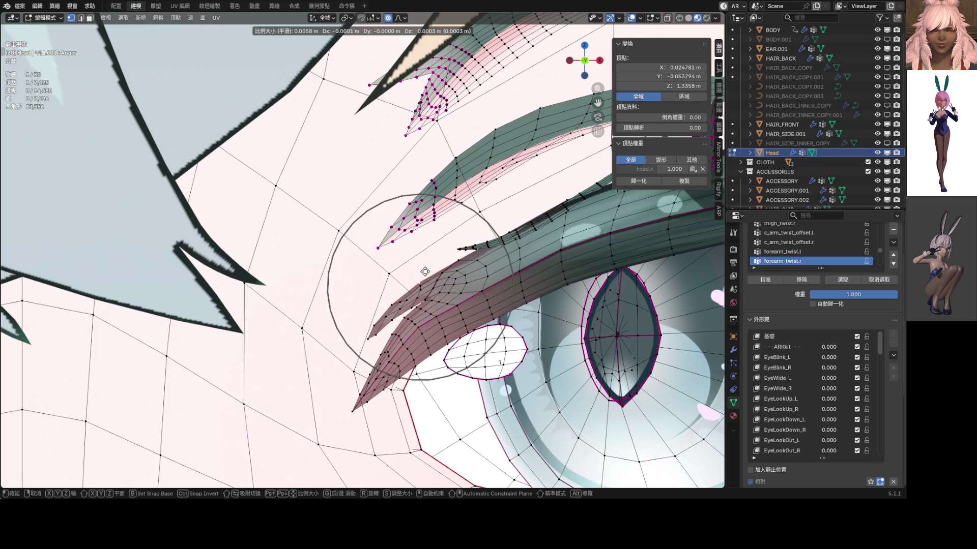
pyautogui.click(426, 256)
pyautogui.click(405, 17)
pyautogui.click(382, 41)
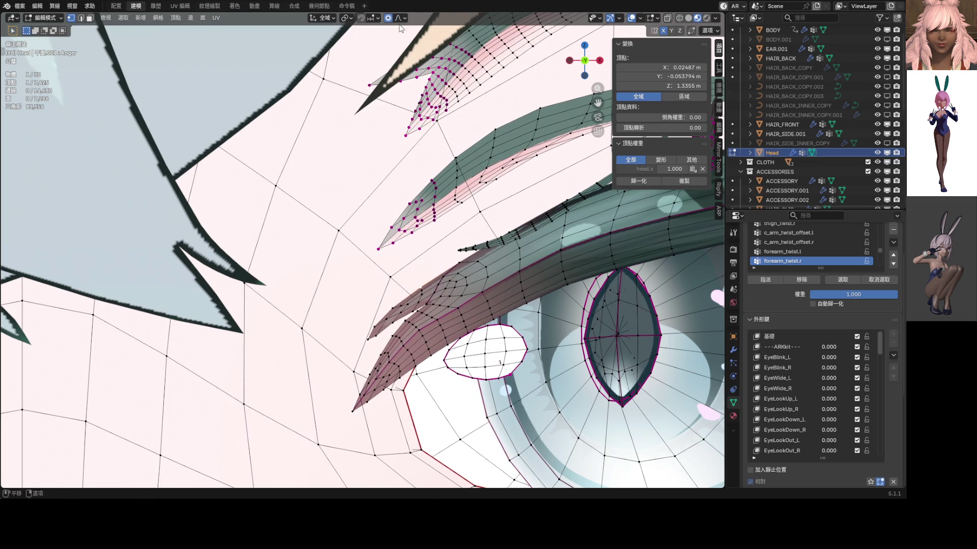
# - Reshape the outer end of the upper lash line with several soft vertex moves
pyautogui.press('g')
pyautogui.click(445, 226)
pyautogui.moveTo(446, 256); pyautogui.dragTo(422, 244, button='middle')
pyautogui.scroll(2, 422, 244)
pyautogui.press('g')
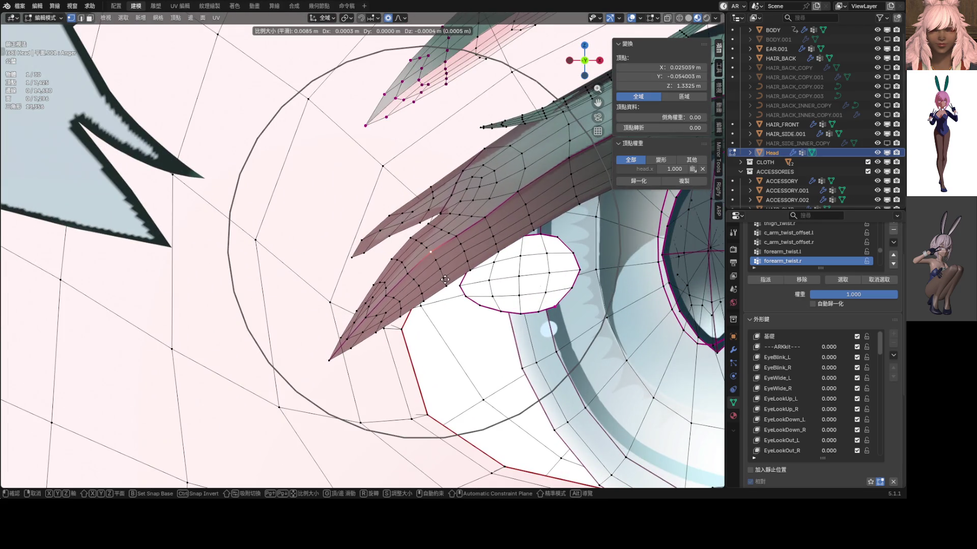
pyautogui.click(425, 250)
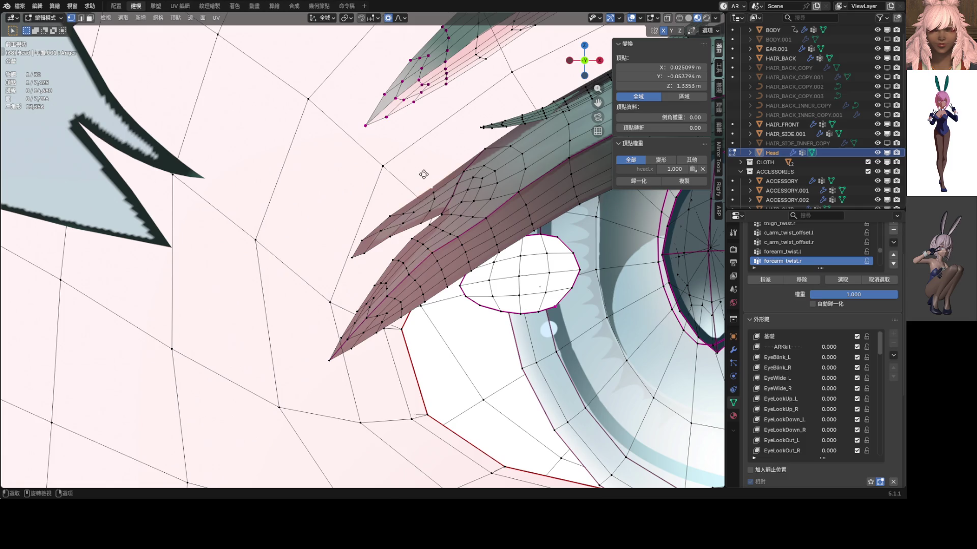
pyautogui.press('g')
pyautogui.scroll(5, 420, 168)
pyautogui.click(469, 147)
pyautogui.press('g')
pyautogui.scroll(4, 472, 139)
pyautogui.click(467, 142)
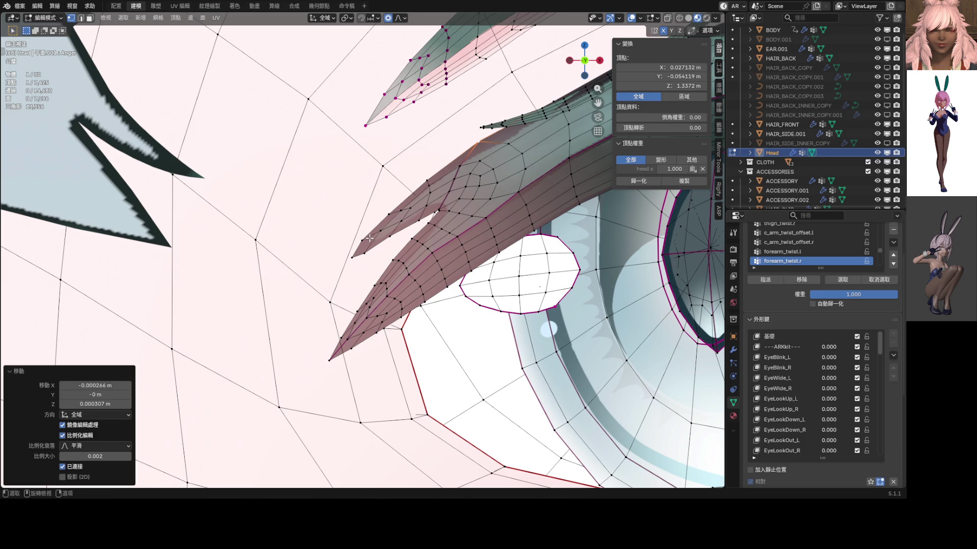
# - Finish lowering the lash corner about 0.0003 m with tighter nudges, then return to Object Mode
pyautogui.press('g')
pyautogui.click(387, 243)
pyautogui.press('g')
pyautogui.scroll(4, 359, 246)
pyautogui.click(374, 250)
pyautogui.press('g')
pyautogui.click(392, 246)
pyautogui.press('g')
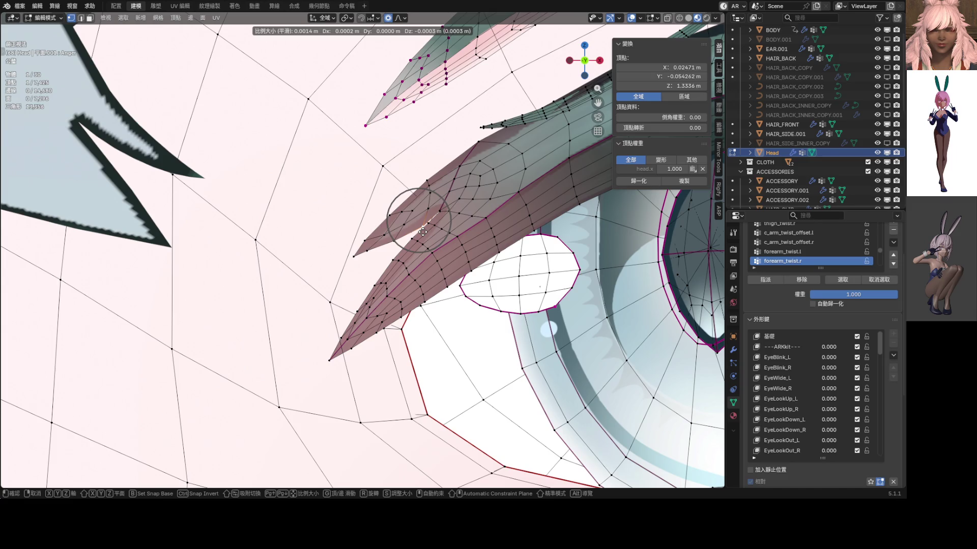
pyautogui.click(421, 229)
pyautogui.scroll(-2, 422, 229)
pyautogui.scroll(-3, 422, 229)
pyautogui.scroll(-2, 415, 373)
pyautogui.scroll(-1, 416, 374)
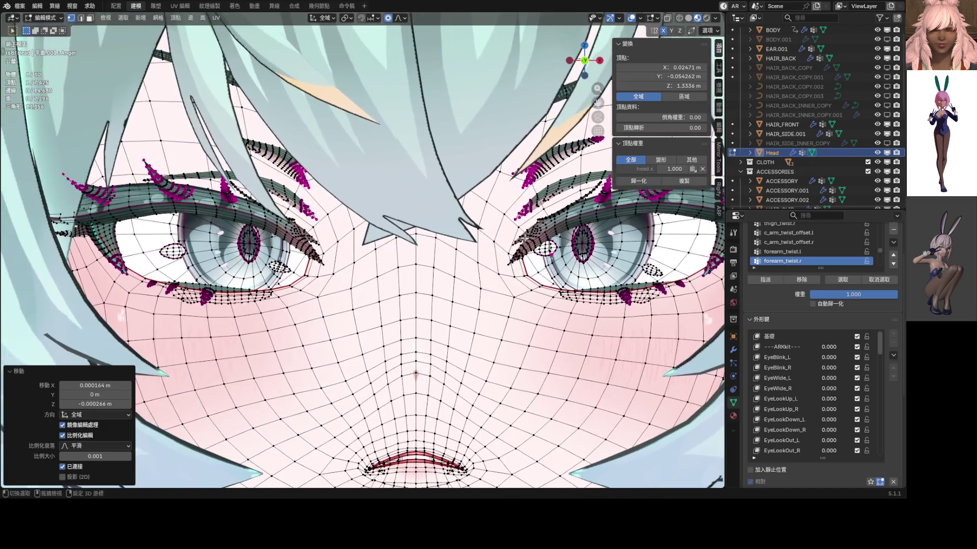
pyautogui.scroll(5, 373, 235)
pyautogui.scroll(-1, 378, 237)
pyautogui.scroll(-2, 397, 240)
pyautogui.scroll(-2, 420, 246)
pyautogui.hotkey('ctrl', 'Tab')
pyautogui.click(403, 249)
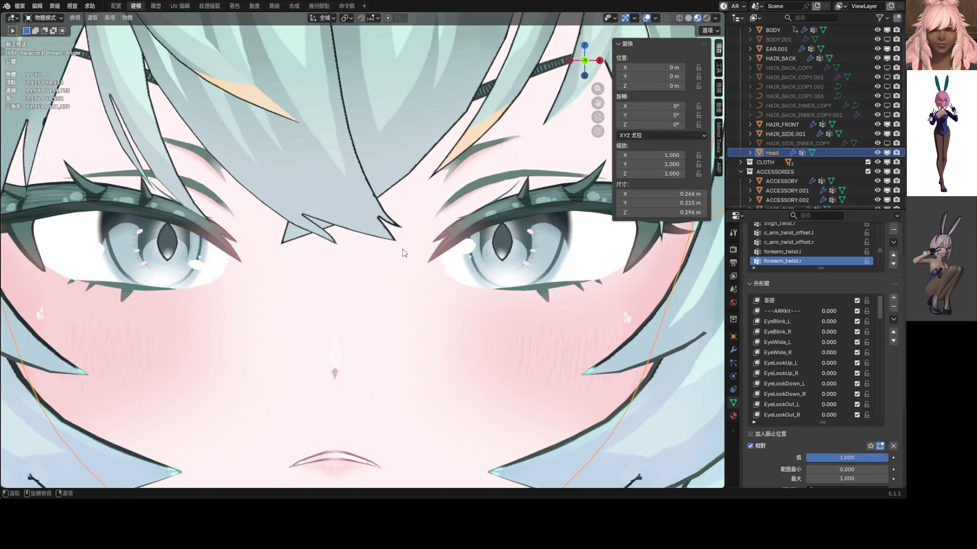
pyautogui.scroll(-4, 412, 250)
pyautogui.scroll(-1, 427, 251)
pyautogui.scroll(-1, 438, 252)
pyautogui.scroll(-1, 450, 260)
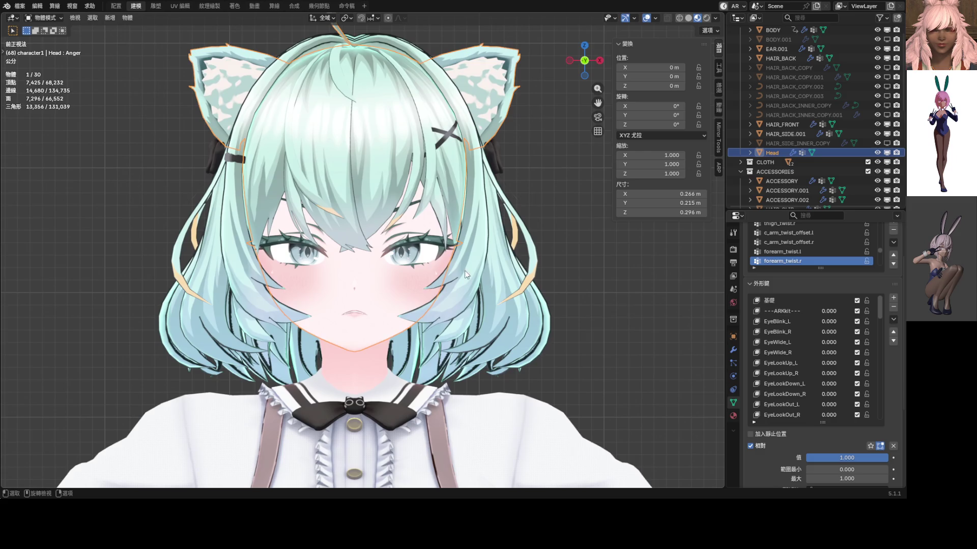
# - Preview the Anger face with the head deselected, then reopen the Head mesh for editing
pyautogui.click(625, 310)
pyautogui.scroll(-4, 438, 288)
pyautogui.scroll(-2, 446, 274)
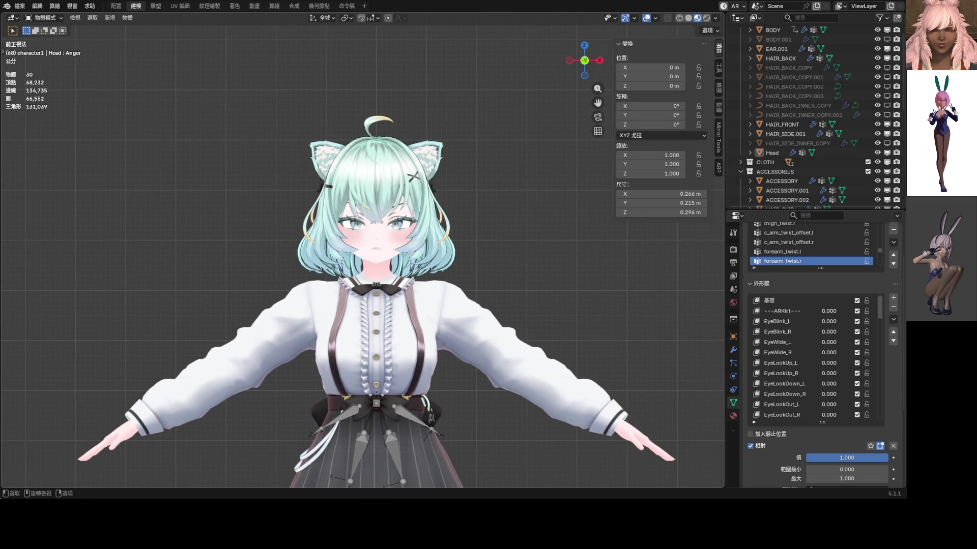
pyautogui.scroll(3, 407, 248)
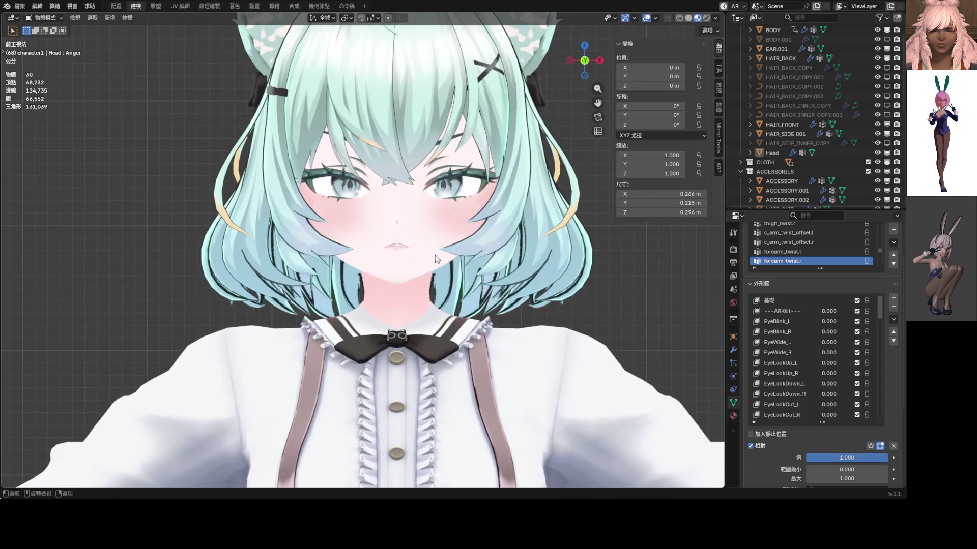
pyautogui.scroll(1, 432, 247)
pyautogui.scroll(1, 432, 247)
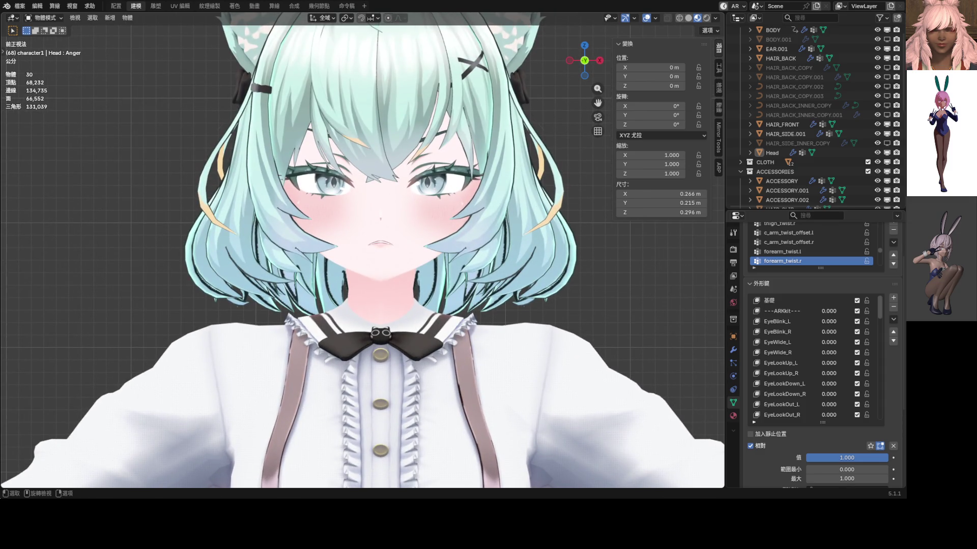
pyautogui.scroll(2, 425, 253)
pyautogui.scroll(1, 522, 296)
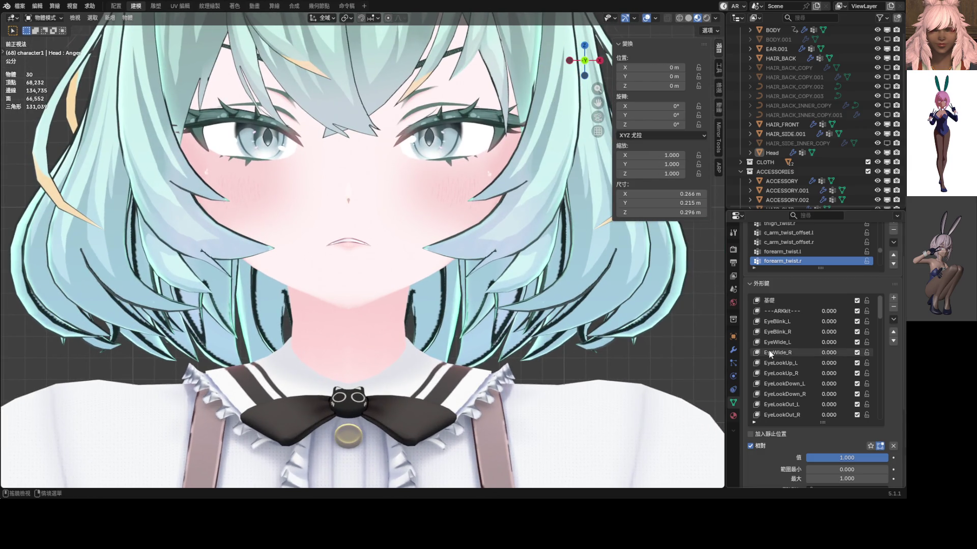
pyautogui.scroll(2, 328, 230)
pyautogui.press('Tab')
pyautogui.scroll(3, 324, 221)
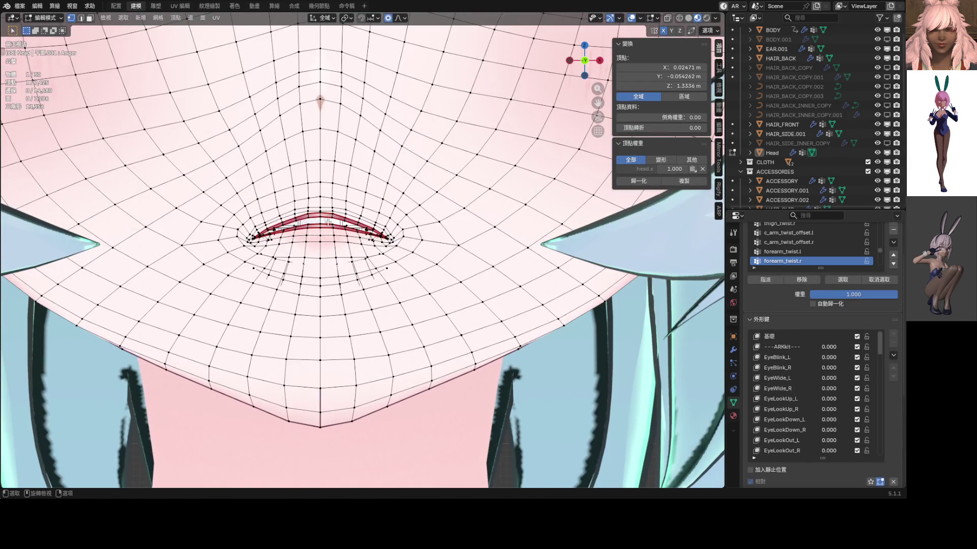
# - Squash the Anger mouth vertices flatter along Z with proportional editing and preview it on the full face
pyautogui.press('1')
pyautogui.press('s')
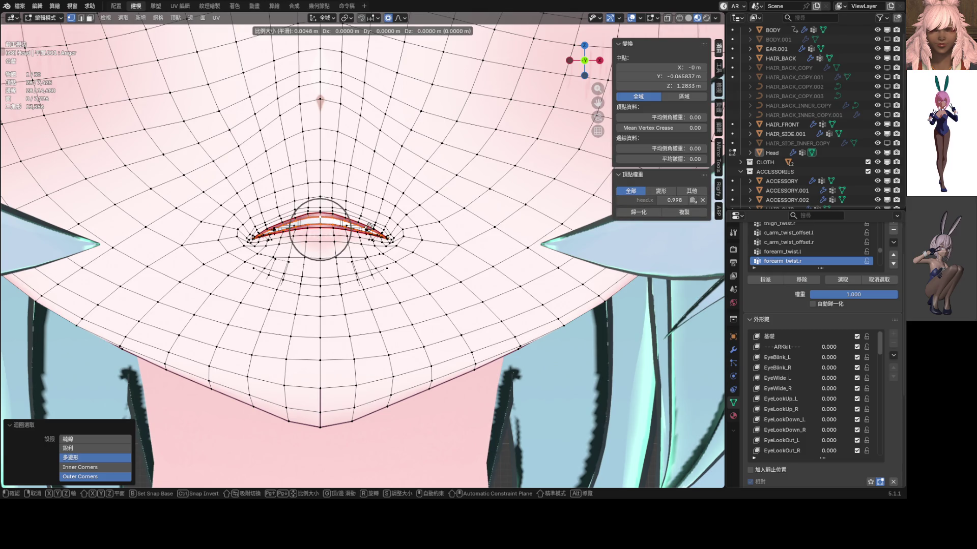
pyautogui.scroll(-9, 369, 227)
pyautogui.press('z')
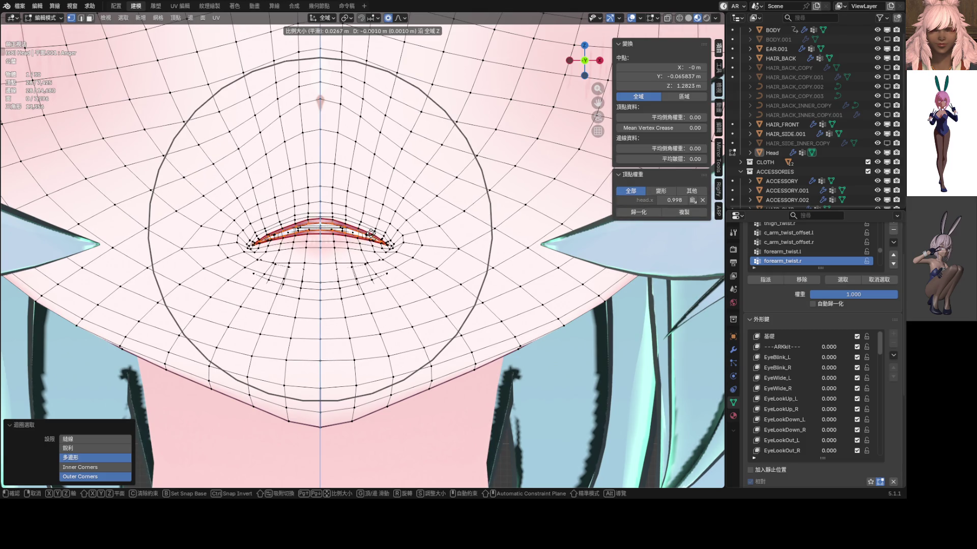
pyautogui.click(370, 231)
pyautogui.scroll(-5, 359, 240)
pyautogui.press('Tab')
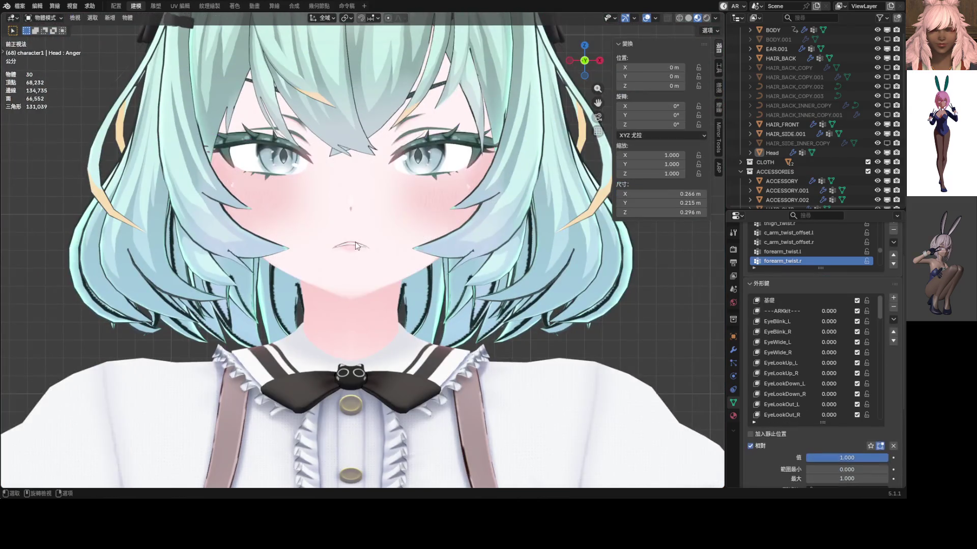
pyautogui.scroll(-2, 395, 249)
pyautogui.scroll(-2, 394, 247)
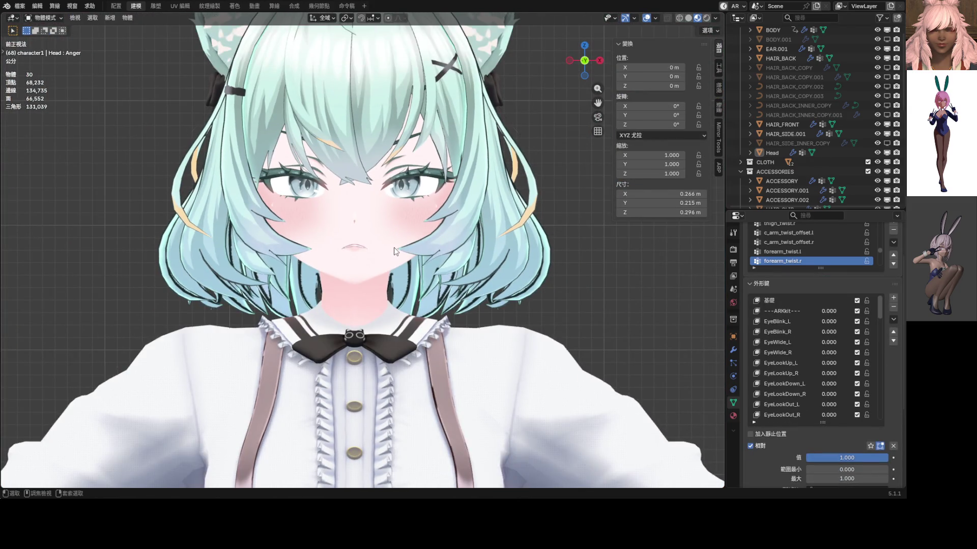
pyautogui.click(395, 248)
pyautogui.press('Tab')
pyautogui.press('Tab')
pyautogui.click(394, 249)
pyautogui.press('Tab')
pyautogui.press('KP_Decimal')
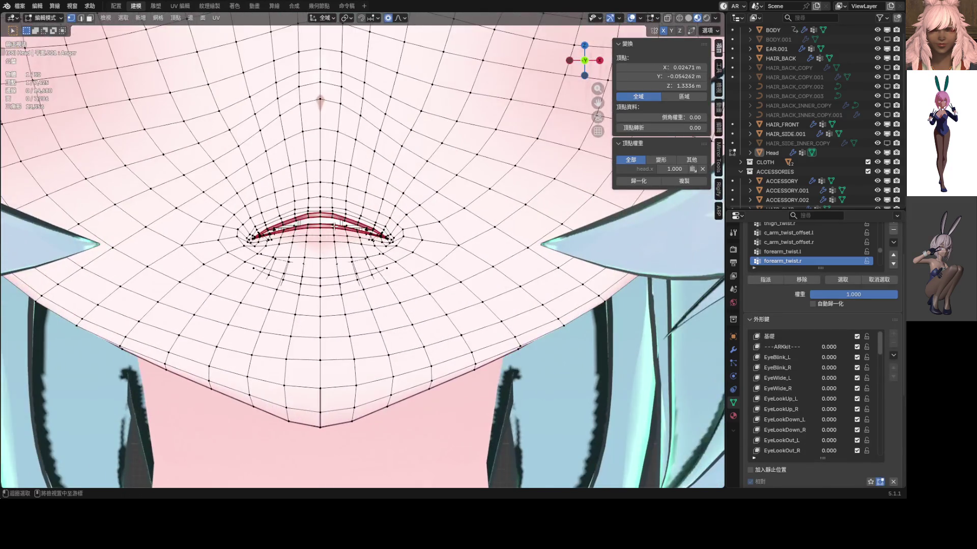
# - Lower the lip edge loop about 0.0012 m on the Anger key, preview, and return to mesh editing
pyautogui.keyDown('alt'); pyautogui.click(337, 222); pyautogui.keyUp('alt')
pyautogui.press('g')
pyautogui.scroll(-3, 368, 233)
pyautogui.press('z')
pyautogui.click(367, 239)
pyautogui.scroll(-4, 367, 238)
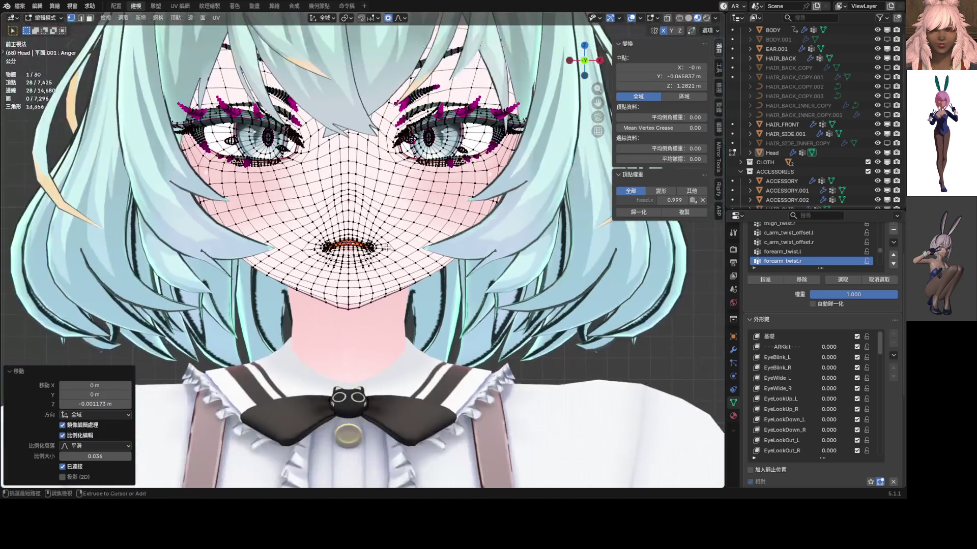
pyautogui.press('Tab')
pyautogui.scroll(-3, 382, 257)
pyautogui.scroll(2, 383, 258)
pyautogui.scroll(2, 383, 257)
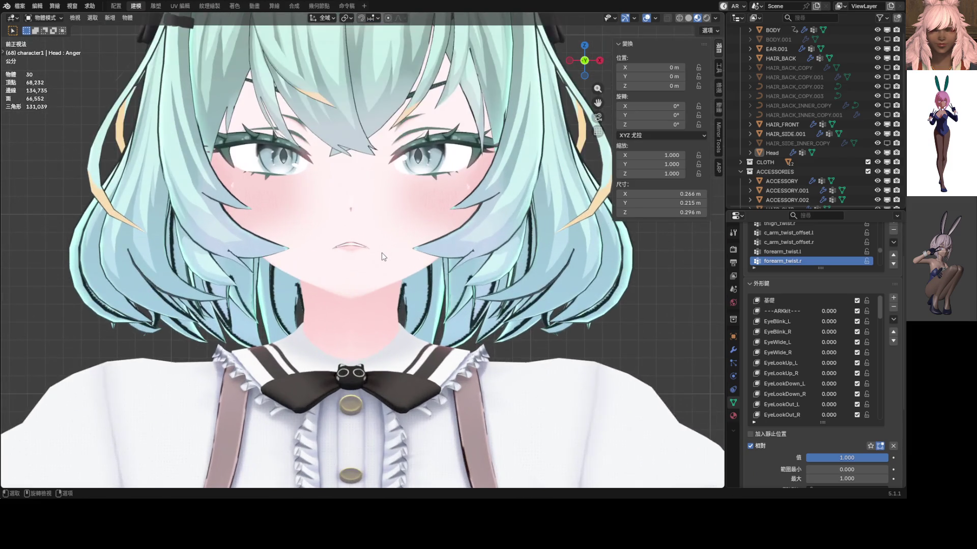
pyautogui.scroll(3, 372, 247)
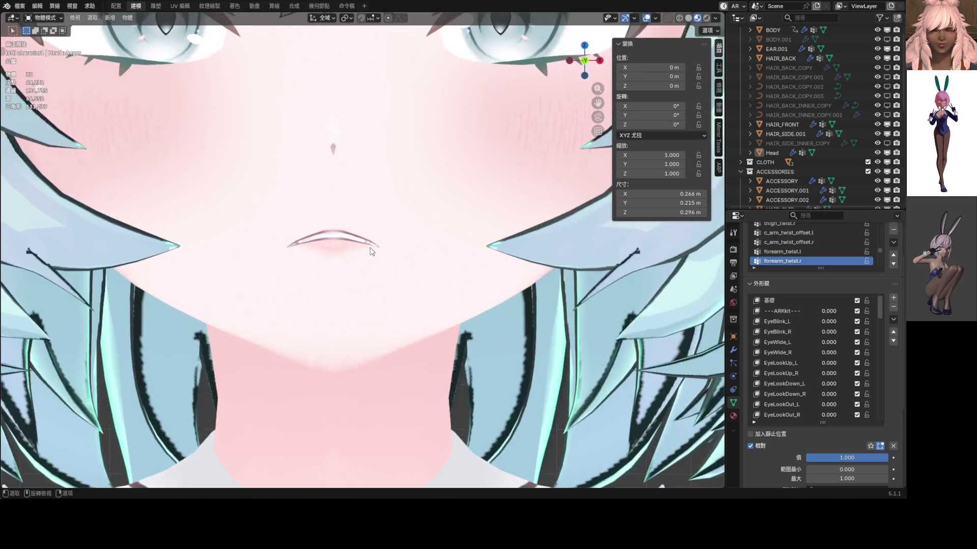
pyautogui.hotkey('ctrl', 'Tab')
pyautogui.click(378, 223)
pyautogui.scroll(2, 378, 224)
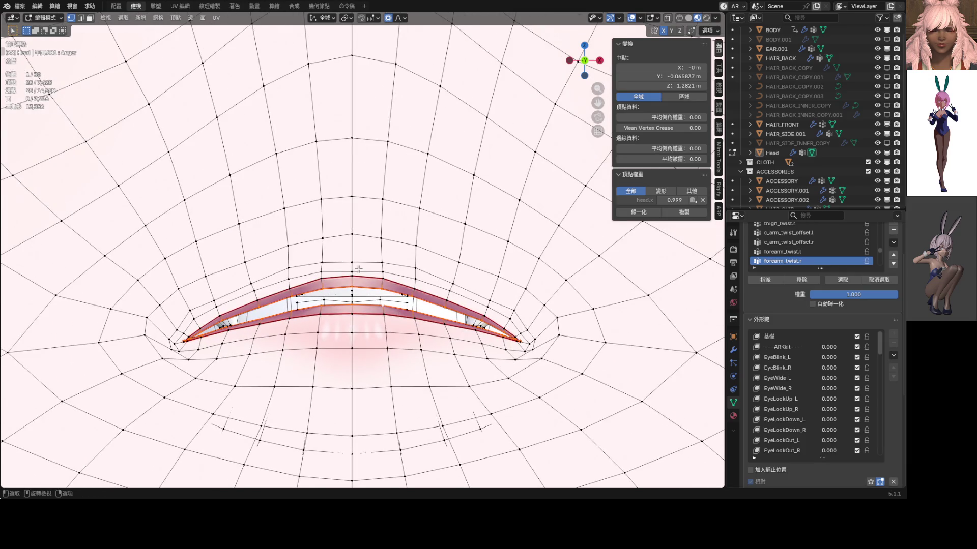
# - Push selected lip-edge vertices along the depth axis so the Anger mouth opening tightens
pyautogui.moveTo(394, 307)
pyautogui.mouseDown(button='middle')
pyautogui.moveTo(276, 262)
pyautogui.moveTo(298, 253)
pyautogui.moveTo(285, 282)
pyautogui.moveTo(354, 267)
pyautogui.moveTo(339, 267)
pyautogui.mouseUp(button='middle')
pyautogui.click(299, 255)
pyautogui.keyDown('shift'); pyautogui.click(354, 268); pyautogui.keyUp('shift')
pyautogui.press('g')
pyautogui.press('y')
pyautogui.scroll(10, 337, 268)
pyautogui.scroll(9, 336, 268)
pyautogui.scroll(4, 336, 268)
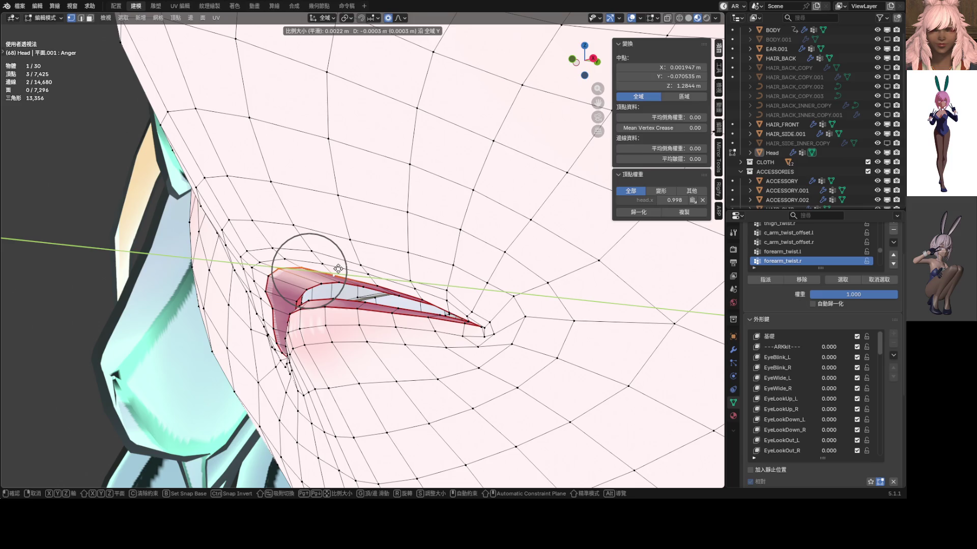
pyautogui.click(337, 269)
pyautogui.moveTo(339, 269)
pyautogui.mouseDown(button='middle')
pyautogui.moveTo(490, 279)
pyautogui.moveTo(415, 272)
pyautogui.mouseUp(button='middle')
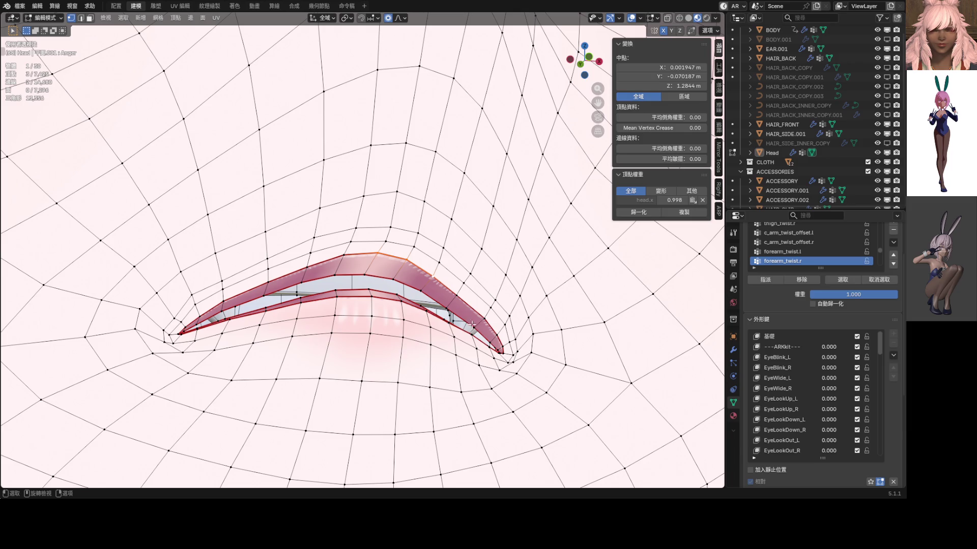
pyautogui.keyDown('ctrl'); pyautogui.click(387, 282); pyautogui.keyUp('ctrl')
pyautogui.moveTo(387, 281); pyautogui.dragTo(305, 273, button='middle')
pyautogui.press('g')
pyautogui.press('y')
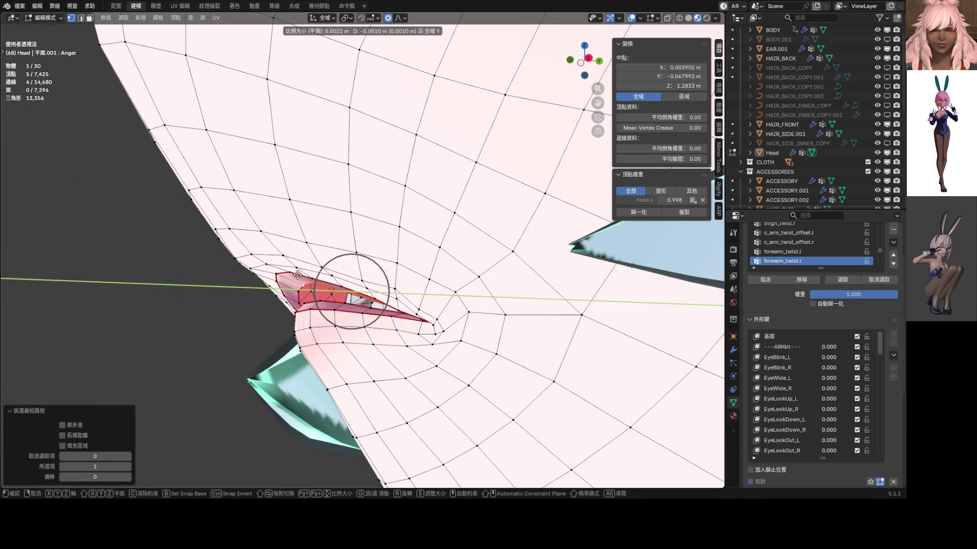
pyautogui.click(295, 276)
# - Nudge pairs of lip vertices and lower an upper lip edge to downturn the mouth
pyautogui.moveTo(294, 276)
pyautogui.mouseDown(button='middle')
pyautogui.moveTo(288, 270)
pyautogui.moveTo(359, 298)
pyautogui.mouseUp(button='middle')
pyautogui.click(289, 271)
pyautogui.press('g')
pyautogui.click(308, 282)
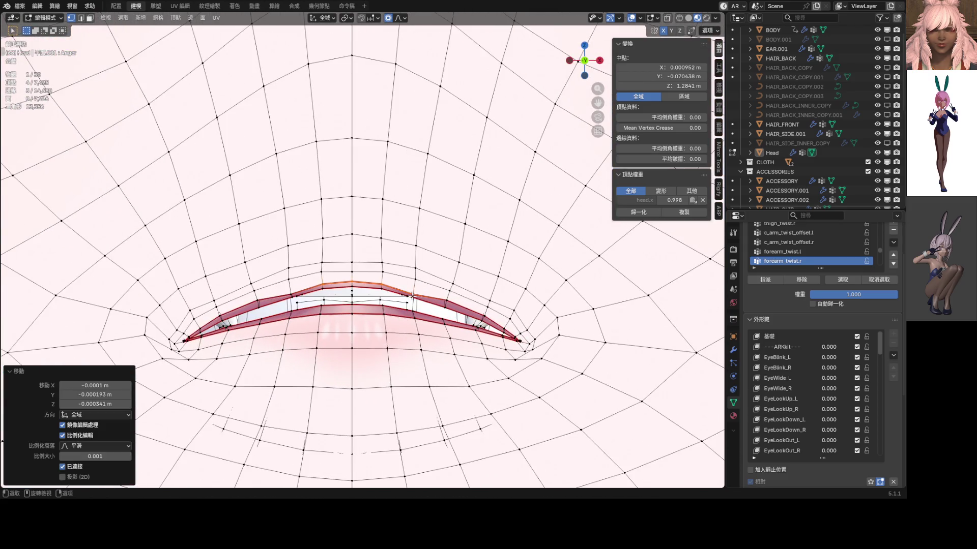
pyautogui.scroll(3, 411, 295)
pyautogui.click(380, 319)
pyautogui.press('g')
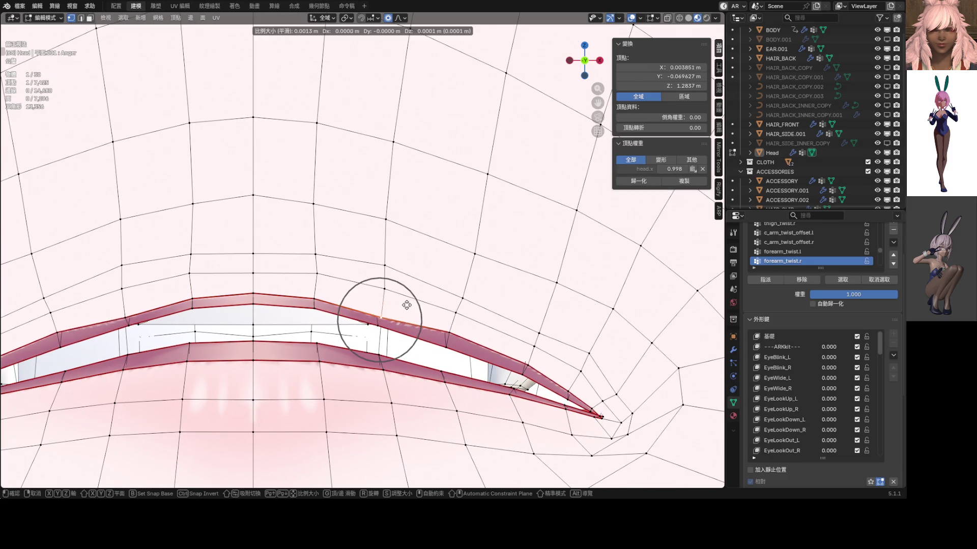
pyautogui.click(407, 300)
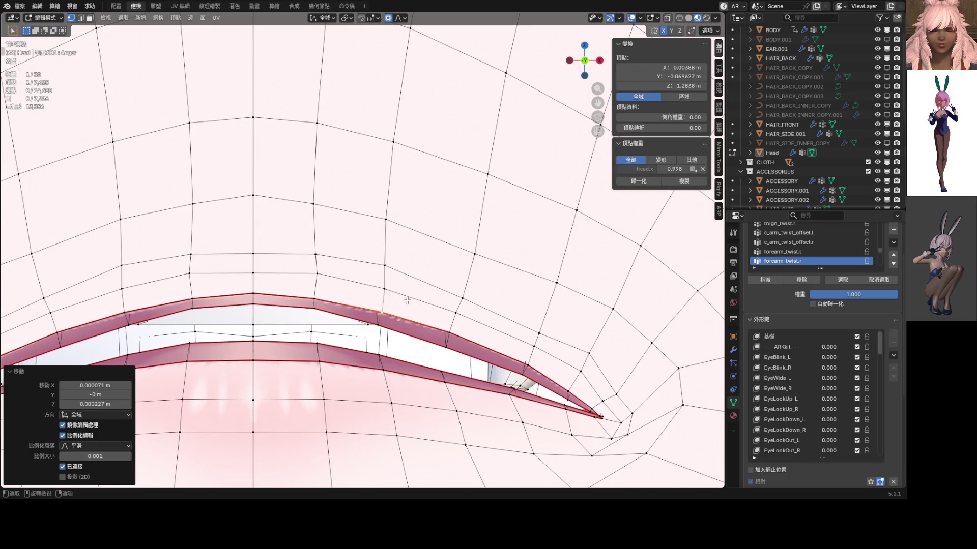
pyautogui.click(258, 311)
pyautogui.keyDown('shift'); pyautogui.scroll(-3, 383, 277); pyautogui.keyUp('shift')
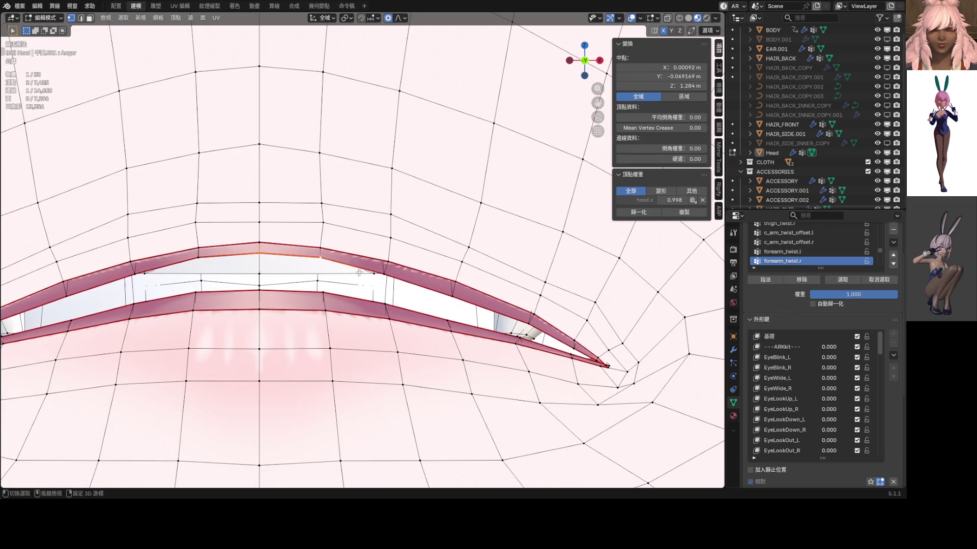
pyautogui.press('g')
pyautogui.press('z')
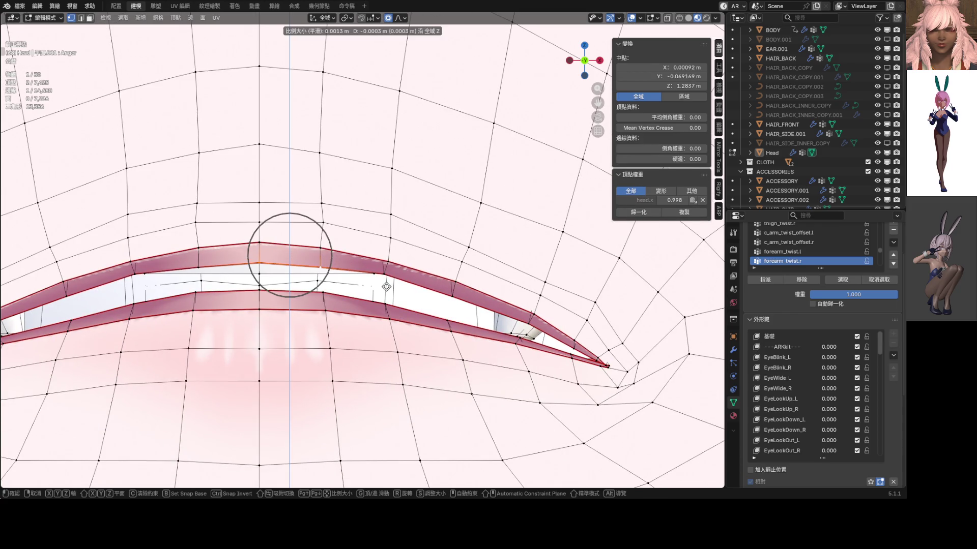
pyautogui.click(386, 288)
pyautogui.keyDown('ctrl'); pyautogui.scroll(-1, 388, 290); pyautogui.keyUp('ctrl')
pyautogui.keyDown('ctrl'); pyautogui.scroll(-2, 391, 294); pyautogui.keyUp('ctrl')
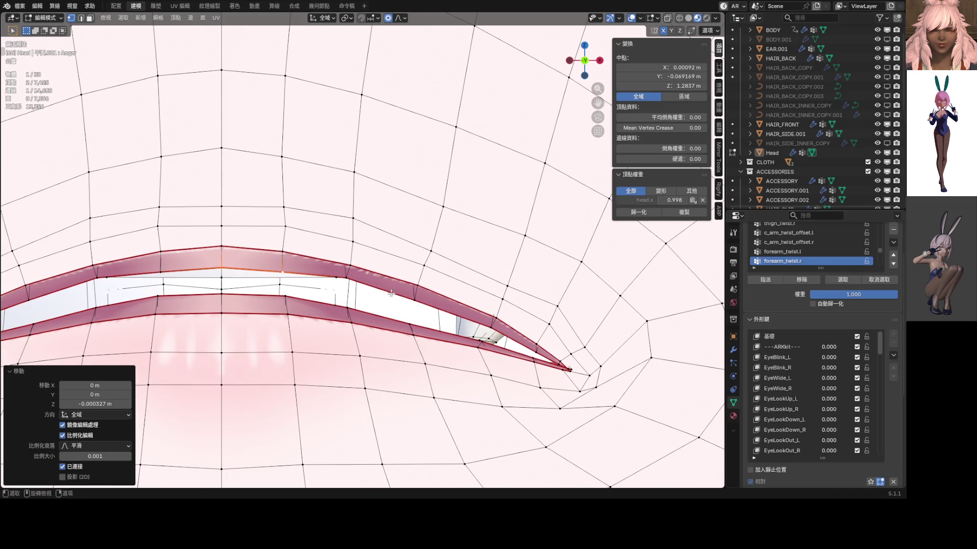
# - Nudge an upper lip vertex down and a lower lip vertex up by about 0.0001 m to close the opening
pyautogui.click(350, 280)
pyautogui.press('g')
pyautogui.press('z')
pyautogui.click(365, 292)
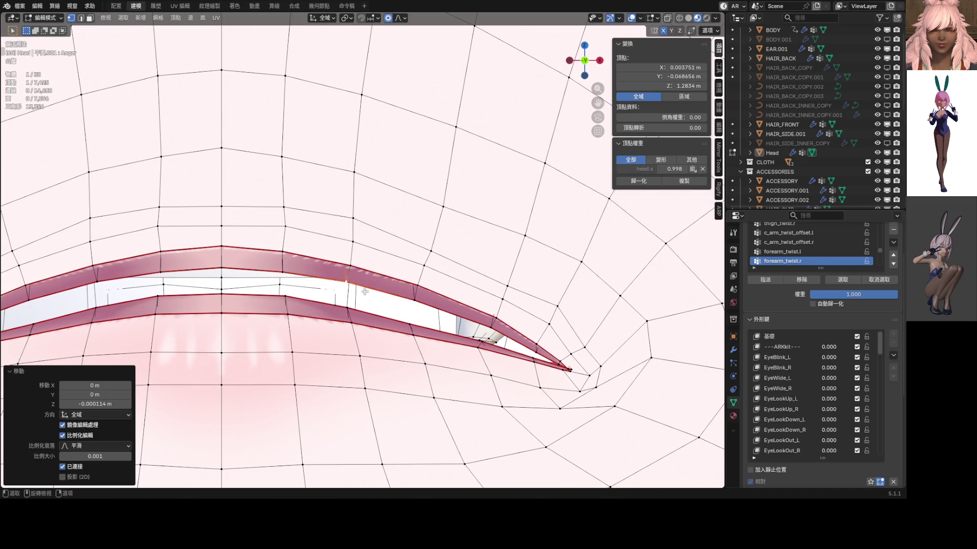
pyautogui.click(414, 323)
pyautogui.press('g')
pyautogui.press('z')
pyautogui.click(413, 322)
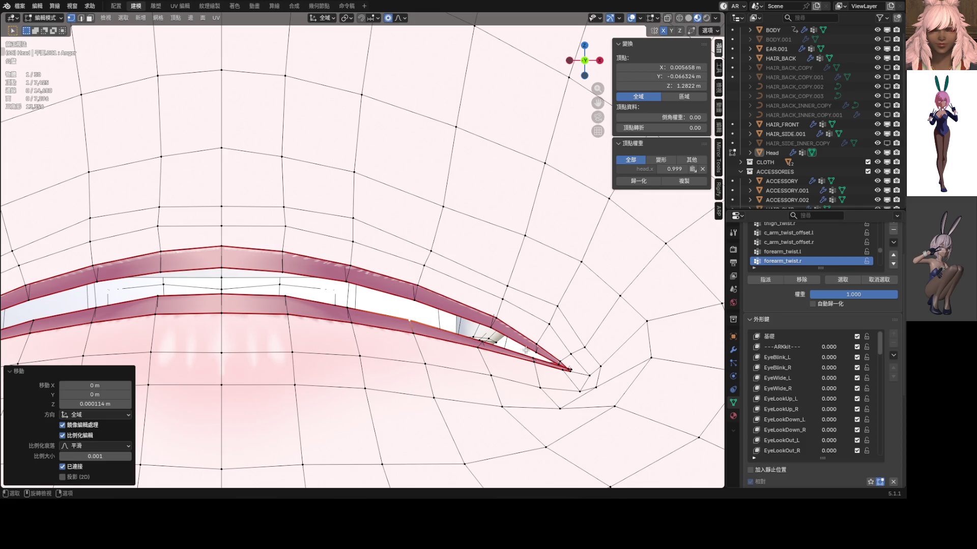
pyautogui.scroll(1, 526, 350)
pyautogui.scroll(1, 504, 349)
pyautogui.scroll(2, 489, 349)
pyautogui.scroll(1, 480, 349)
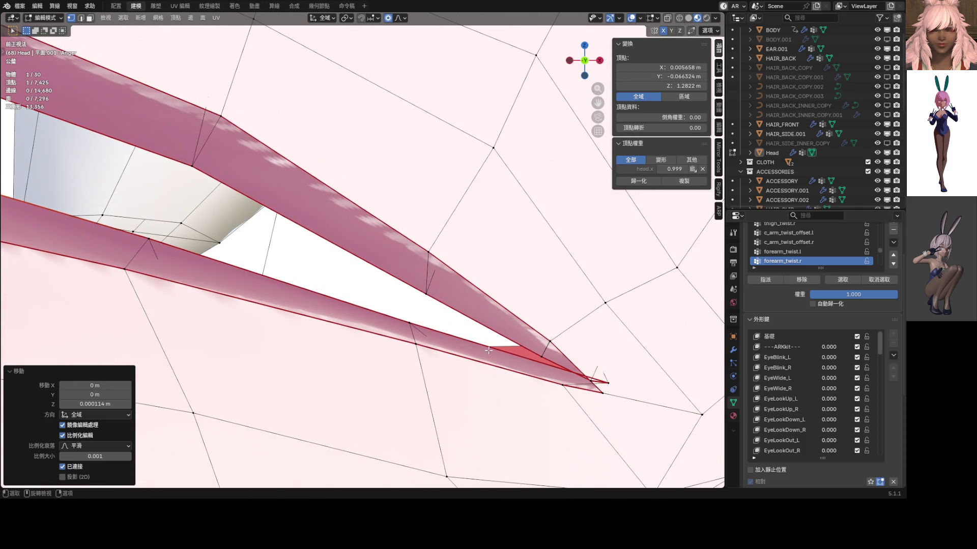
# - Pull the hidden mouth-corner vertices together with soft falloff so the lips meet at the corner
pyautogui.click(608, 385)
pyautogui.hotkey('alt', 'z')
pyautogui.click(611, 383)
pyautogui.hotkey('alt', 'z')
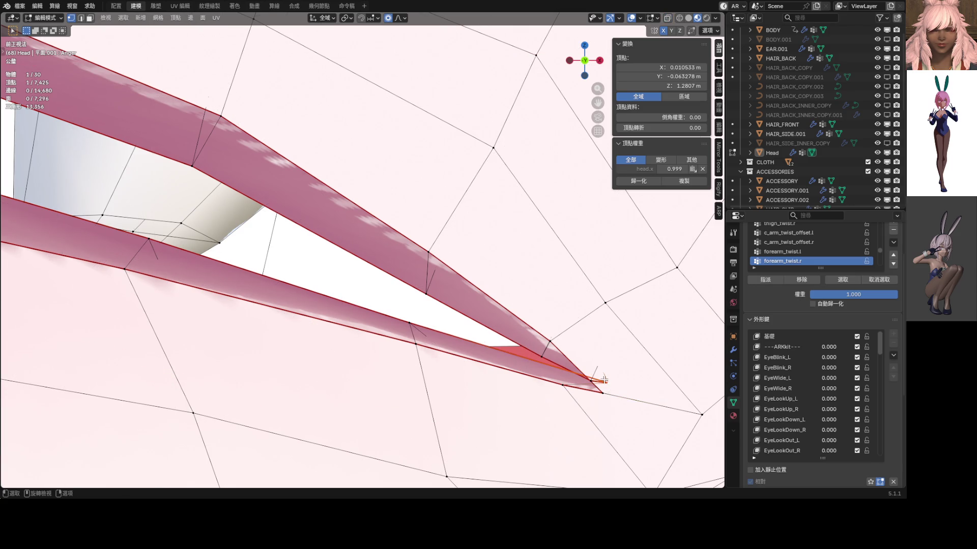
pyautogui.press('g')
pyautogui.scroll(3, 586, 382)
pyautogui.scroll(2, 569, 377)
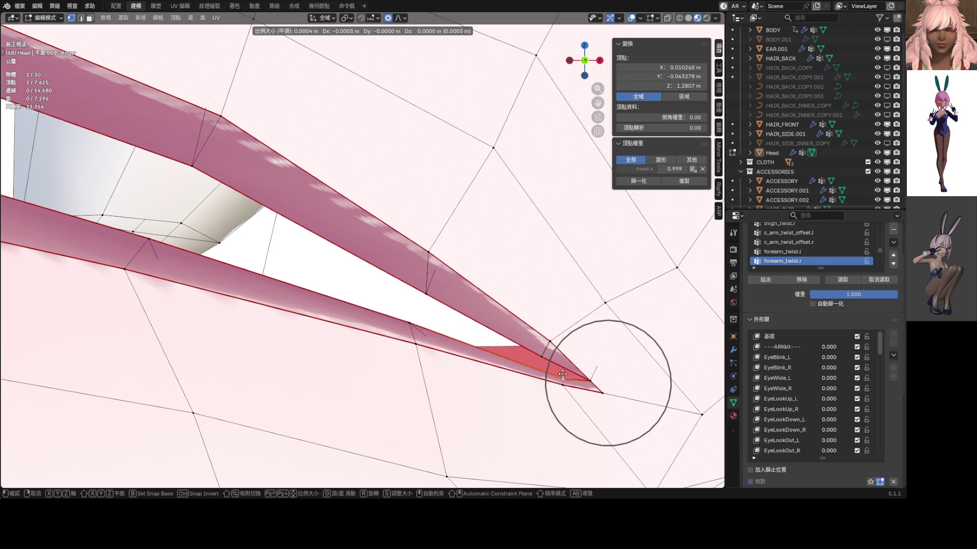
pyautogui.click(539, 368)
# - Taper the mouth tip vertex with three tiny moves, then preview the finished Anger mouth in object mode
pyautogui.hotkey('alt', 'z')
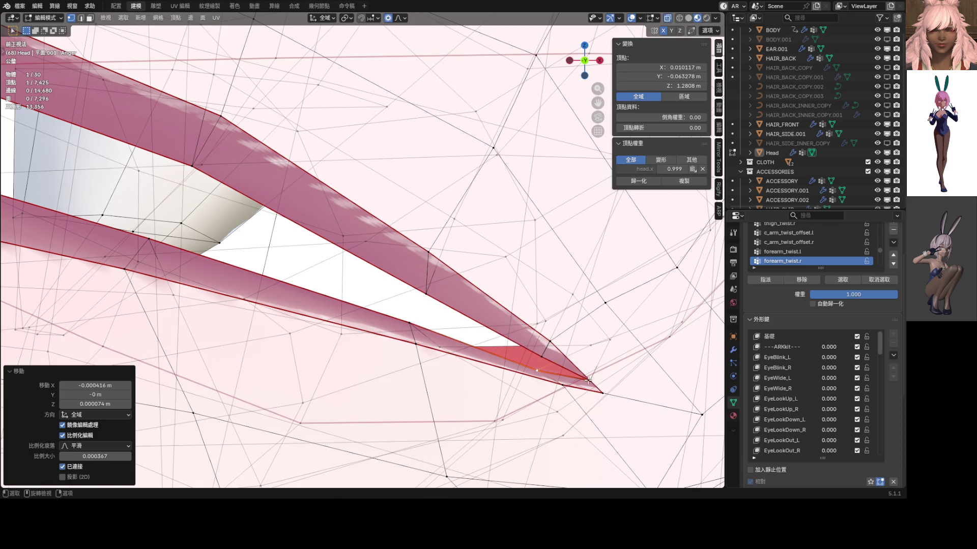
pyautogui.click(615, 383)
pyautogui.hotkey('alt', 'z')
pyautogui.press('g')
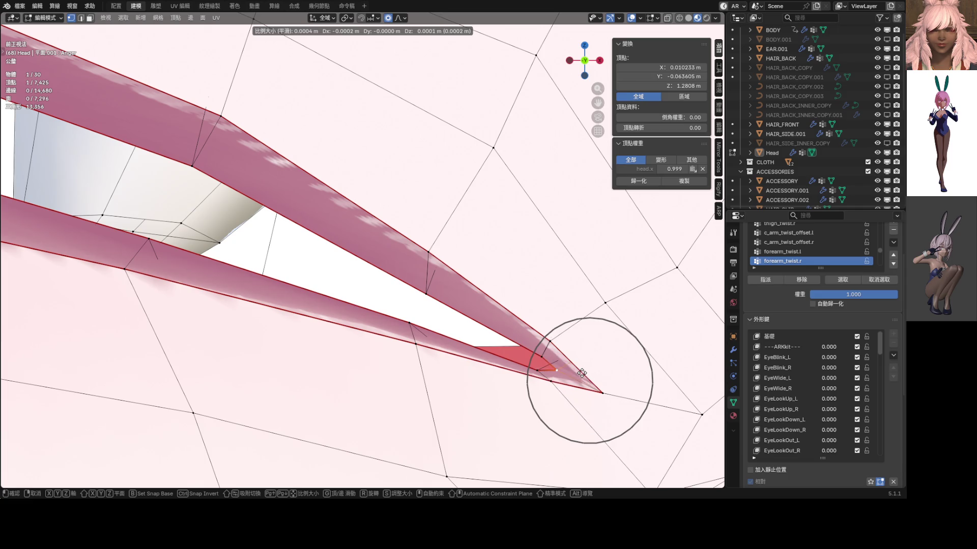
pyautogui.click(600, 390)
pyautogui.press('g')
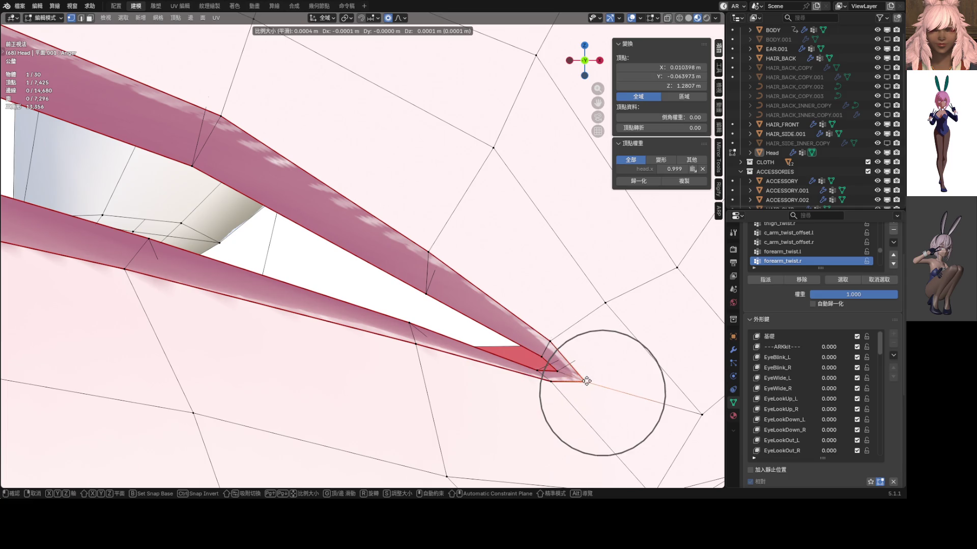
pyautogui.click(576, 376)
pyautogui.press('g')
pyautogui.click(538, 368)
pyautogui.scroll(-3, 496, 359)
pyautogui.press('Tab')
pyautogui.scroll(-3, 449, 353)
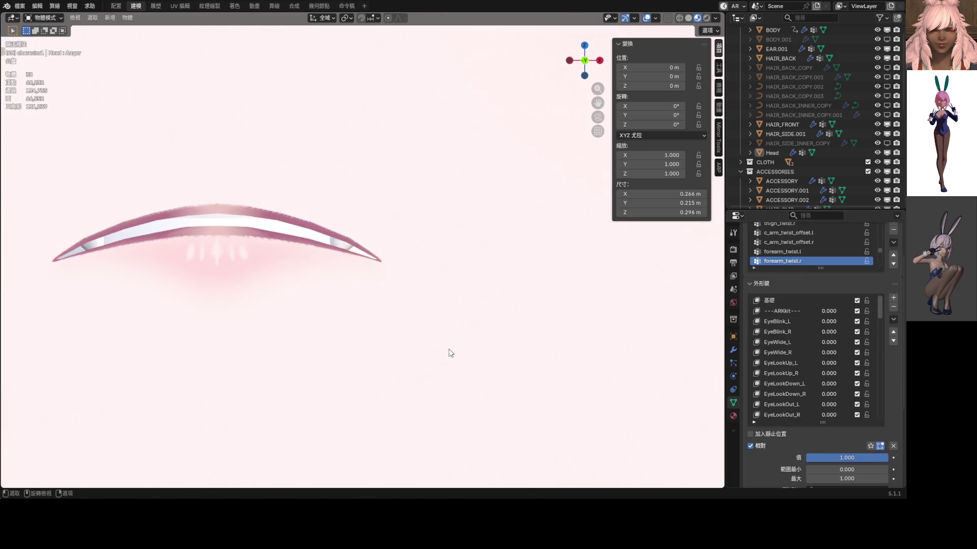
pyautogui.scroll(-3, 449, 354)
pyautogui.scroll(-1, 449, 354)
pyautogui.scroll(-4, 428, 306)
pyautogui.scroll(-2, 413, 260)
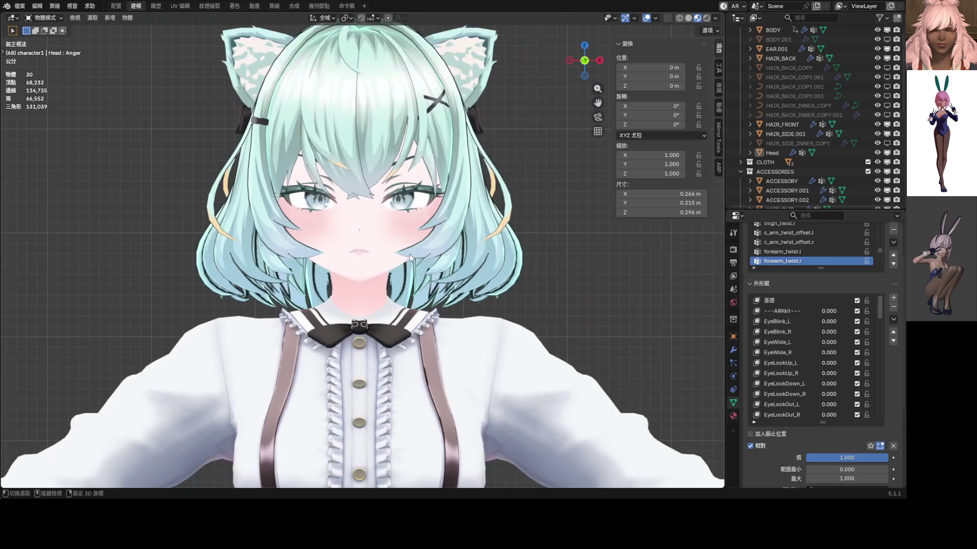
pyautogui.keyDown('shift'); pyautogui.moveTo(413, 257); pyautogui.dragTo(436, 318, button='middle'); pyautogui.keyUp('shift')
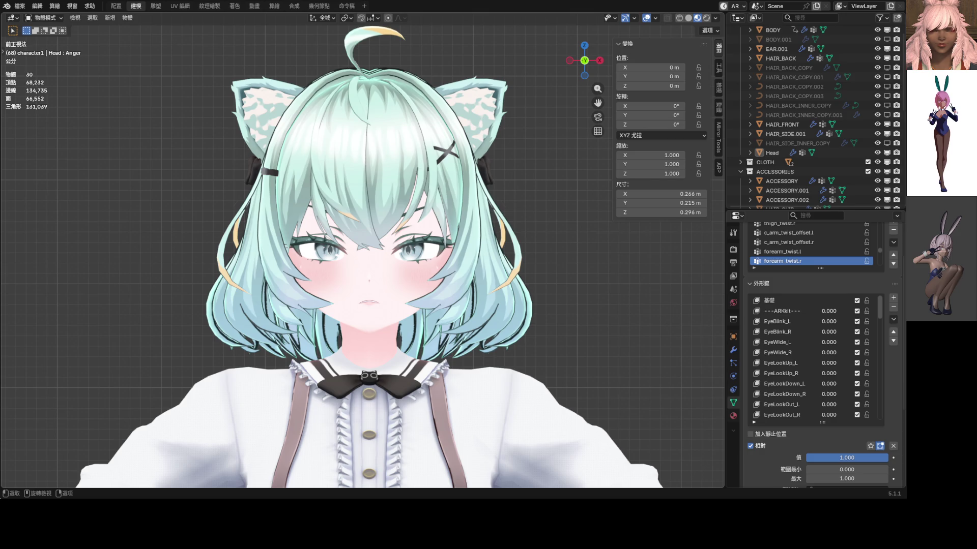
pyautogui.scroll(2, 413, 297)
pyautogui.scroll(2, 413, 298)
# - Lower the upper eyelid edge loop vertically with smooth proportional falloff and preview it
pyautogui.press('Tab')
pyautogui.scroll(3, 408, 257)
pyautogui.scroll(2, 407, 257)
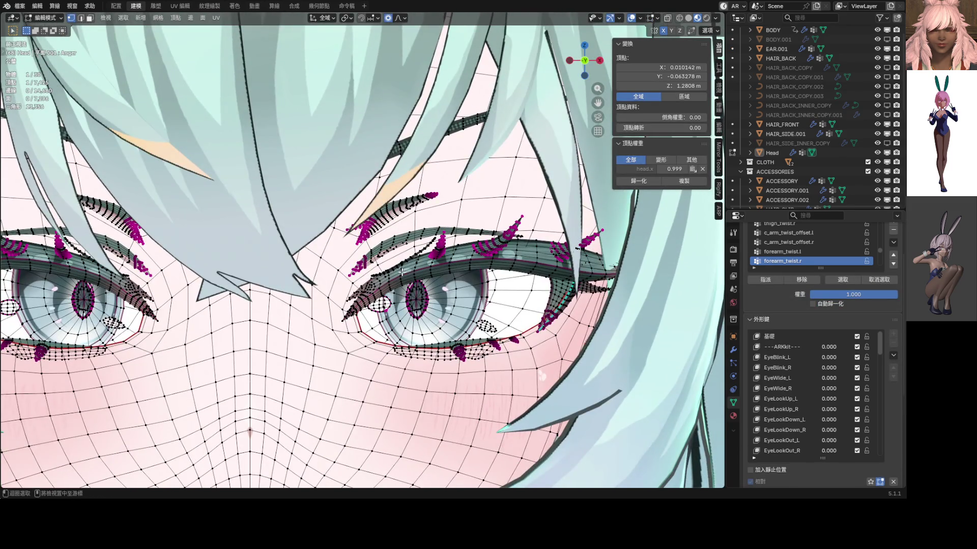
pyautogui.keyDown('alt'); pyautogui.click(416, 278); pyautogui.keyUp('alt')
pyautogui.scroll(-3, 402, 281)
pyautogui.press('g')
pyautogui.press('z')
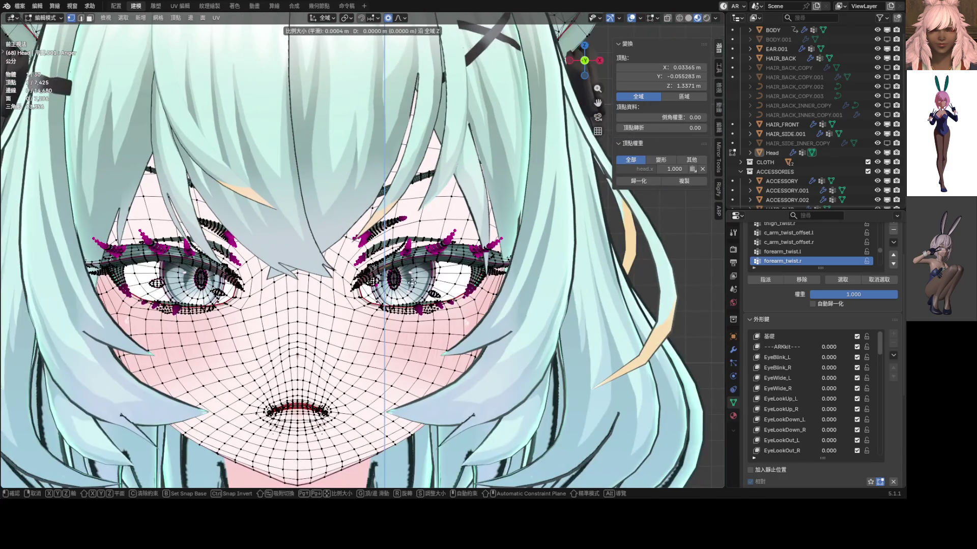
pyautogui.press('Escape')
pyautogui.click(402, 17)
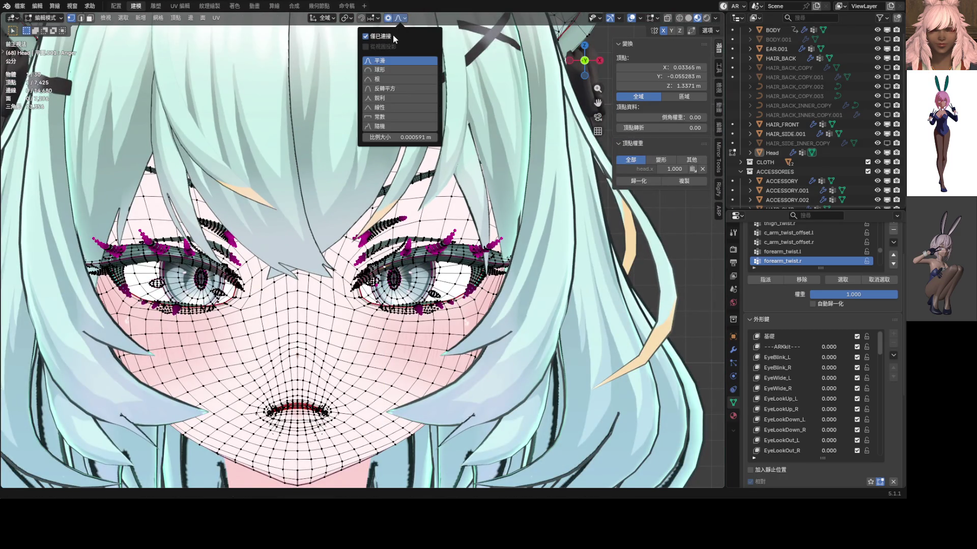
pyautogui.press('g')
pyautogui.press('z')
pyautogui.scroll(-5, 415, 279)
pyautogui.scroll(-7, 415, 280)
pyautogui.scroll(-7, 415, 280)
pyautogui.scroll(-4, 415, 279)
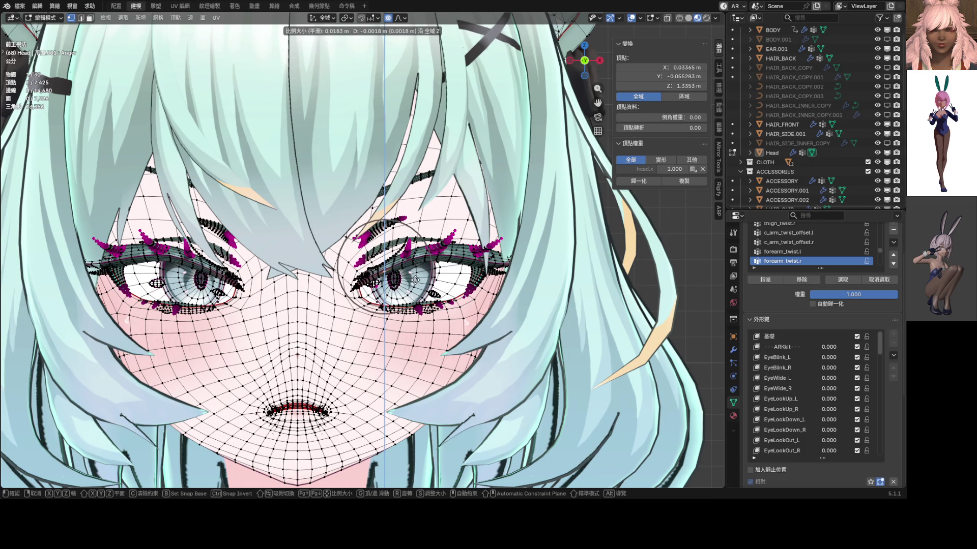
pyautogui.click(414, 281)
pyautogui.hotkey('ctrl', 'Tab')
pyautogui.click(384, 293)
pyautogui.scroll(-3, 383, 292)
pyautogui.scroll(-2, 383, 292)
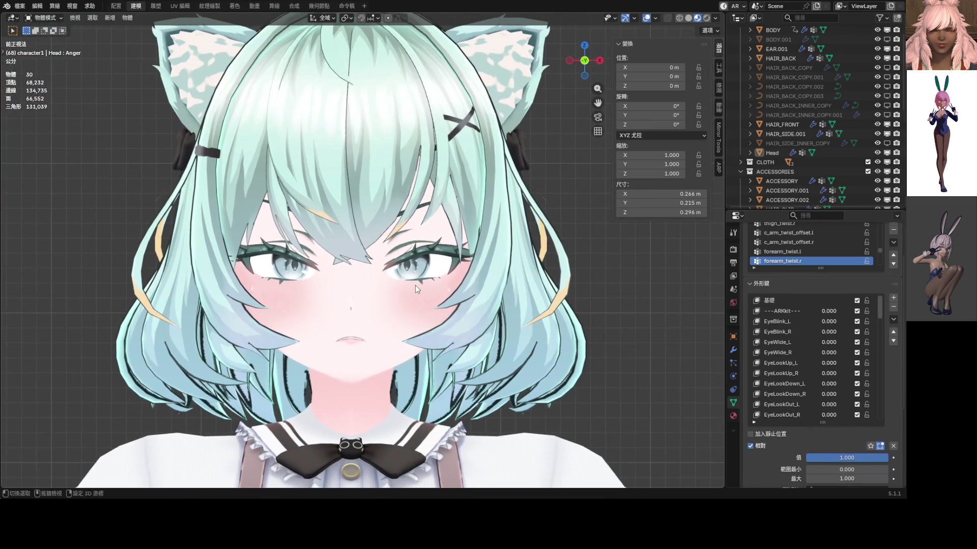
# - Nudge the eye vertices further along Z and check the expression in Object Mode
pyautogui.click(417, 286)
pyautogui.press('Tab')
pyautogui.scroll(4, 369, 220)
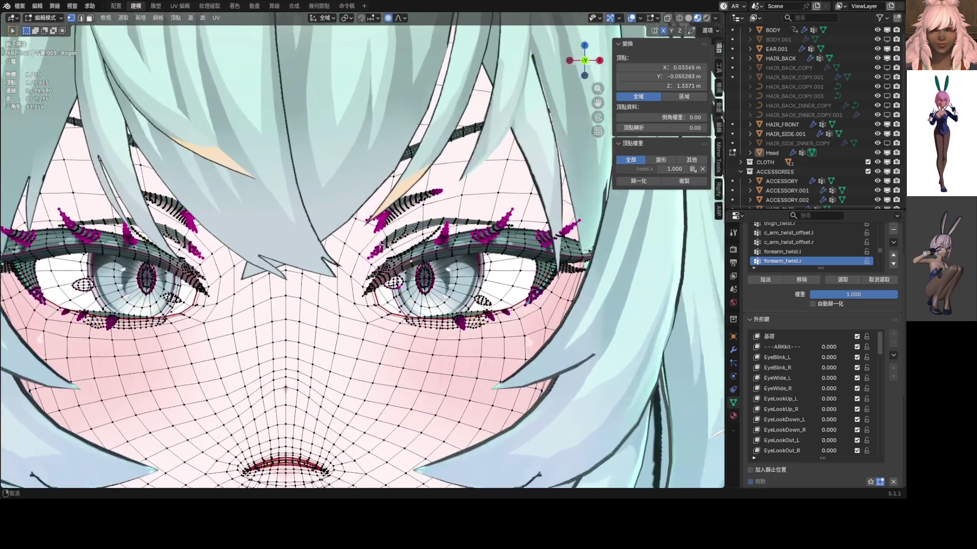
pyautogui.press('g')
pyautogui.press('z')
pyautogui.scroll(-3, 374, 246)
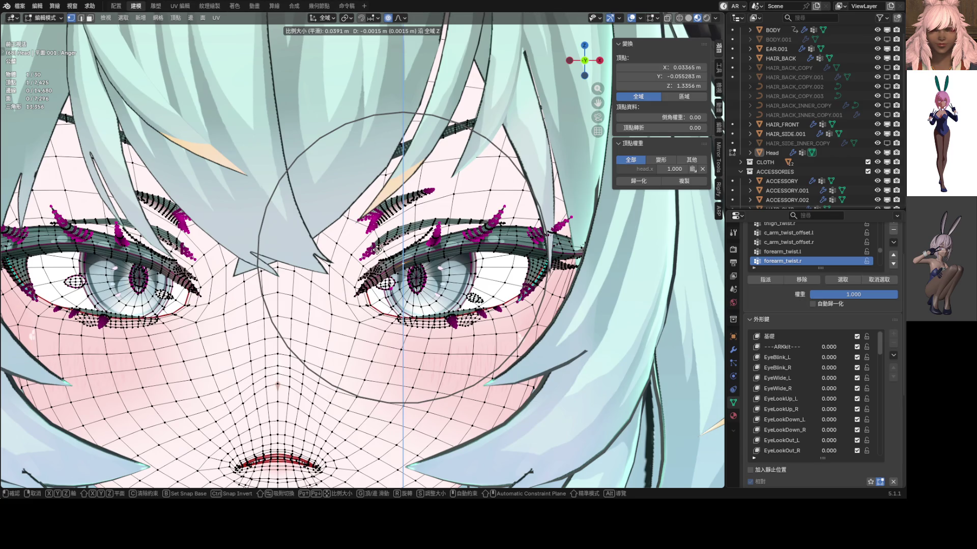
pyautogui.click(378, 249)
pyautogui.scroll(-4, 377, 249)
pyautogui.press('Tab')
pyautogui.scroll(-3, 370, 263)
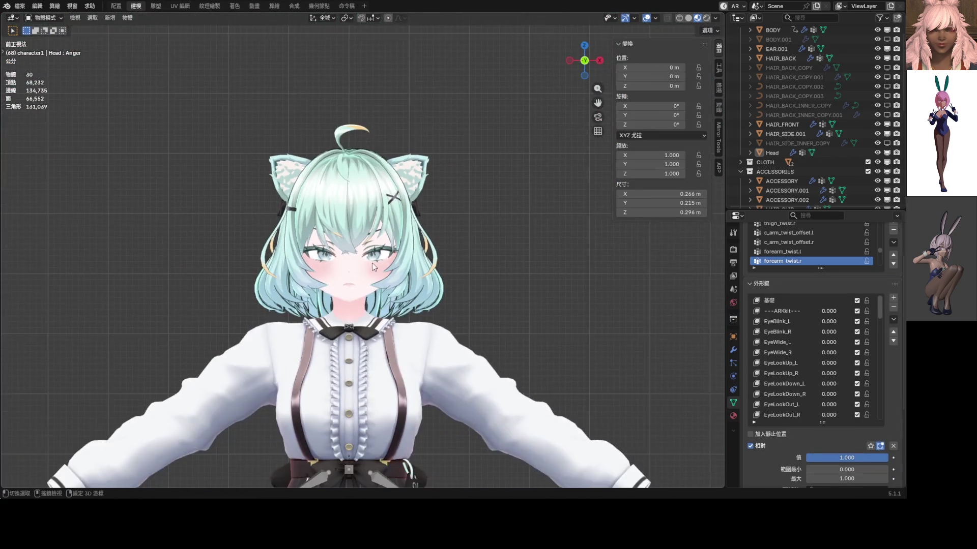
pyautogui.scroll(-2, 397, 253)
pyautogui.scroll(5, 396, 252)
pyautogui.scroll(1, 405, 253)
pyautogui.scroll(3, 424, 254)
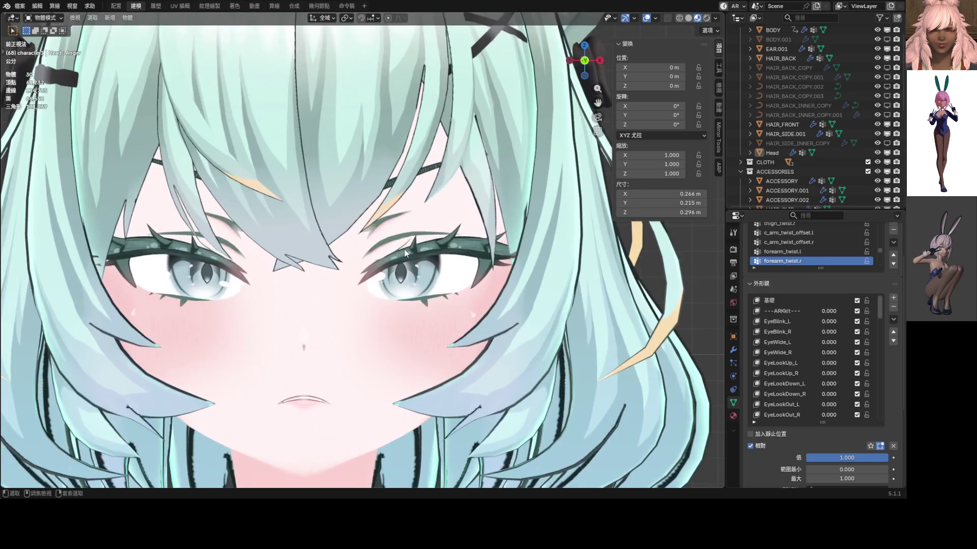
# - Raise, shift along X, lower and rotate the eye vertices into an inward-angled glare
pyautogui.press('Tab')
pyautogui.scroll(2, 436, 254)
pyautogui.press('g')
pyautogui.press('z')
pyautogui.click(437, 257)
pyautogui.press('g')
pyautogui.press('x')
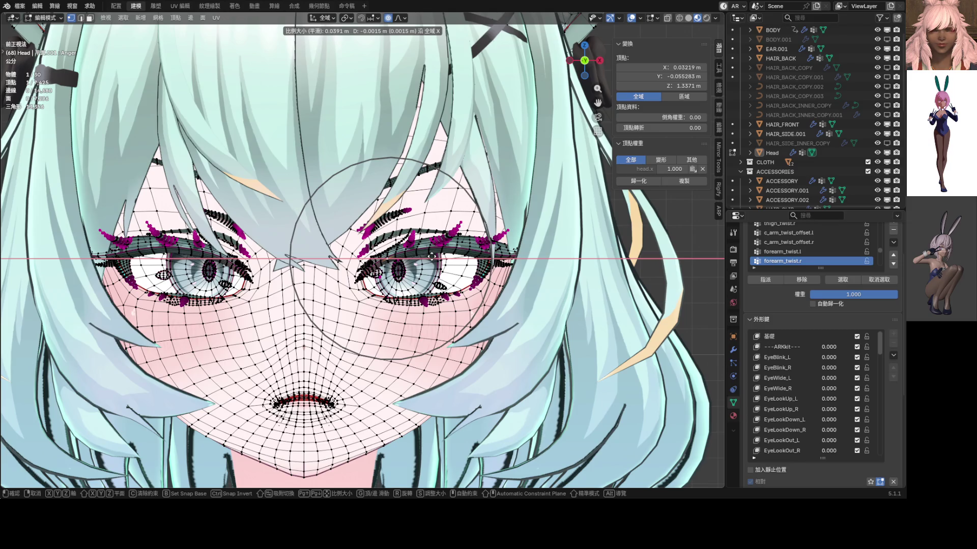
pyautogui.click(433, 259)
pyautogui.press('g')
pyautogui.press('z')
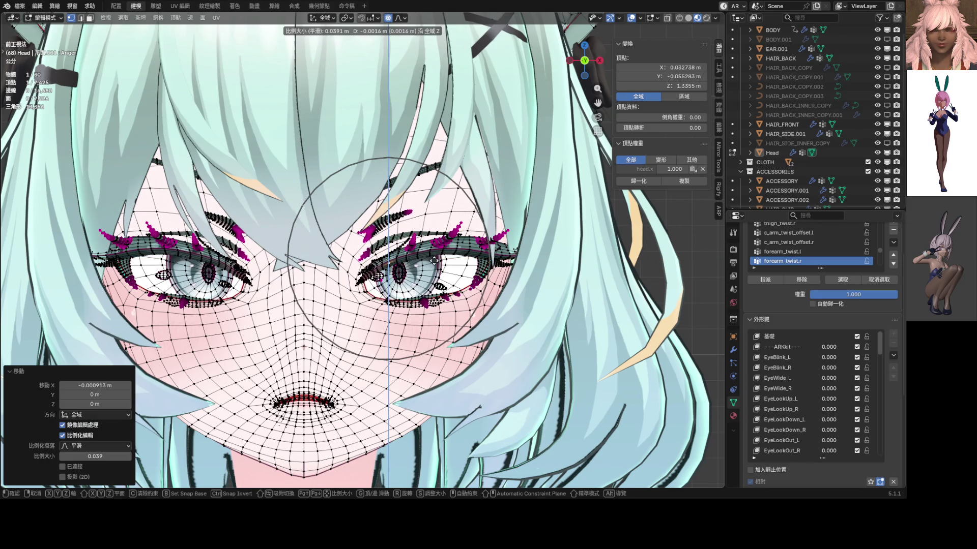
pyautogui.click(434, 259)
pyautogui.press('r')
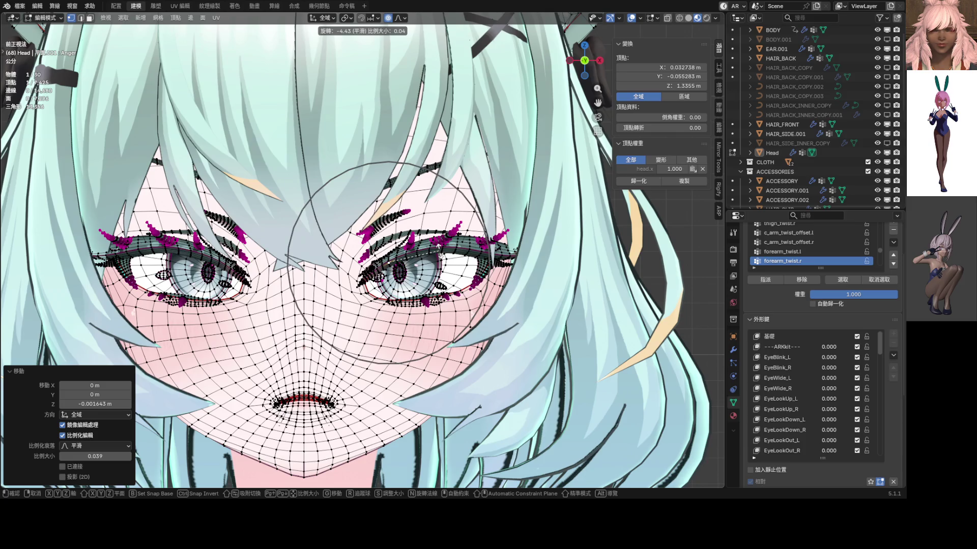
pyautogui.click(405, 258)
# - Flip between Object and Edit Mode to review the narrowed, angled eyes
pyautogui.press('Tab')
pyautogui.press('KP_Decimal')
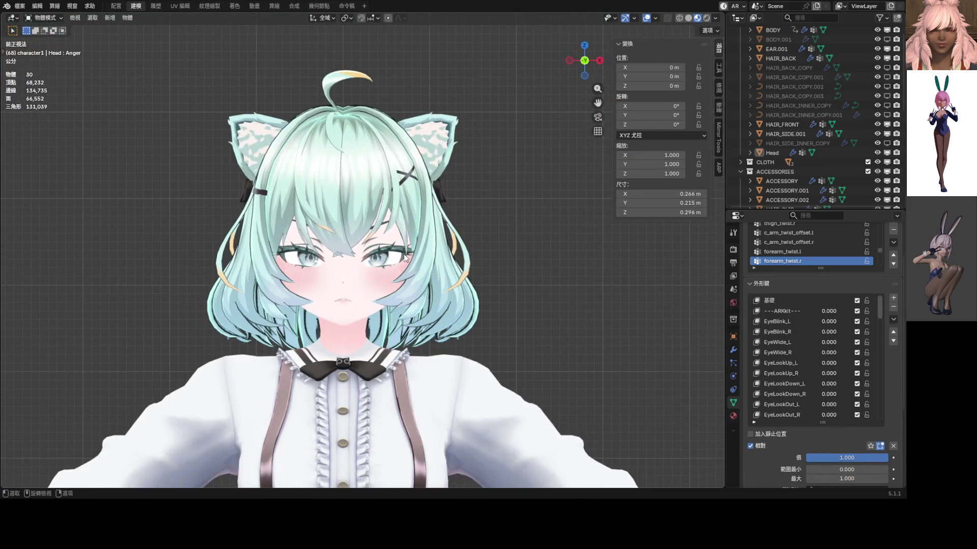
pyautogui.scroll(3, 407, 257)
pyautogui.press('Tab')
pyautogui.scroll(1, 406, 253)
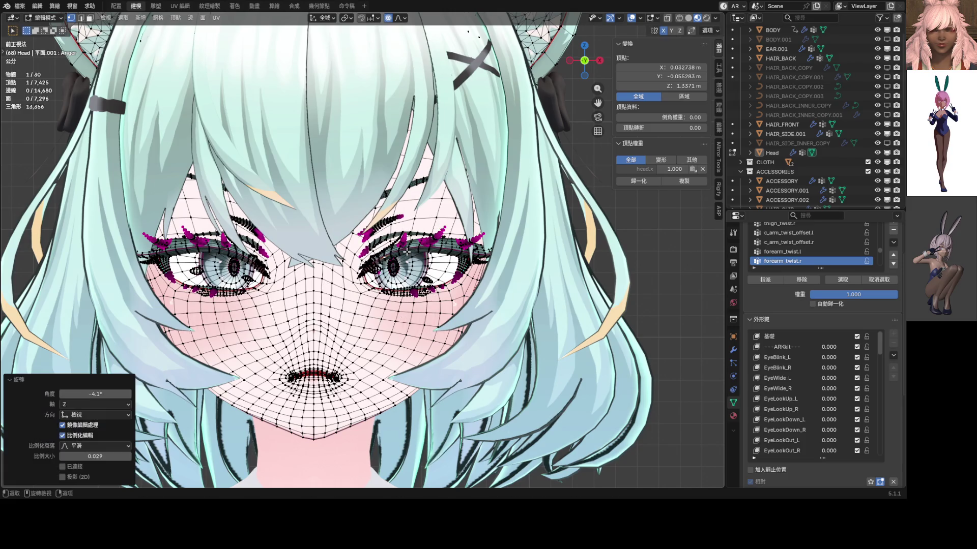
pyautogui.press('Tab')
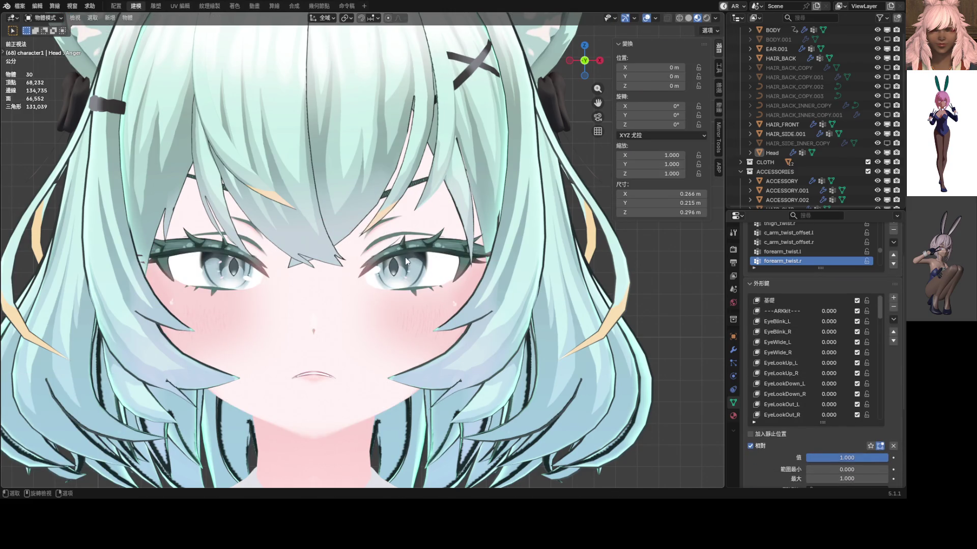
pyautogui.scroll(-4, 405, 259)
pyautogui.scroll(2, 405, 260)
pyautogui.press('Tab')
# - Rotate the eye vertices with smooth soft falloff to tilt the lash and brow area, then preview
pyautogui.hotkey('ctrl', 'Tab')
pyautogui.press('4')
pyautogui.hotkey('ctrl', 'Tab')
pyautogui.click(459, 239)
pyautogui.press('g')
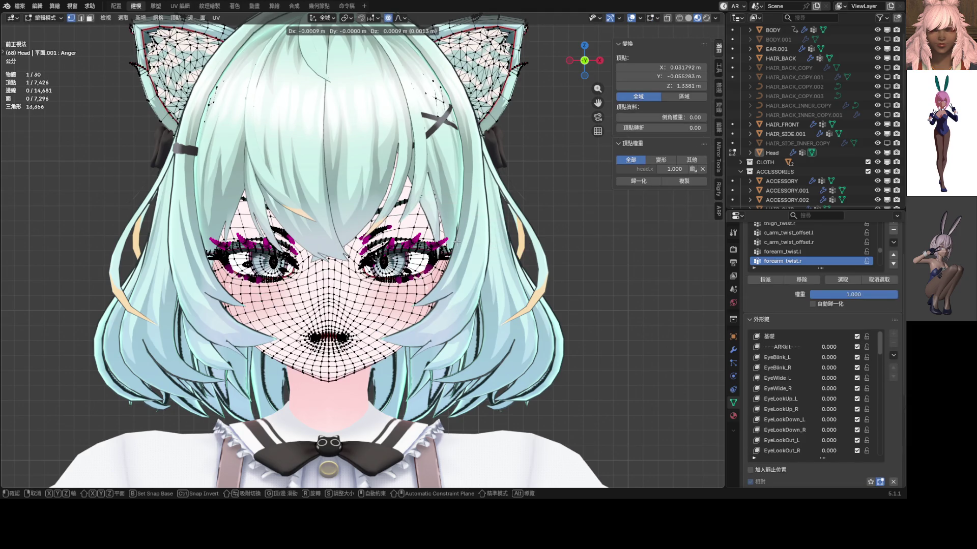
pyautogui.rightClick(456, 241)
pyautogui.scroll(2, 456, 243)
pyautogui.scroll(3, 456, 242)
pyautogui.scroll(3, 456, 242)
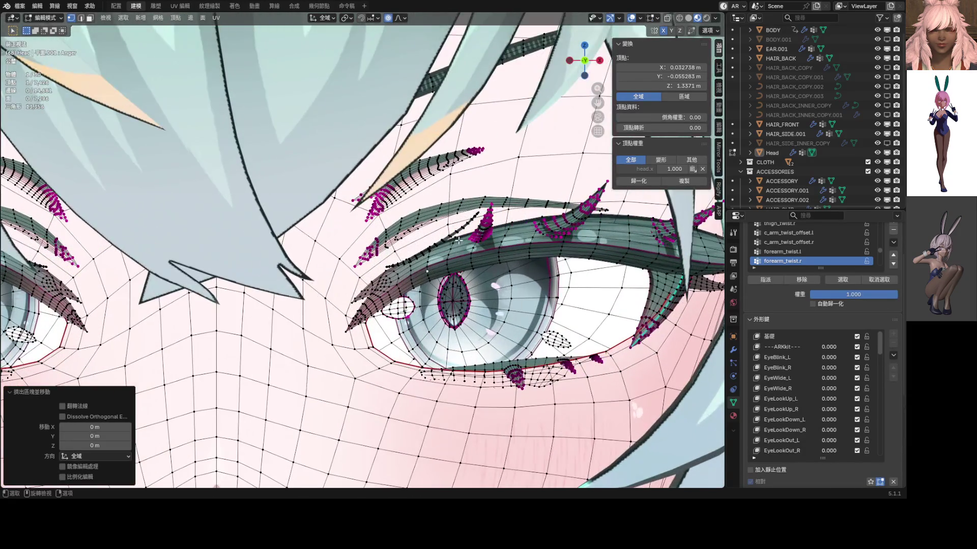
pyautogui.press('c')
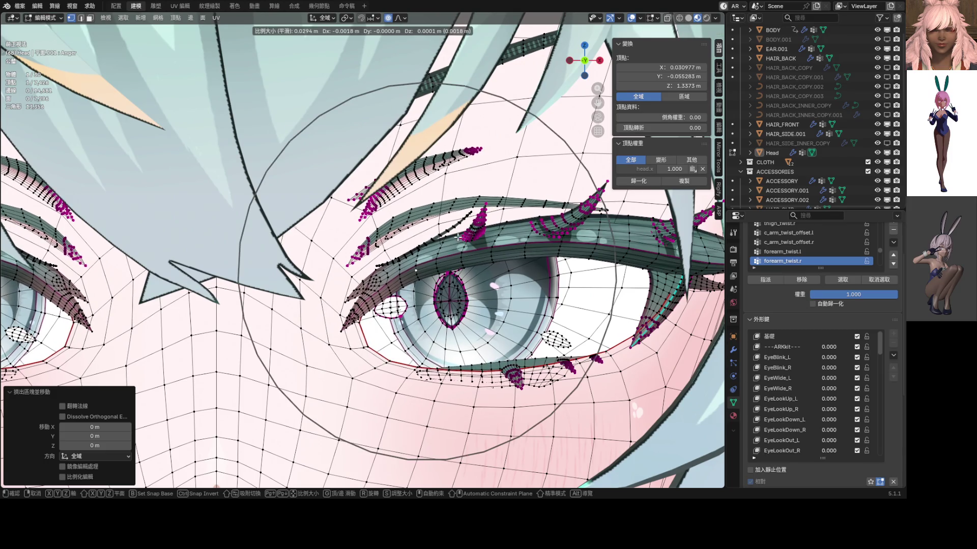
pyautogui.press('Escape')
pyautogui.press('r')
pyautogui.keyDown('alt'); pyautogui.scroll(-3, 458, 238); pyautogui.keyUp('alt')
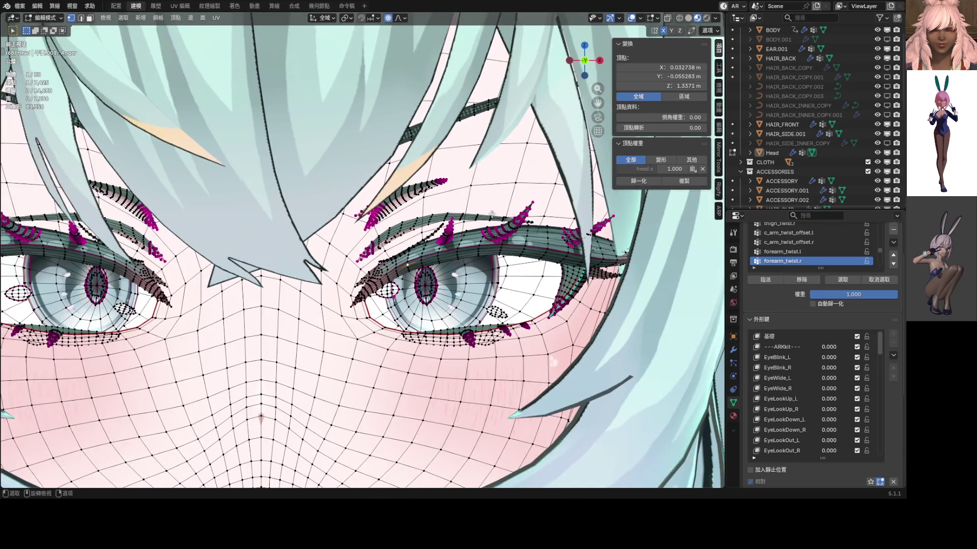
pyautogui.keyDown('alt'); pyautogui.scroll(-2, 479, 197); pyautogui.keyUp('alt')
pyautogui.click(479, 196)
pyautogui.scroll(-5, 395, 215)
pyautogui.press('Tab')
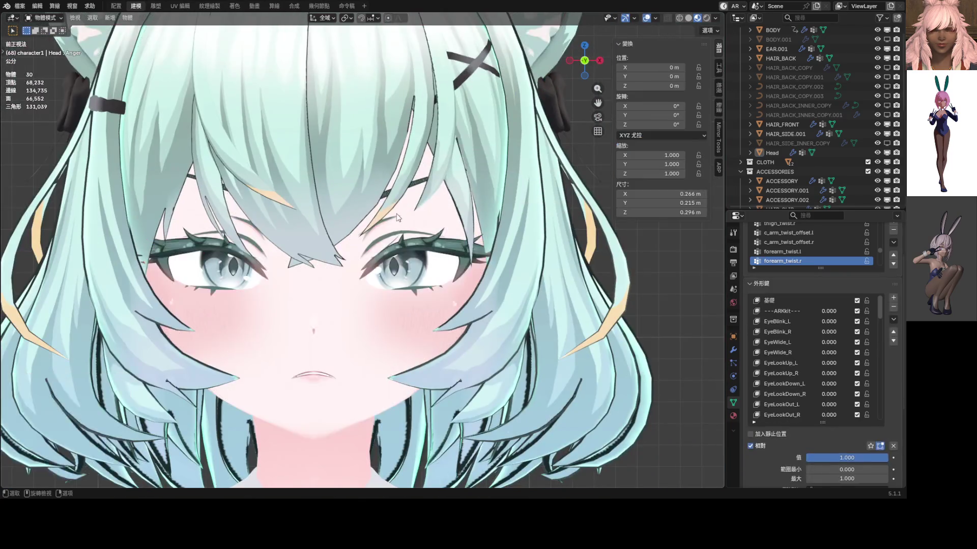
pyautogui.scroll(4, 395, 214)
pyautogui.press('Tab')
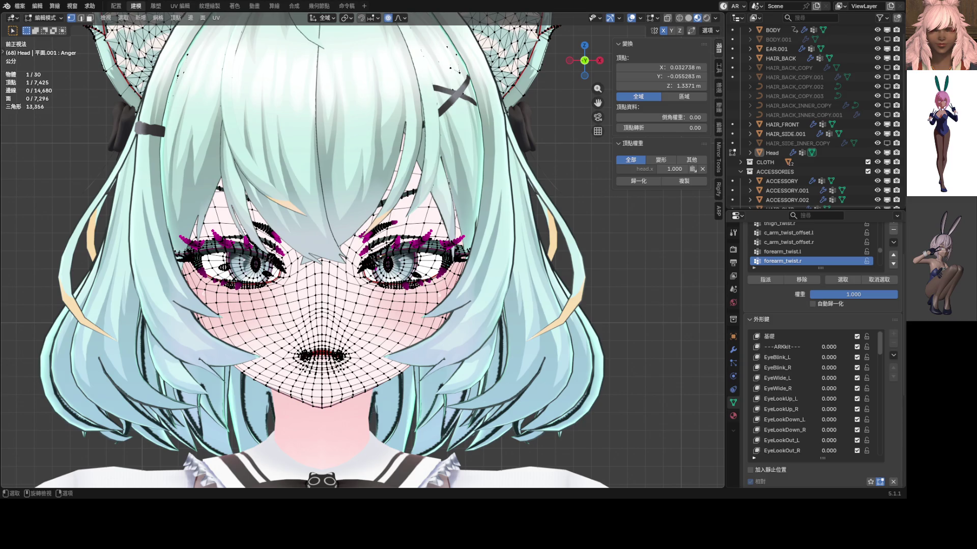
pyautogui.scroll(1, 418, 229)
pyautogui.scroll(4, 296, 254)
pyautogui.scroll(2, 295, 254)
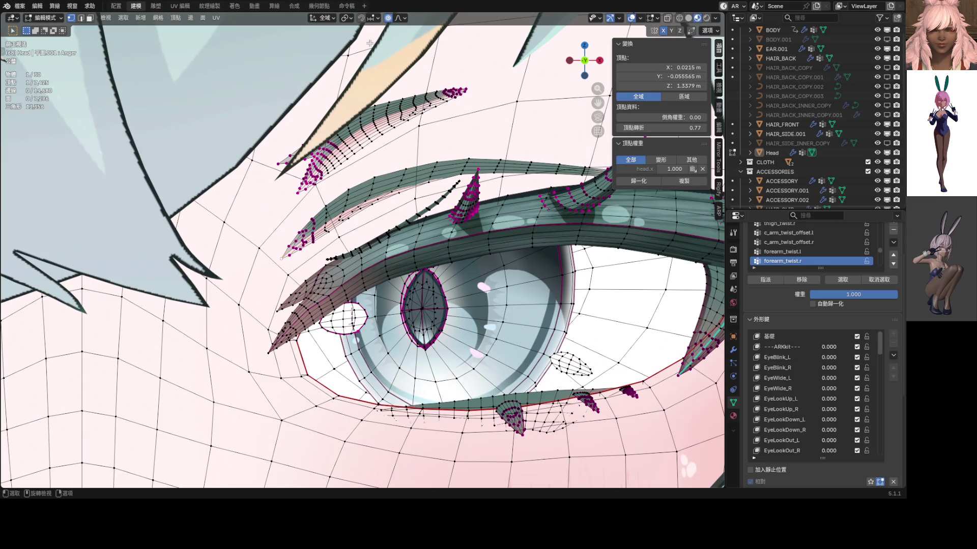
# - Lower the eyelid vertices and the eyelash tips along Z with the chosen falloff shape, and preview
pyautogui.click(401, 18)
pyautogui.click(389, 38)
pyautogui.press('g')
pyautogui.press('z')
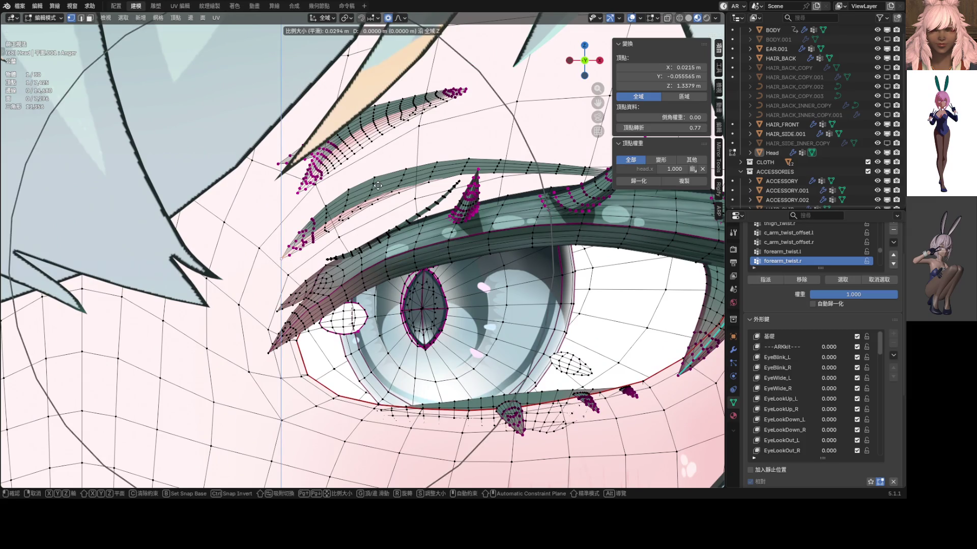
pyautogui.click(382, 208)
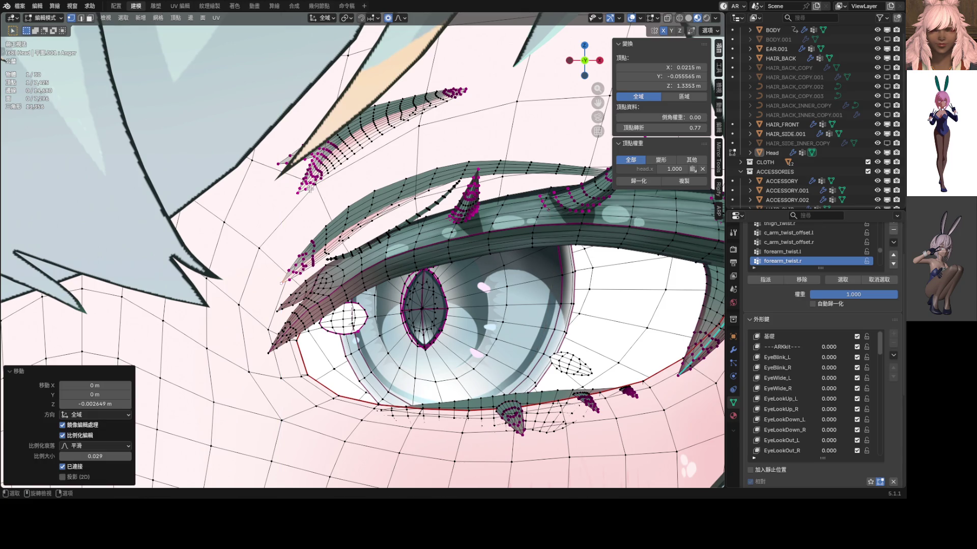
pyautogui.click(286, 168)
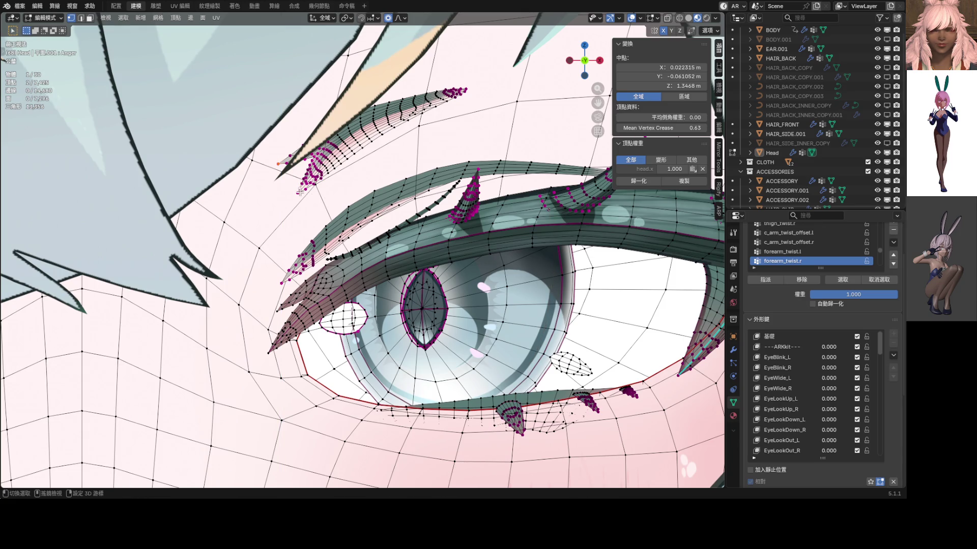
pyautogui.press('g')
pyautogui.press('z')
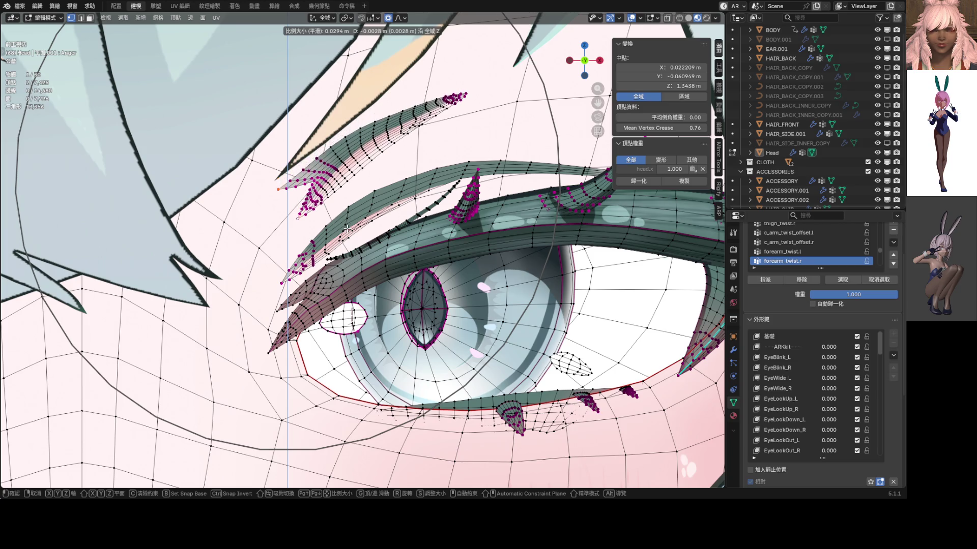
pyautogui.click(346, 228)
pyautogui.scroll(-10, 347, 228)
pyautogui.press('Tab')
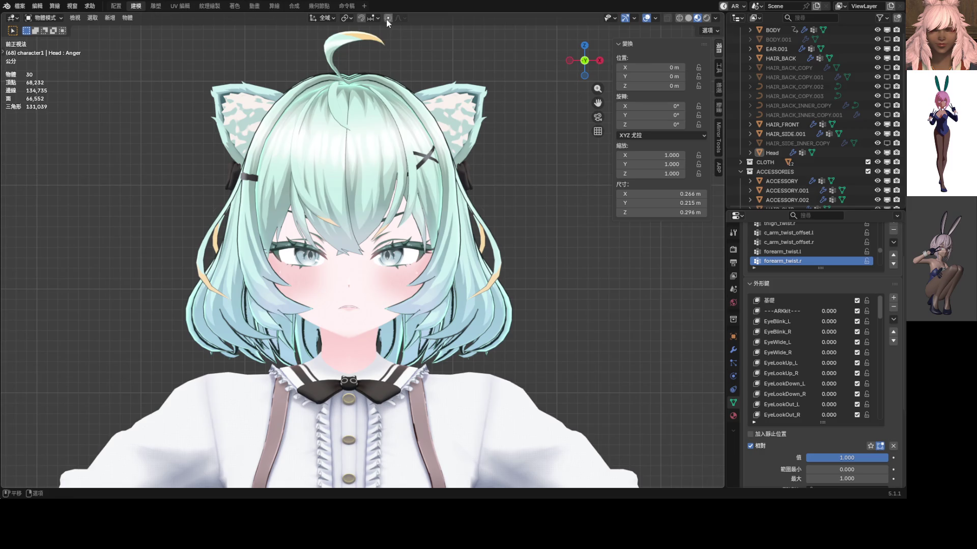
pyautogui.press('Tab')
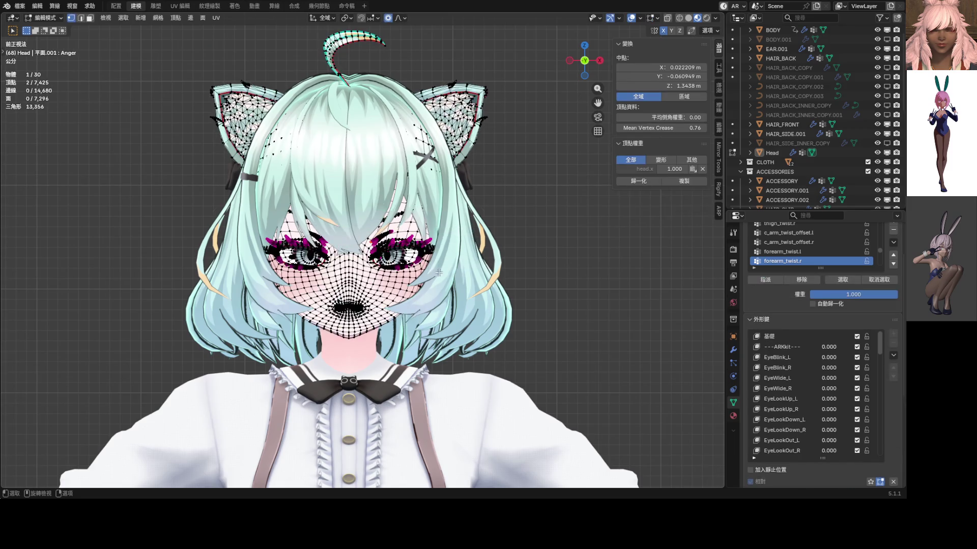
pyautogui.scroll(3, 405, 273)
pyautogui.scroll(3, 405, 273)
pyautogui.scroll(2, 405, 274)
# - Rotate a single eye vertex region twice keeping Smooth falloff, preview, and return to editing
pyautogui.click(370, 278)
pyautogui.scroll(-2, 413, 278)
pyautogui.press('r')
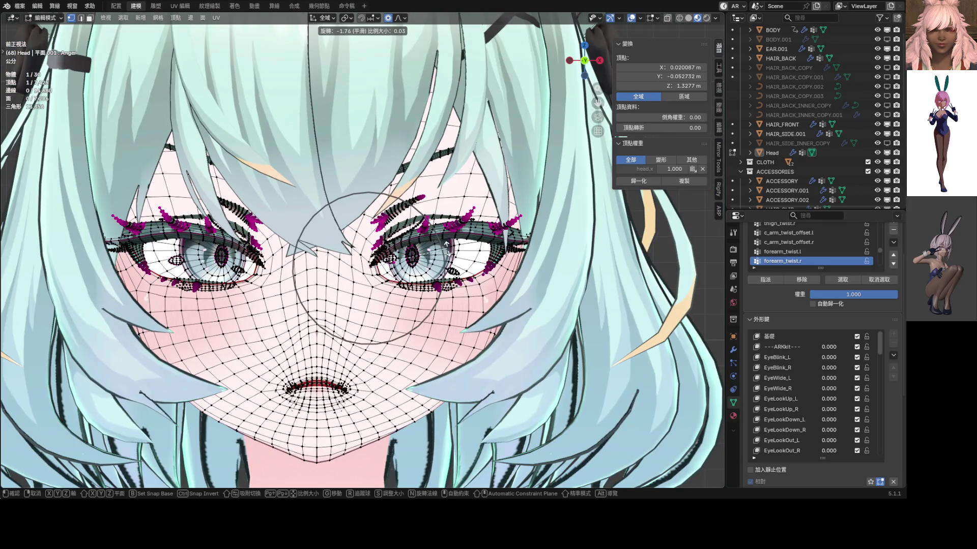
pyautogui.click(447, 245)
pyautogui.click(400, 18)
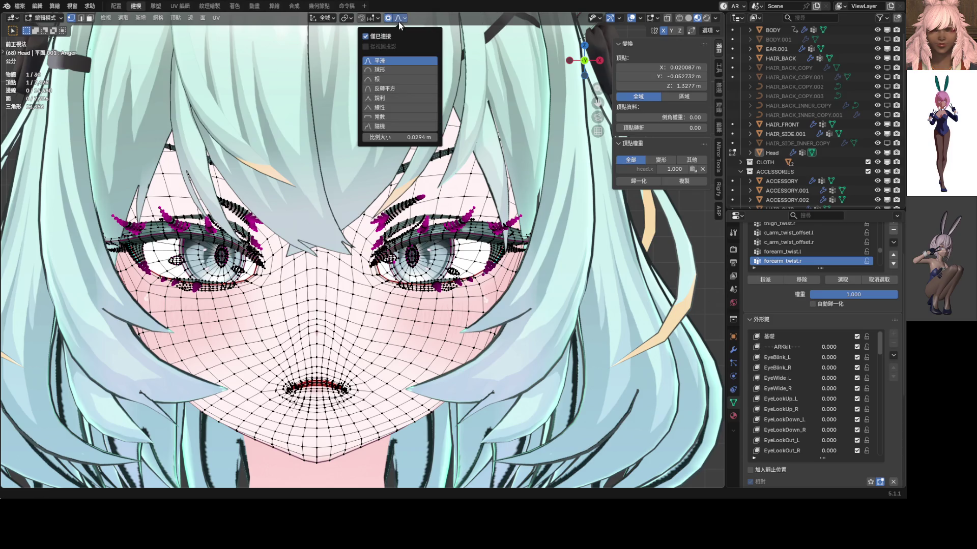
pyautogui.click(385, 37)
pyautogui.press('r')
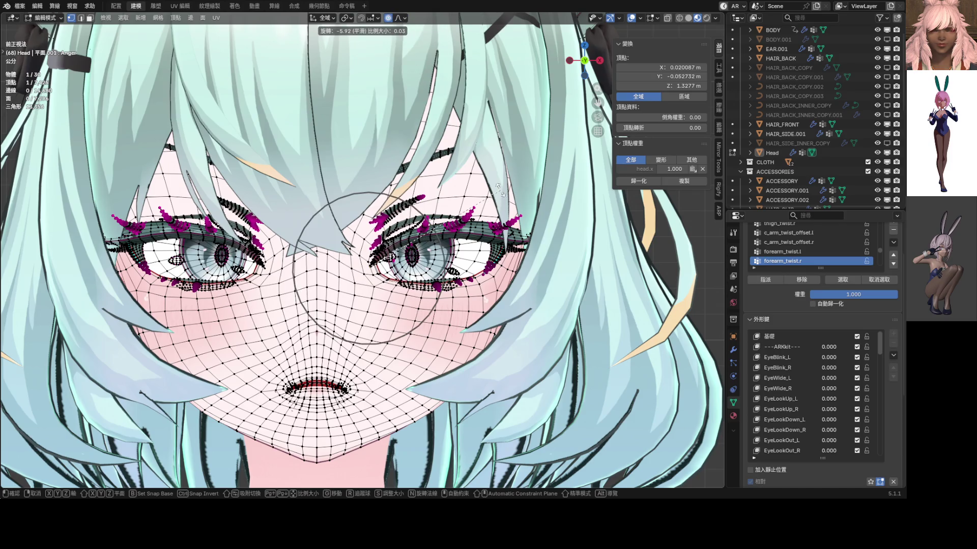
pyautogui.scroll(-3, 497, 186)
pyautogui.click(497, 187)
pyautogui.hotkey('ctrl', 'Tab')
pyautogui.click(414, 242)
pyautogui.click(414, 243)
pyautogui.press('Tab')
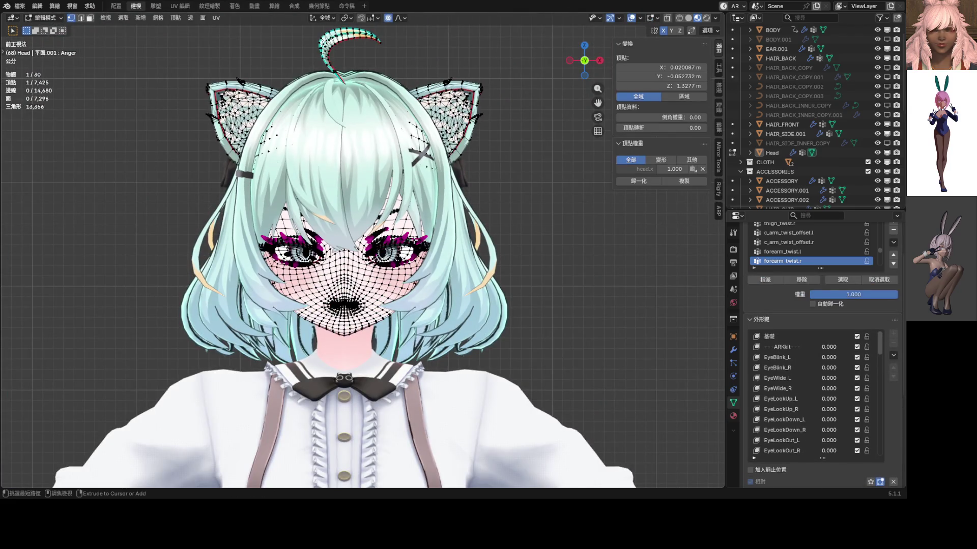
pyautogui.scroll(6, 418, 241)
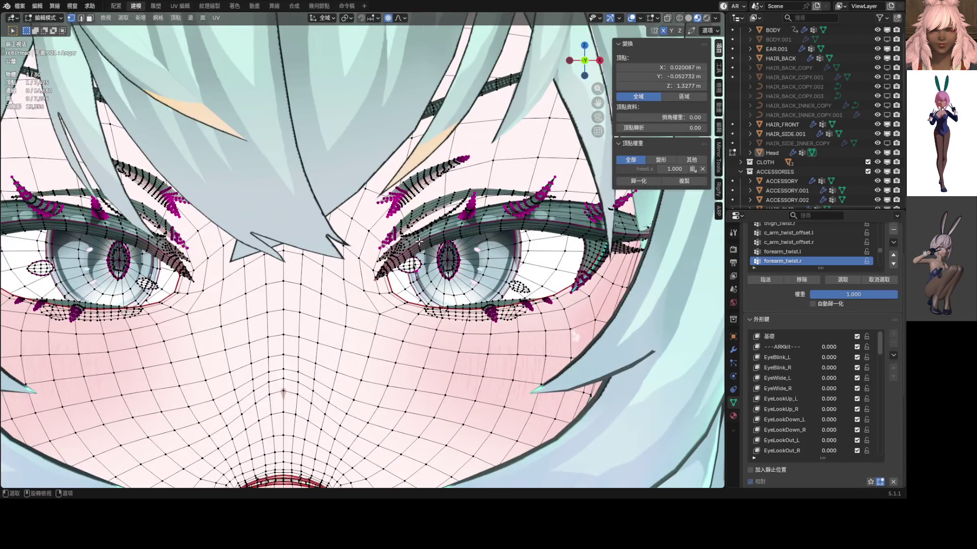
pyautogui.press('c')
pyautogui.press('Escape')
# - Hide the right iris and lower an upper-eyelid vertex along Z with soft falloff, checking from front view
pyautogui.press('l')
pyautogui.press('l')
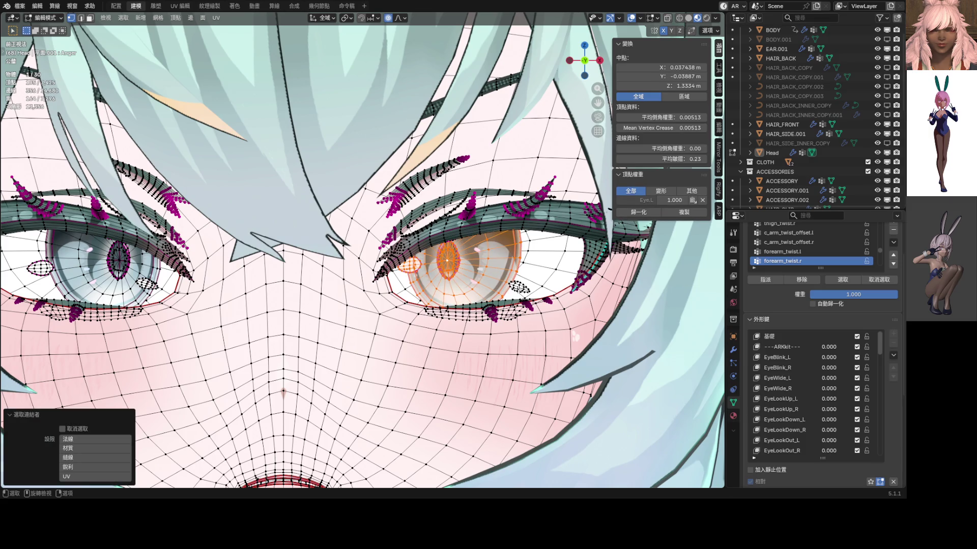
pyautogui.moveTo(519, 287); pyautogui.dragTo(455, 267, button='middle')
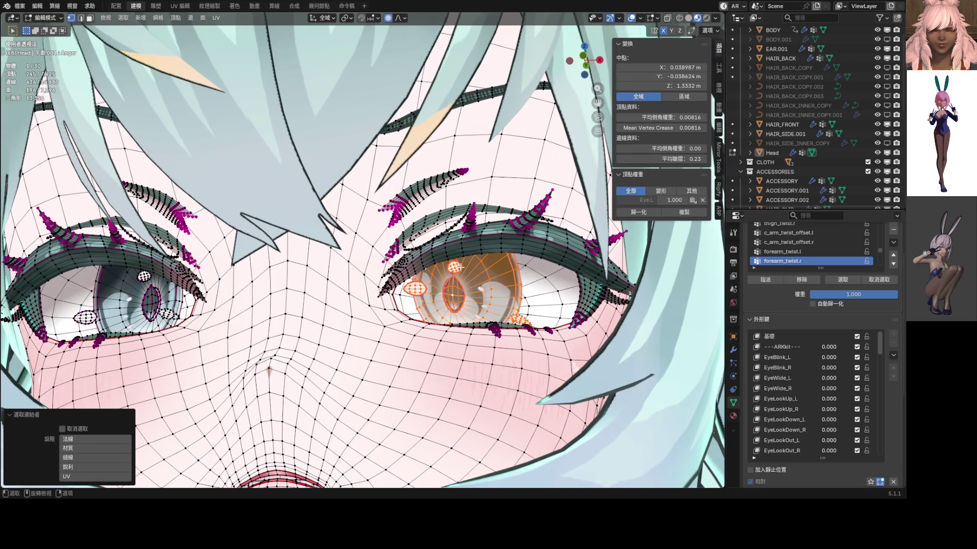
pyautogui.press('h')
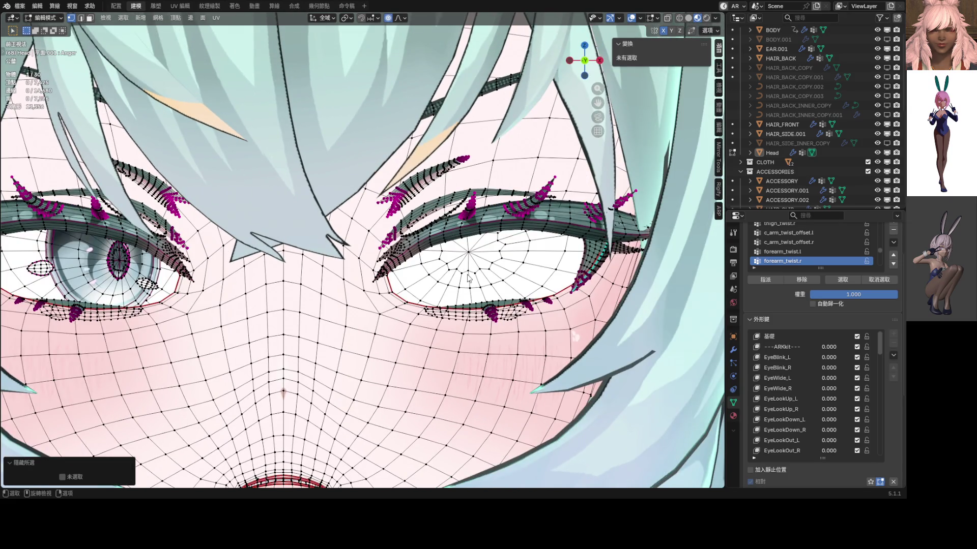
pyautogui.moveTo(473, 265); pyautogui.dragTo(404, 257, button='middle')
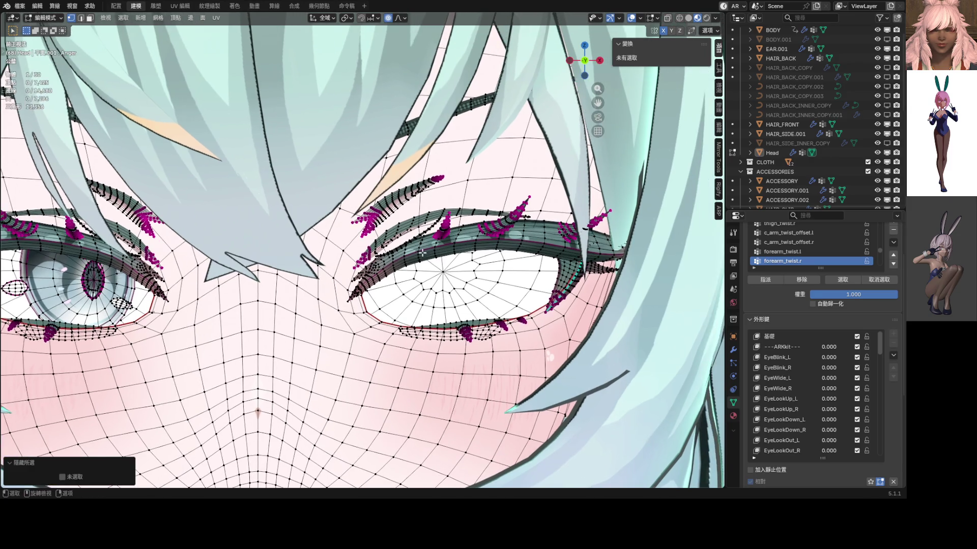
pyautogui.click(405, 256)
pyautogui.press('g')
pyautogui.press('z')
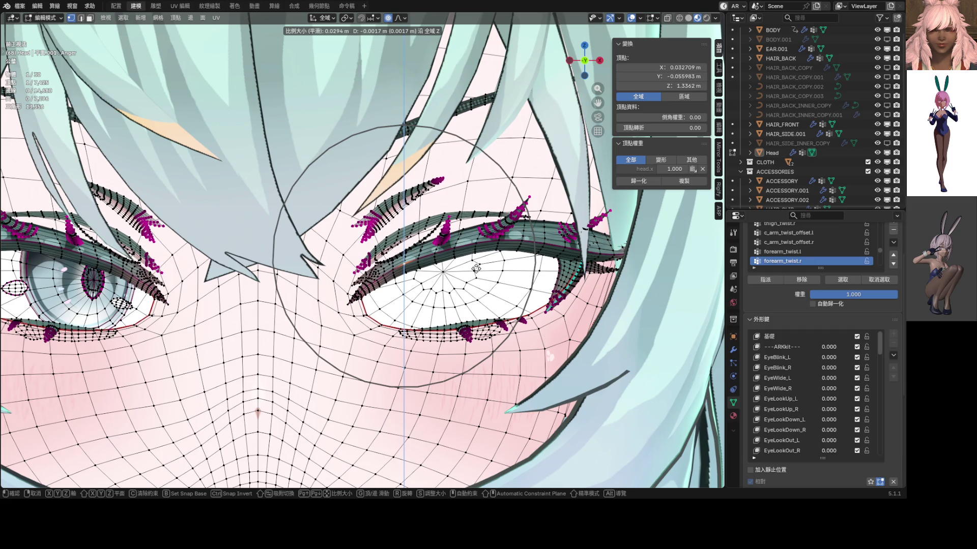
pyautogui.click(475, 268)
pyautogui.press('KP_1')
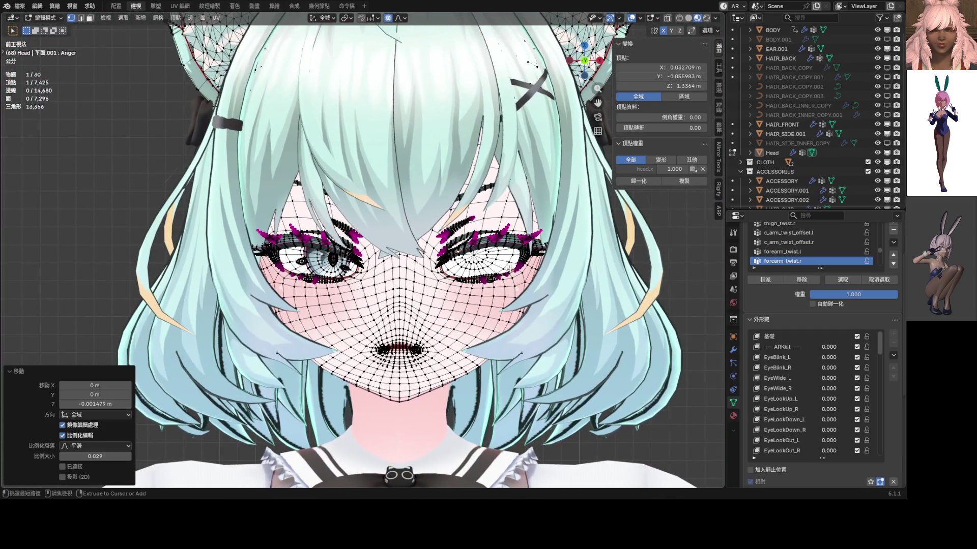
pyautogui.press('Tab')
pyautogui.scroll(-5, 453, 265)
pyautogui.scroll(5, 441, 263)
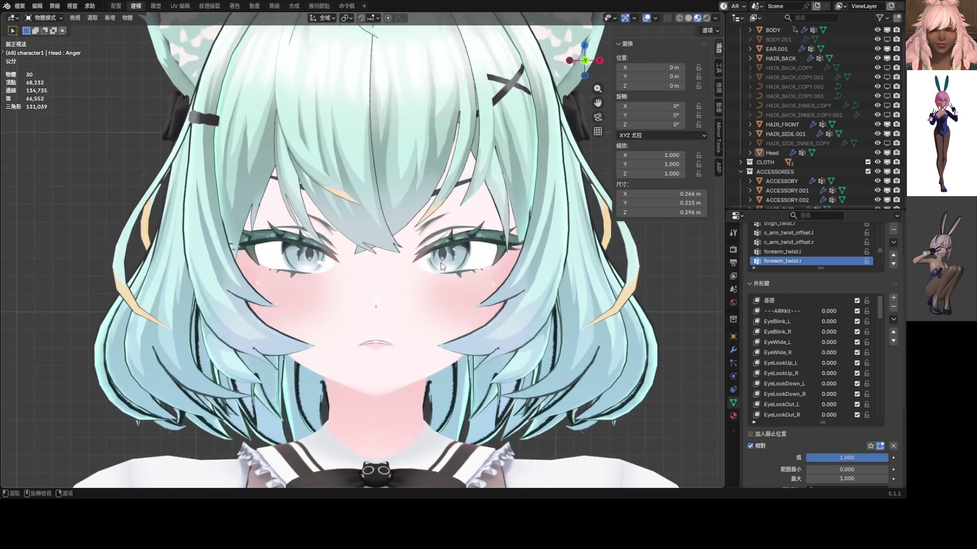
pyautogui.scroll(2, 440, 263)
pyautogui.scroll(2, 440, 268)
pyautogui.scroll(1, 438, 292)
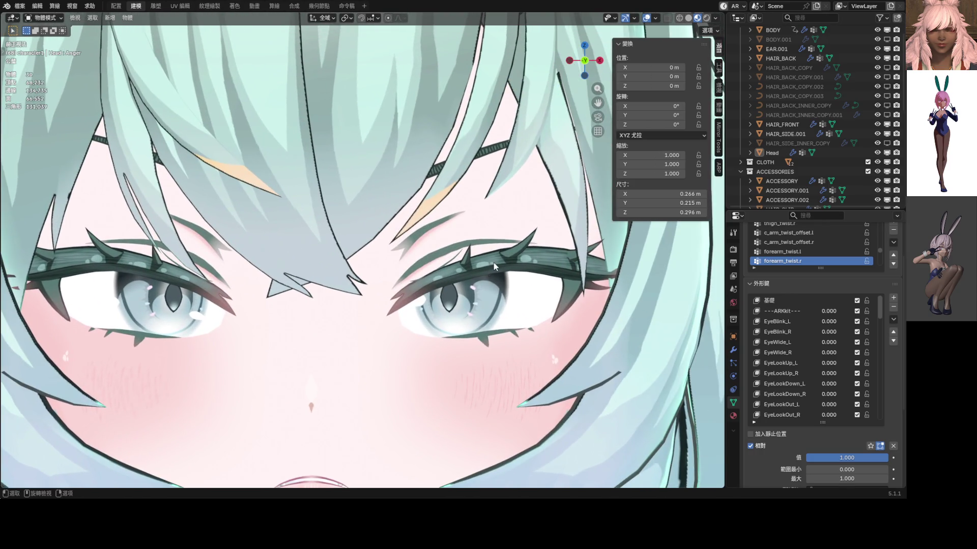
pyautogui.scroll(2, 493, 263)
# - Reshape two lash tip vertices with proportional moves and preview in Object Mode
pyautogui.moveTo(492, 263); pyautogui.dragTo(442, 271, button='middle')
pyautogui.press('Tab')
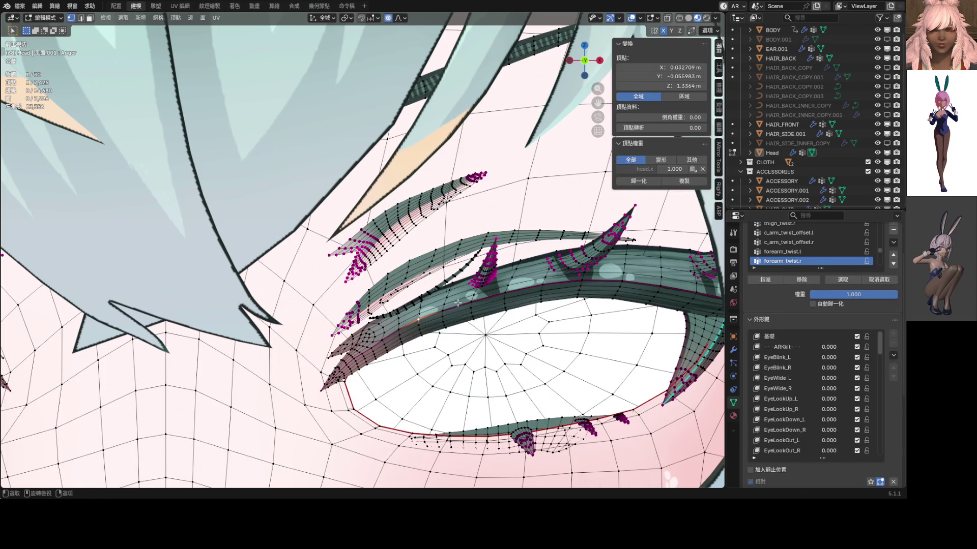
pyautogui.click(471, 303)
pyautogui.press('g')
pyautogui.press('z')
pyautogui.scroll(-3, 472, 297)
pyautogui.scroll(-1, 472, 294)
pyautogui.click(472, 295)
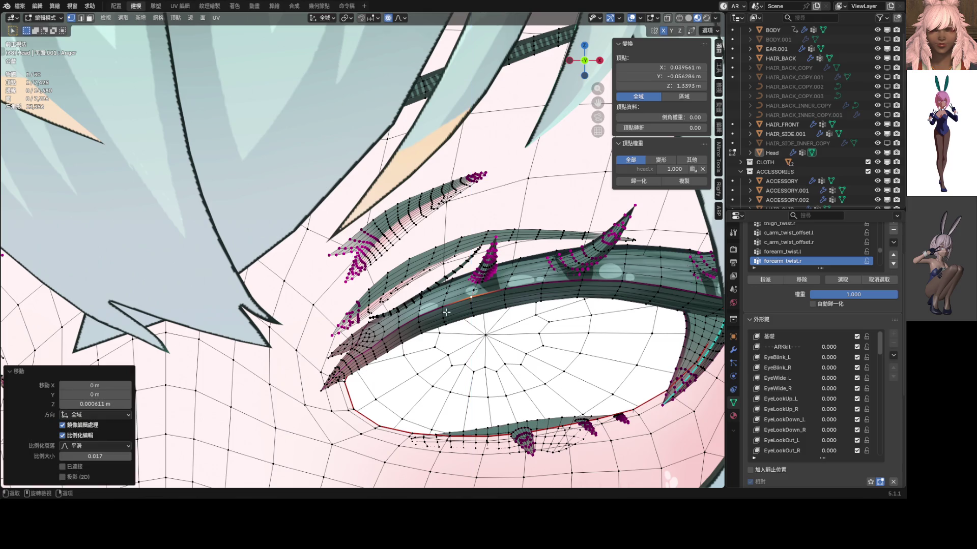
pyautogui.click(328, 387)
pyautogui.press('g')
pyautogui.scroll(-3, 320, 386)
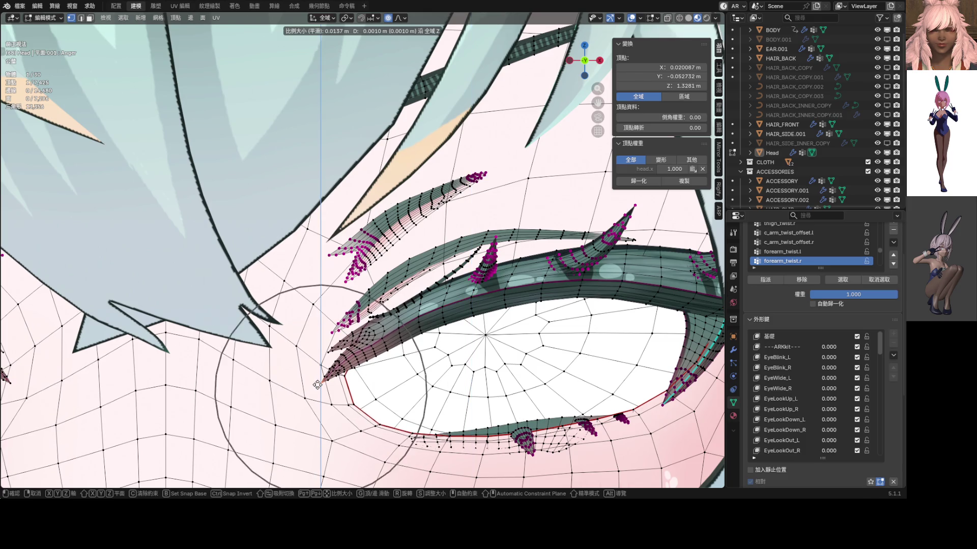
pyautogui.scroll(3, 317, 385)
pyautogui.scroll(2, 317, 386)
pyautogui.scroll(2, 318, 386)
pyautogui.scroll(2, 318, 386)
pyautogui.click(323, 387)
pyautogui.scroll(-3, 323, 388)
pyautogui.hotkey('ctrl', 'Tab')
pyautogui.click(357, 379)
pyautogui.scroll(-5, 357, 379)
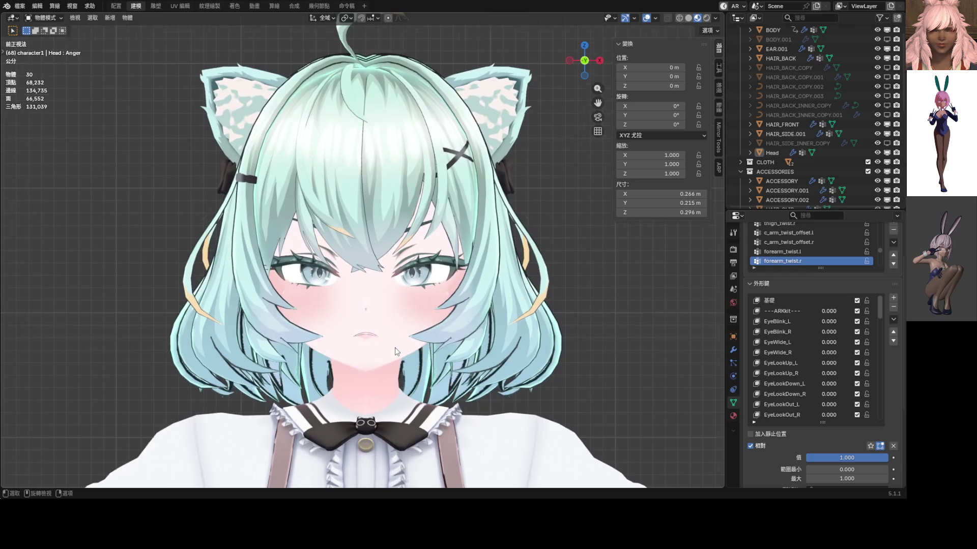
pyautogui.scroll(-2, 395, 347)
pyautogui.scroll(4, 396, 276)
pyautogui.scroll(3, 396, 276)
pyautogui.scroll(2, 396, 275)
# - Lower the whole upper-eyelid edge loop along Z to narrow the right eye, then preview
pyautogui.press('Tab')
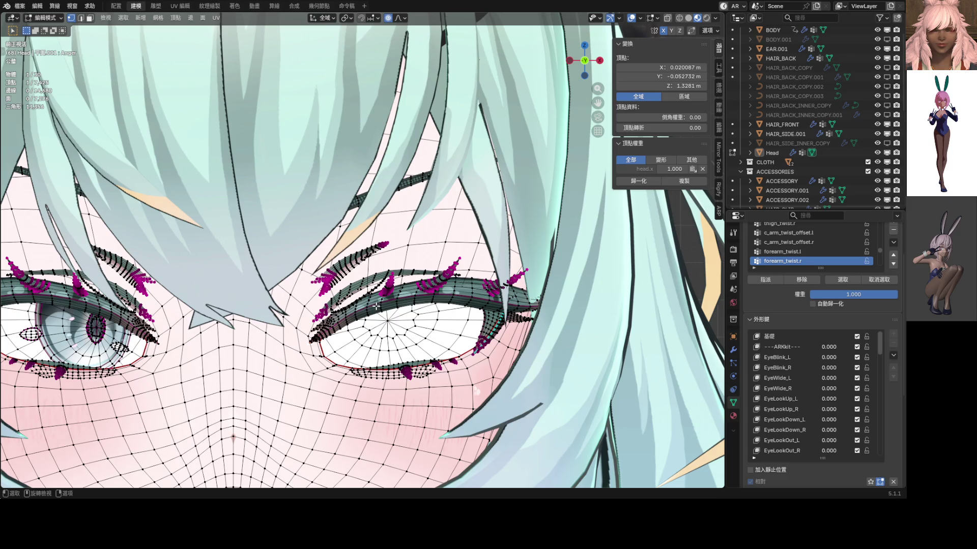
pyautogui.keyDown('alt'); pyautogui.click(369, 307); pyautogui.keyUp('alt')
pyautogui.press('g')
pyautogui.press('z')
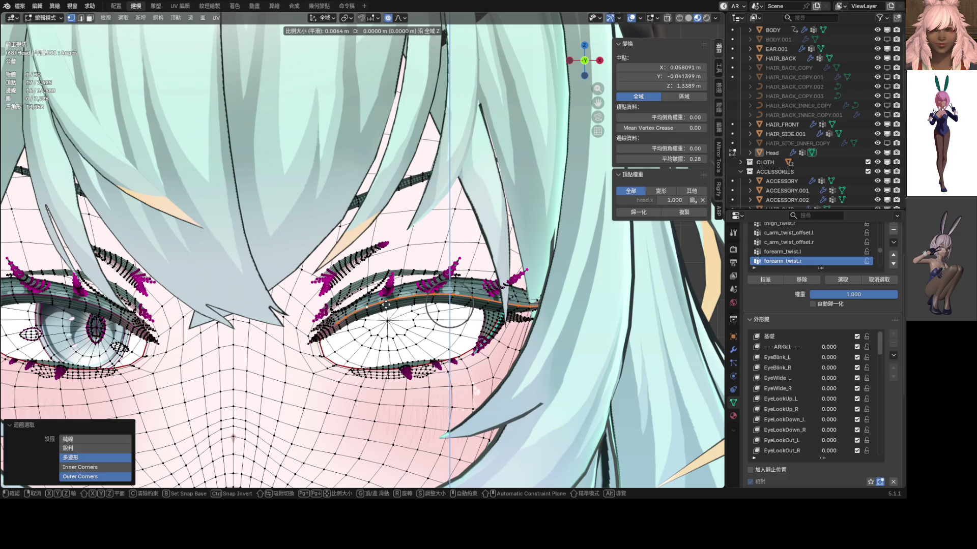
pyautogui.scroll(-3, 449, 304)
pyautogui.scroll(-5, 449, 304)
pyautogui.scroll(-4, 449, 303)
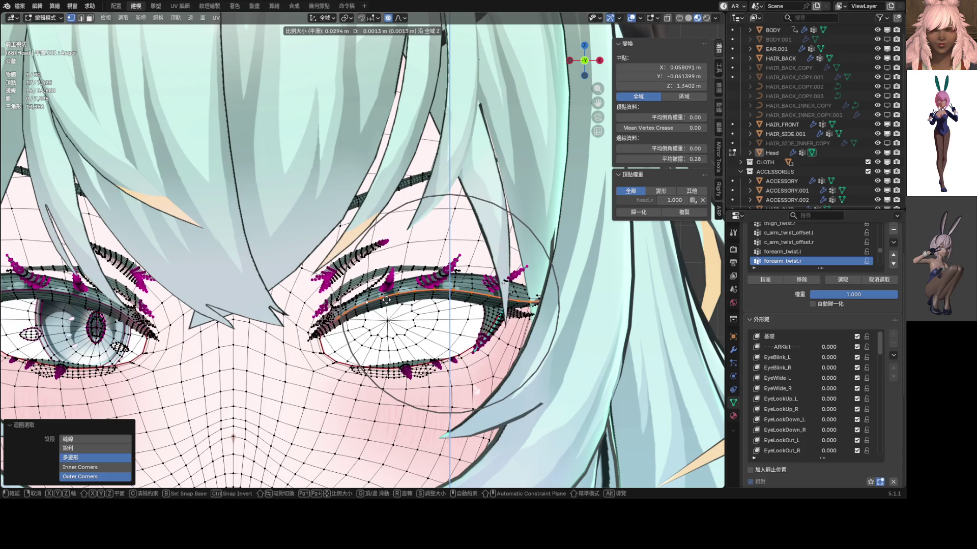
pyautogui.click(385, 299)
pyautogui.scroll(-5, 385, 300)
pyautogui.hotkey('ctrl', 'Tab')
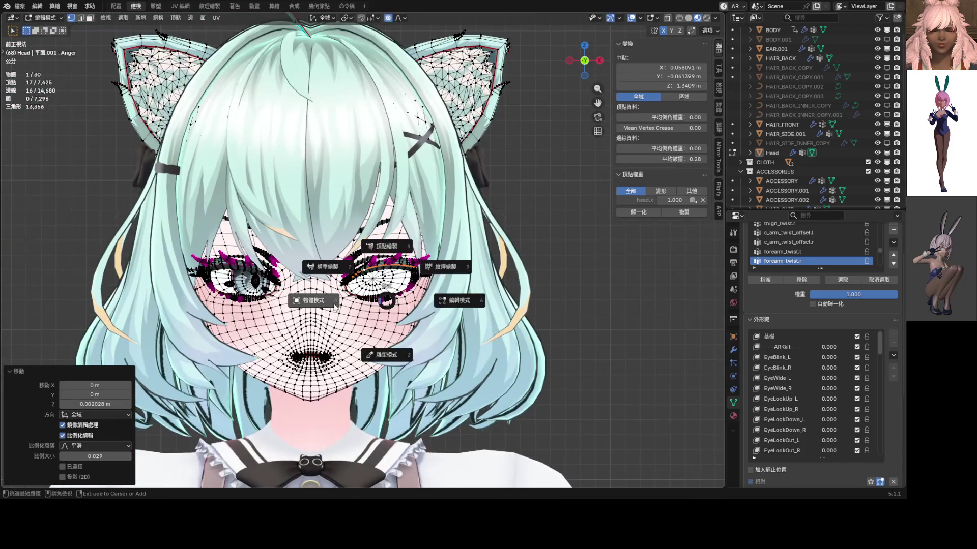
pyautogui.click(335, 316)
pyautogui.scroll(3, 336, 316)
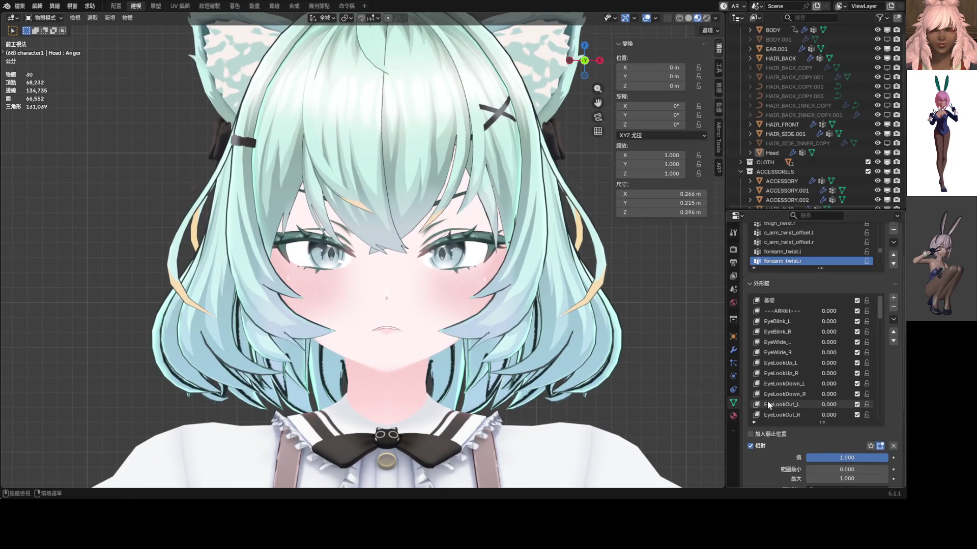
pyautogui.scroll(-3, 810, 418)
pyautogui.scroll(-3, 810, 408)
pyautogui.scroll(-3, 810, 408)
pyautogui.scroll(-3, 810, 408)
pyautogui.scroll(-3, 810, 408)
pyautogui.scroll(-3, 810, 408)
# - Toggle the Anger key off and back to full strength alongside TongueOut to compare the mix
pyautogui.moveTo(831, 419)
pyautogui.mouseDown()
pyautogui.moveTo(794, 419)
pyautogui.moveTo(855, 419)
pyautogui.moveTo(792, 414)
pyautogui.mouseUp()
pyautogui.keyDown('shift'); pyautogui.moveTo(514, 323); pyautogui.dragTo(515, 345, button='middle'); pyautogui.keyUp('shift')
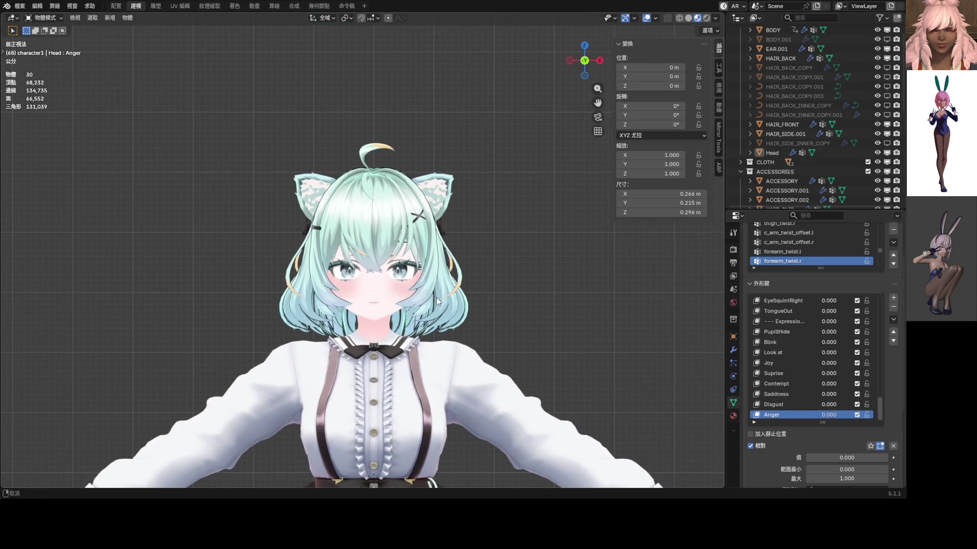
pyautogui.moveTo(804, 315)
pyautogui.mouseDown()
pyautogui.moveTo(847, 311)
pyautogui.moveTo(828, 312)
pyautogui.mouseUp()
pyautogui.moveTo(832, 417); pyautogui.dragTo(869, 417)
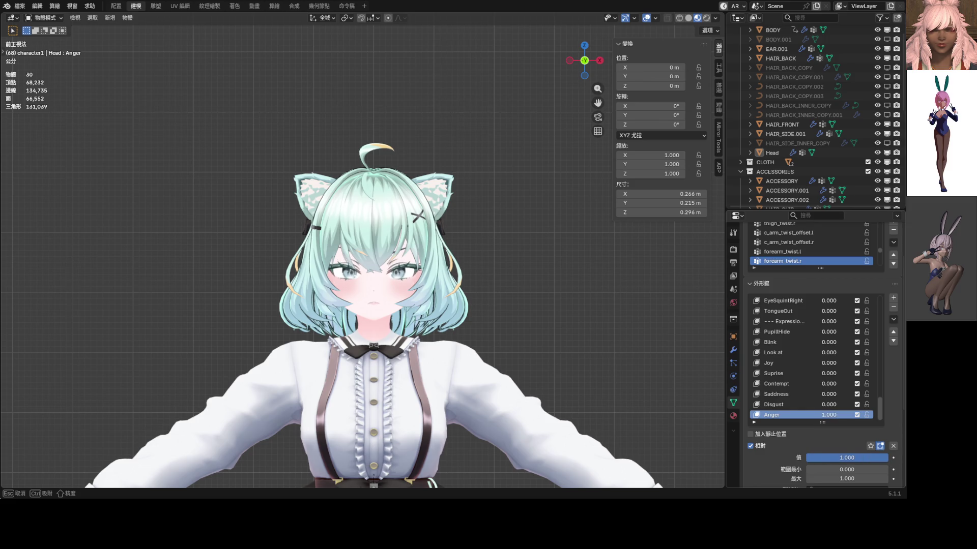
pyautogui.moveTo(870, 418); pyautogui.dragTo(870, 417)
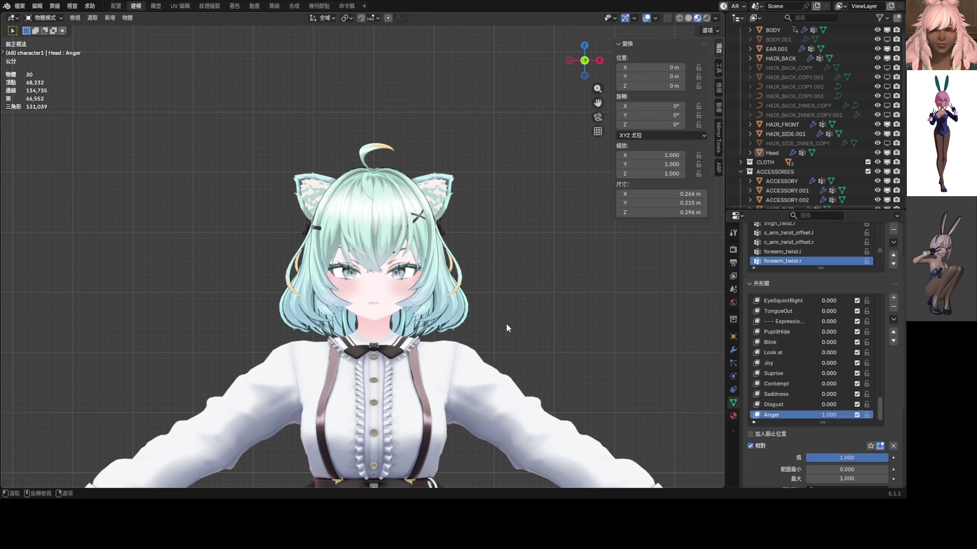
pyautogui.scroll(-1, 505, 323)
pyautogui.scroll(-3, 504, 323)
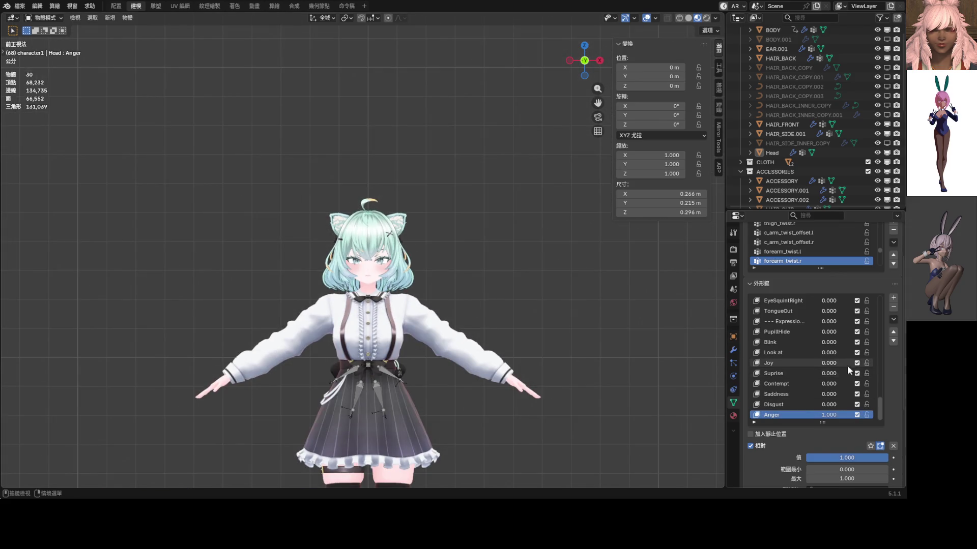
pyautogui.scroll(10, 840, 366)
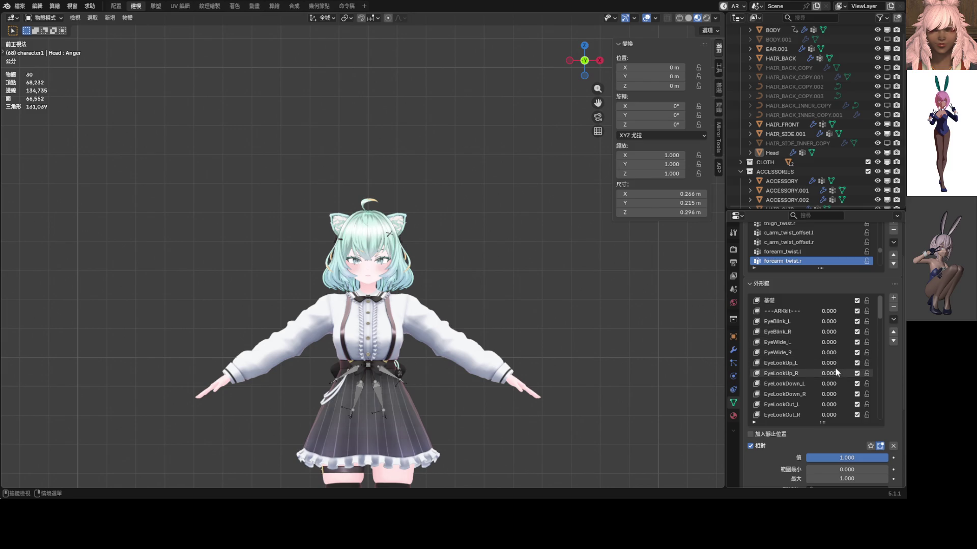
# - Set the EyeLookOut_L/R values to 0.214 with Anger at full and bring up the shape-key specials menu
pyautogui.moveTo(832, 408); pyautogui.dragTo(832, 408)
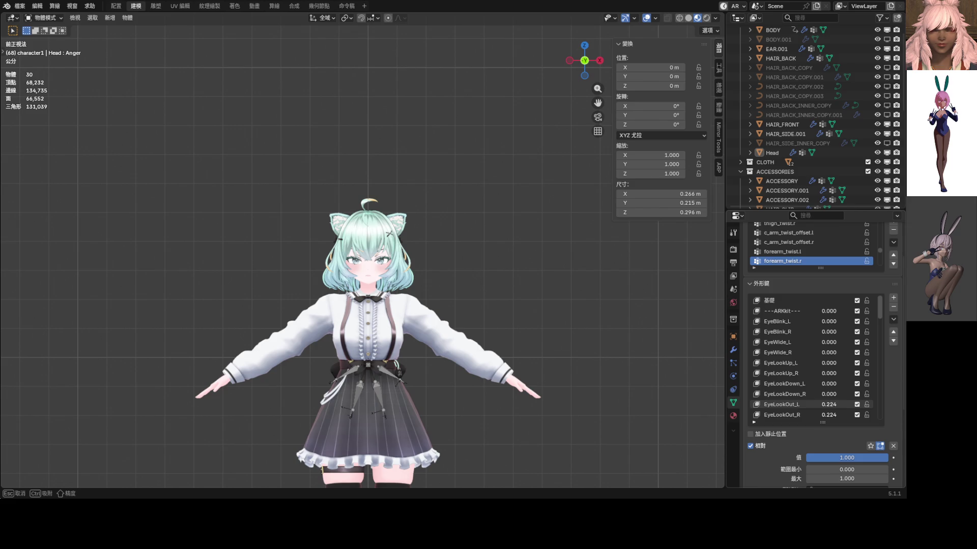
pyautogui.scroll(7, 416, 278)
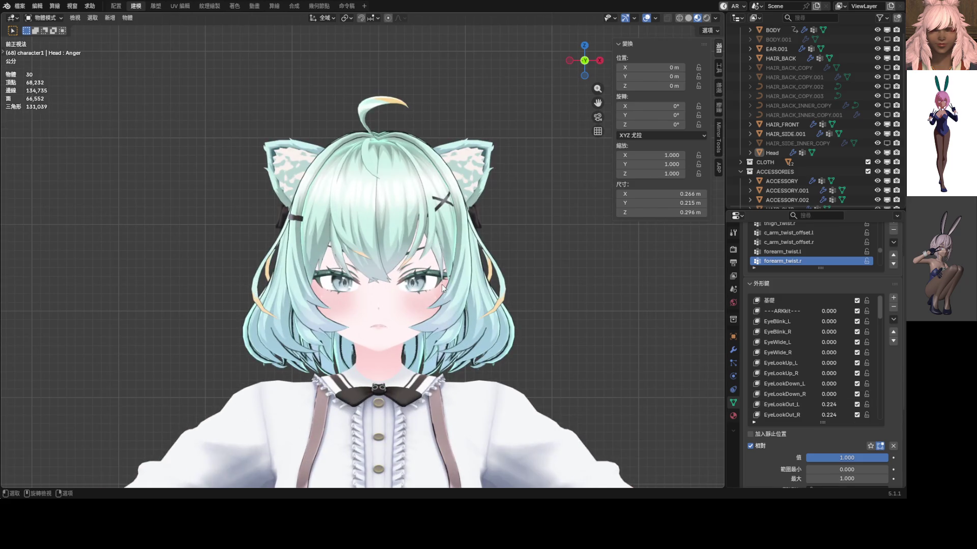
pyautogui.moveTo(881, 310)
pyautogui.mouseDown()
pyautogui.moveTo(880, 412)
pyautogui.moveTo(833, 417)
pyautogui.moveTo(863, 415)
pyautogui.moveTo(880, 305)
pyautogui.mouseUp()
pyautogui.moveTo(840, 385)
pyautogui.mouseDown()
pyautogui.moveTo(817, 384)
pyautogui.moveTo(833, 384)
pyautogui.mouseUp()
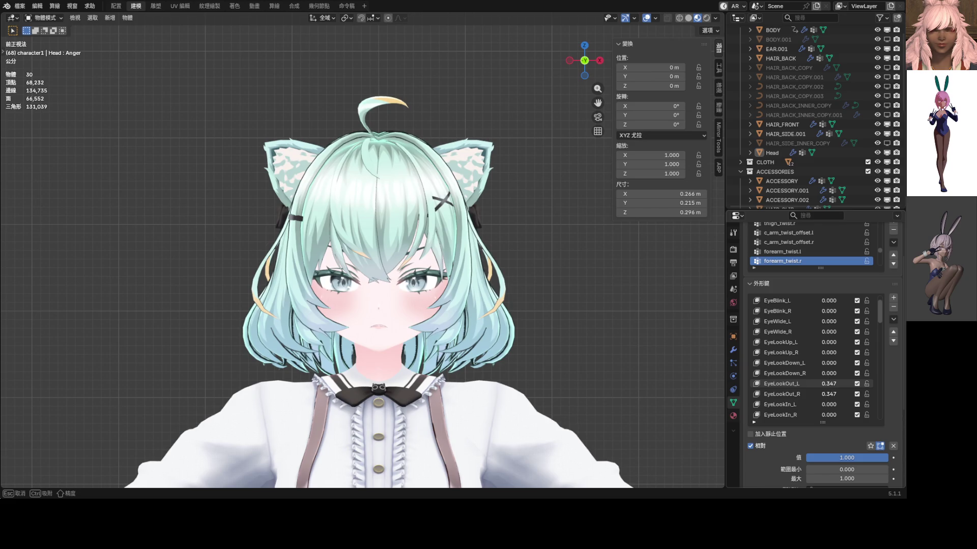
pyautogui.moveTo(831, 384); pyautogui.dragTo(832, 384)
pyautogui.click(893, 319)
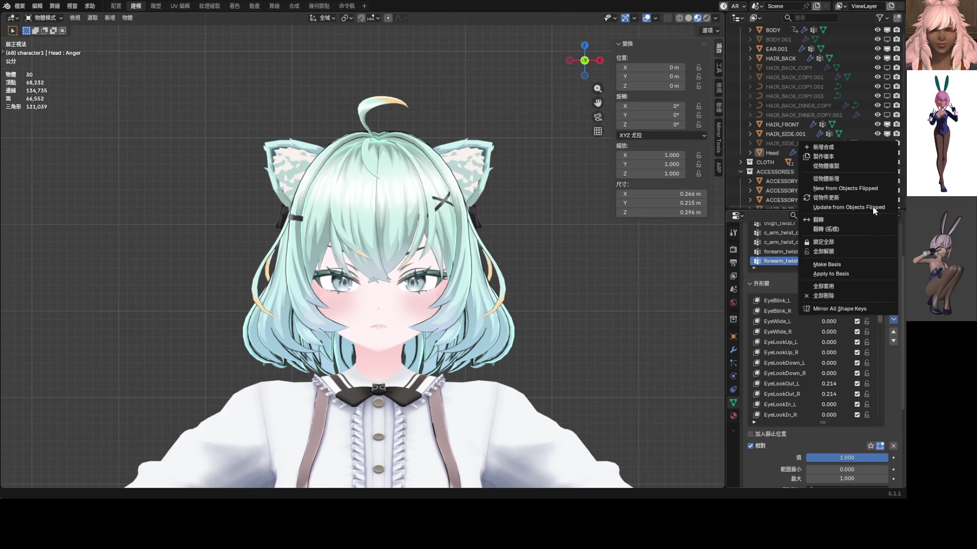
# - Create a New Shape from Mix, clear all shape values and scrub the new key to preview it
pyautogui.click(840, 150)
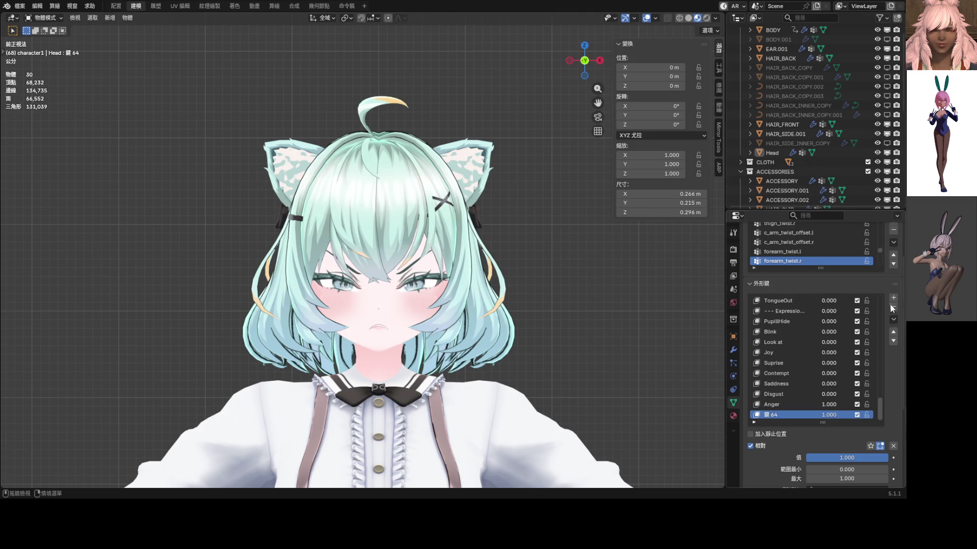
pyautogui.click(893, 447)
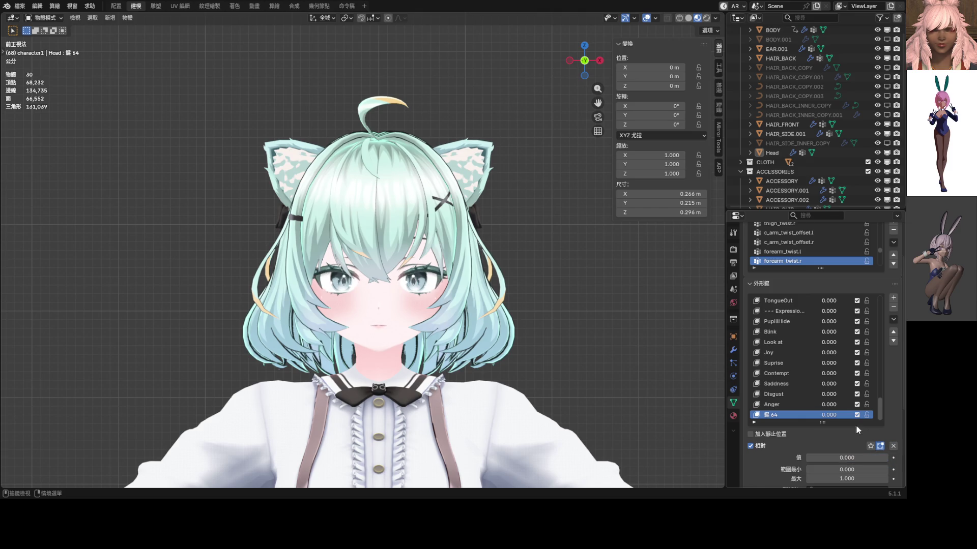
pyautogui.moveTo(833, 414); pyautogui.dragTo(863, 414)
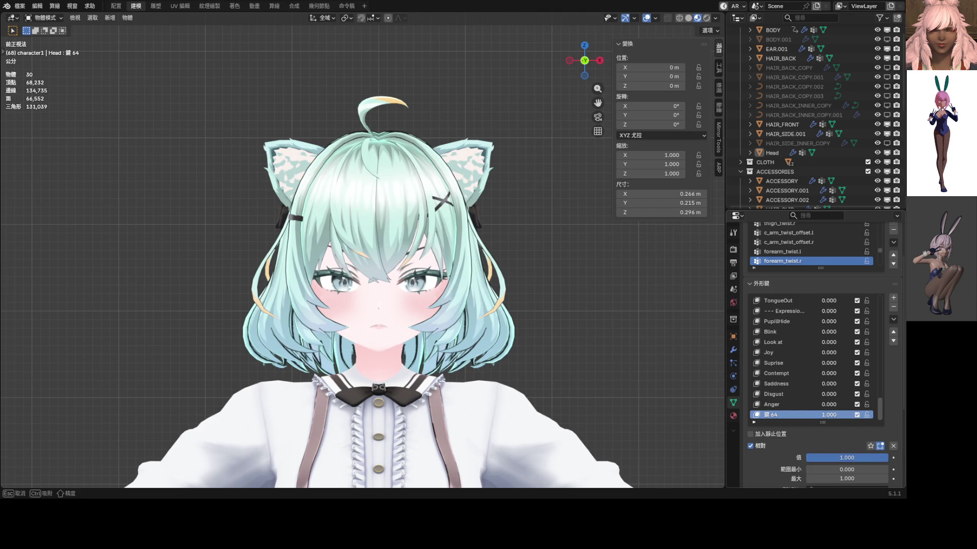
pyautogui.moveTo(862, 414); pyautogui.dragTo(862, 415)
pyautogui.scroll(-5, 212, 128)
pyautogui.scroll(-2, 212, 128)
pyautogui.scroll(2, 321, 191)
pyautogui.scroll(1, 321, 196)
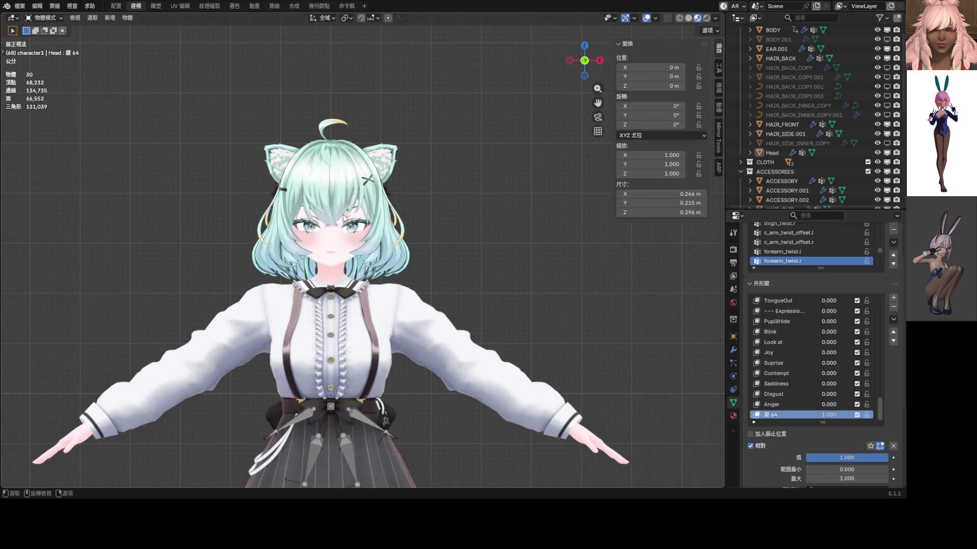
pyautogui.moveTo(832, 414); pyautogui.dragTo(794, 415)
# - Delete the old Anger key and rename the new mixed key to Anger, previewing it at full strength
pyautogui.doubleClick(776, 404)
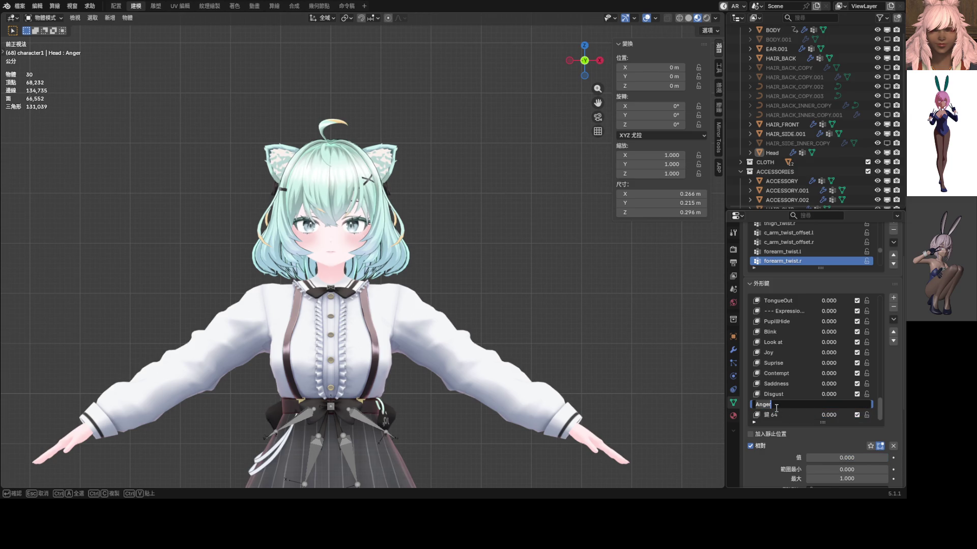
pyautogui.press('Return')
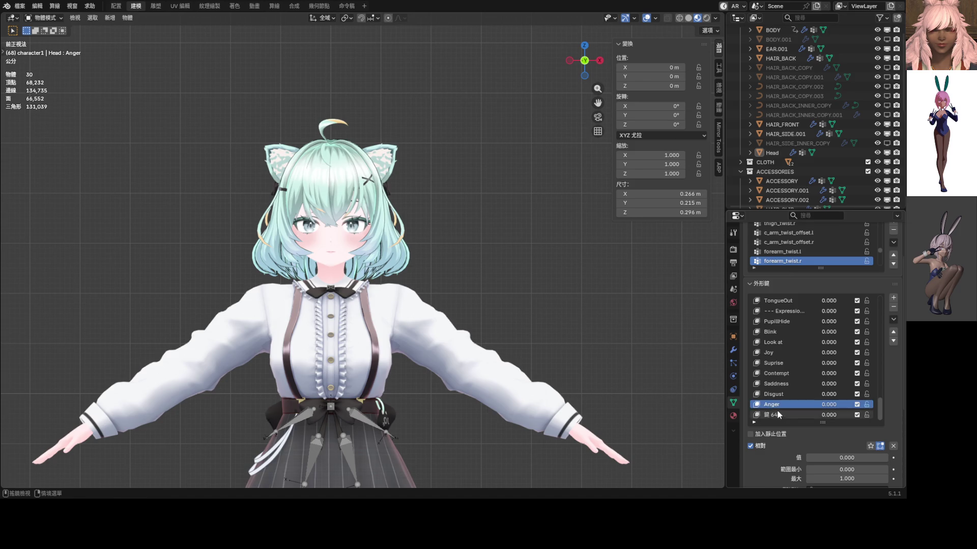
pyautogui.click(893, 306)
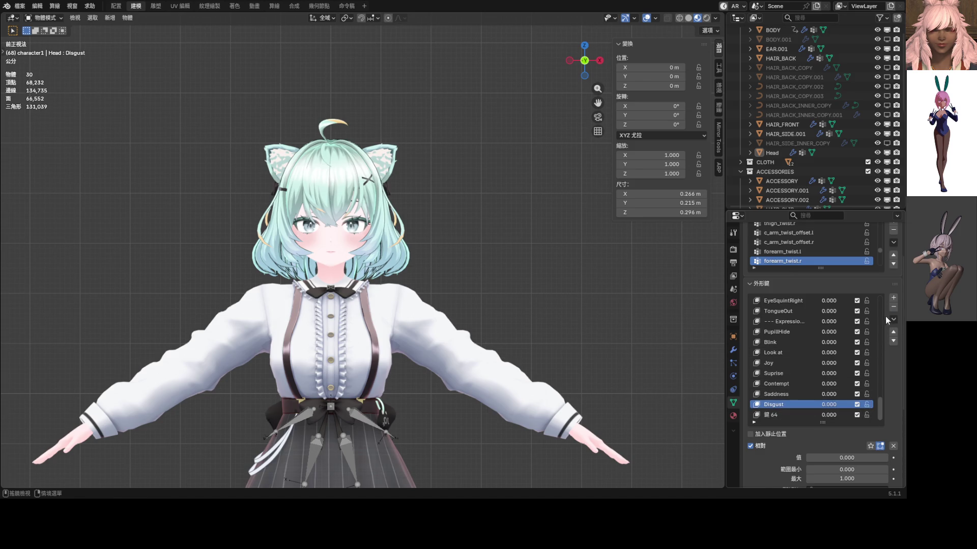
pyautogui.doubleClick(778, 414)
pyautogui.write('Anger')
pyautogui.press('Return')
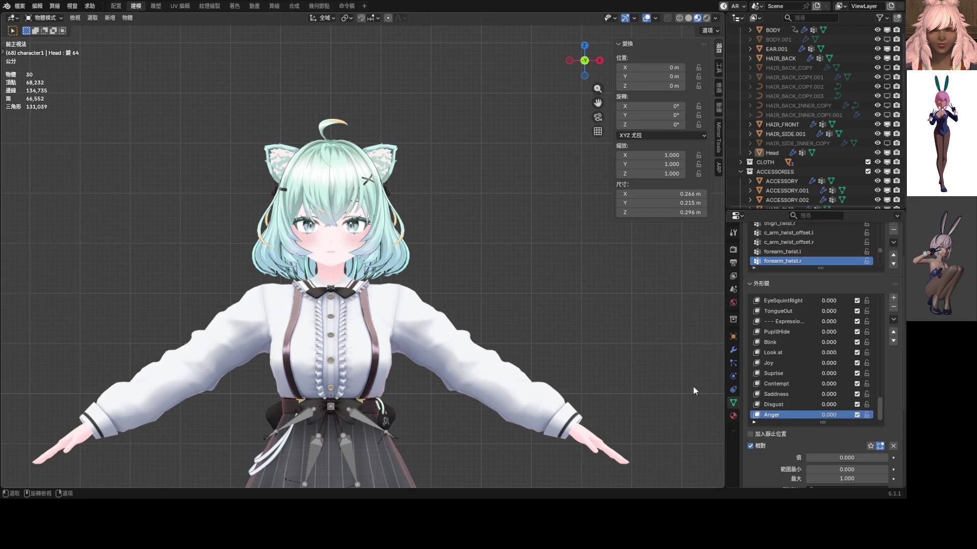
pyautogui.scroll(3, 503, 314)
pyautogui.moveTo(822, 413)
pyautogui.mouseDown()
pyautogui.moveTo(832, 413)
pyautogui.moveTo(822, 413)
pyautogui.mouseUp()
pyautogui.scroll(-3, 698, 355)
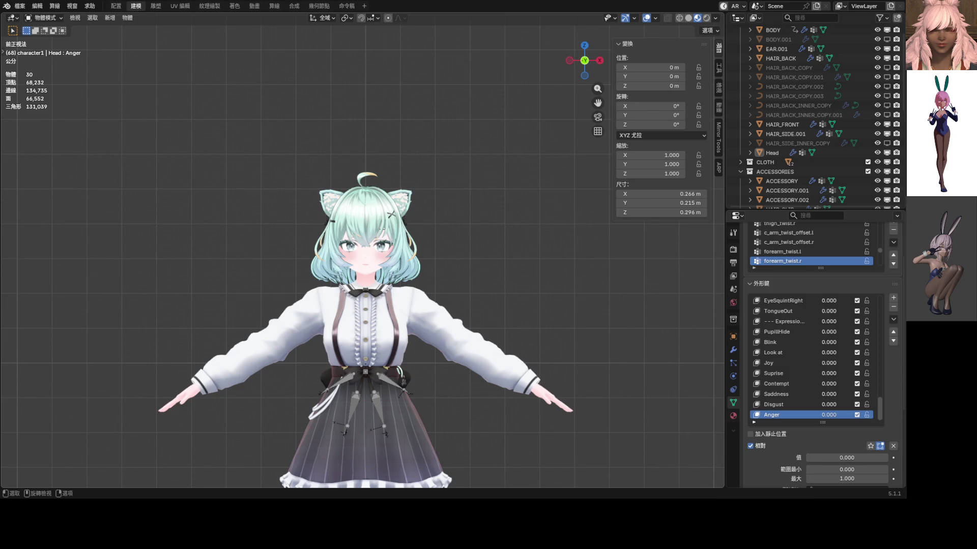
pyautogui.scroll(3, 410, 273)
pyautogui.scroll(3, 410, 273)
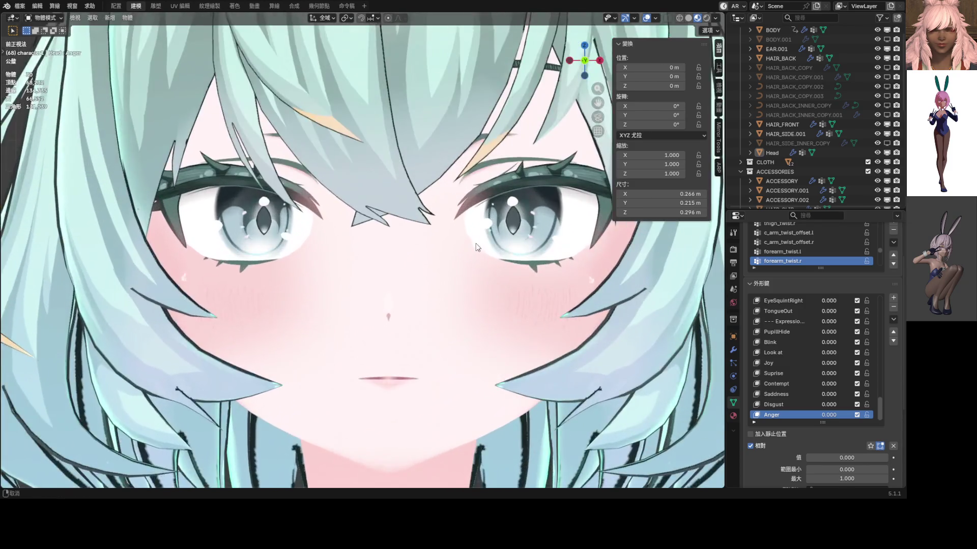
pyautogui.scroll(2, 410, 273)
# - Set the rebuilt Anger key to 1.000 and bring up the mode pie menu to head into Edit Mode
pyautogui.moveTo(825, 458); pyautogui.dragTo(885, 458)
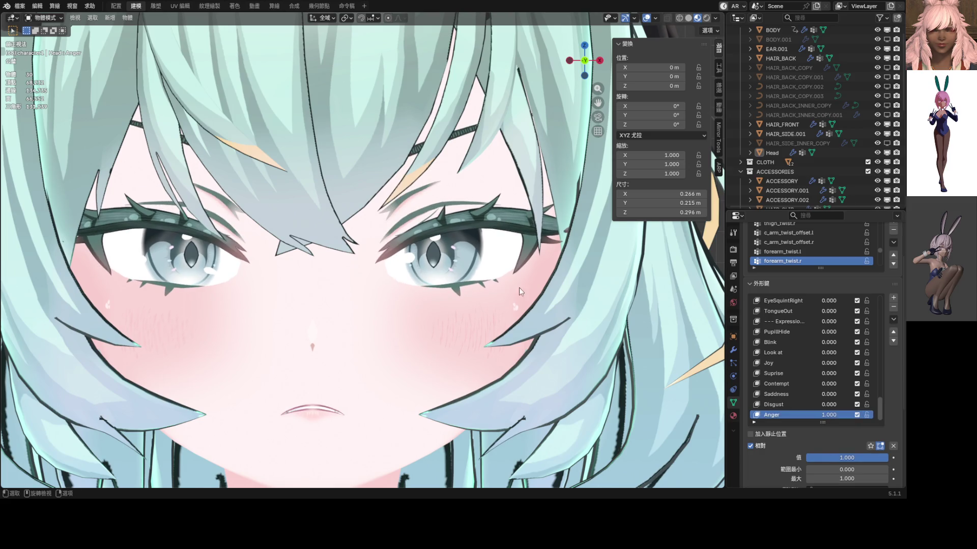
pyautogui.scroll(-2, 489, 275)
pyautogui.scroll(-3, 488, 275)
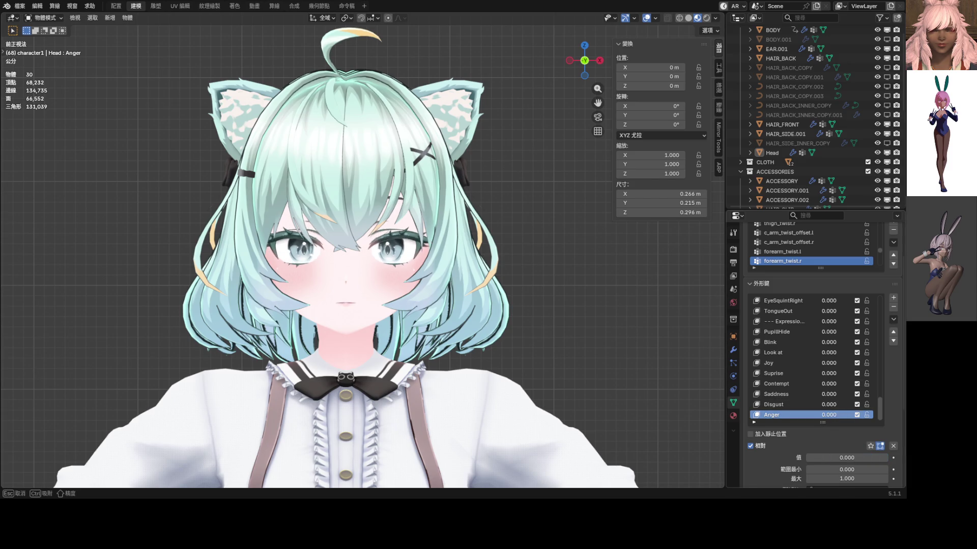
pyautogui.scroll(-4, 618, 331)
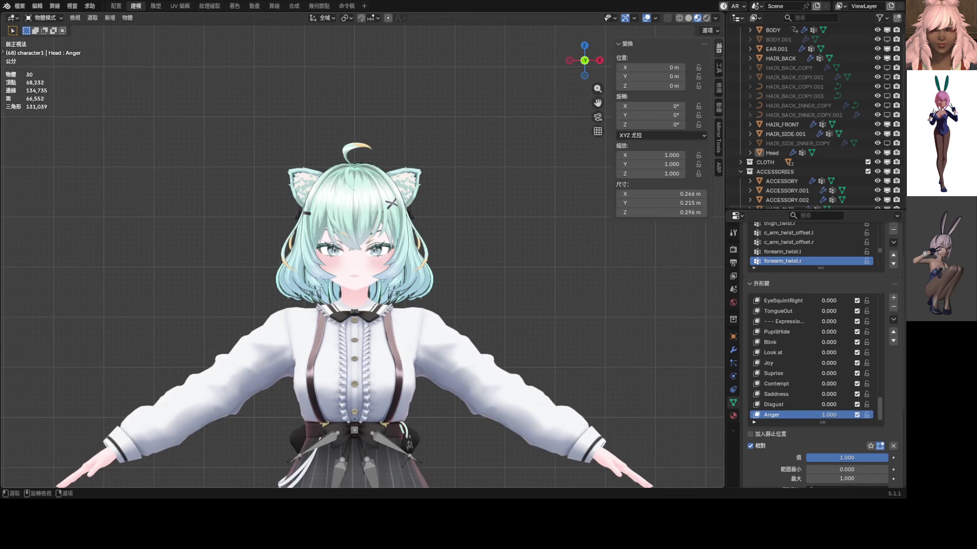
pyautogui.scroll(2, 424, 234)
pyautogui.scroll(4, 462, 225)
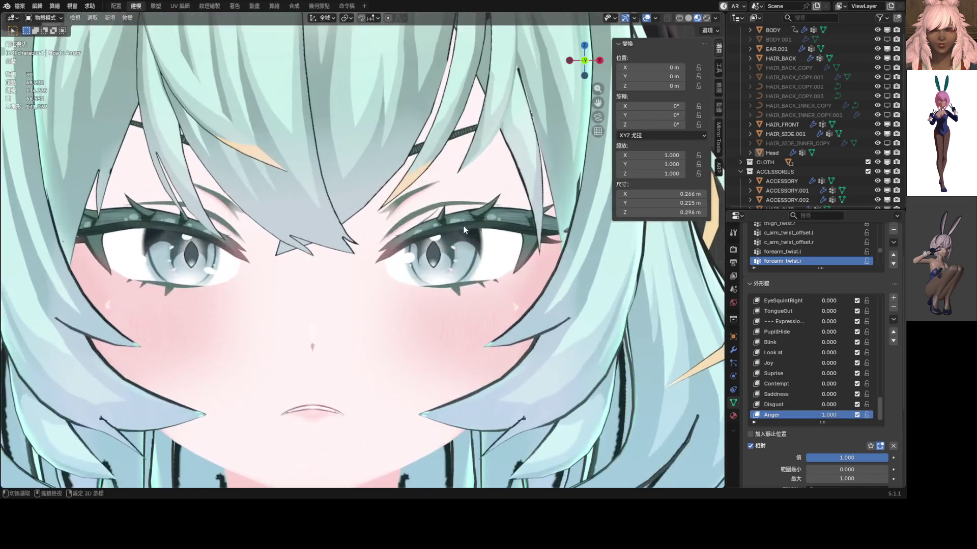
pyautogui.scroll(3, 363, 235)
pyautogui.scroll(3, 424, 235)
pyautogui.scroll(6, 807, 375)
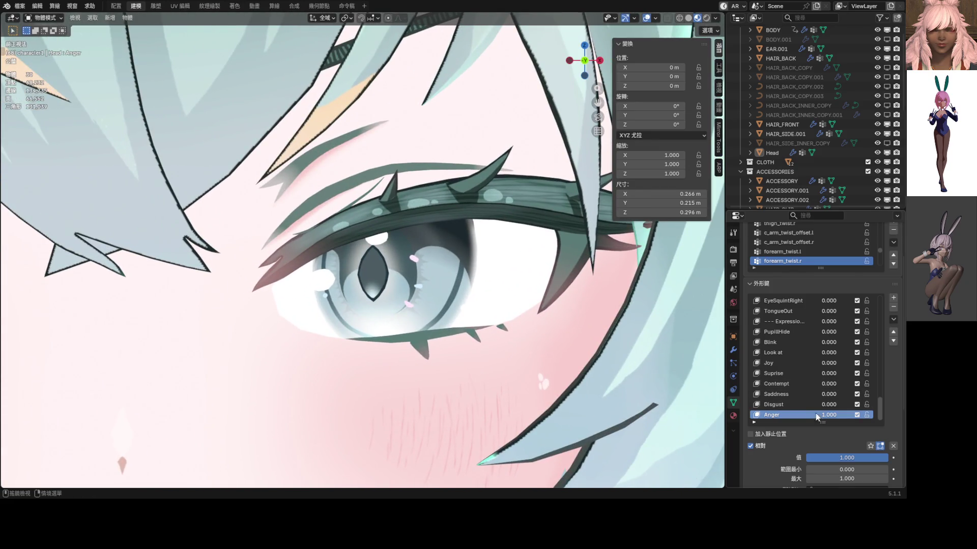
pyautogui.hotkey('ctrl', 'Tab')
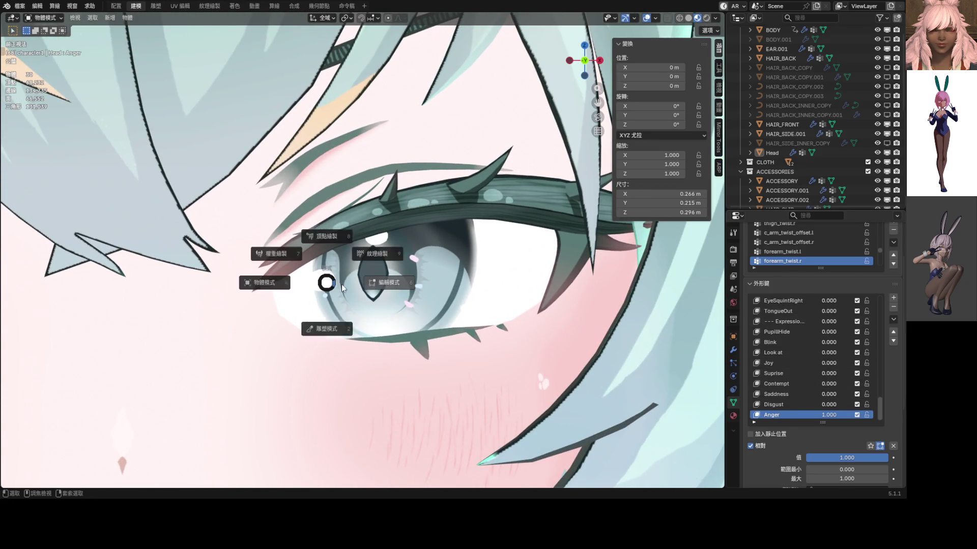
# - Move and resize an eyelid vertex with smooth falloff, then check the face in Object Mode
pyautogui.click(381, 279)
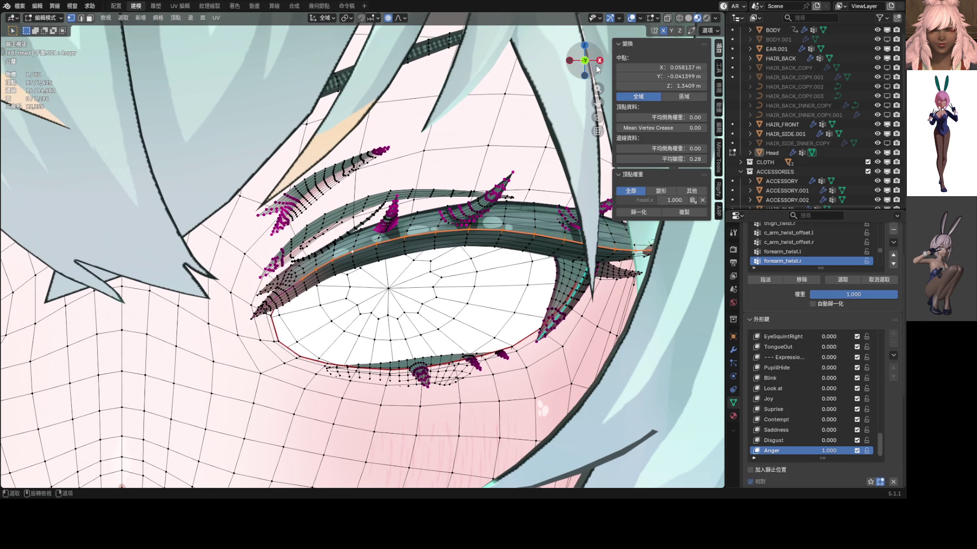
pyautogui.scroll(-4, 565, 77)
pyautogui.scroll(2, 557, 80)
pyautogui.moveTo(382, 244); pyautogui.dragTo(447, 240, button='middle')
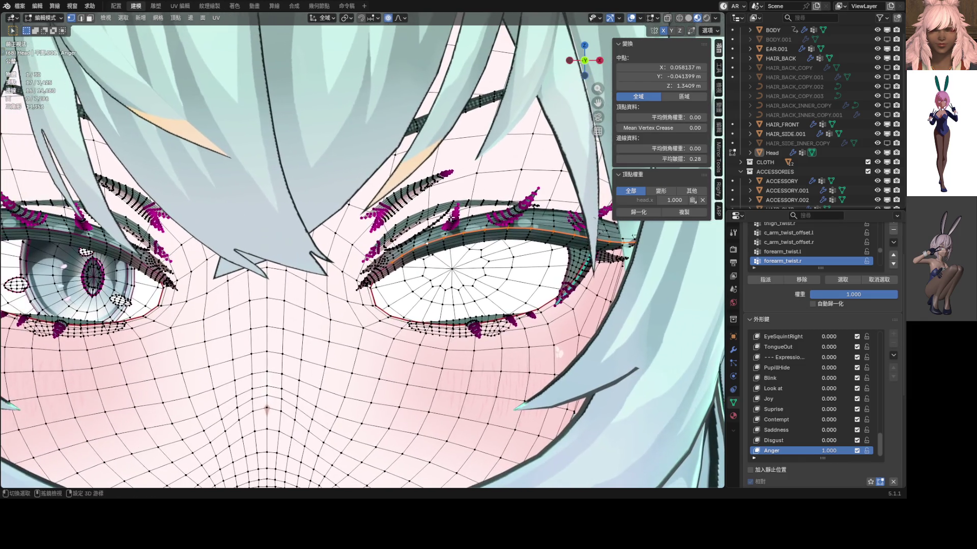
pyautogui.click(446, 240)
pyautogui.press('g')
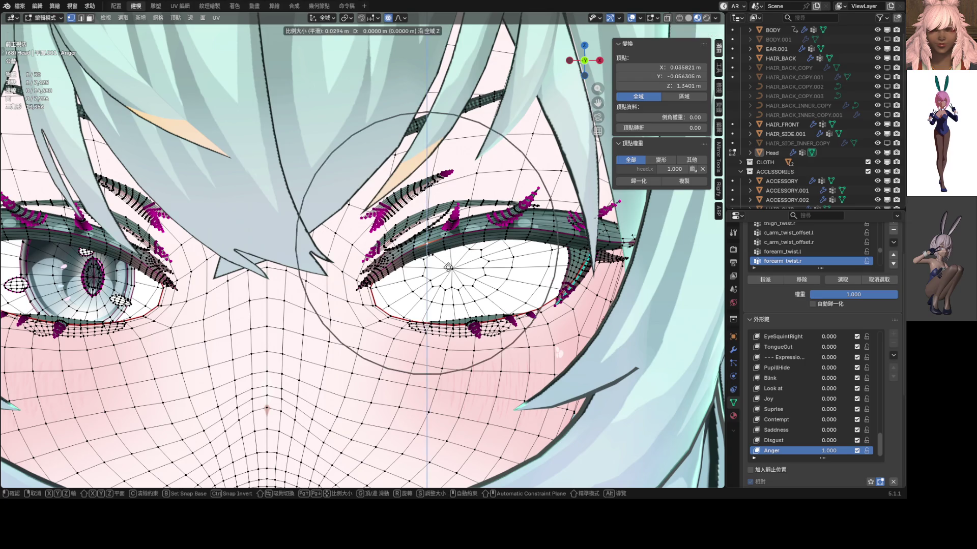
pyautogui.click(455, 272)
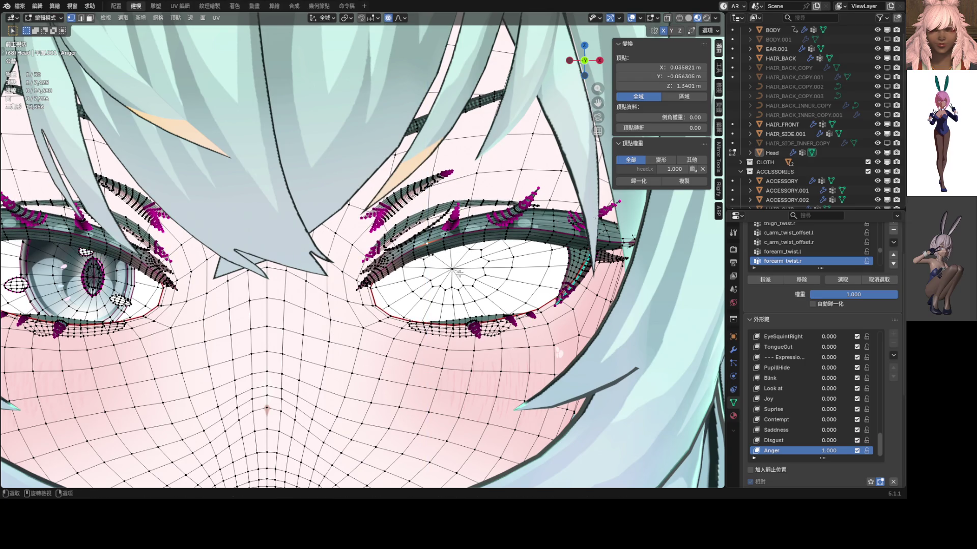
pyautogui.press('s')
pyautogui.scroll(1, 460, 277)
pyautogui.scroll(-1, 464, 280)
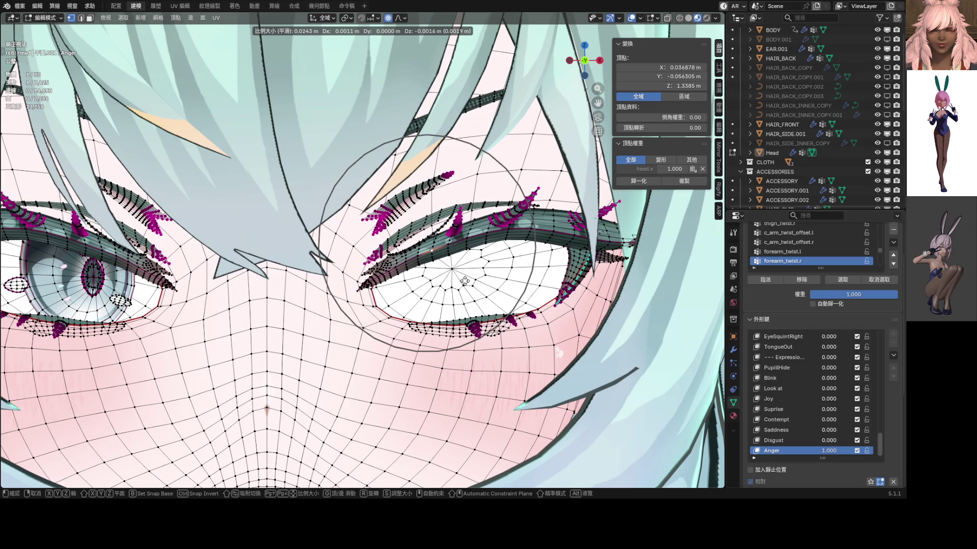
pyautogui.click(464, 279)
pyautogui.scroll(-2, 464, 281)
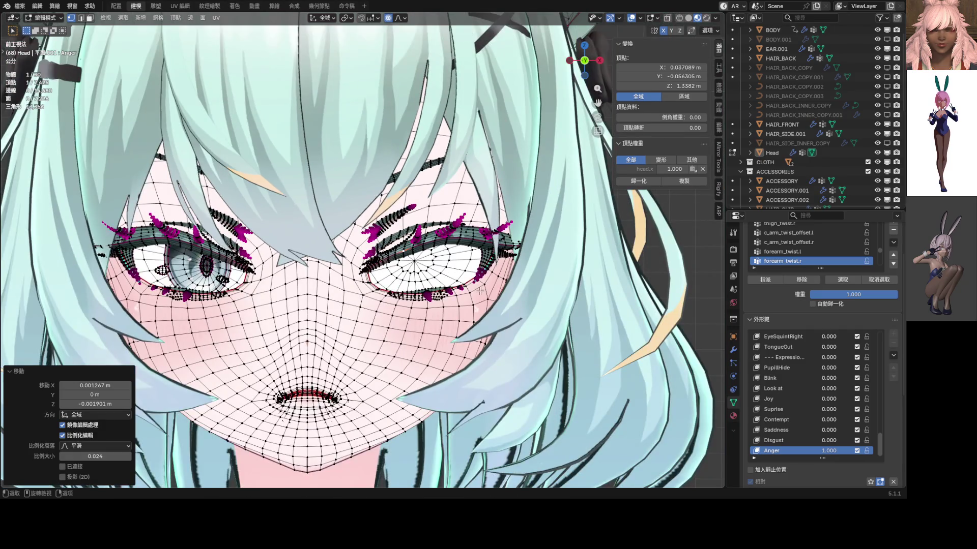
pyautogui.hotkey('ctrl', 'Tab')
pyautogui.click(388, 284)
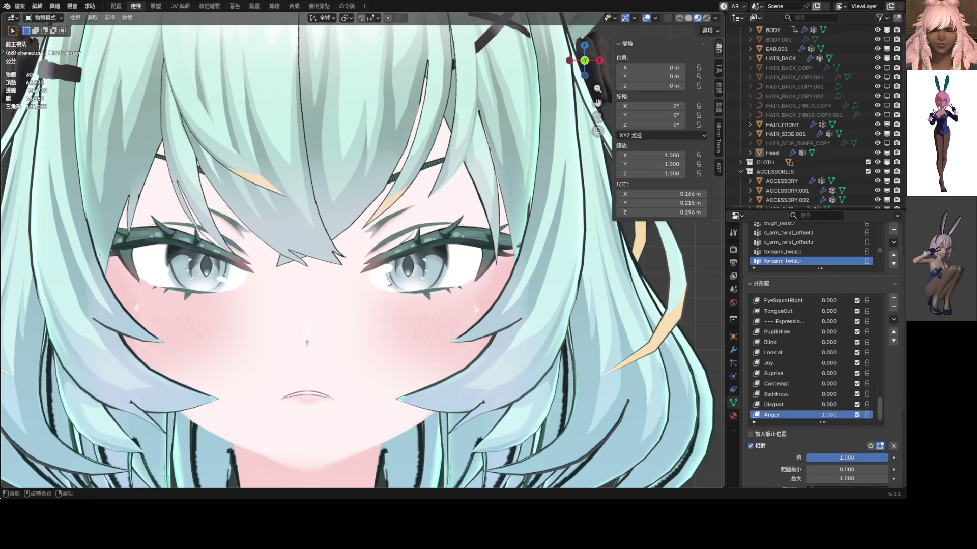
pyautogui.scroll(-5, 386, 279)
pyautogui.scroll(5, 395, 281)
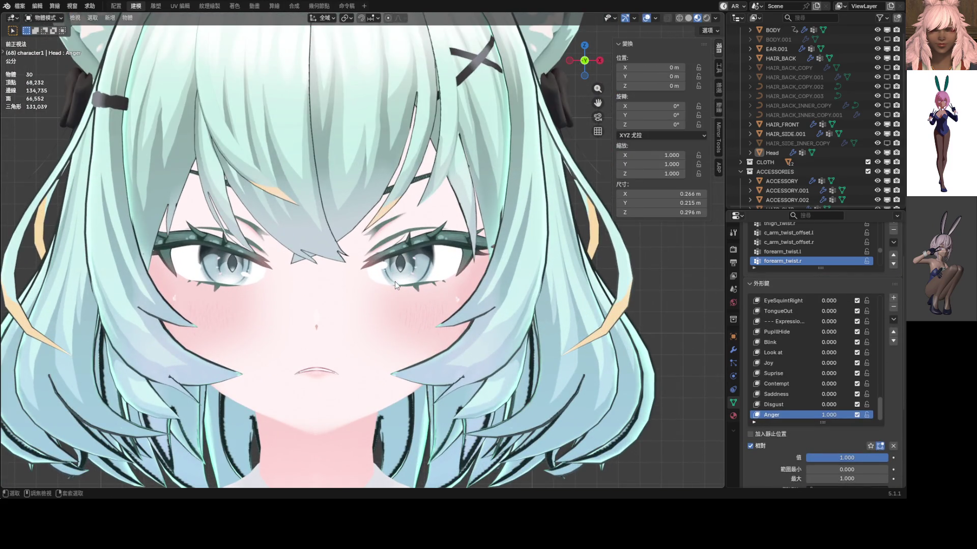
# - Back in Edit Mode, shift the right eye's lash vertices twice with soft falloff
pyautogui.press('Tab')
pyautogui.scroll(4, 396, 281)
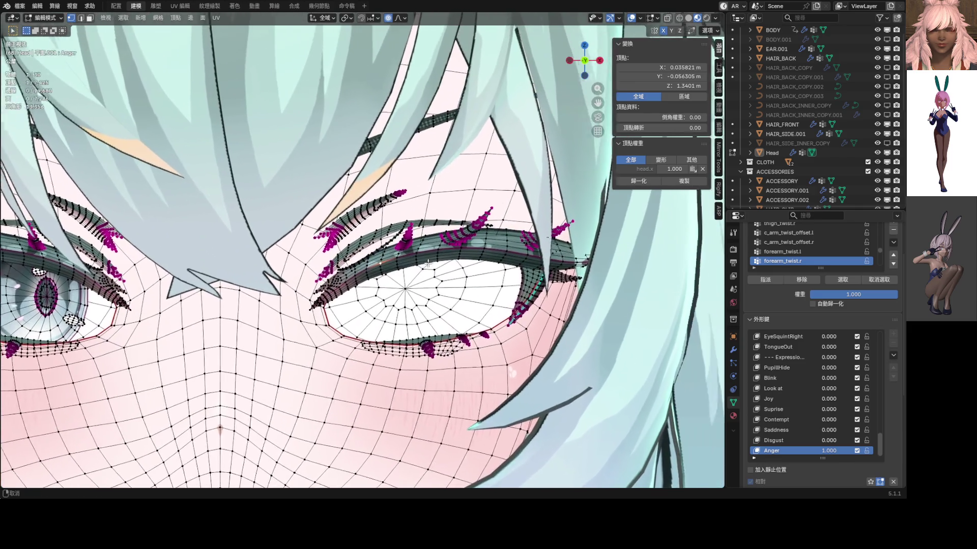
pyautogui.moveTo(474, 244)
pyautogui.mouseDown(button='middle')
pyautogui.moveTo(415, 290)
pyautogui.moveTo(428, 287)
pyautogui.mouseUp(button='middle')
pyautogui.scroll(2, 415, 290)
pyautogui.press('g')
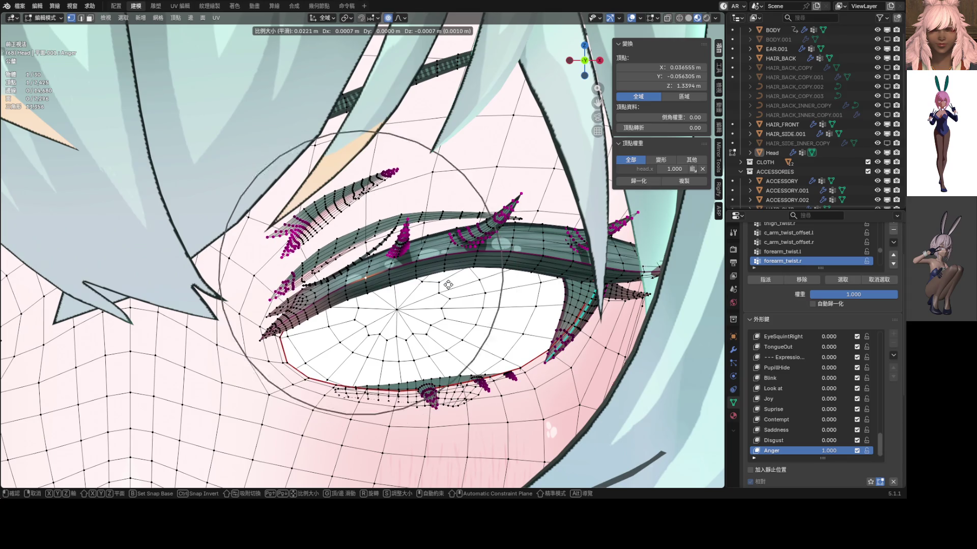
pyautogui.scroll(3, 448, 284)
pyautogui.click(448, 284)
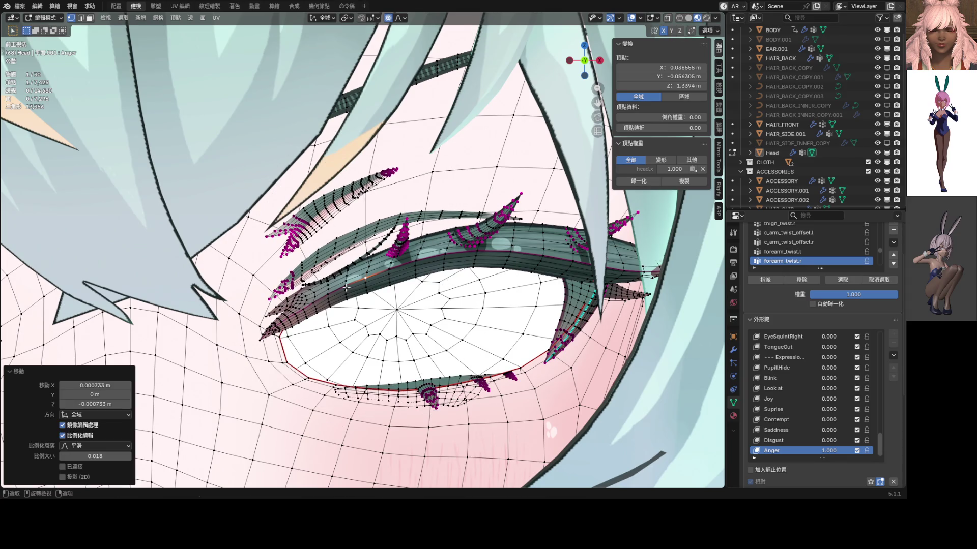
pyautogui.press('g')
pyautogui.click(351, 292)
pyautogui.moveTo(351, 292)
pyautogui.mouseDown(button='middle')
pyautogui.moveTo(362, 308)
pyautogui.moveTo(377, 294)
pyautogui.mouseUp(button='middle')
pyautogui.scroll(-2, 362, 307)
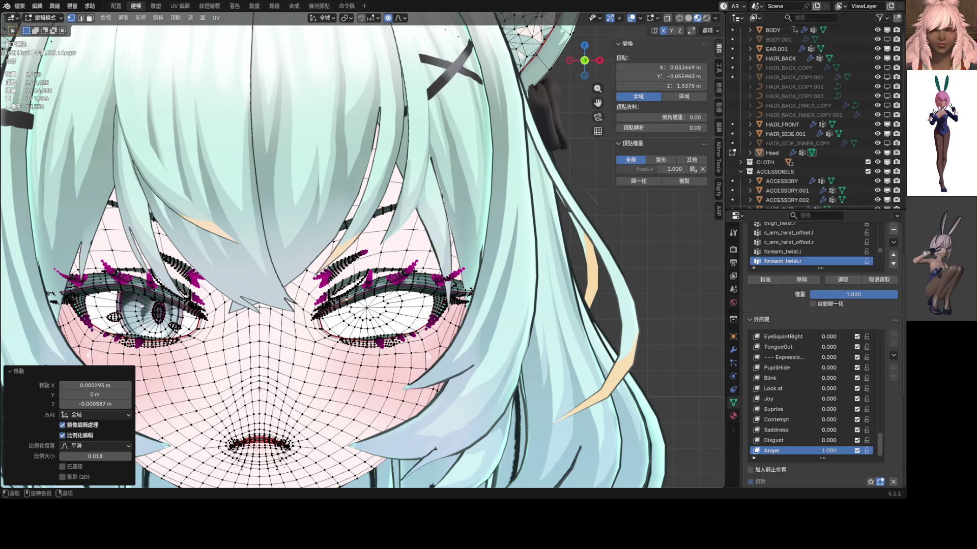
pyautogui.scroll(4, 359, 298)
pyautogui.scroll(3, 374, 290)
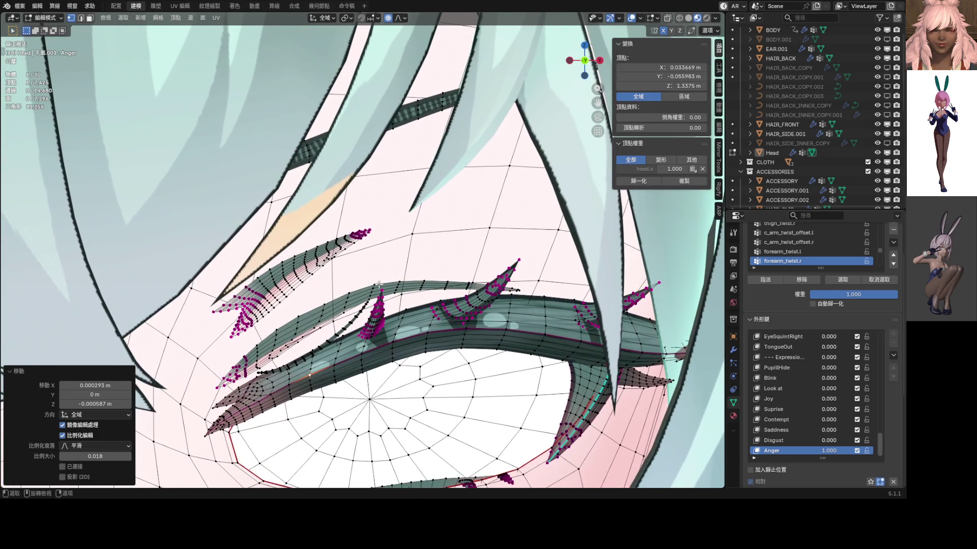
# - Reposition two lash tip vertices using proportional soft-falloff moves
pyautogui.moveTo(385, 293); pyautogui.dragTo(397, 299, button='middle')
pyautogui.press('g')
pyautogui.click(413, 306)
pyautogui.click(400, 18)
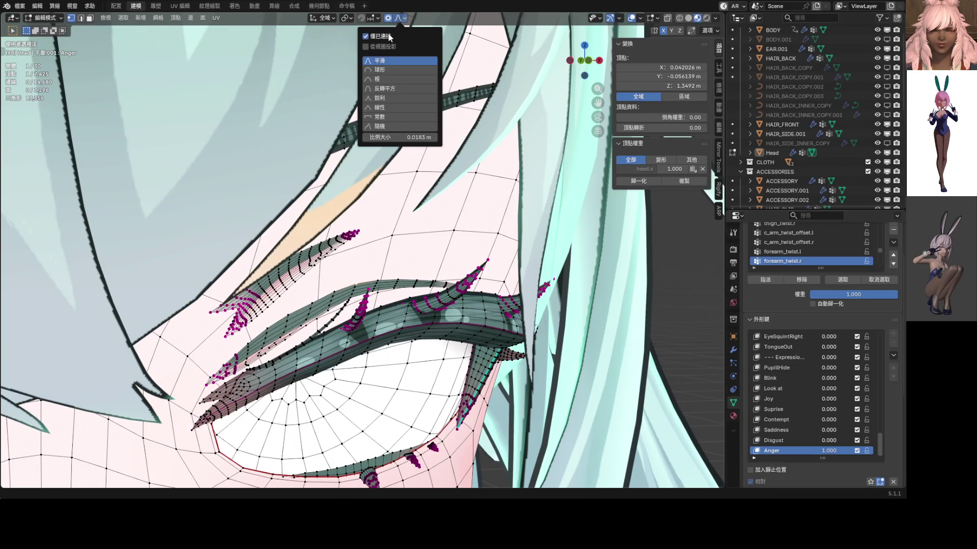
pyautogui.press('g')
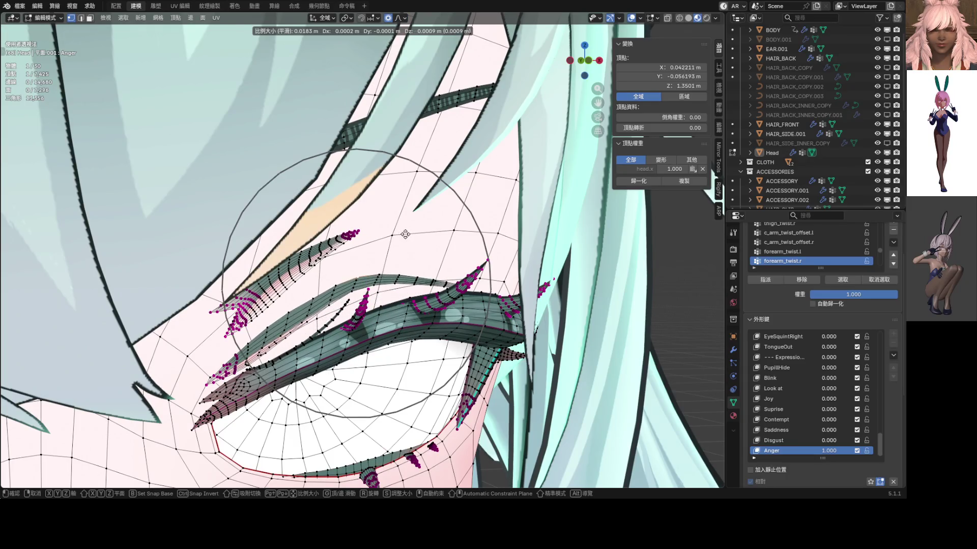
pyautogui.click(404, 234)
pyautogui.scroll(2, 358, 305)
pyautogui.click(375, 329)
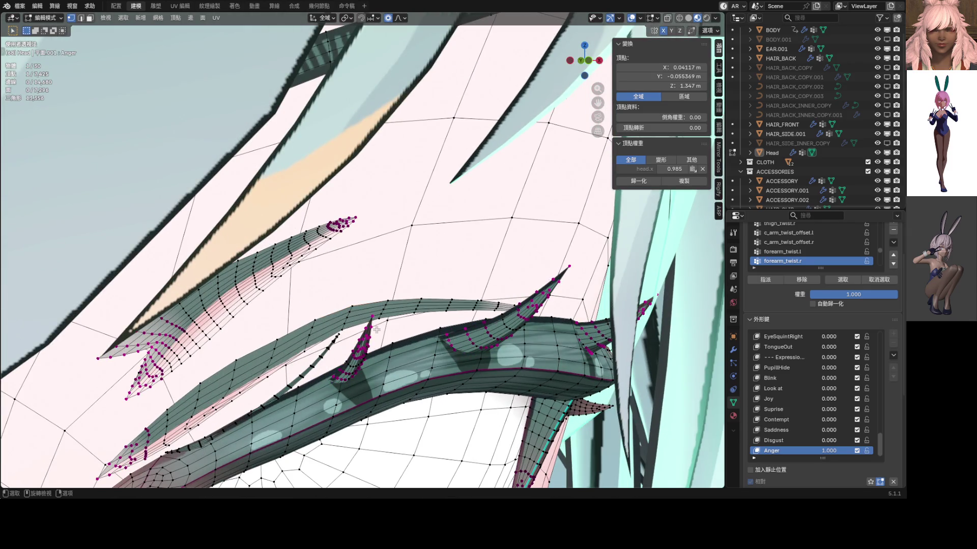
pyautogui.scroll(-1, 374, 329)
pyautogui.scroll(-1, 372, 305)
pyautogui.scroll(-1, 371, 274)
pyautogui.press('g')
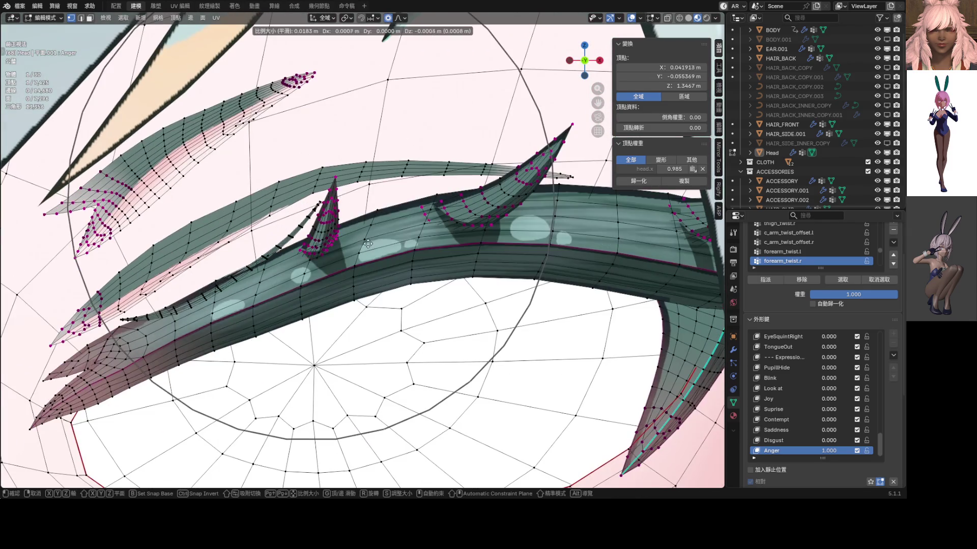
pyautogui.scroll(5, 369, 244)
pyautogui.scroll(4, 370, 246)
pyautogui.scroll(3, 370, 245)
pyautogui.scroll(-2, 370, 245)
pyautogui.scroll(-2, 370, 246)
pyautogui.scroll(-3, 371, 247)
pyautogui.scroll(-1, 372, 251)
pyautogui.click(374, 250)
pyautogui.scroll(-3, 366, 260)
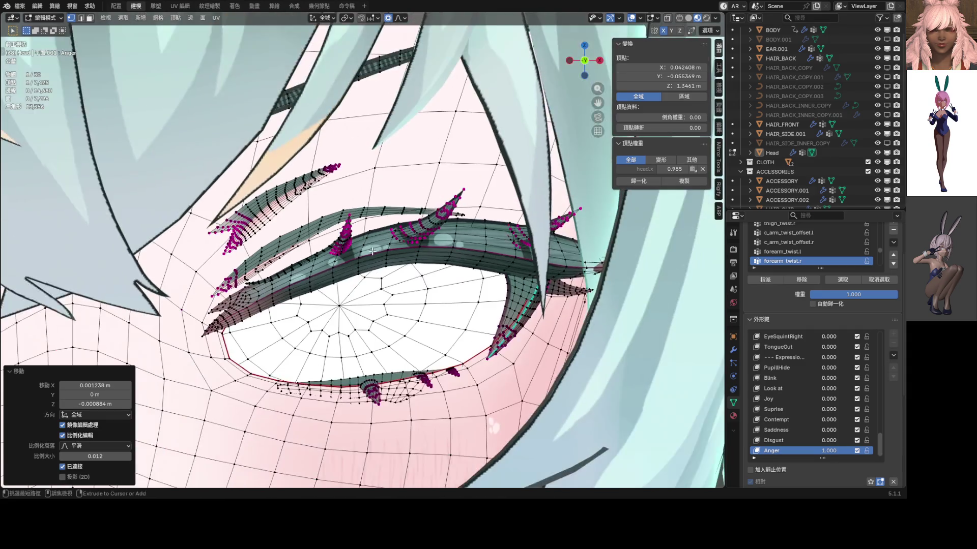
# - After a shaded preview, softly resize the lash spike seen from the side
pyautogui.press('Tab')
pyautogui.scroll(-3, 321, 276)
pyautogui.scroll(3, 359, 279)
pyautogui.scroll(3, 381, 266)
pyautogui.scroll(3, 386, 247)
pyautogui.press('Tab')
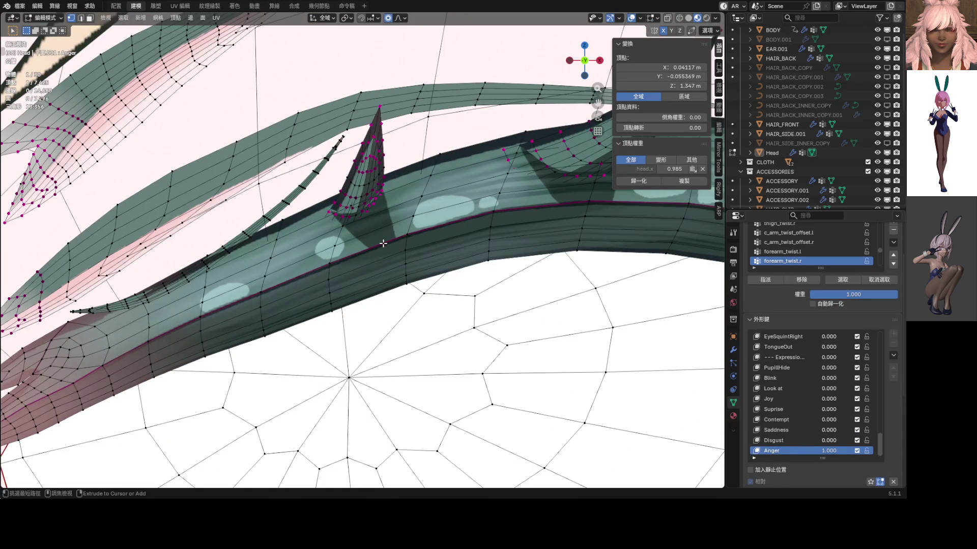
pyautogui.moveTo(384, 242)
pyautogui.mouseDown(button='middle')
pyautogui.moveTo(386, 233)
pyautogui.moveTo(481, 211)
pyautogui.moveTo(239, 255)
pyautogui.mouseUp(button='middle')
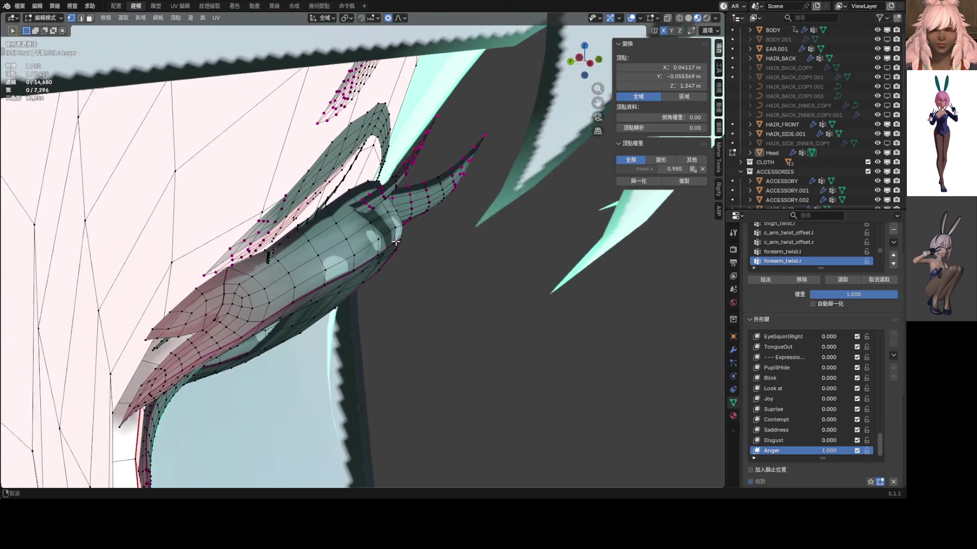
pyautogui.click(238, 254)
pyautogui.press('s')
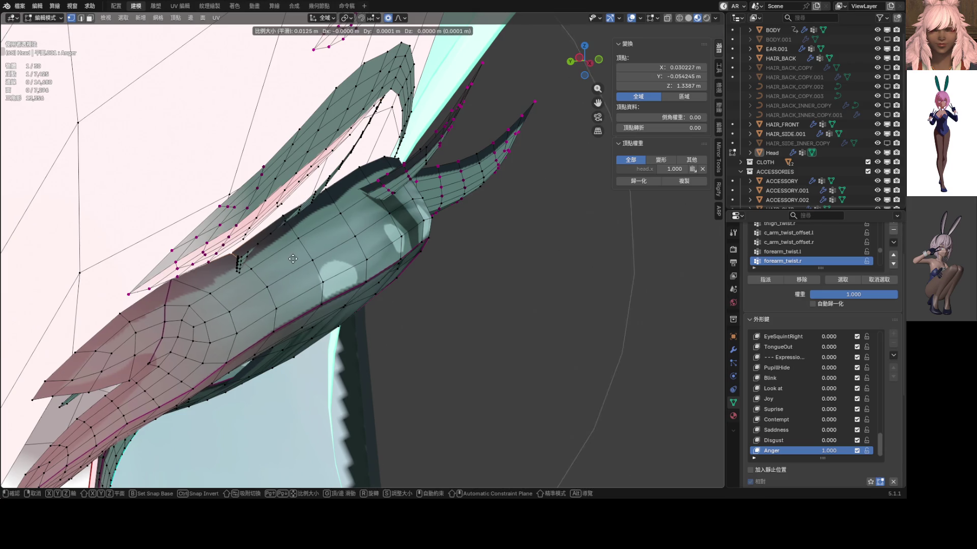
pyautogui.scroll(6, 293, 254)
pyautogui.scroll(6, 293, 254)
pyautogui.click(294, 254)
# - Move the lash spike tip softly and give the lash a final small nudge
pyautogui.moveTo(294, 254); pyautogui.dragTo(205, 254, button='middle')
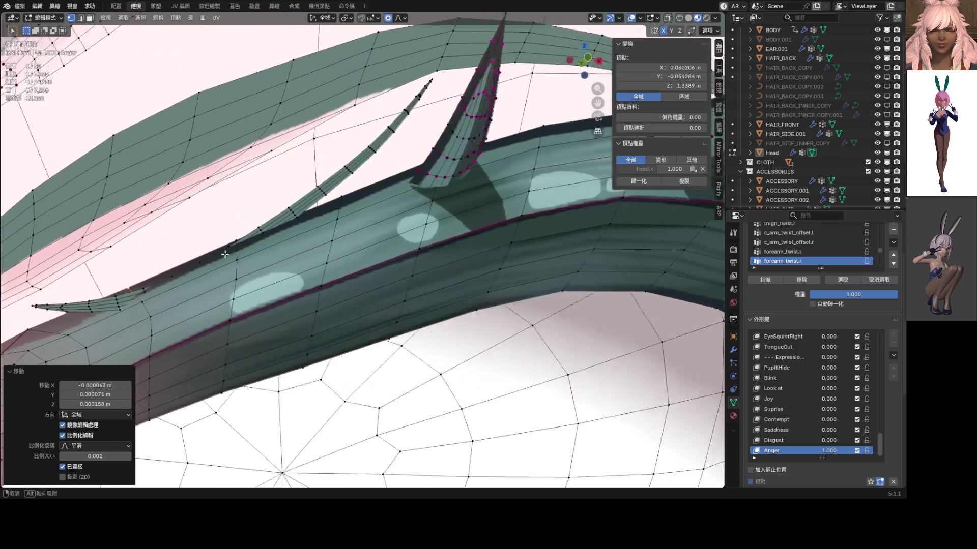
pyautogui.scroll(2, 204, 255)
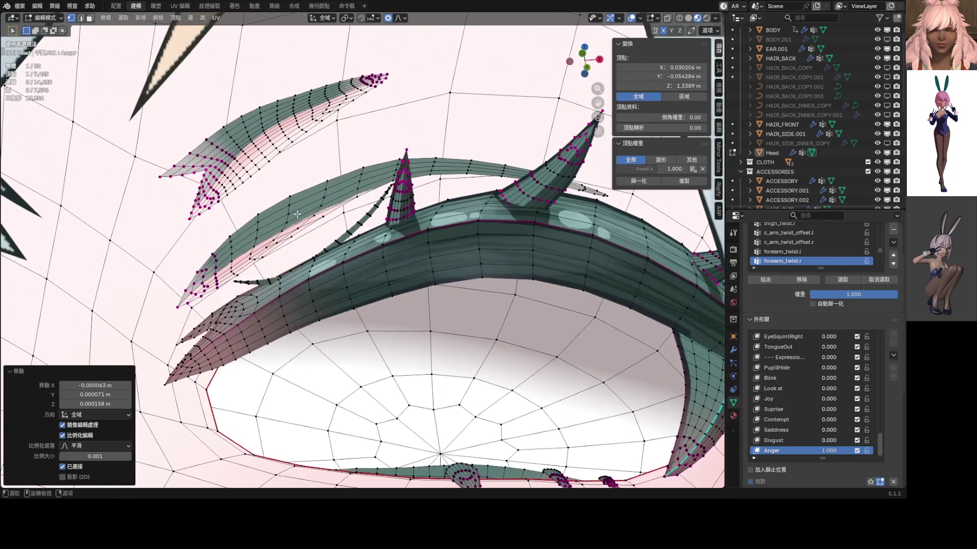
pyautogui.scroll(2, 360, 210)
pyautogui.click(411, 140)
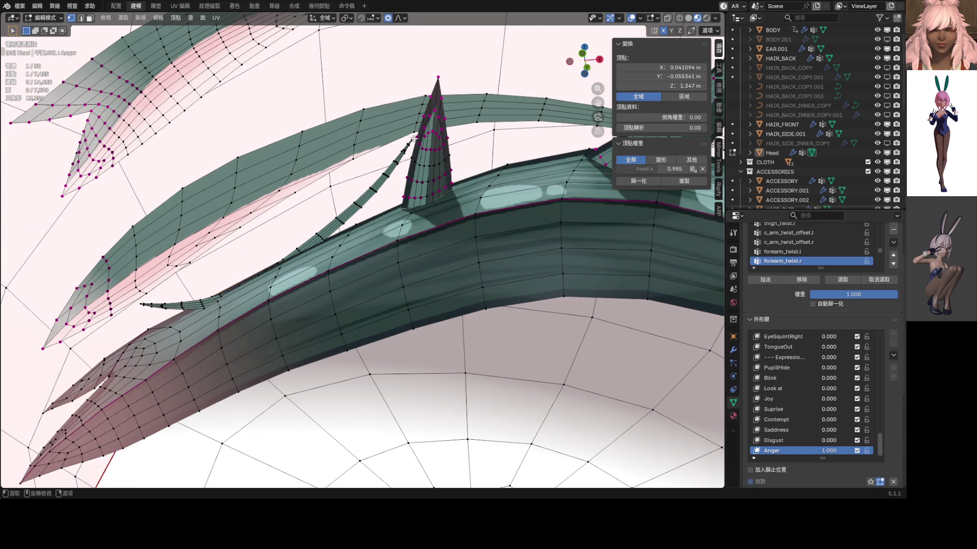
pyautogui.press('g')
pyautogui.scroll(-3, 458, 168)
pyautogui.scroll(-3, 507, 188)
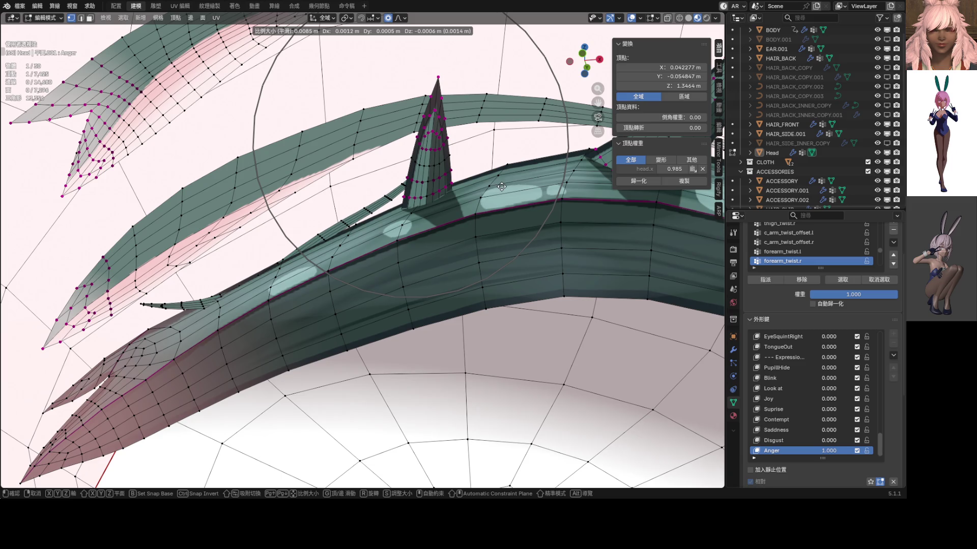
pyautogui.click(496, 193)
pyautogui.moveTo(496, 192)
pyautogui.mouseDown(button='middle')
pyautogui.moveTo(554, 222)
pyautogui.moveTo(435, 226)
pyautogui.mouseUp(button='middle')
pyautogui.press('g')
pyautogui.click(555, 221)
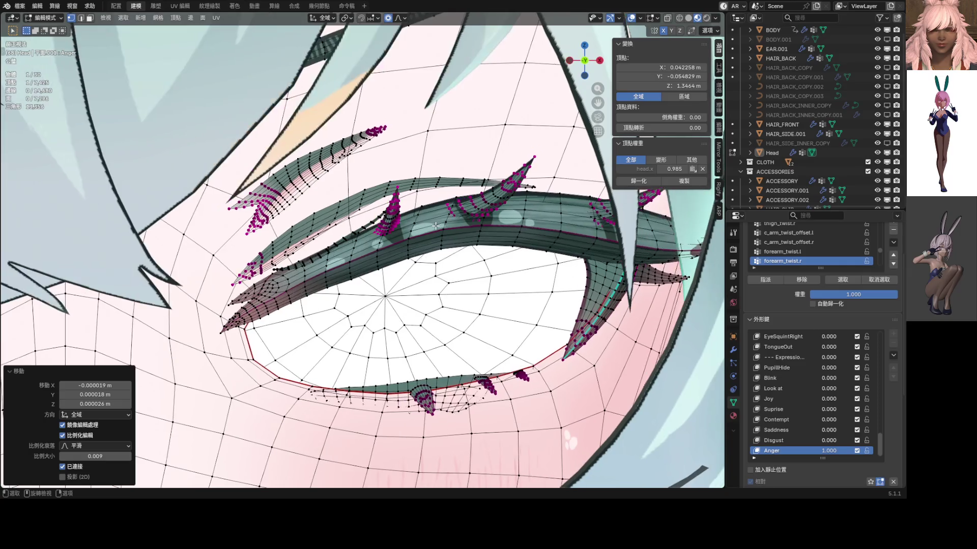
pyautogui.scroll(-5, 435, 226)
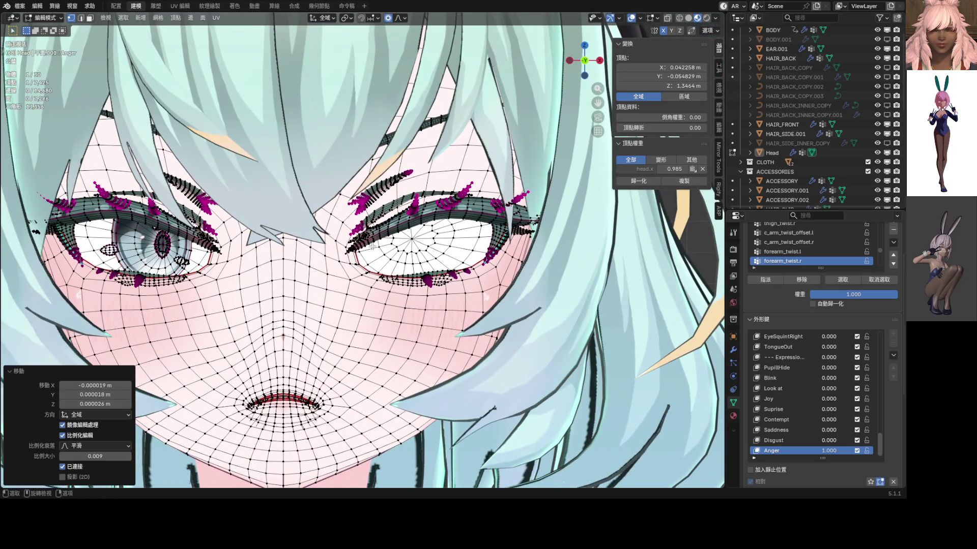
pyautogui.scroll(-2, 440, 264)
pyautogui.scroll(-3, 440, 264)
pyautogui.hotkey('ctrl', 'Tab')
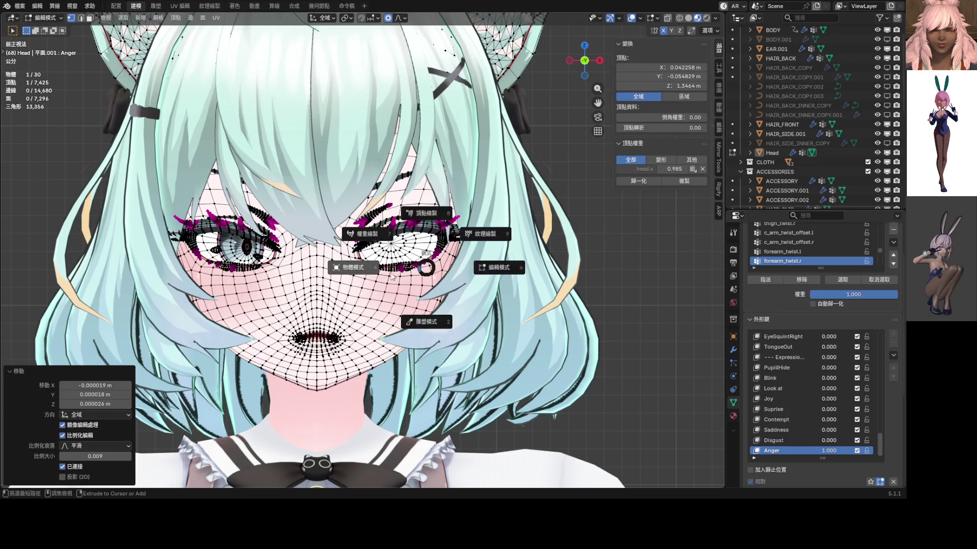
pyautogui.click(359, 281)
pyautogui.scroll(-3, 358, 281)
pyautogui.scroll(-1, 373, 275)
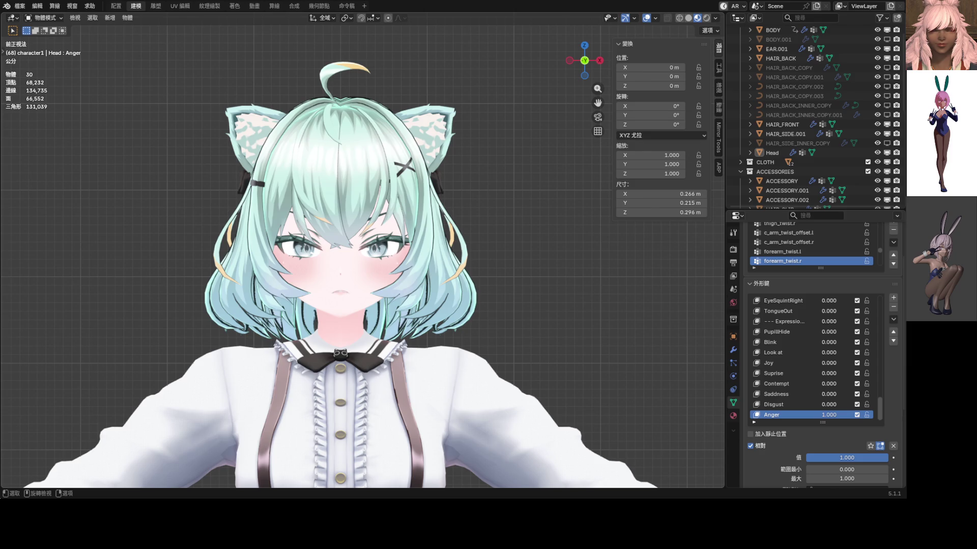
pyautogui.scroll(2, 363, 260)
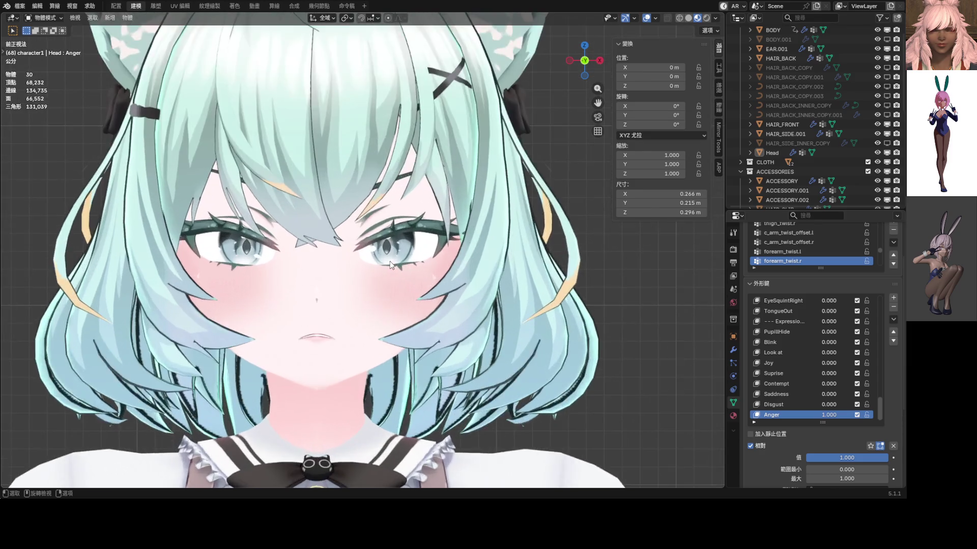
pyautogui.scroll(2, 362, 260)
pyautogui.scroll(2, 523, 271)
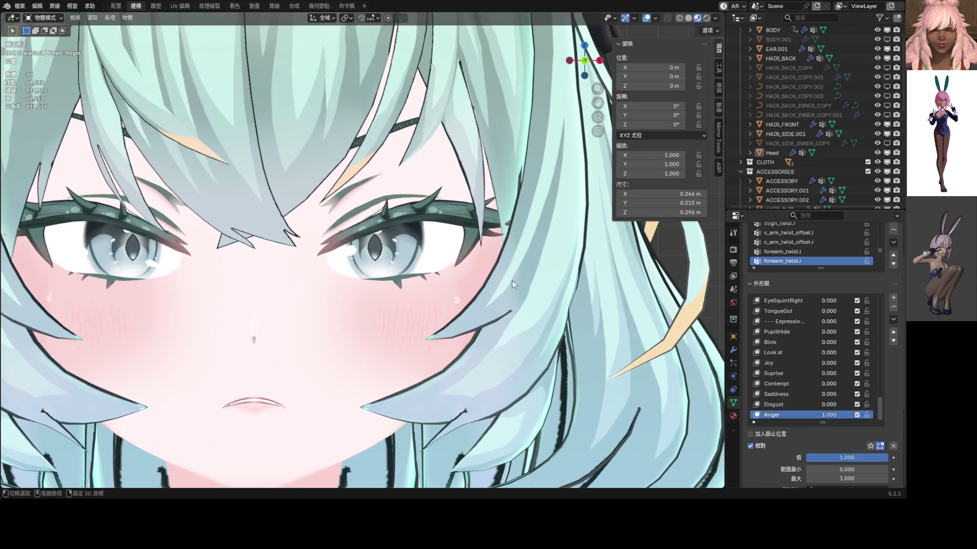
pyautogui.moveTo(828, 343)
pyautogui.mouseDown()
pyautogui.moveTo(839, 342)
pyautogui.moveTo(809, 343)
pyautogui.mouseUp()
pyautogui.scroll(-4, 478, 294)
pyautogui.scroll(3, 391, 271)
pyautogui.hotkey('ctrl', 'Tab')
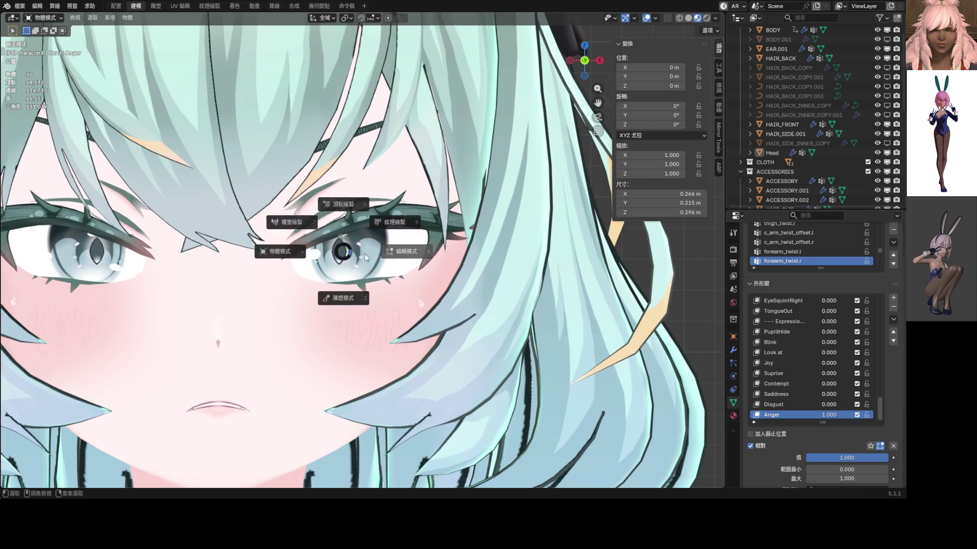
pyautogui.click(375, 246)
pyautogui.scroll(2, 301, 219)
pyautogui.scroll(2, 300, 220)
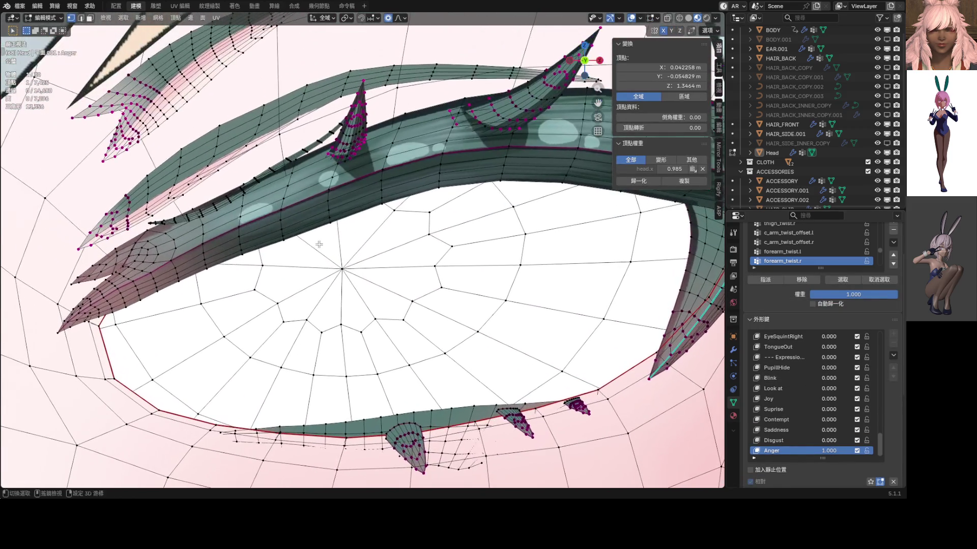
# - Lower the eyelid vertices along Z, then move the upper-lid edge loop
pyautogui.press('g')
pyautogui.press('z')
pyautogui.scroll(-2, 354, 250)
pyautogui.scroll(2, 353, 249)
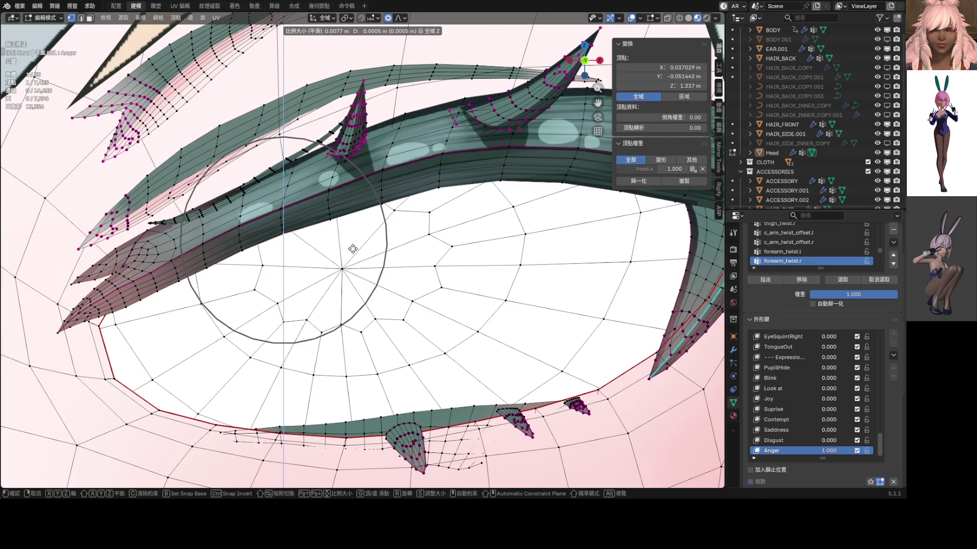
pyautogui.click(353, 249)
pyautogui.press('g')
pyautogui.press('z')
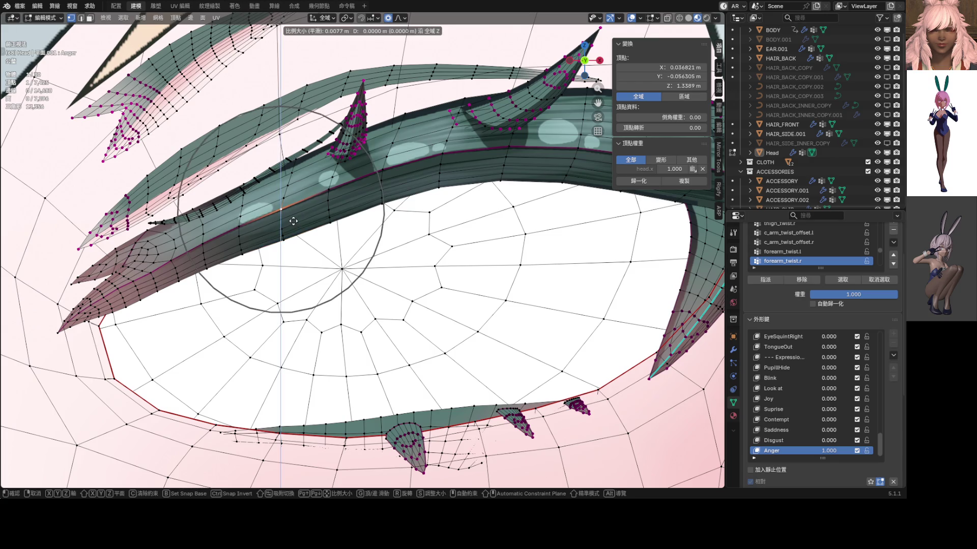
pyautogui.scroll(-1, 293, 215)
pyautogui.click(294, 215)
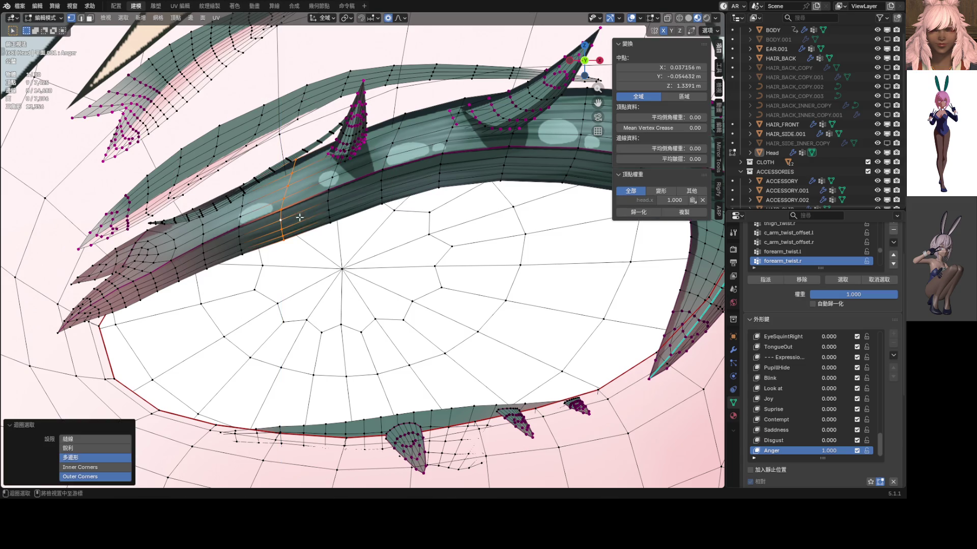
pyautogui.press('g')
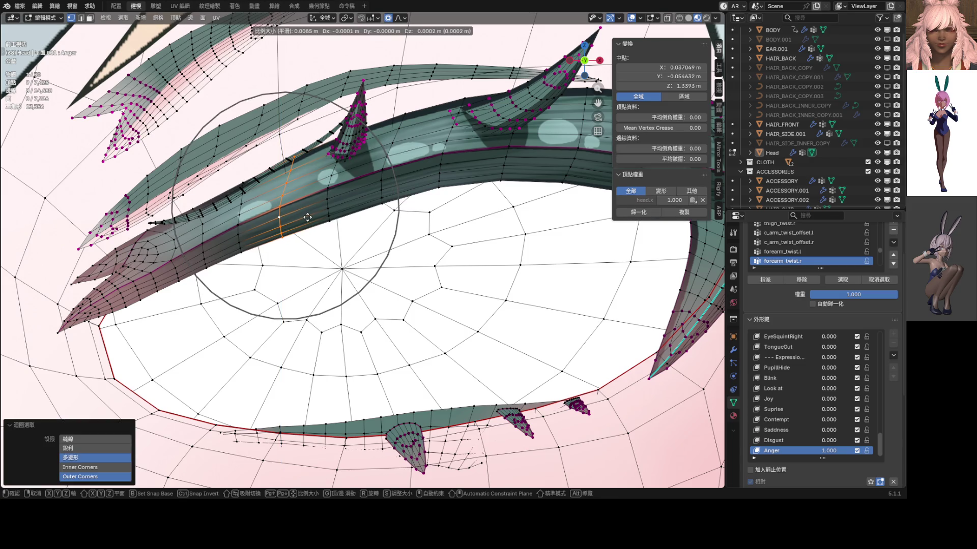
pyautogui.click(307, 218)
pyautogui.scroll(-4, 307, 219)
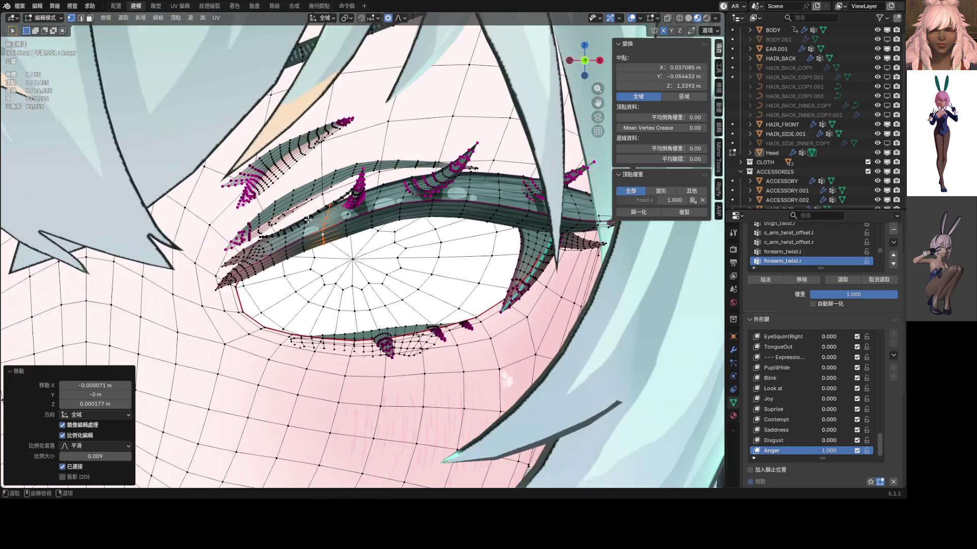
pyautogui.scroll(2, 392, 203)
# - Move another upper-lid loop with Smooth proportional falloff after cancelling a first try
pyautogui.moveTo(392, 204); pyautogui.dragTo(406, 211, button='middle')
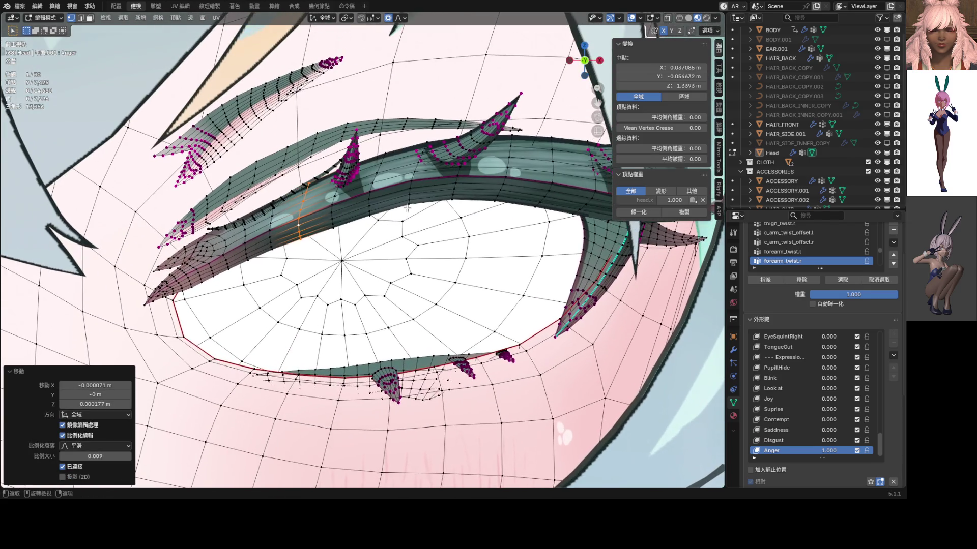
pyautogui.keyDown('alt'); pyautogui.click(409, 185); pyautogui.keyUp('alt')
pyautogui.press('g')
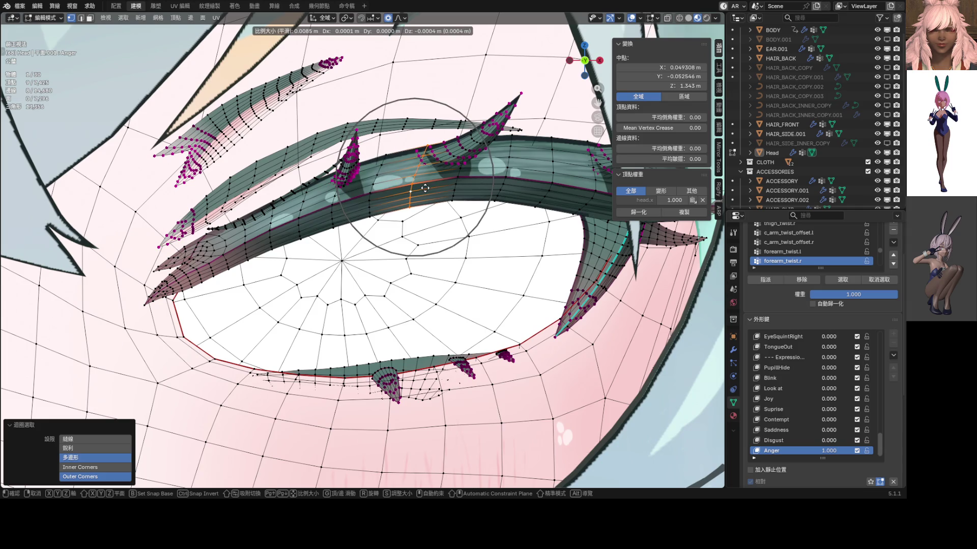
pyautogui.rightClick(424, 189)
pyautogui.click(405, 19)
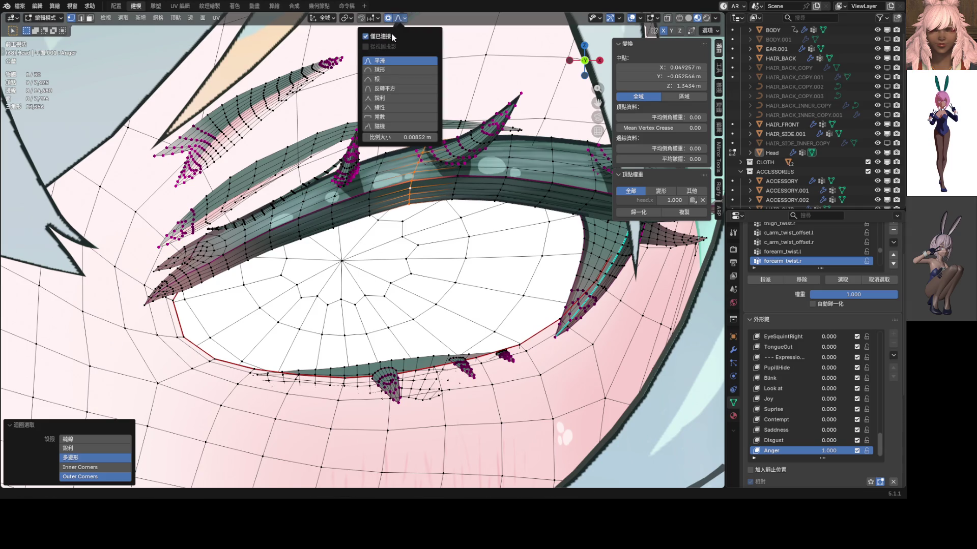
pyautogui.press('g')
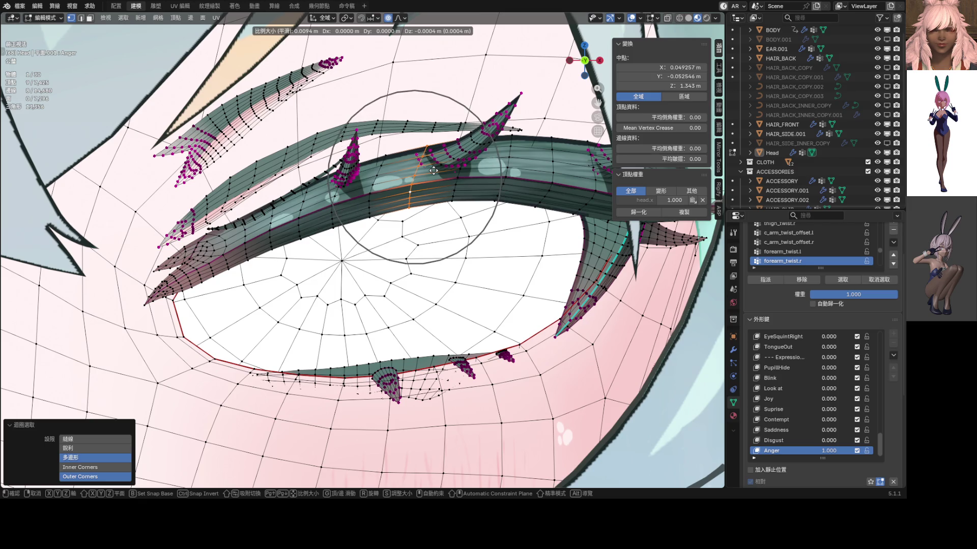
pyautogui.click(434, 170)
# - Apply two more Smooth-falloff moves to the eyelid loop, then view the head in Object Mode
pyautogui.click(405, 19)
pyautogui.click(392, 37)
pyautogui.press('g')
pyautogui.scroll(-1, 439, 122)
pyautogui.click(436, 112)
pyautogui.click(404, 19)
pyautogui.click(391, 38)
pyautogui.press('g')
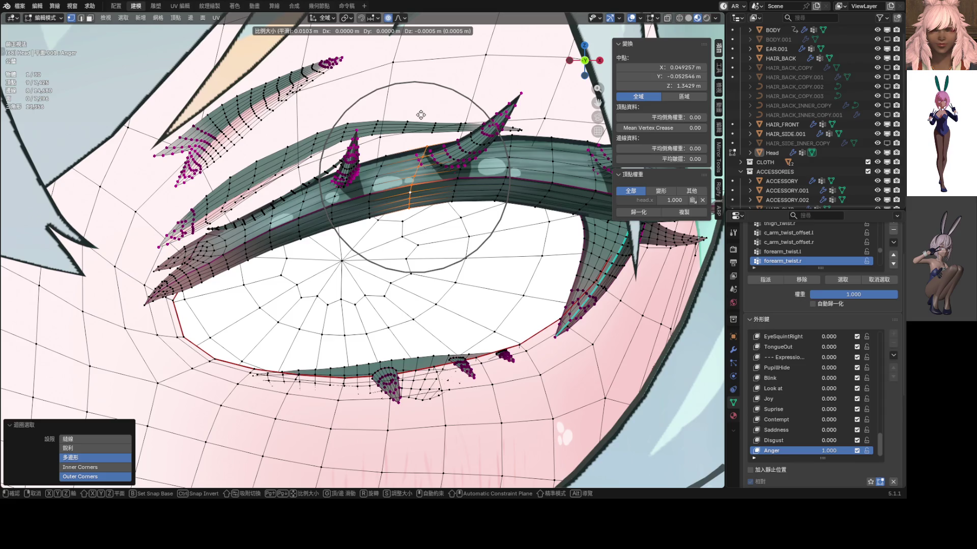
pyautogui.scroll(2, 422, 114)
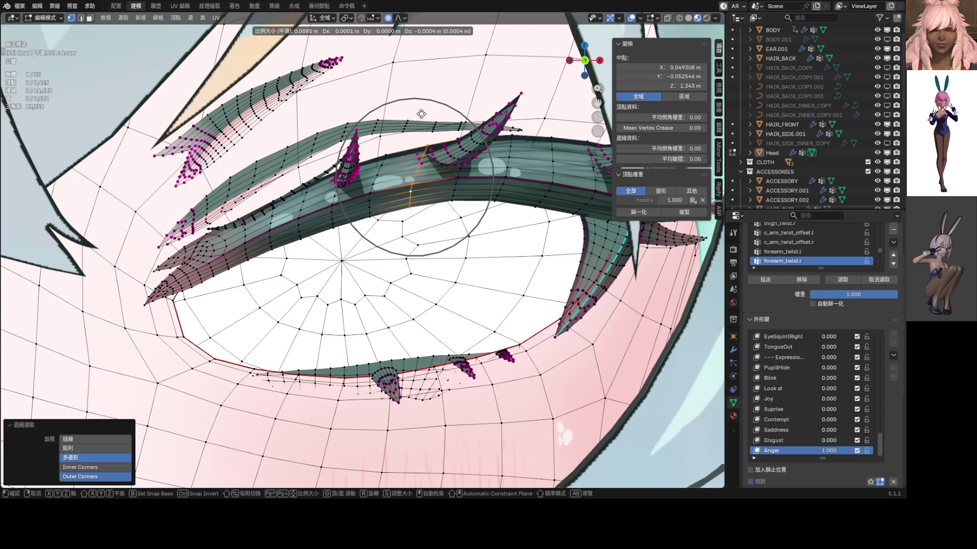
pyautogui.click(422, 113)
pyautogui.scroll(-3, 422, 114)
pyautogui.scroll(-2, 404, 161)
pyautogui.press('Tab')
pyautogui.scroll(-2, 386, 210)
pyautogui.scroll(-2, 427, 180)
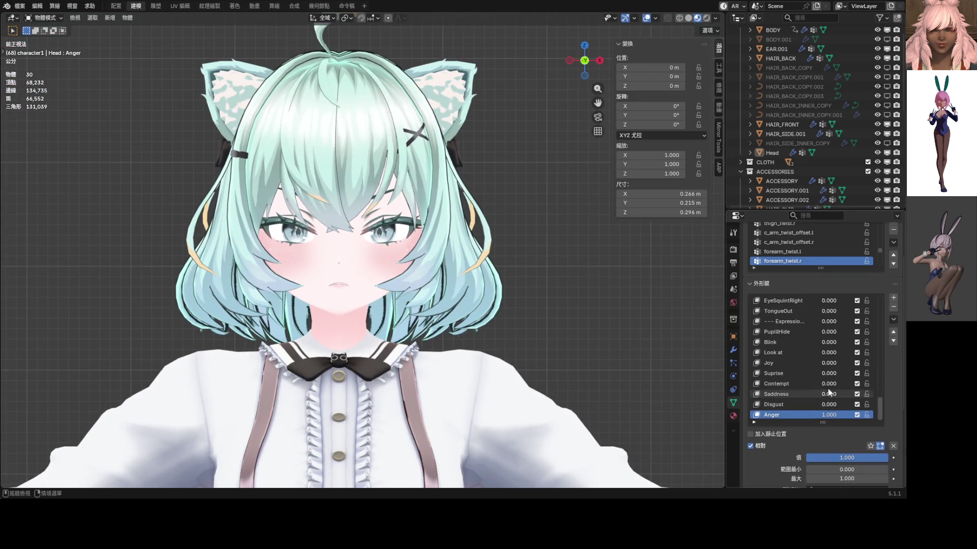
# - Set the Blink shape key to 0.082 and re-enter Edit Mode on the head
pyautogui.moveTo(828, 342); pyautogui.dragTo(836, 342)
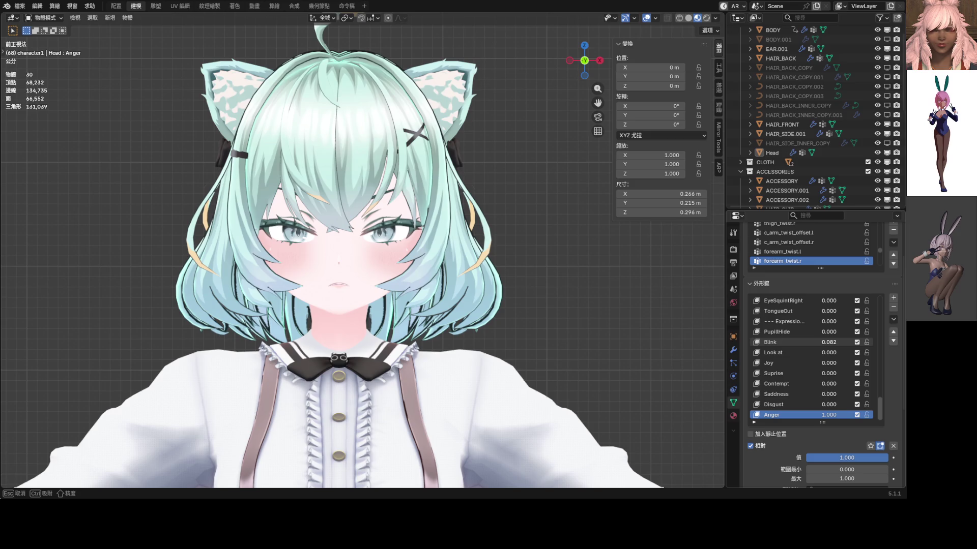
pyautogui.moveTo(835, 342); pyautogui.dragTo(835, 342)
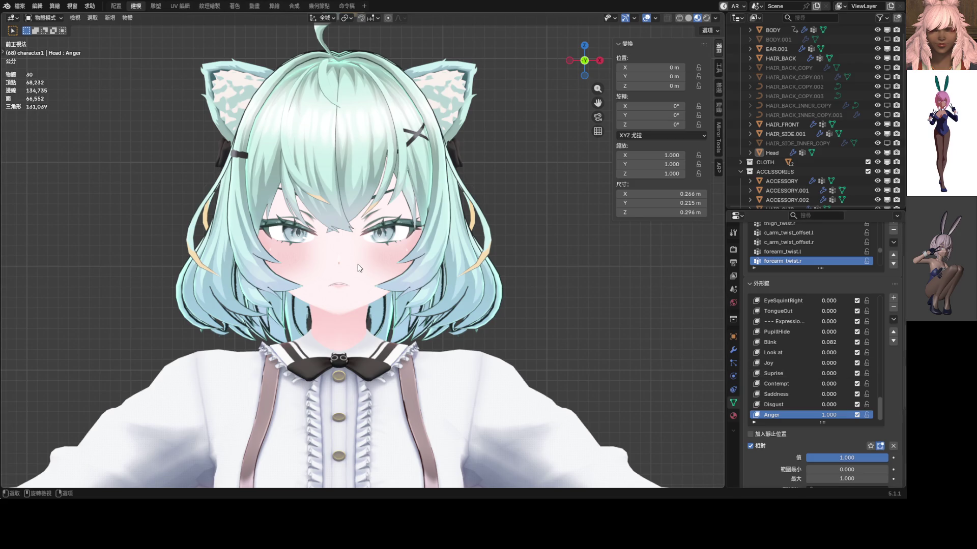
pyautogui.scroll(4, 362, 269)
pyautogui.scroll(2, 384, 205)
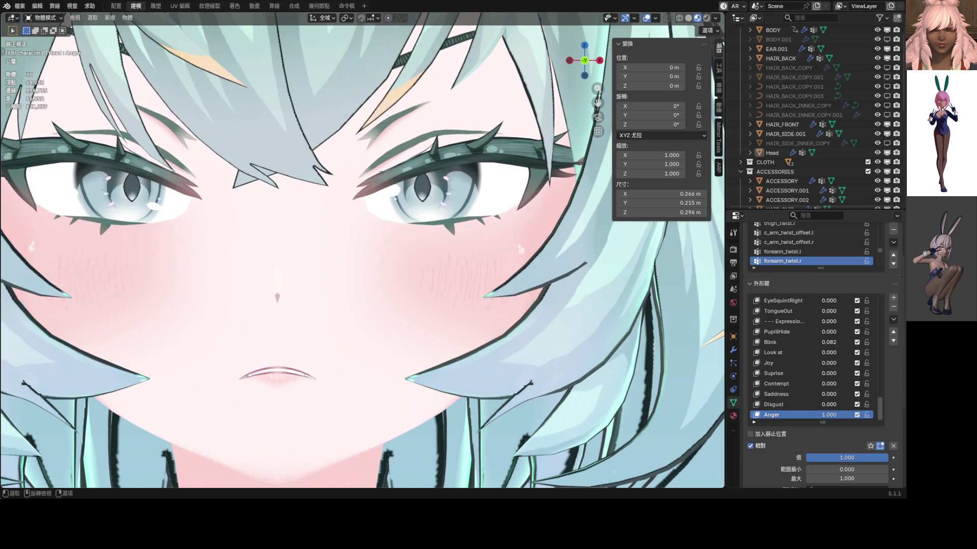
pyautogui.keyDown('shift'); pyautogui.moveTo(381, 216); pyautogui.dragTo(365, 248, button='middle'); pyautogui.keyUp('shift')
pyautogui.press('Tab')
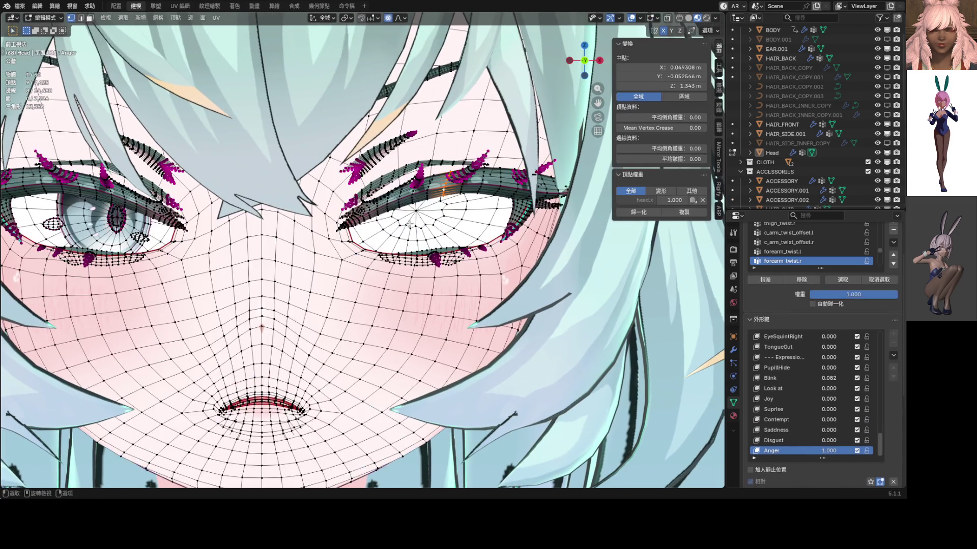
# - Softly move one lash vertex, then adjust another vertically along Z
pyautogui.click(403, 19)
pyautogui.scroll(5, 340, 179)
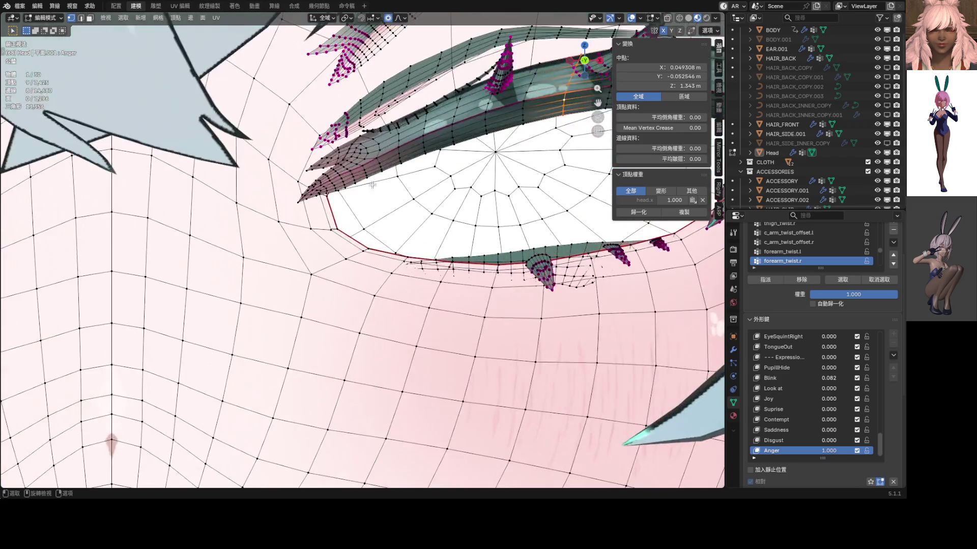
pyautogui.scroll(-1, 340, 179)
pyautogui.click(352, 205)
pyautogui.scroll(-1, 359, 203)
pyautogui.press('g')
pyautogui.scroll(-3, 363, 203)
pyautogui.scroll(-1, 361, 199)
pyautogui.scroll(1, 361, 197)
pyautogui.scroll(1, 362, 198)
pyautogui.scroll(1, 362, 197)
pyautogui.click(363, 197)
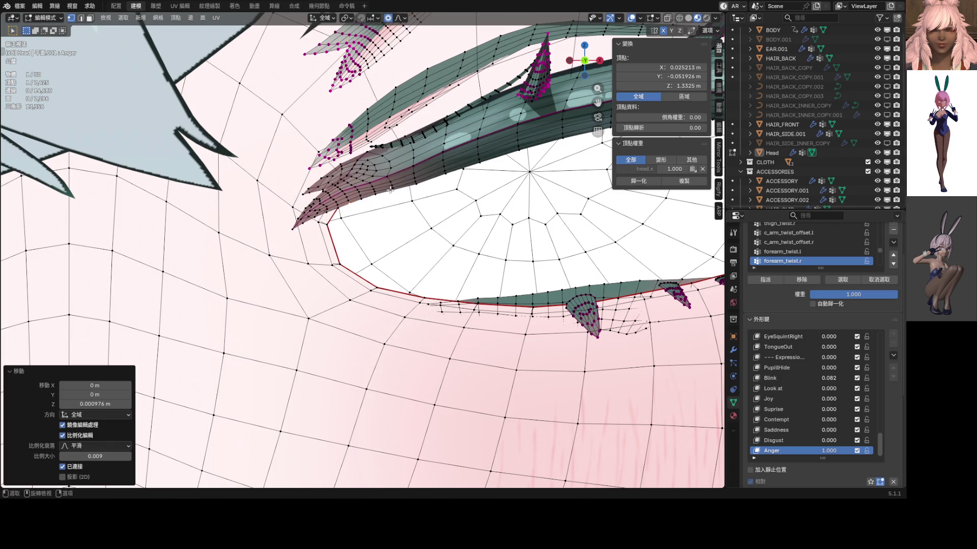
pyautogui.scroll(1, 391, 190)
pyautogui.scroll(1, 383, 188)
pyautogui.click(358, 183)
pyautogui.press('g')
pyautogui.press('z')
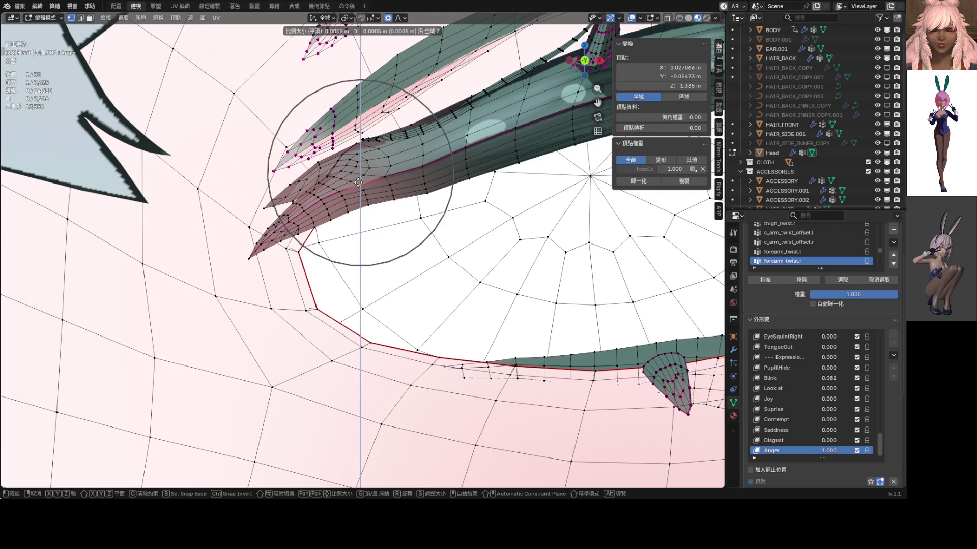
pyautogui.click(358, 183)
# - Adjust two more lash vertices vertically with soft falloff
pyautogui.click(412, 162)
pyautogui.press('g')
pyautogui.press('z')
pyautogui.scroll(1, 412, 162)
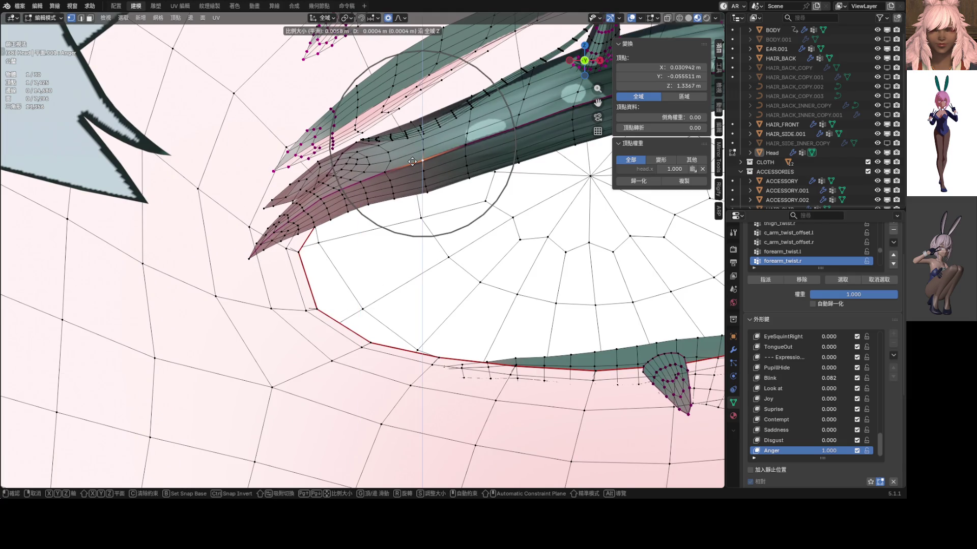
pyautogui.click(412, 162)
pyautogui.click(427, 189)
pyautogui.press('g')
pyautogui.press('z')
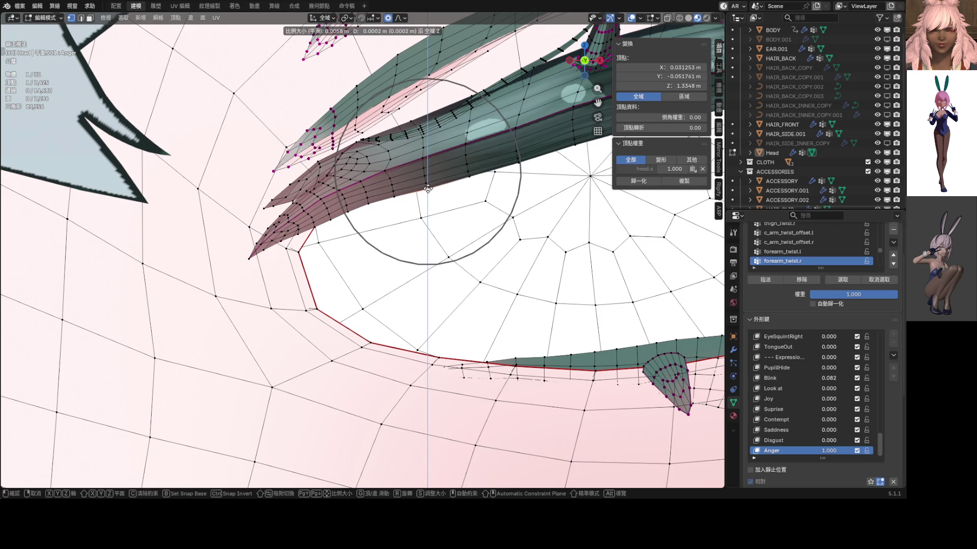
pyautogui.click(428, 188)
pyautogui.scroll(2, 427, 188)
# - Reposition two lash tip vertices through several soft moves
pyautogui.click(386, 208)
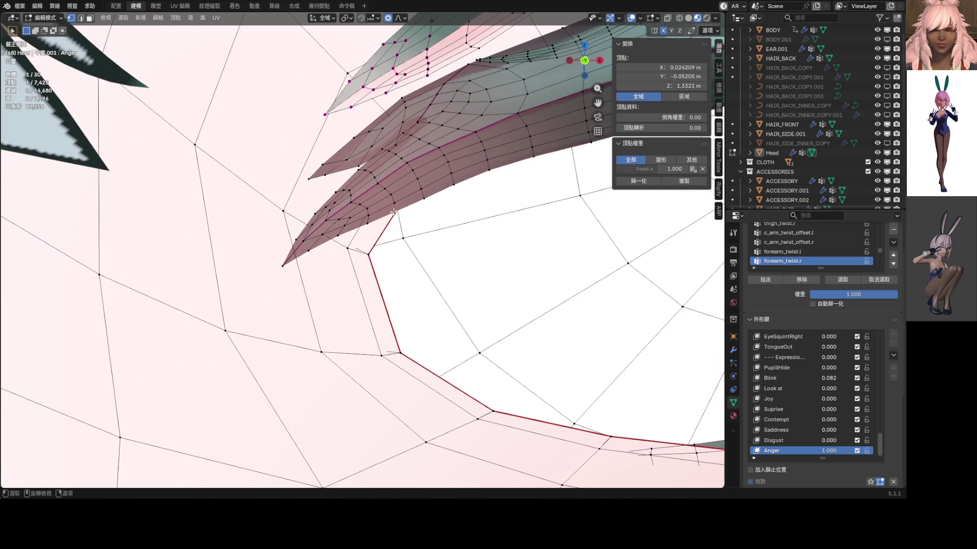
pyautogui.press('g')
pyautogui.click(386, 208)
pyautogui.scroll(-2, 386, 208)
pyautogui.press('g')
pyautogui.click(413, 224)
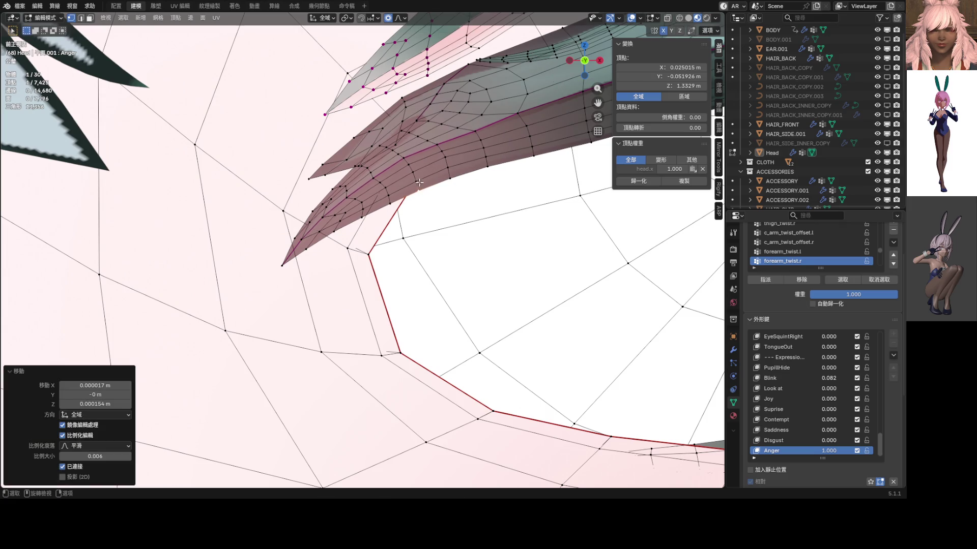
pyautogui.click(455, 156)
pyautogui.press('g')
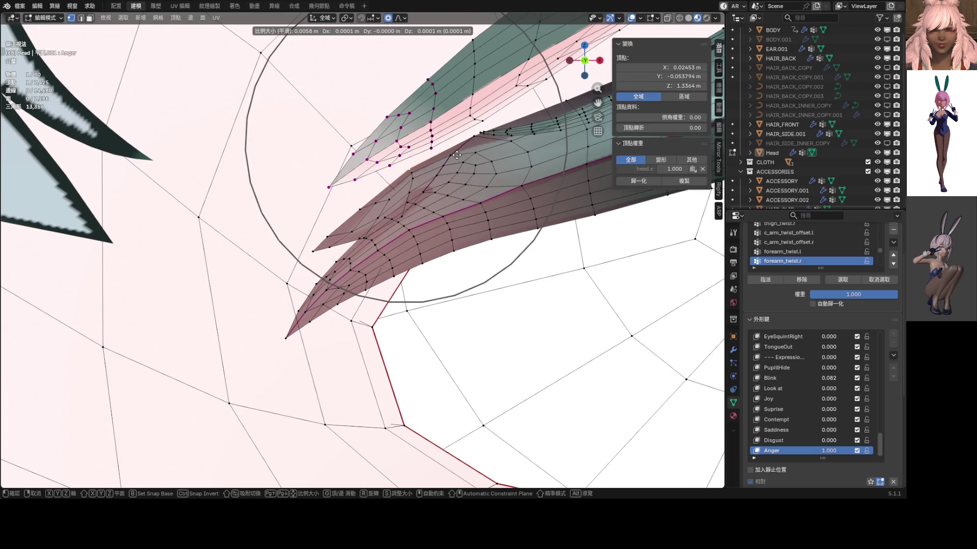
pyautogui.click(455, 156)
# - Lift the lash flap, rotate the tip softly and shift it again
pyautogui.press('g')
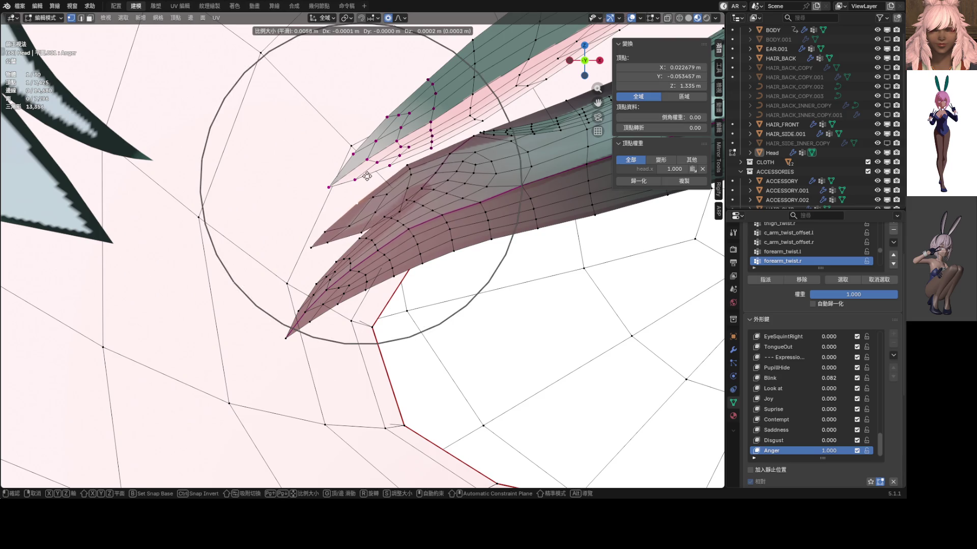
pyautogui.click(363, 170)
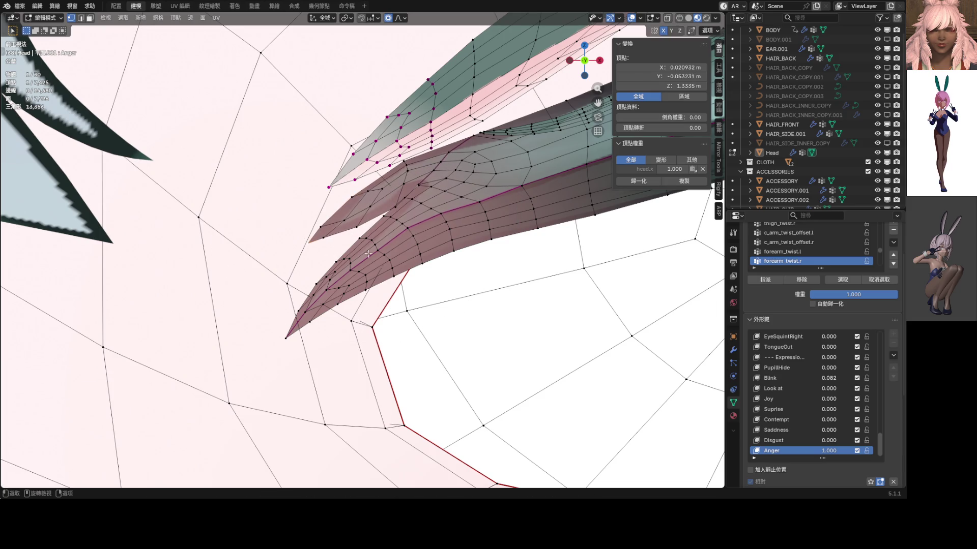
pyautogui.press('r')
pyautogui.click(412, 218)
pyautogui.press('g')
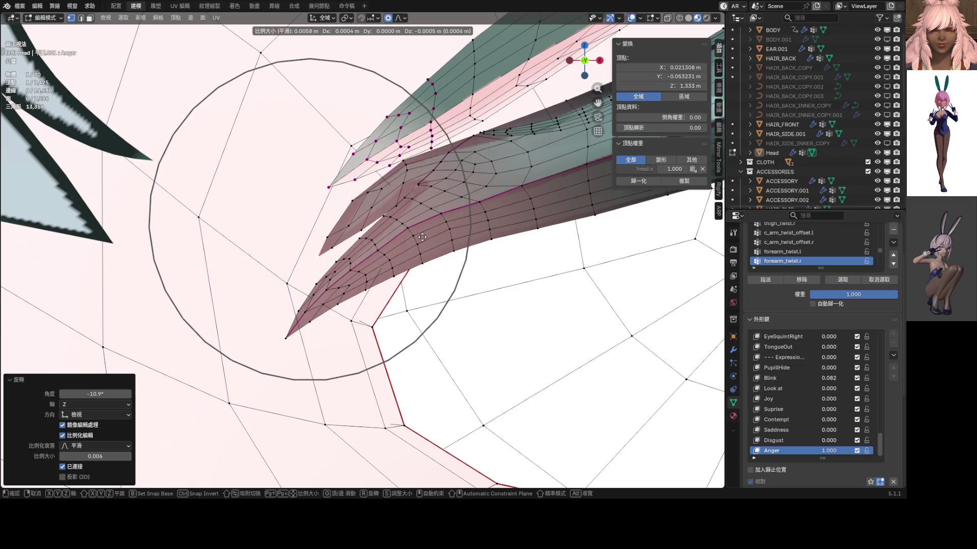
pyautogui.click(419, 233)
# - Nudge the lash tip with further soft moves, including slightly downward
pyautogui.press('g')
pyautogui.scroll(2, 351, 179)
pyautogui.scroll(2, 356, 184)
pyautogui.click(358, 187)
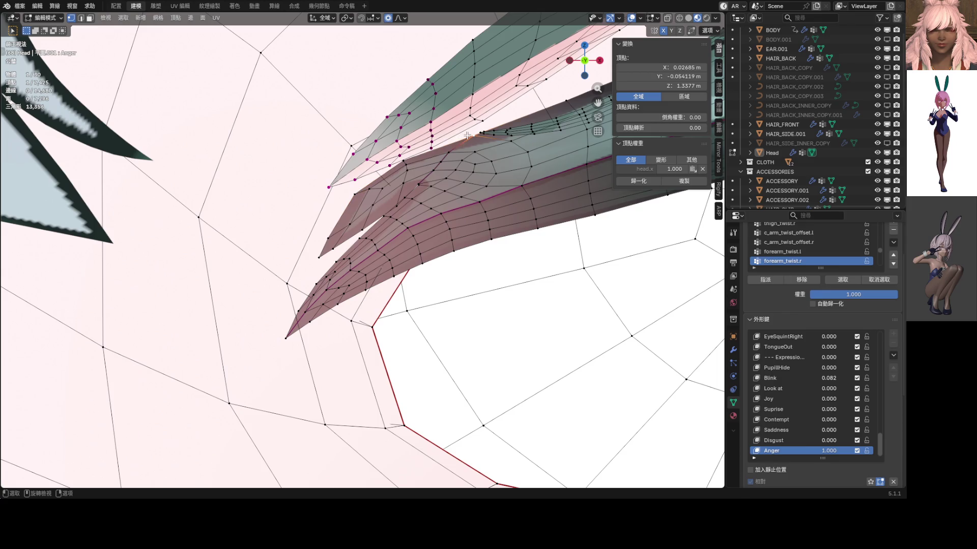
pyautogui.press('g')
pyautogui.click(439, 165)
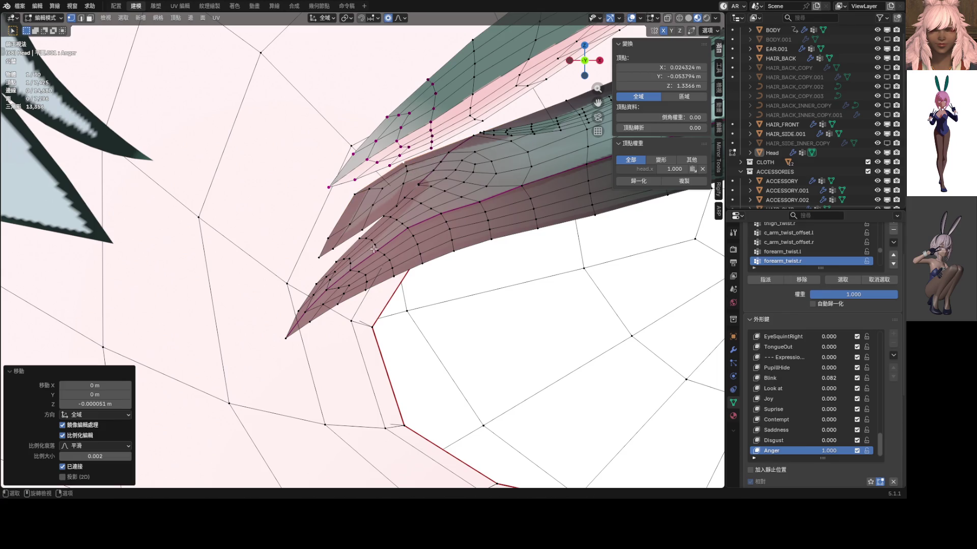
pyautogui.press('g')
pyautogui.scroll(-4, 416, 260)
pyautogui.scroll(-2, 418, 258)
pyautogui.click(420, 261)
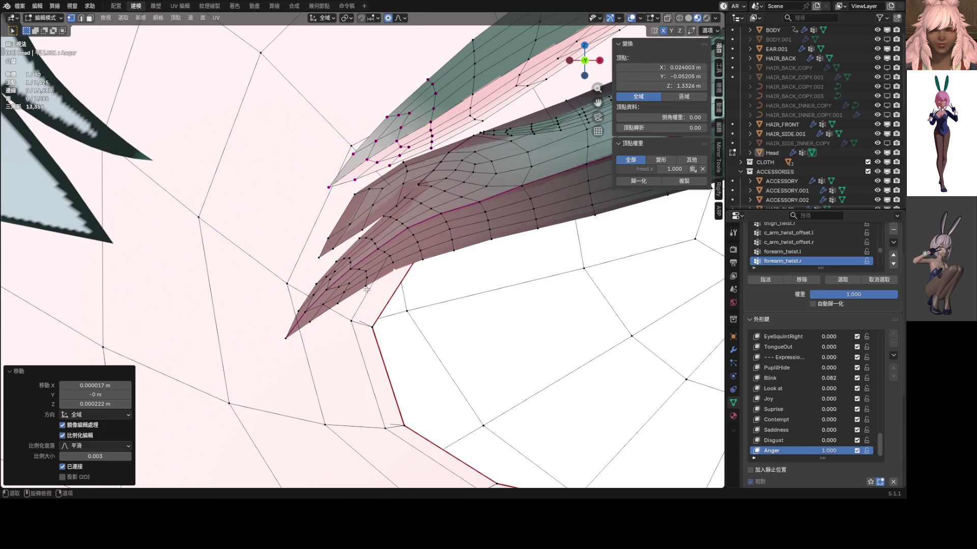
pyautogui.scroll(-3, 304, 321)
pyautogui.scroll(-2, 363, 280)
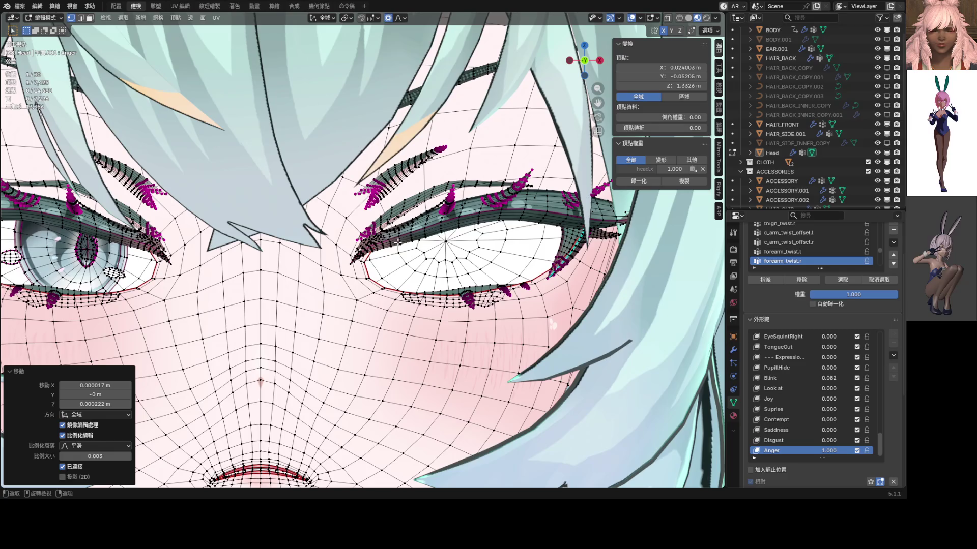
# - Center both eyes and preview the face in Object Mode
pyautogui.keyDown('shift'); pyautogui.moveTo(344, 240); pyautogui.dragTo(401, 242, button='middle'); pyautogui.keyUp('shift')
pyautogui.hotkey('ctrl', 'Tab')
pyautogui.click(220, 244)
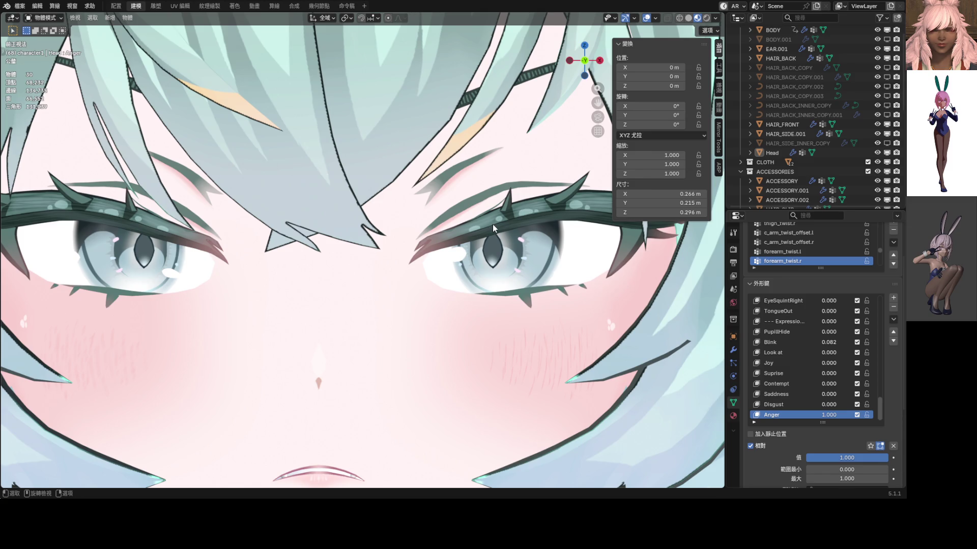
pyautogui.hotkey('ctrl', 'Tab')
# - Back in Edit Mode, apply three soft-falloff nudges to the lash
pyautogui.click(535, 220)
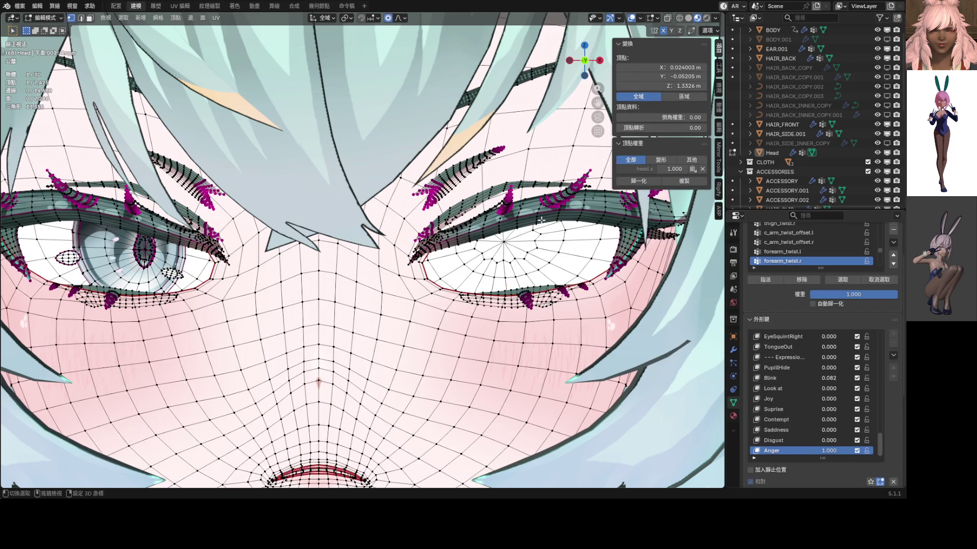
pyautogui.scroll(5, 546, 217)
pyautogui.scroll(3, 496, 245)
pyautogui.scroll(2, 458, 261)
pyautogui.keyDown('shift'); pyautogui.moveTo(457, 261); pyautogui.dragTo(502, 195, button='middle'); pyautogui.keyUp('shift')
pyautogui.press('g')
pyautogui.click(501, 194)
pyautogui.press('g')
pyautogui.scroll(-4, 492, 181)
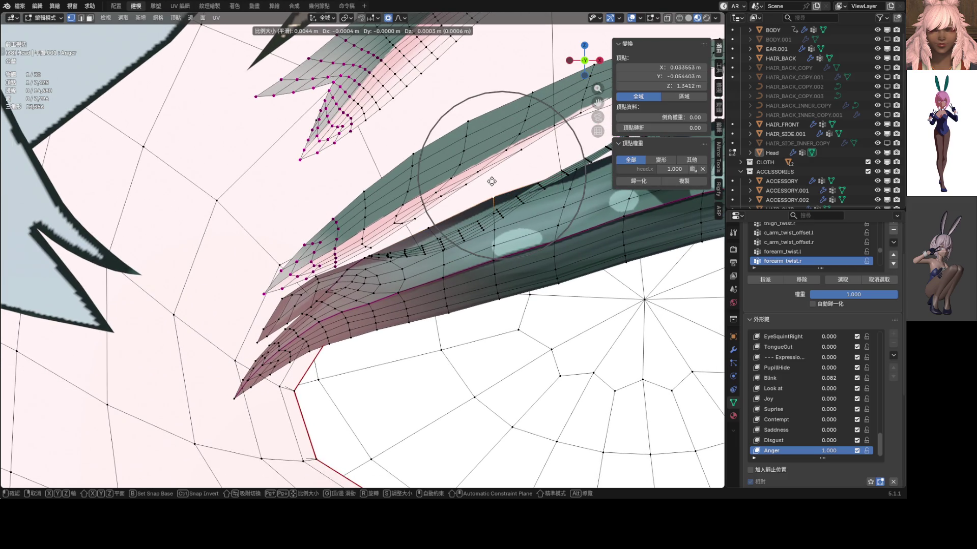
pyautogui.click(492, 182)
pyautogui.keyDown('shift'); pyautogui.moveTo(492, 181); pyautogui.dragTo(522, 156, button='middle'); pyautogui.keyUp('shift')
pyautogui.press('g')
pyautogui.scroll(-1, 415, 204)
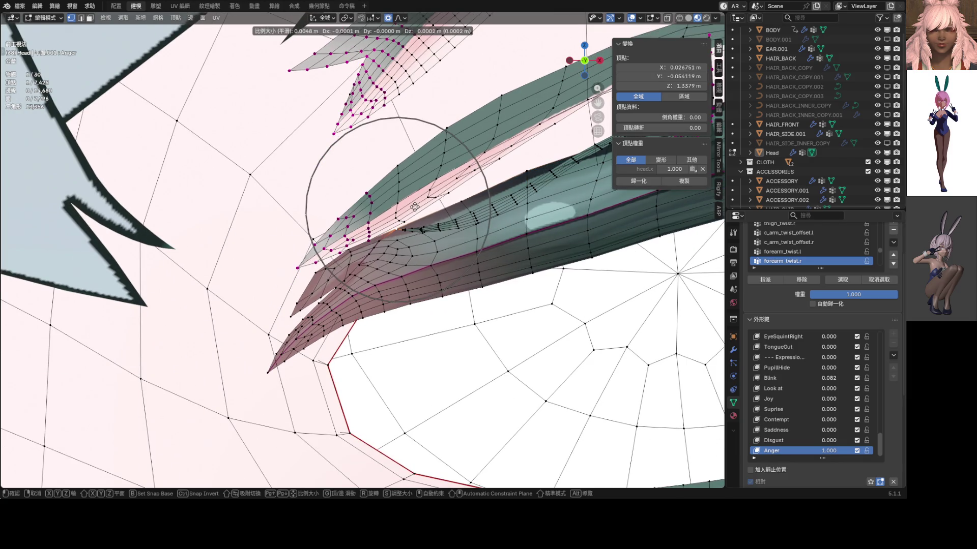
pyautogui.click(413, 203)
# - Reshape several lash vertices together, then softly move a single lash vertex
pyautogui.keyDown('shift'); pyautogui.moveTo(354, 253); pyautogui.dragTo(378, 229, button='middle'); pyautogui.keyUp('shift')
pyautogui.keyDown('shift'); pyautogui.click(369, 229); pyautogui.keyUp('shift')
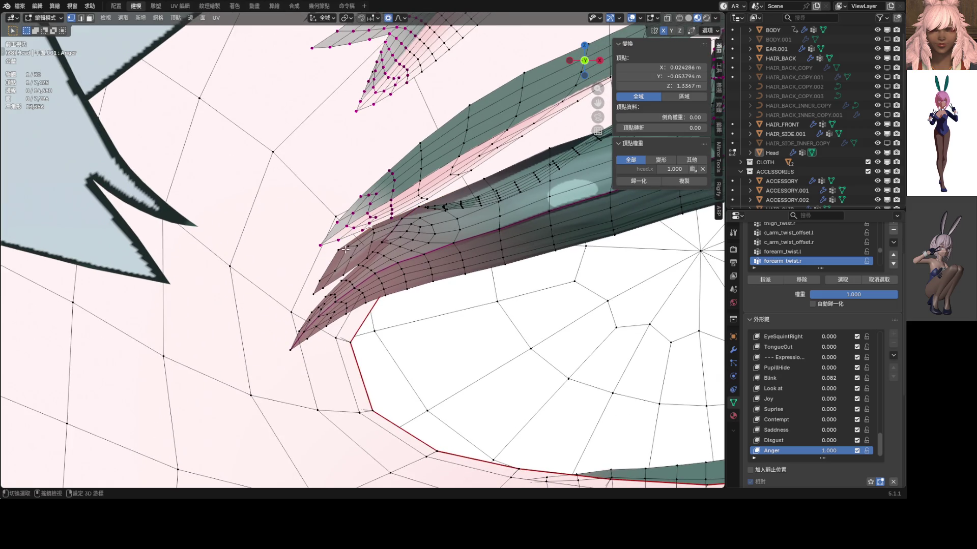
pyautogui.press('g')
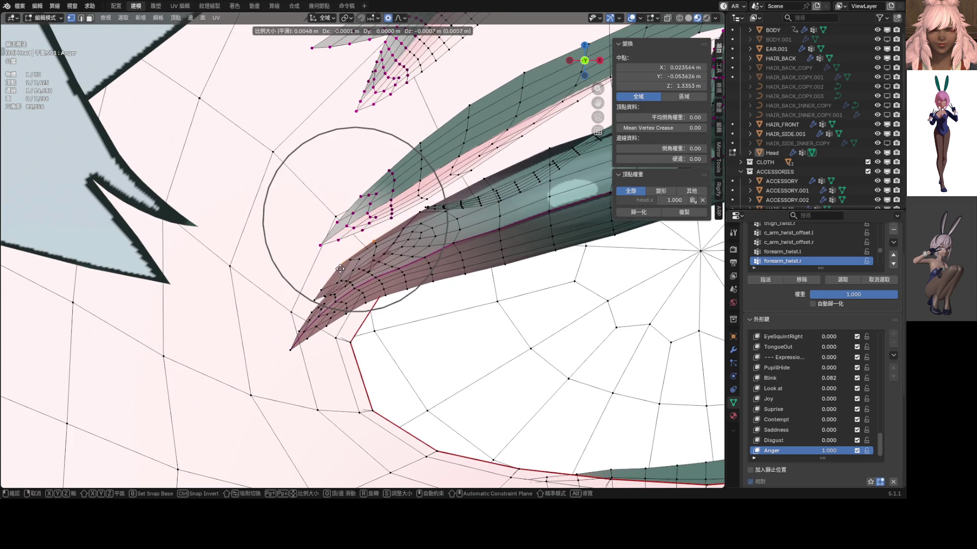
pyautogui.scroll(3, 344, 266)
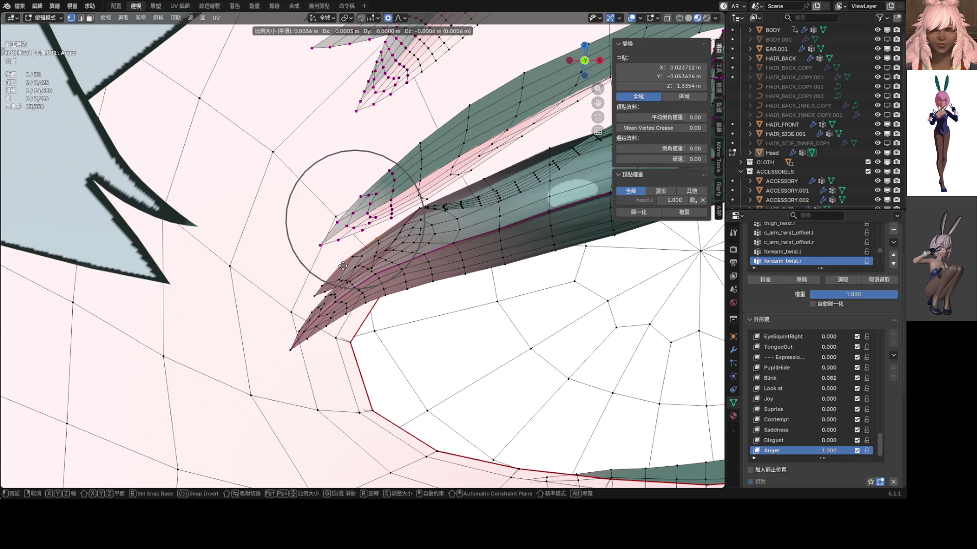
pyautogui.click(344, 266)
pyautogui.click(374, 240)
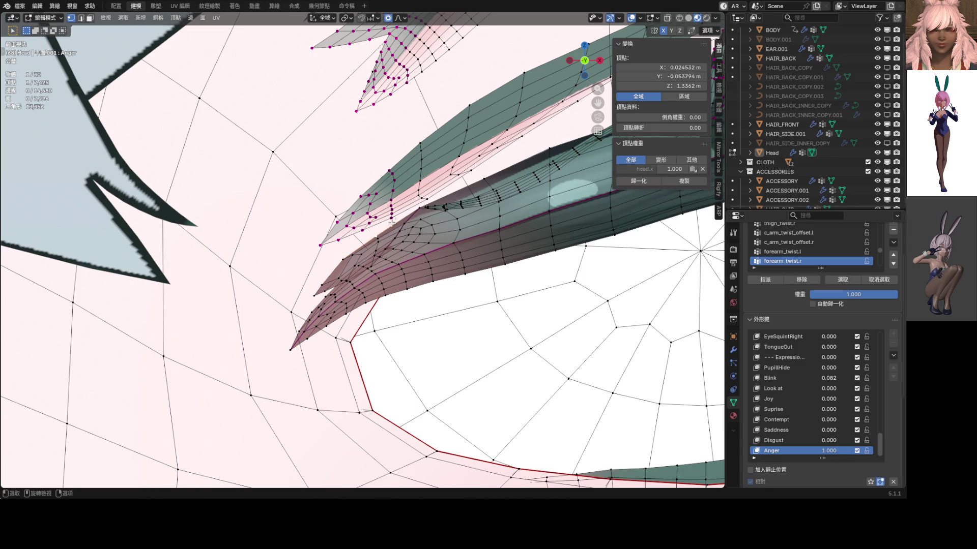
pyautogui.click(486, 181)
pyautogui.press('g')
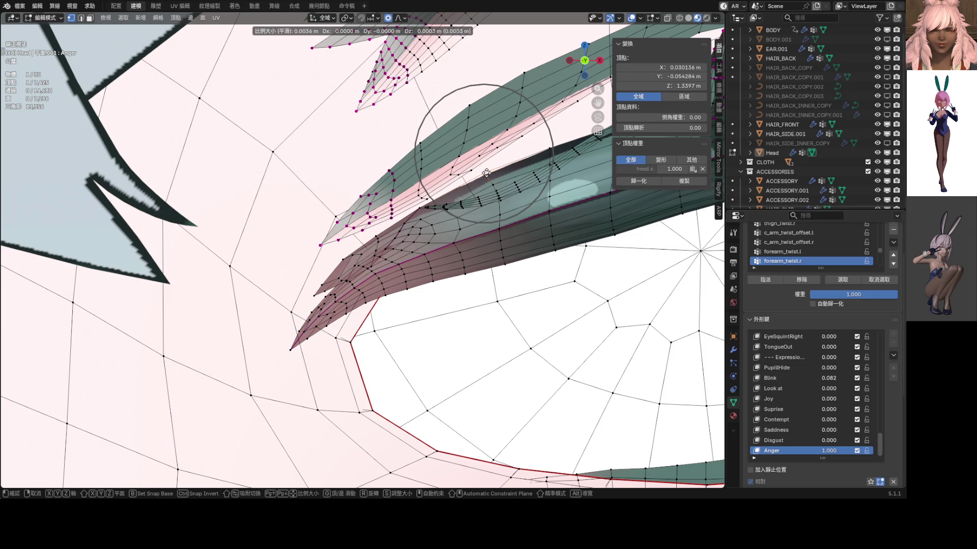
pyautogui.click(486, 174)
# - From new angles apply three more soft lash-tip moves, then preview in Object Mode
pyautogui.moveTo(486, 174)
pyautogui.mouseDown(button='middle')
pyautogui.moveTo(466, 185)
pyautogui.moveTo(431, 246)
pyautogui.mouseUp(button='middle')
pyautogui.press('g')
pyautogui.click(466, 185)
pyautogui.moveTo(358, 270)
pyautogui.mouseDown(button='middle')
pyautogui.moveTo(351, 280)
pyautogui.moveTo(356, 263)
pyautogui.mouseUp(button='middle')
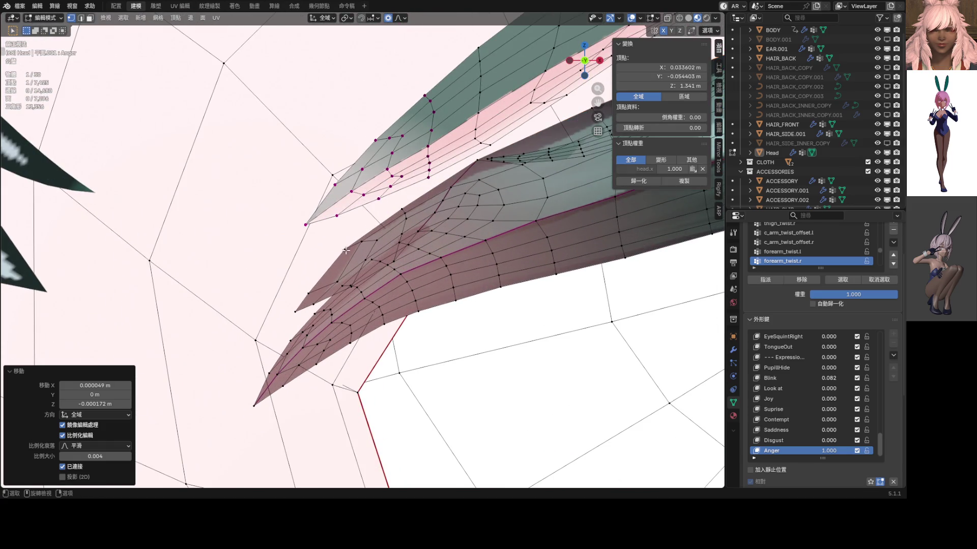
pyautogui.press('g')
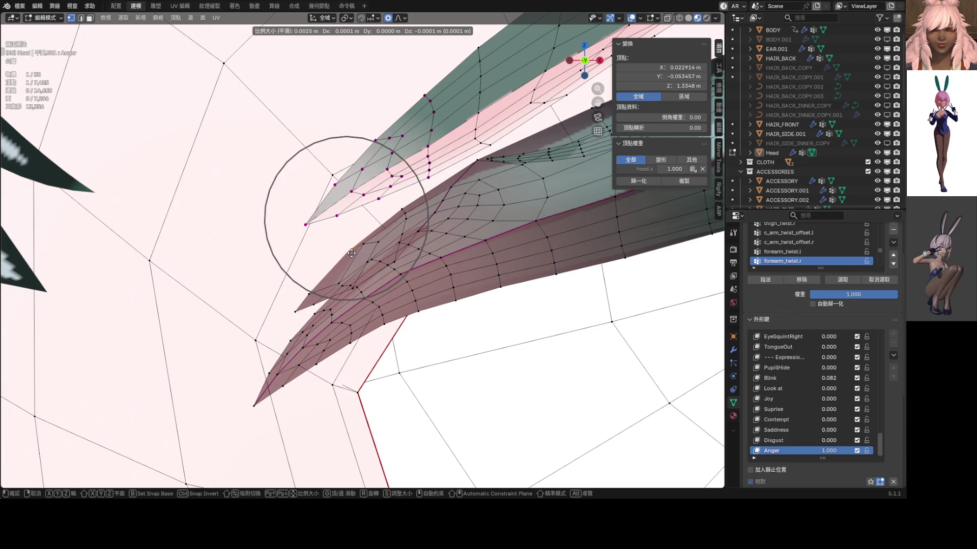
pyautogui.click(352, 254)
pyautogui.press('g')
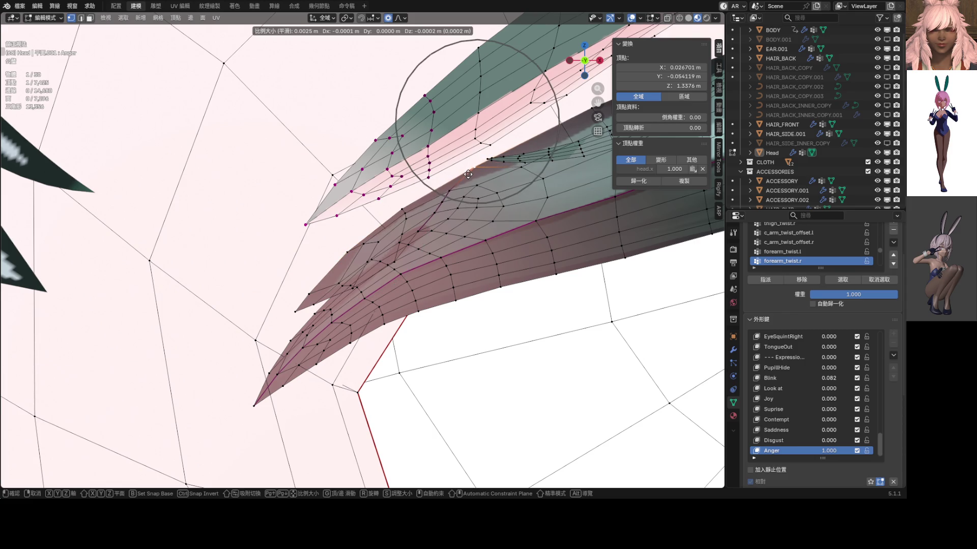
pyautogui.click(473, 165)
pyautogui.scroll(-4, 458, 191)
pyautogui.moveTo(458, 192); pyautogui.dragTo(417, 238, button='middle')
pyautogui.press('Tab')
pyautogui.scroll(-5, 381, 244)
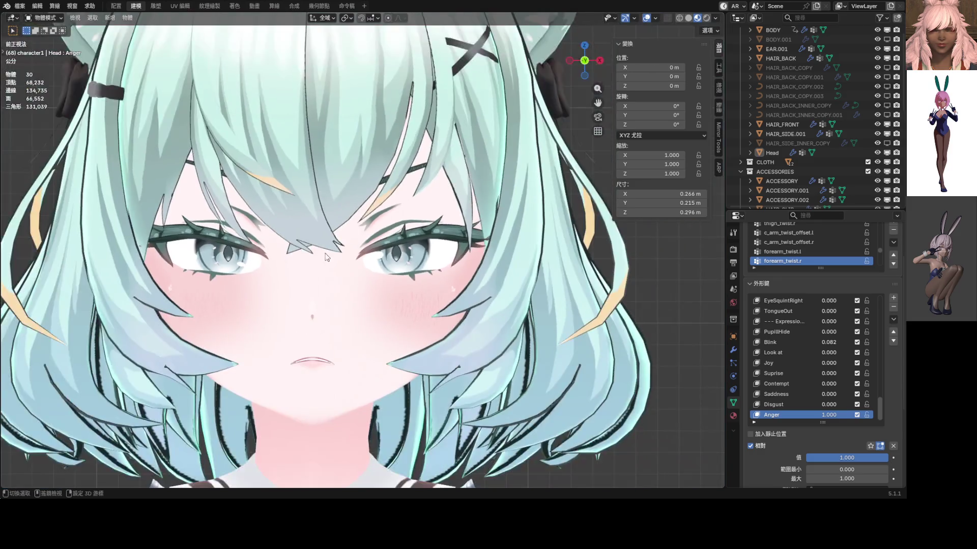
pyautogui.scroll(-2, 374, 250)
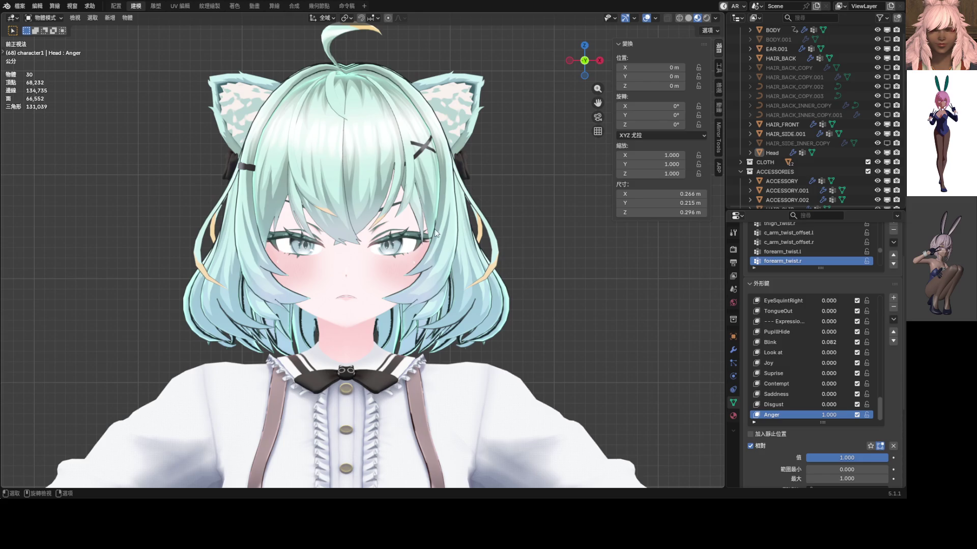
pyautogui.scroll(1, 430, 236)
pyautogui.scroll(2, 439, 228)
pyautogui.scroll(1, 446, 221)
pyautogui.scroll(3, 381, 276)
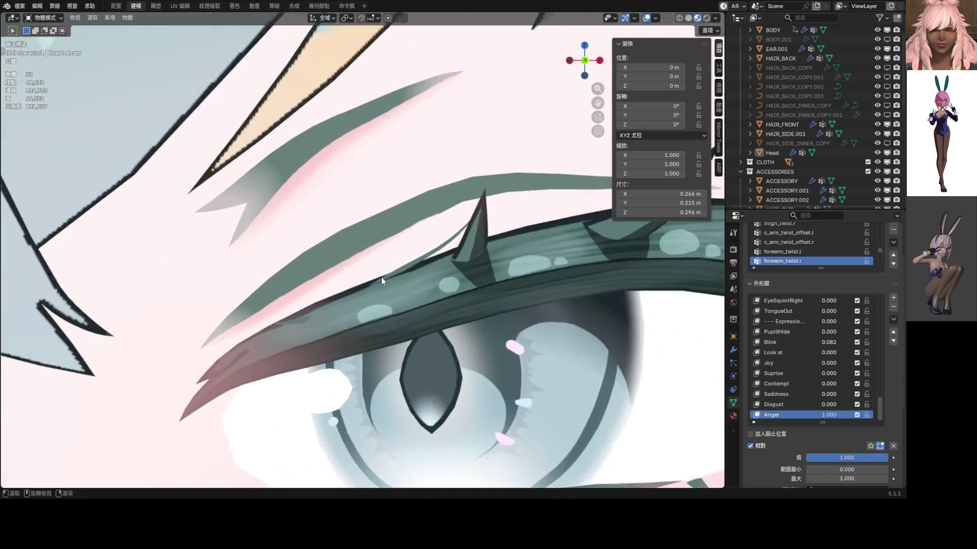
# - View the lashes from the side, then return to Edit Mode via the mode pie
pyautogui.moveTo(380, 277)
pyautogui.mouseDown(button='middle')
pyautogui.moveTo(427, 284)
pyautogui.moveTo(333, 294)
pyautogui.mouseUp(button='middle')
pyautogui.hotkey('ctrl', 'Tab')
pyautogui.click(427, 284)
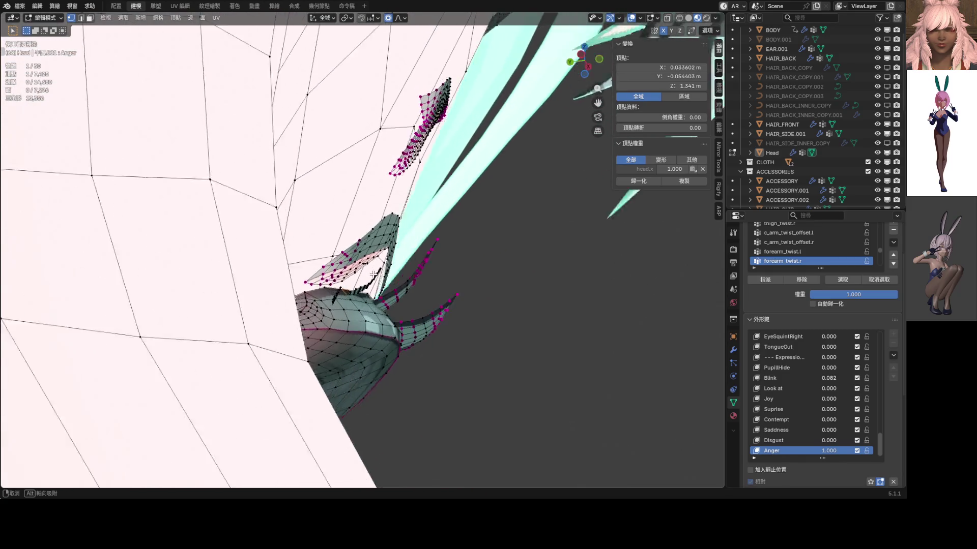
# - Shift the selected lash vertices slightly along Y with soft falloff
pyautogui.moveTo(279, 308); pyautogui.dragTo(334, 307, button='middle')
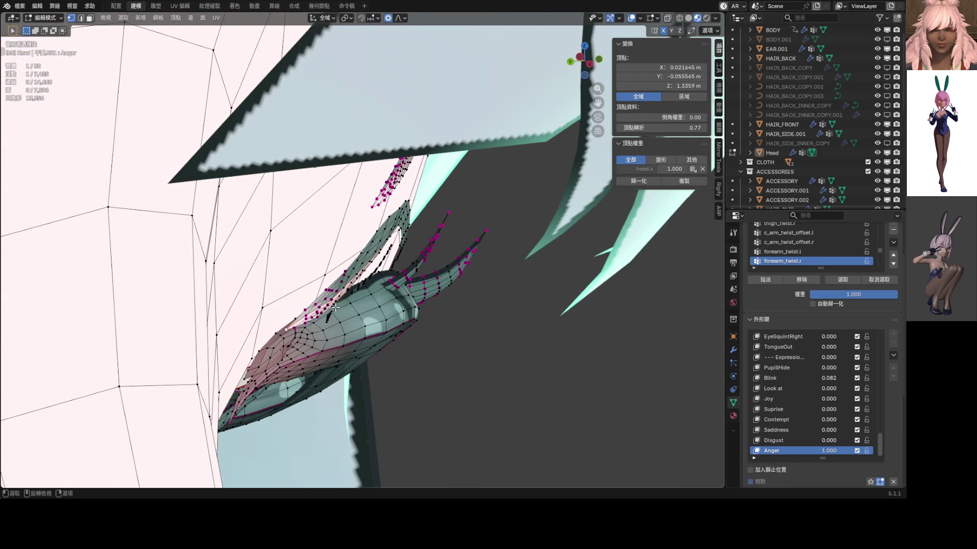
pyautogui.moveTo(406, 302); pyautogui.dragTo(412, 290, button='middle')
pyautogui.press('g')
pyautogui.press('y')
pyautogui.scroll(-3, 412, 285)
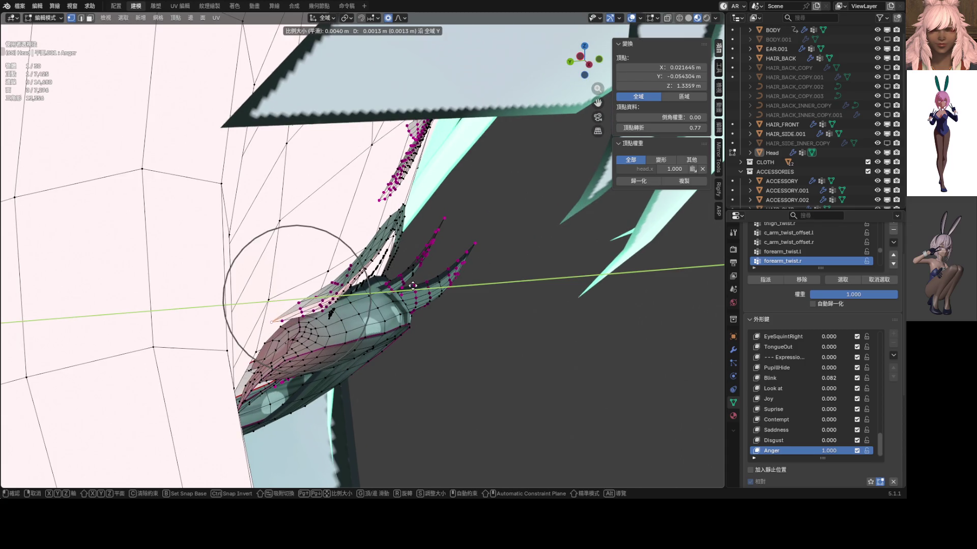
pyautogui.scroll(-8, 412, 285)
pyautogui.scroll(-3, 405, 283)
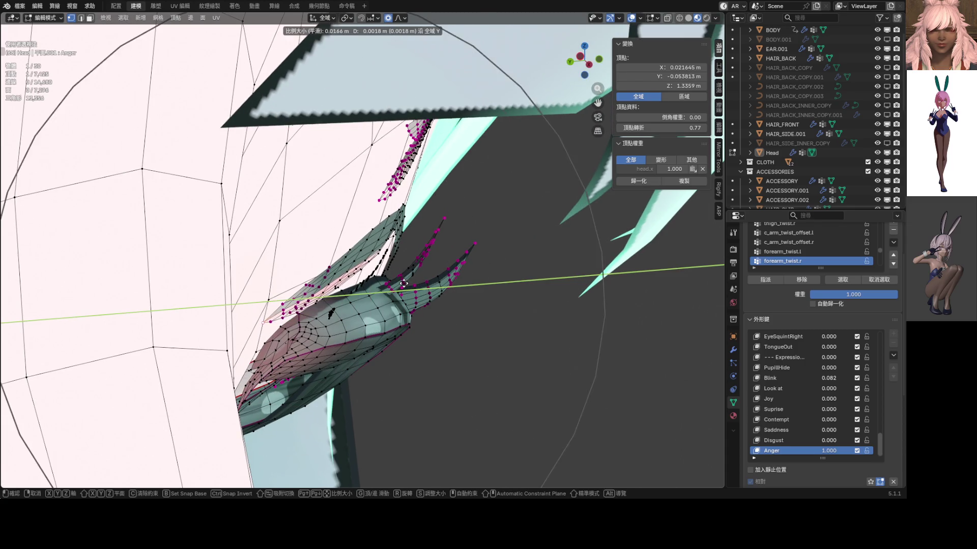
pyautogui.click(398, 279)
# - Move the short cross-lash loop and another lash edge loop slightly along Y
pyautogui.moveTo(398, 279)
pyautogui.mouseDown(button='middle')
pyautogui.moveTo(326, 277)
pyautogui.moveTo(297, 310)
pyautogui.mouseUp(button='middle')
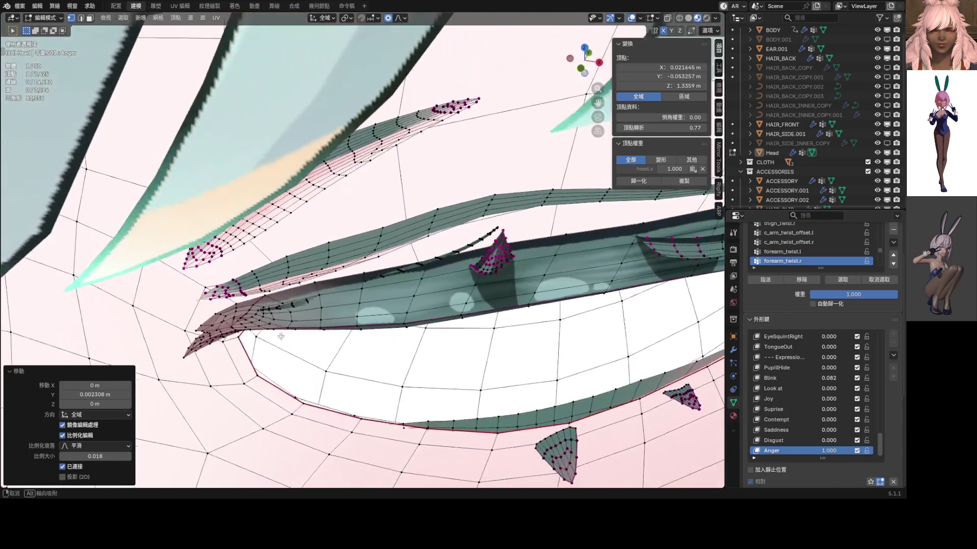
pyautogui.keyDown('alt'); pyautogui.click(285, 283); pyautogui.keyUp('alt')
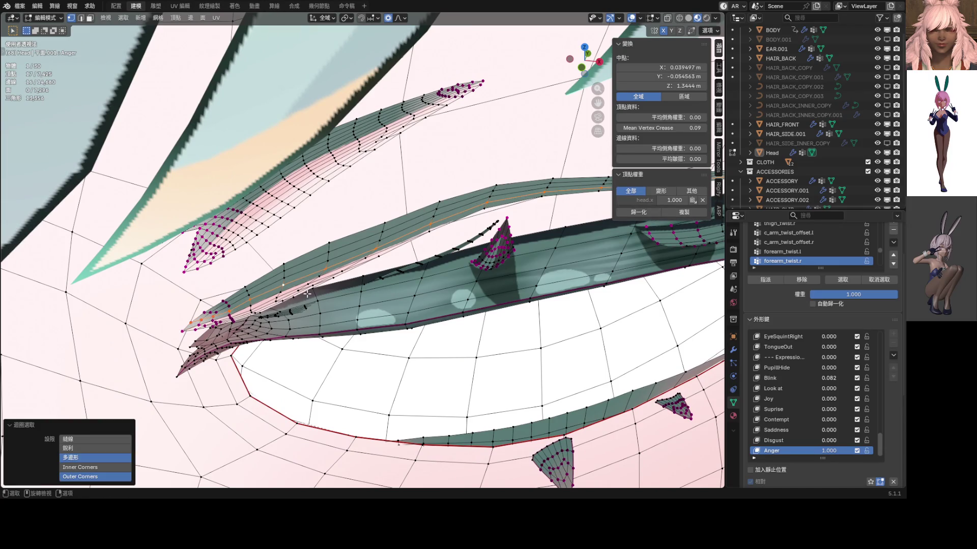
pyautogui.keyDown('alt'); pyautogui.click(283, 282); pyautogui.keyUp('alt')
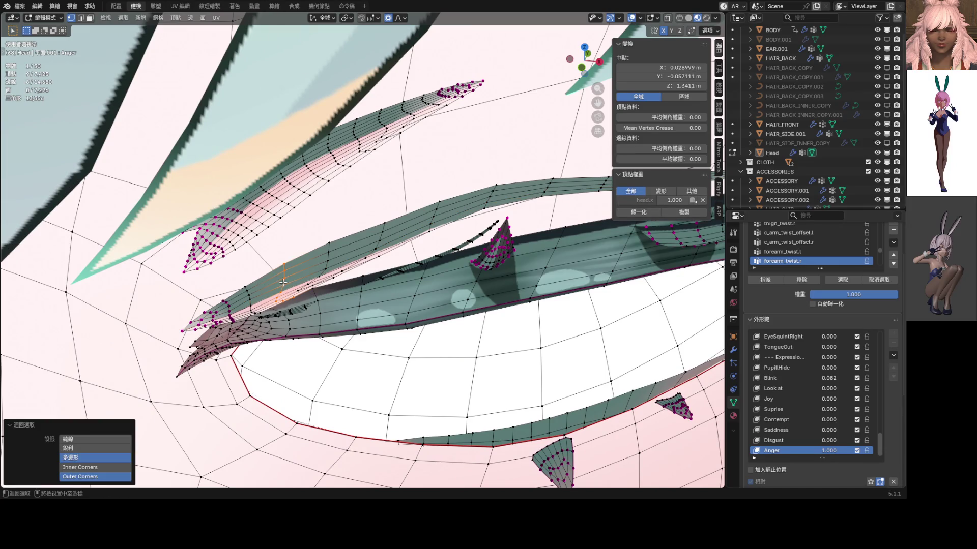
pyautogui.press('g')
pyautogui.press('y')
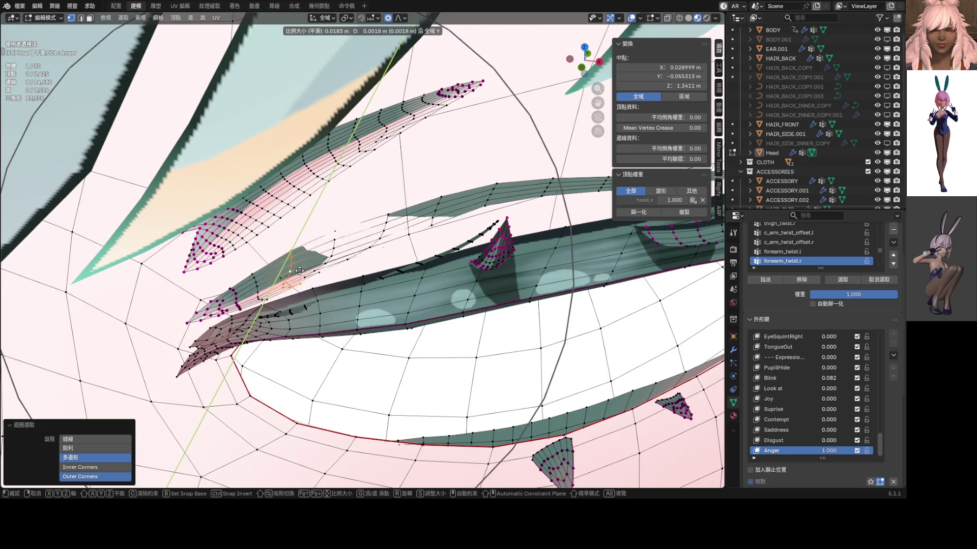
pyautogui.scroll(4, 297, 272)
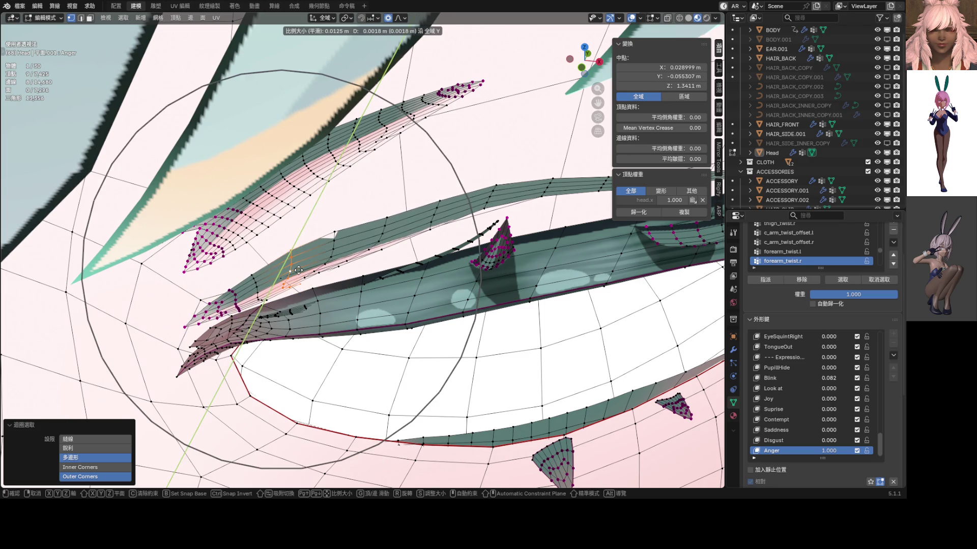
pyautogui.click(296, 272)
pyautogui.moveTo(297, 271)
pyautogui.mouseDown(button='middle')
pyautogui.moveTo(310, 263)
pyautogui.moveTo(294, 267)
pyautogui.mouseUp(button='middle')
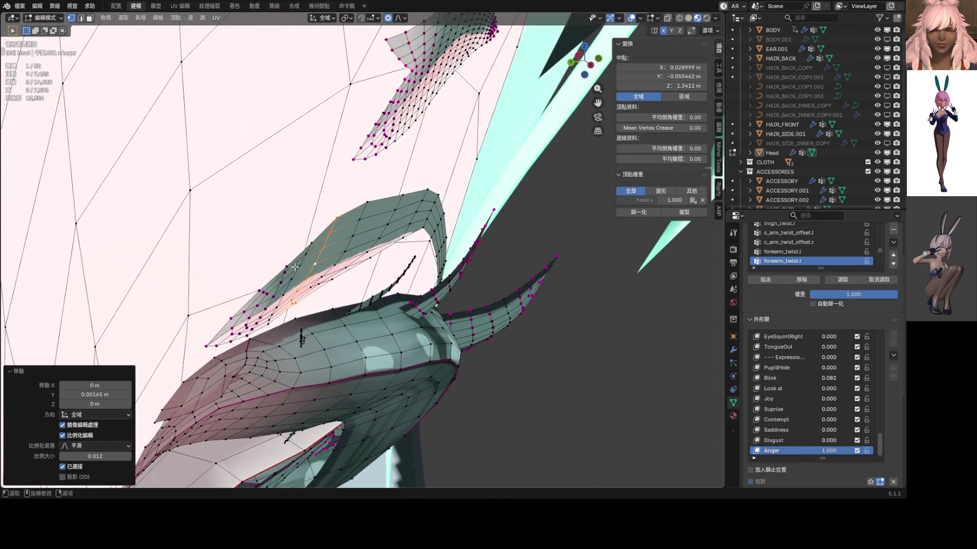
pyautogui.keyDown('alt'); pyautogui.click(255, 310); pyautogui.keyUp('alt')
pyautogui.press('g')
pyautogui.press('y')
pyautogui.scroll(-2, 297, 307)
pyautogui.scroll(-2, 293, 305)
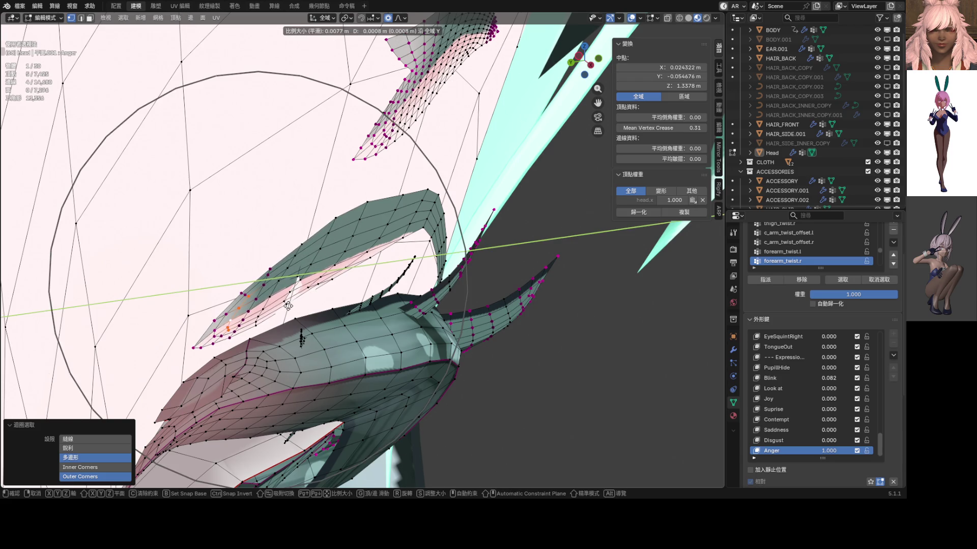
pyautogui.scroll(1, 288, 306)
pyautogui.scroll(1, 287, 306)
pyautogui.scroll(1, 289, 305)
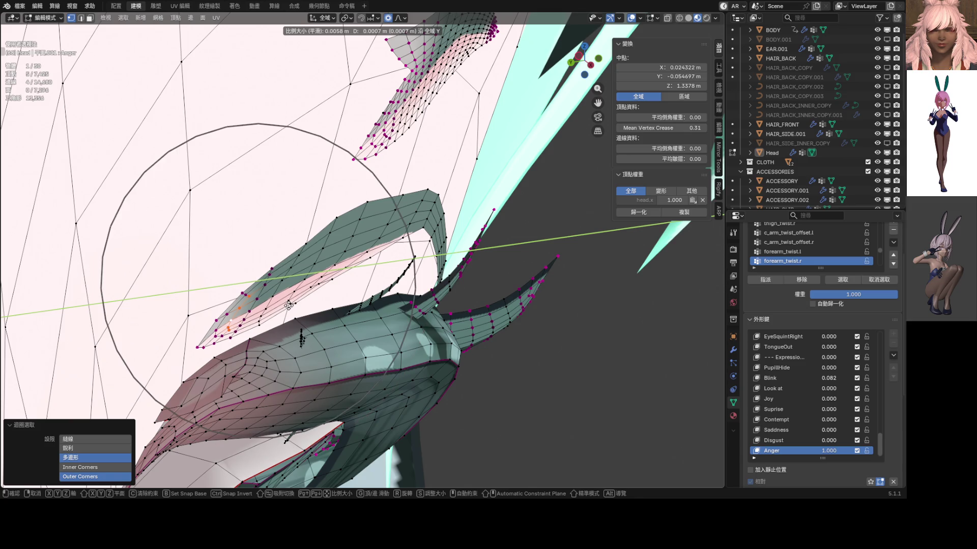
pyautogui.click(288, 305)
# - Nudge two single lash vertices along Y, then compare with the Anger shape toggled off
pyautogui.moveTo(288, 305); pyautogui.dragTo(303, 313, button='middle')
pyautogui.click(345, 273)
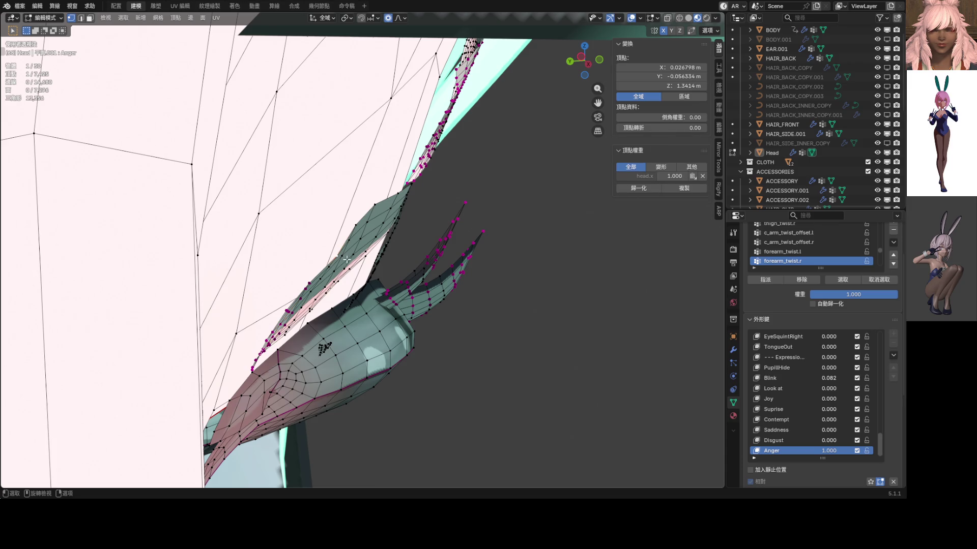
pyautogui.press('g')
pyautogui.press('y')
pyautogui.scroll(2, 359, 272)
pyautogui.scroll(8, 360, 271)
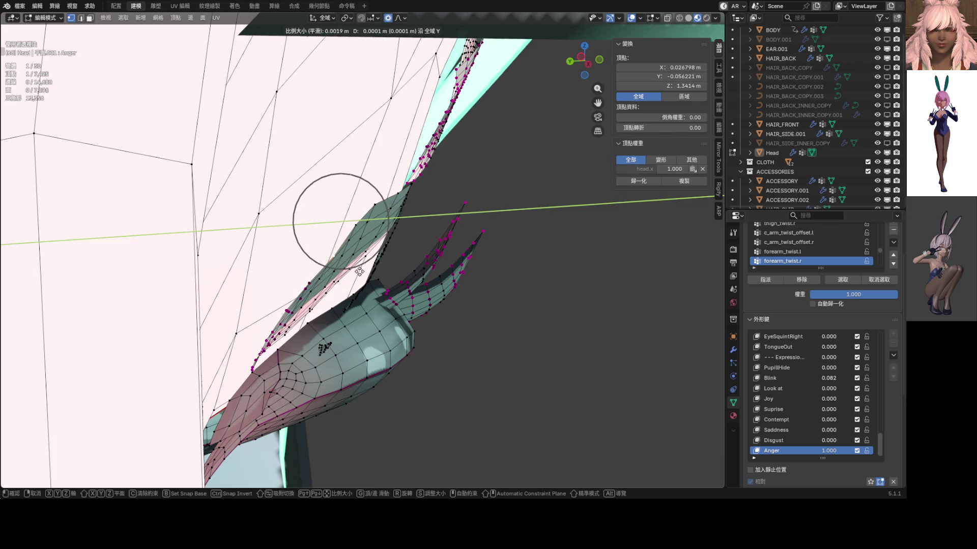
pyautogui.click(355, 271)
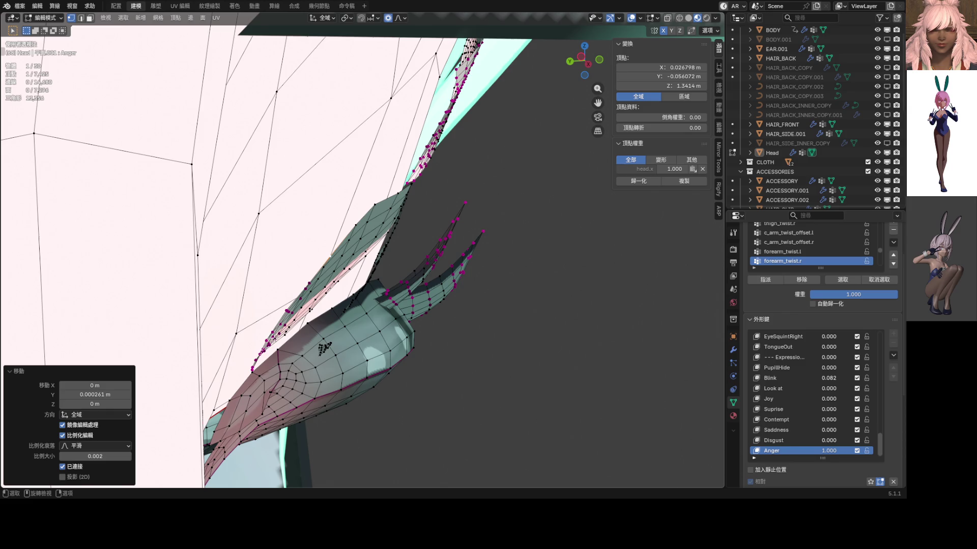
pyautogui.click(251, 369)
pyautogui.press('g')
pyautogui.press('y')
pyautogui.scroll(-1, 260, 357)
pyautogui.scroll(-2, 256, 356)
pyautogui.scroll(-3, 250, 353)
pyautogui.scroll(-2, 250, 353)
pyautogui.scroll(-2, 250, 354)
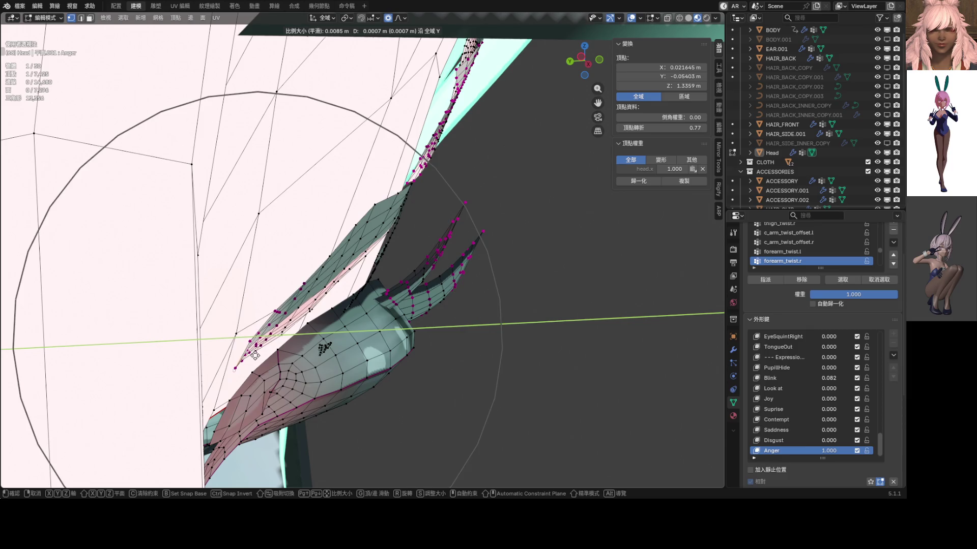
pyautogui.click(250, 355)
pyautogui.moveTo(249, 353)
pyautogui.mouseDown(button='middle')
pyautogui.moveTo(397, 252)
pyautogui.moveTo(279, 355)
pyautogui.mouseUp(button='middle')
pyautogui.moveTo(828, 451)
pyautogui.mouseDown()
pyautogui.moveTo(771, 450)
pyautogui.moveTo(828, 451)
pyautogui.mouseUp()
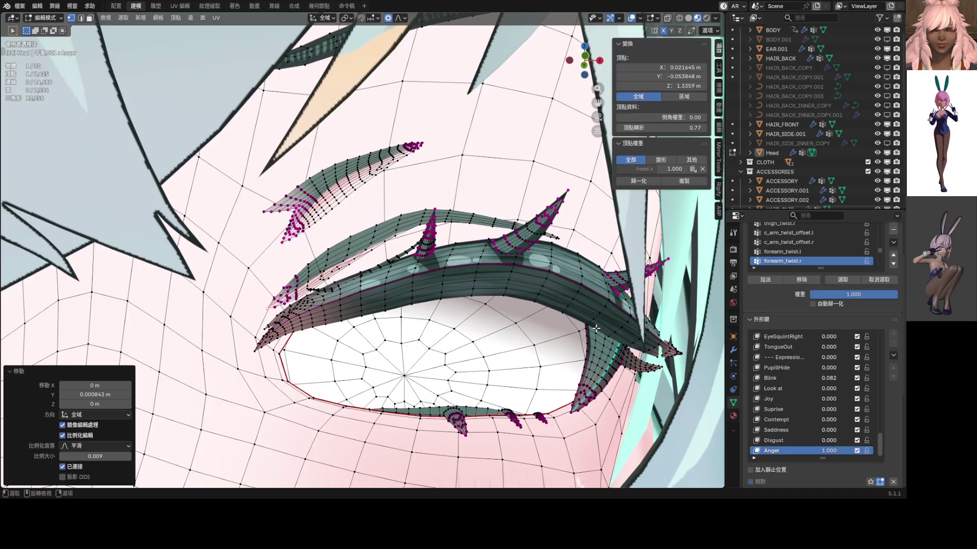
pyautogui.scroll(3, 482, 211)
# - From the front view, soft-move one lash-tip vertex into place
pyautogui.keyDown('shift'); pyautogui.moveTo(391, 279); pyautogui.dragTo(371, 266, button='middle'); pyautogui.keyUp('shift')
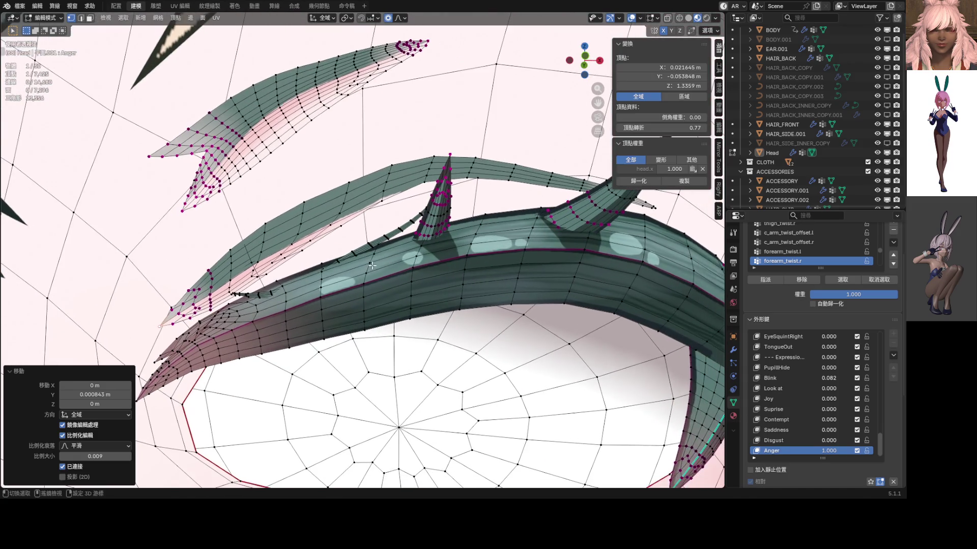
pyautogui.press('KP_1')
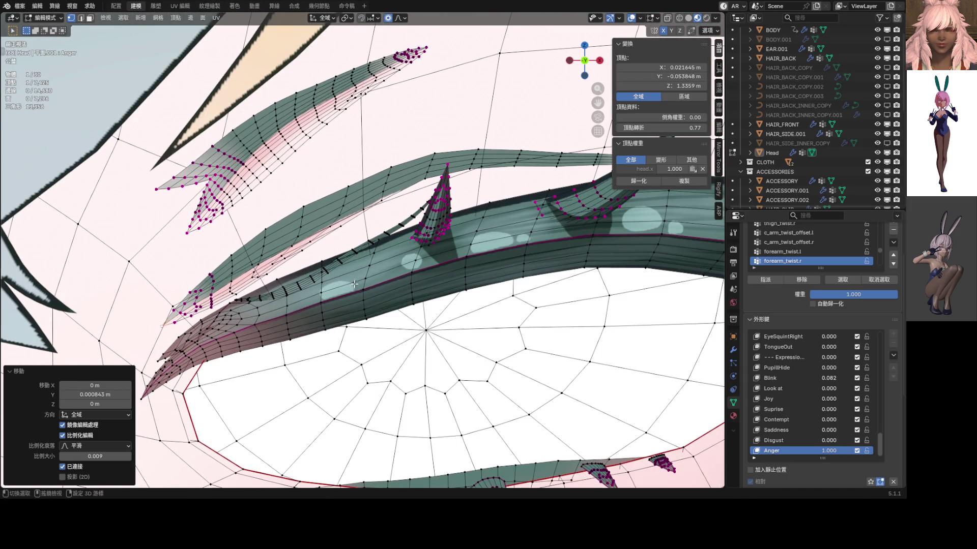
pyautogui.scroll(2, 354, 286)
pyautogui.click(426, 230)
pyautogui.press('g')
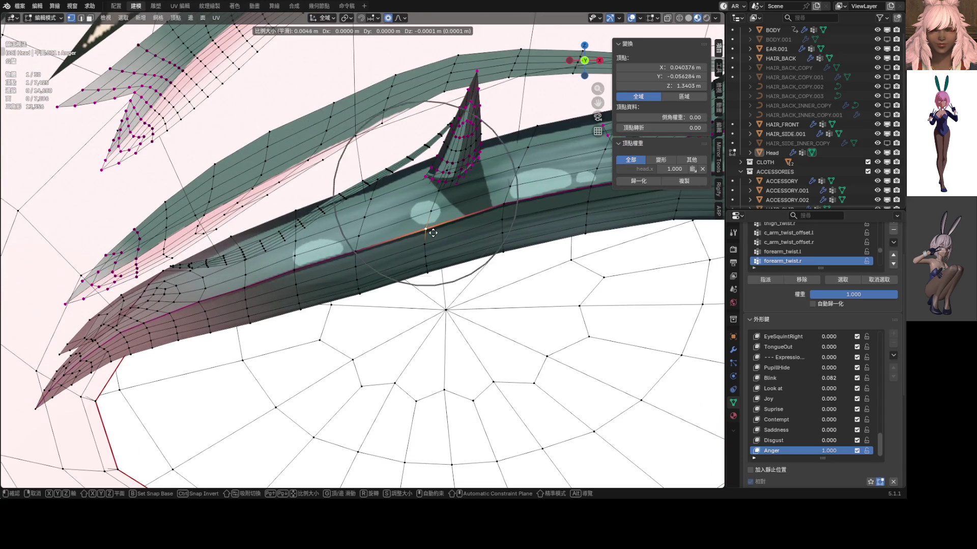
pyautogui.click(432, 233)
# - Reshape the outer lash tip with a series of small soft-falloff moves at the eye corner
pyautogui.moveTo(432, 233)
pyautogui.mouseDown(button='middle')
pyautogui.moveTo(474, 205)
pyautogui.moveTo(312, 269)
pyautogui.mouseUp(button='middle')
pyautogui.moveTo(239, 305); pyautogui.dragTo(261, 292, button='middle')
pyautogui.click(262, 292)
pyautogui.press('g')
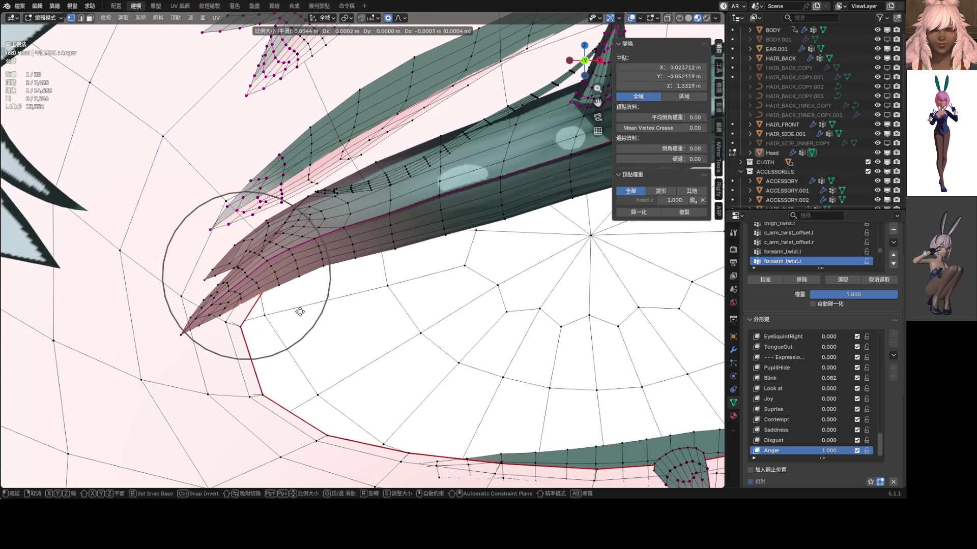
pyautogui.click(323, 277)
pyautogui.press('g')
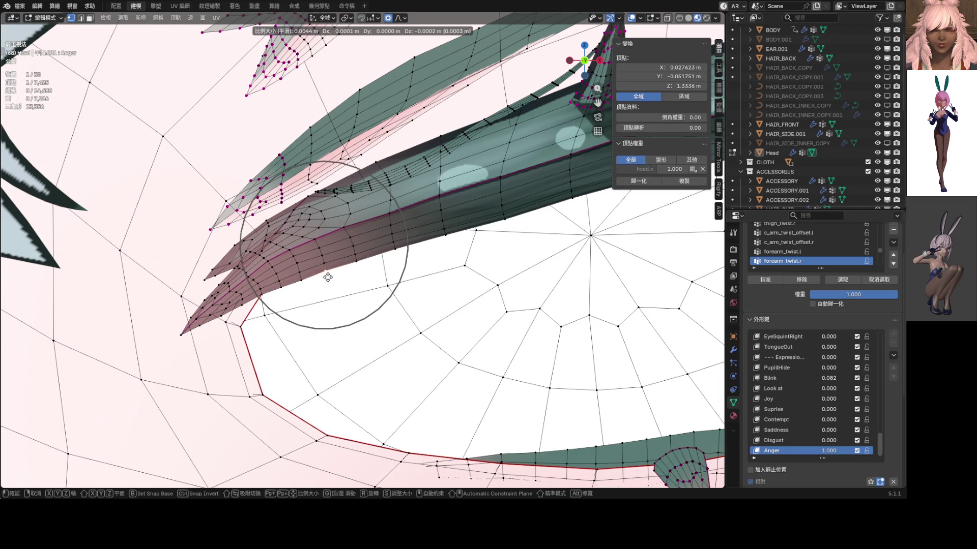
pyautogui.click(327, 277)
pyautogui.press('g')
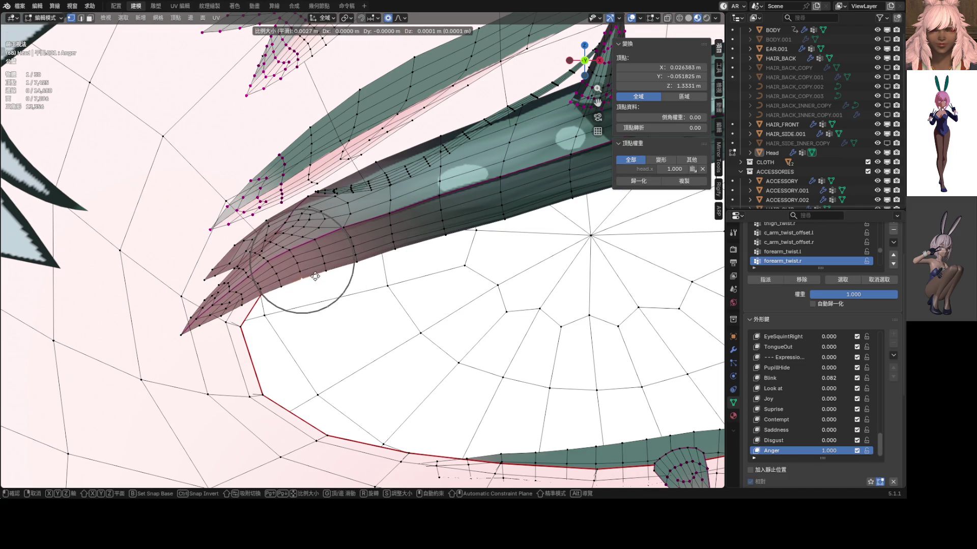
pyautogui.click(312, 280)
pyautogui.press('g')
pyautogui.click(284, 284)
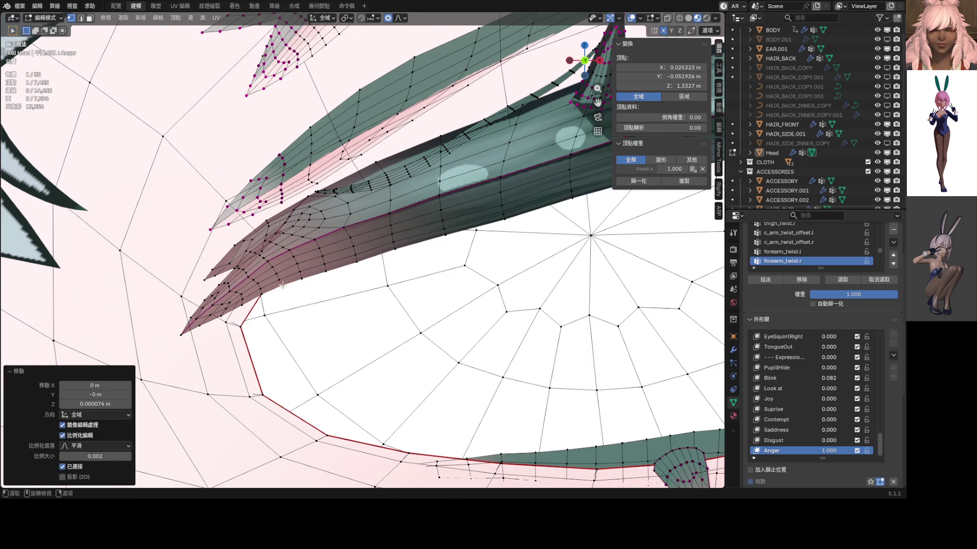
pyautogui.press('g')
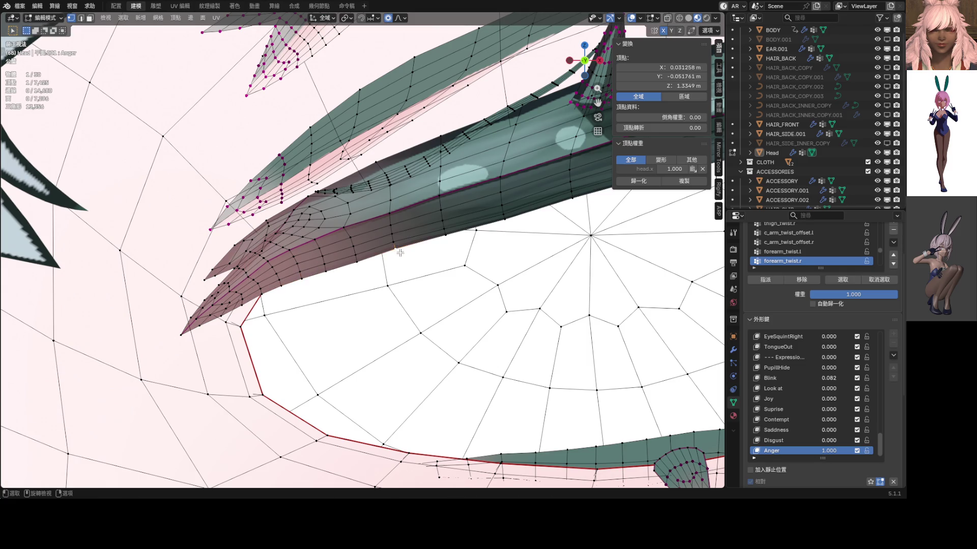
pyautogui.click(443, 246)
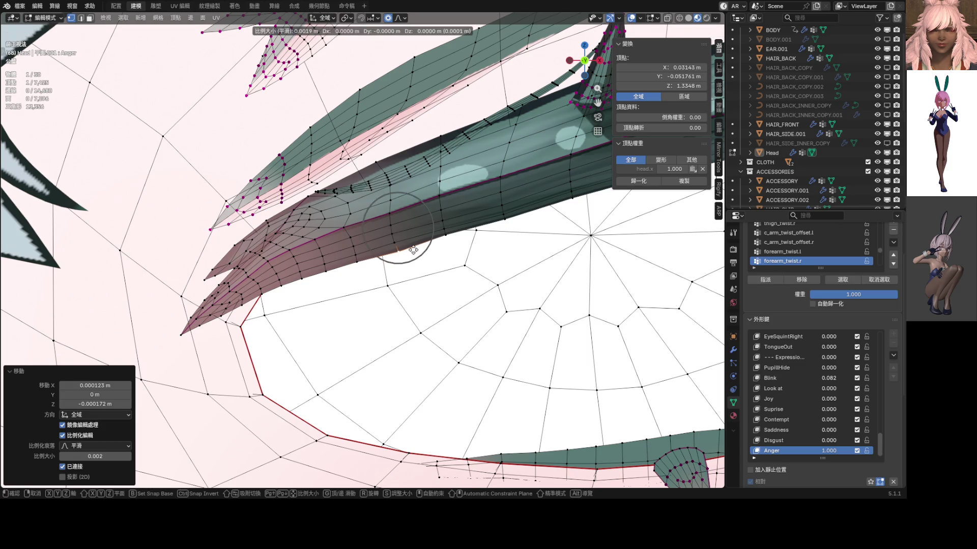
pyautogui.press('g')
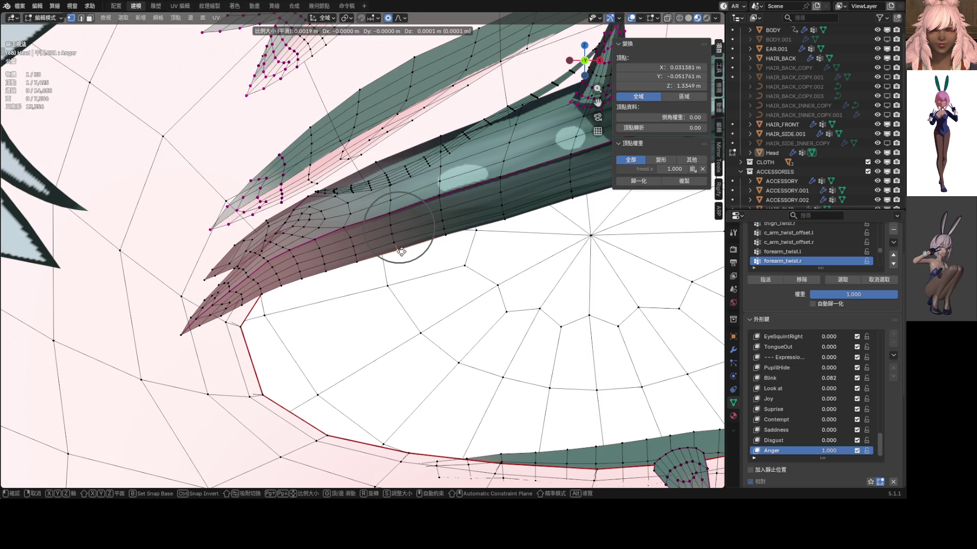
pyautogui.click(402, 252)
pyautogui.scroll(-4, 405, 250)
# - Preview the angry face in Object Mode, then return to mesh editing
pyautogui.hotkey('ctrl', 'Tab')
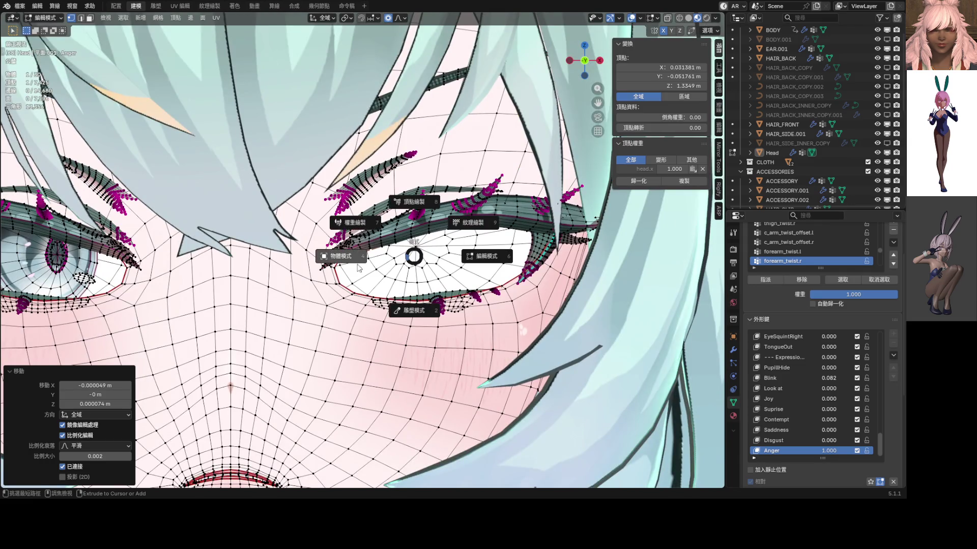
pyautogui.click(323, 268)
pyautogui.scroll(-5, 320, 271)
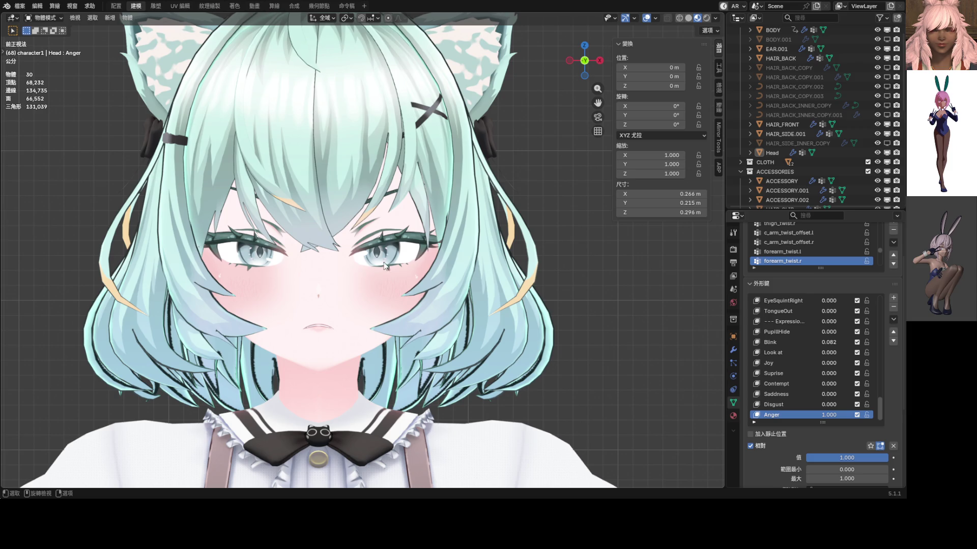
pyautogui.scroll(3, 383, 265)
pyautogui.scroll(3, 320, 260)
pyautogui.press('Tab')
pyautogui.scroll(3, 319, 261)
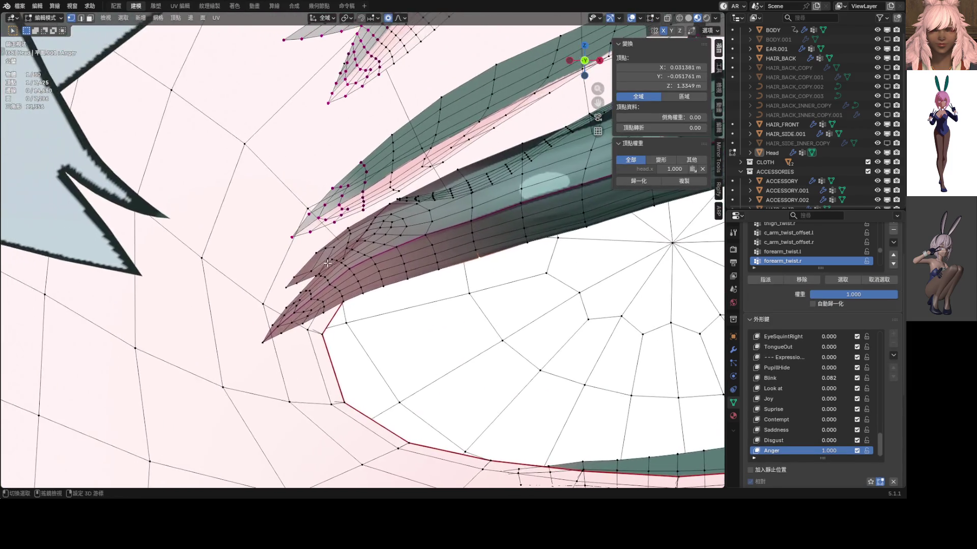
# - Soft-move the outer-corner lash tip vertices three times to sharpen the point
pyautogui.moveTo(319, 262); pyautogui.dragTo(258, 300, button='middle')
pyautogui.press('g')
pyautogui.scroll(-6, 239, 290)
pyautogui.scroll(-4, 238, 289)
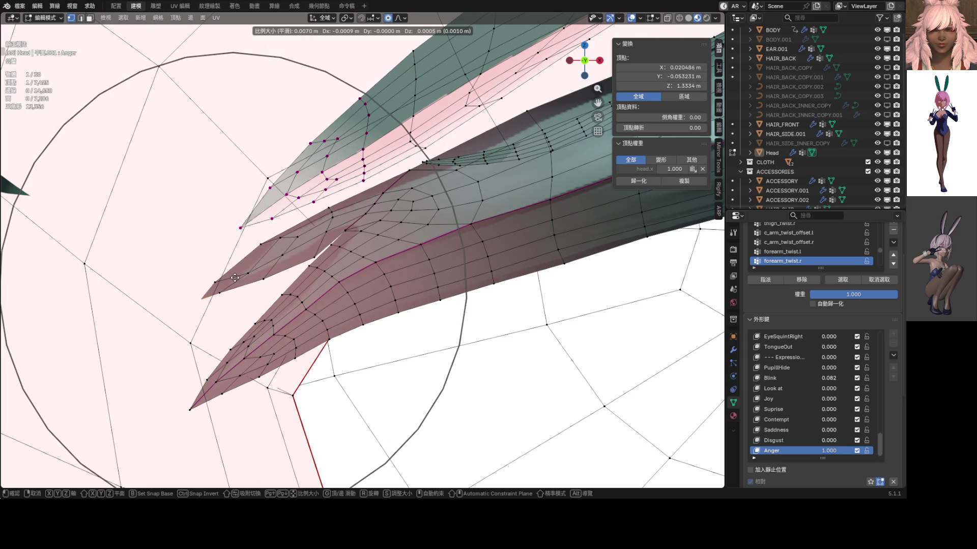
pyautogui.click(307, 265)
pyautogui.press('g')
pyautogui.scroll(5, 318, 248)
pyautogui.scroll(3, 319, 250)
pyautogui.click(301, 260)
pyautogui.press('g')
pyautogui.click(252, 268)
# - Vertex-slide another tip vertex along its edge and shift the lash tip outward in small steps
pyautogui.click(219, 284)
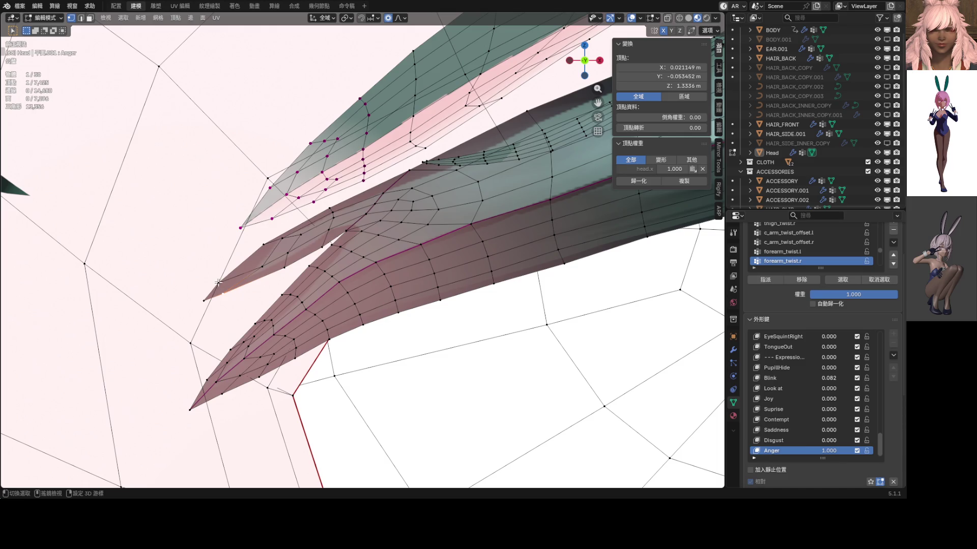
pyautogui.press('g')
pyautogui.press('g')
pyautogui.click(263, 279)
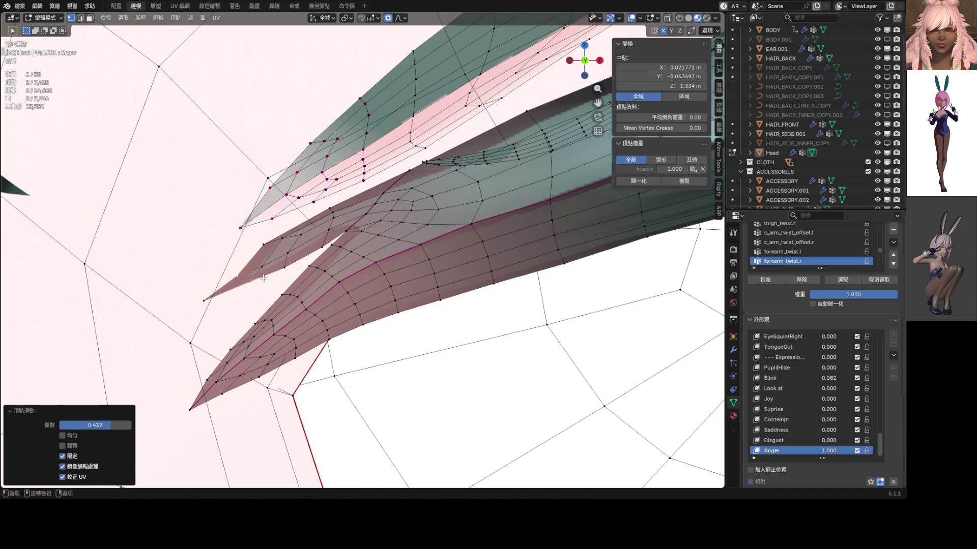
pyautogui.press('g')
pyautogui.click(244, 293)
pyautogui.press('g')
pyautogui.click(238, 299)
pyautogui.press('g')
pyautogui.click(246, 301)
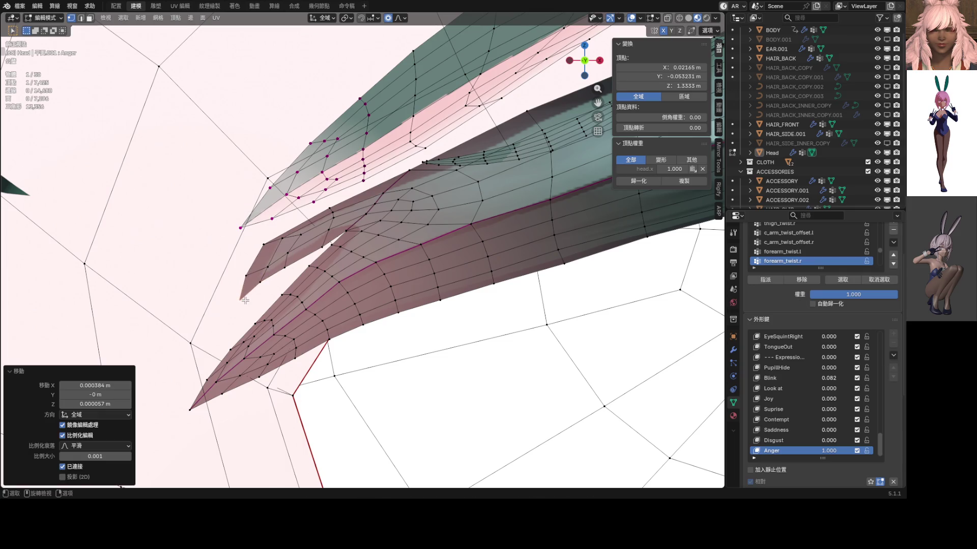
pyautogui.press('g')
pyautogui.click(272, 250)
pyautogui.press('g')
pyautogui.click(279, 264)
# - Reshape the lash spike with more soft moves, finishing with a wide-falloff shift
pyautogui.press('g')
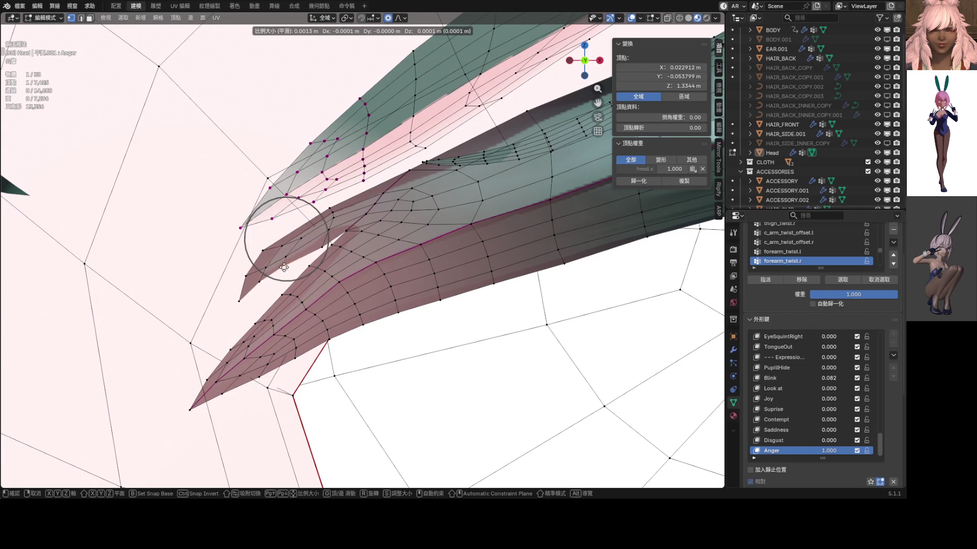
pyautogui.click(290, 265)
pyautogui.press('g')
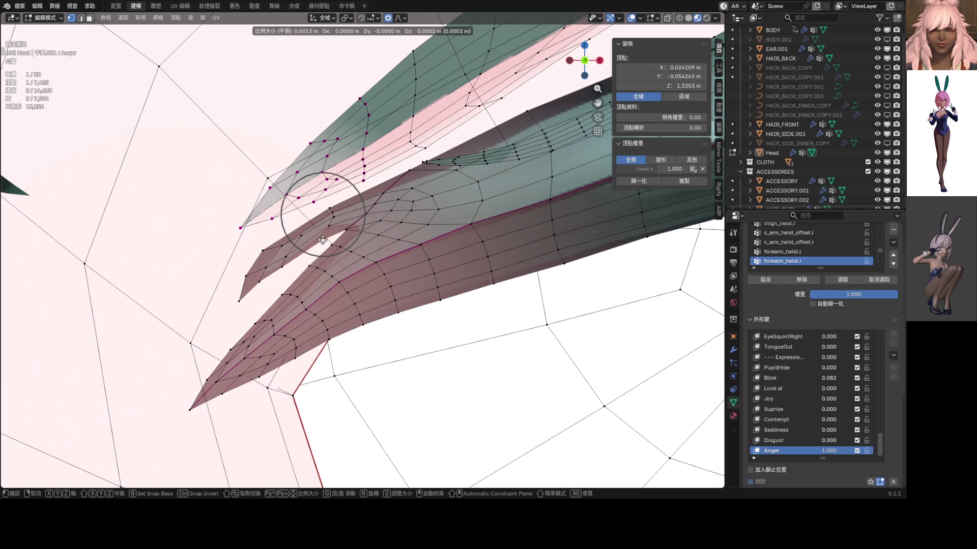
pyautogui.click(313, 237)
pyautogui.press('g')
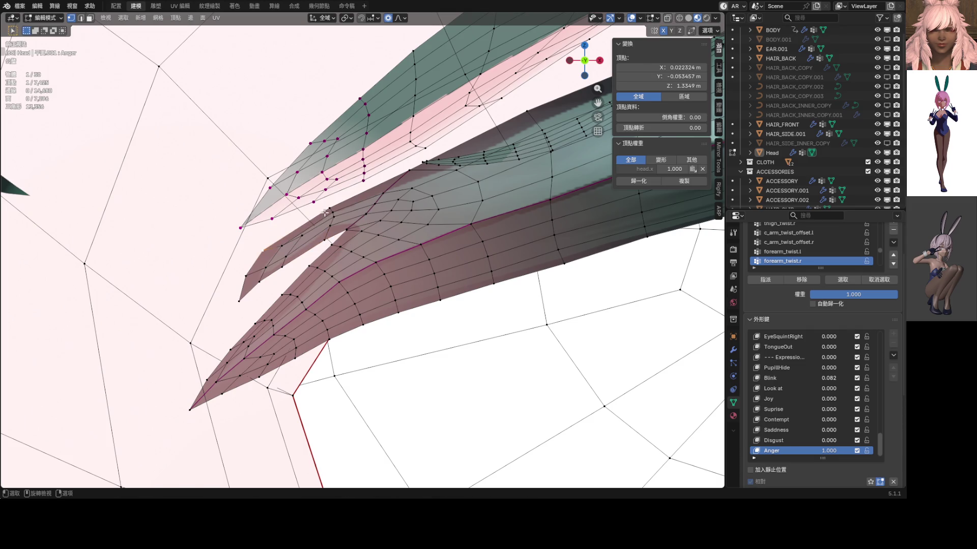
pyautogui.click(370, 194)
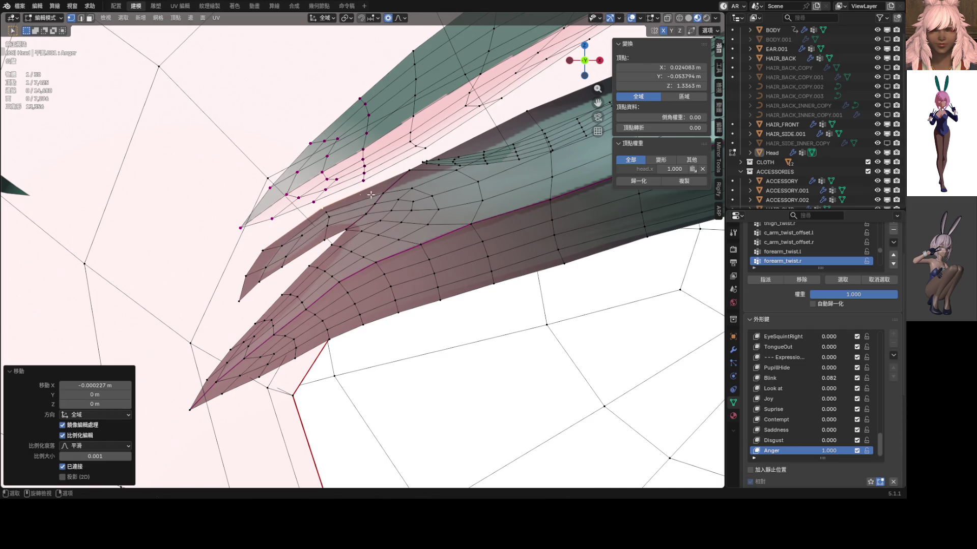
pyautogui.press('g')
pyautogui.click(399, 175)
pyautogui.press('g')
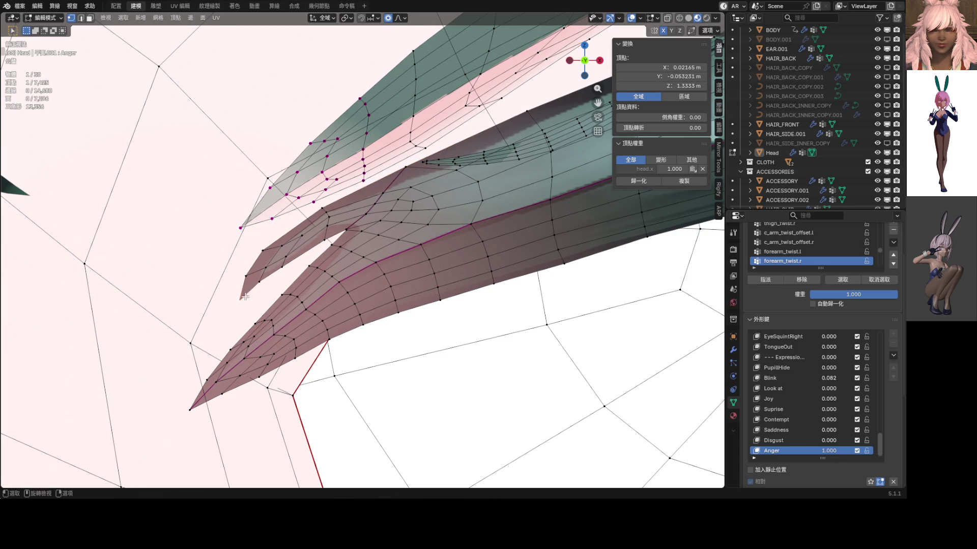
pyautogui.press('g')
pyautogui.scroll(-3, 252, 301)
pyautogui.scroll(-3, 259, 305)
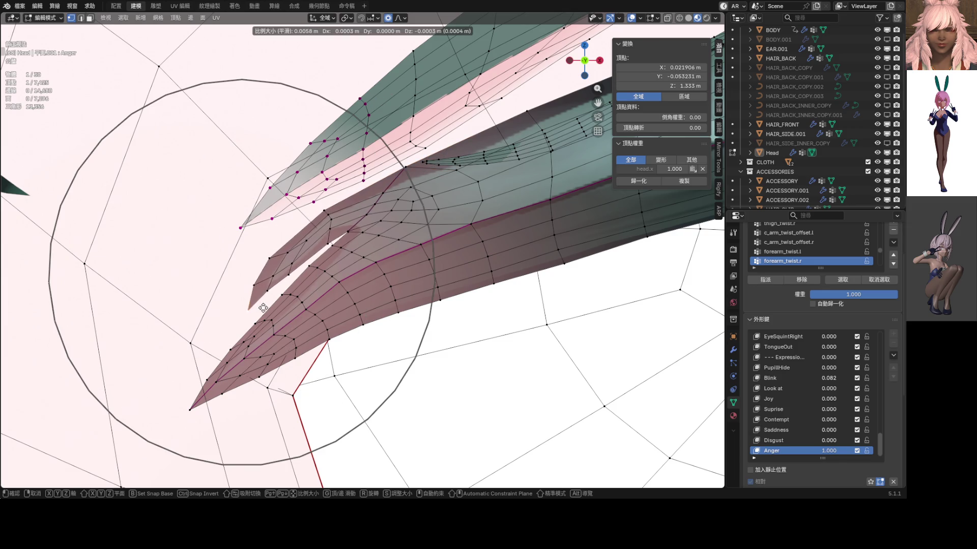
pyautogui.click(263, 308)
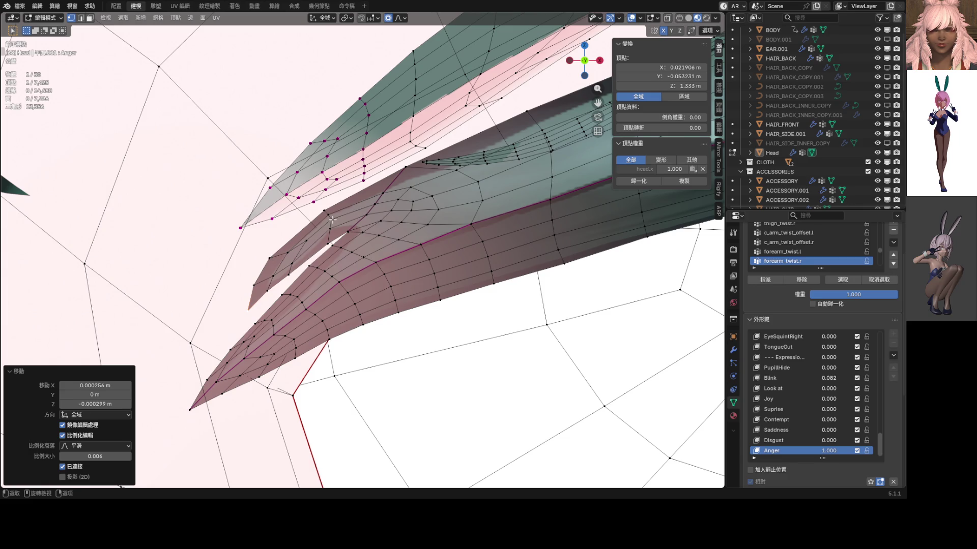
pyautogui.press('g')
pyautogui.scroll(3, 333, 225)
pyautogui.scroll(2, 335, 231)
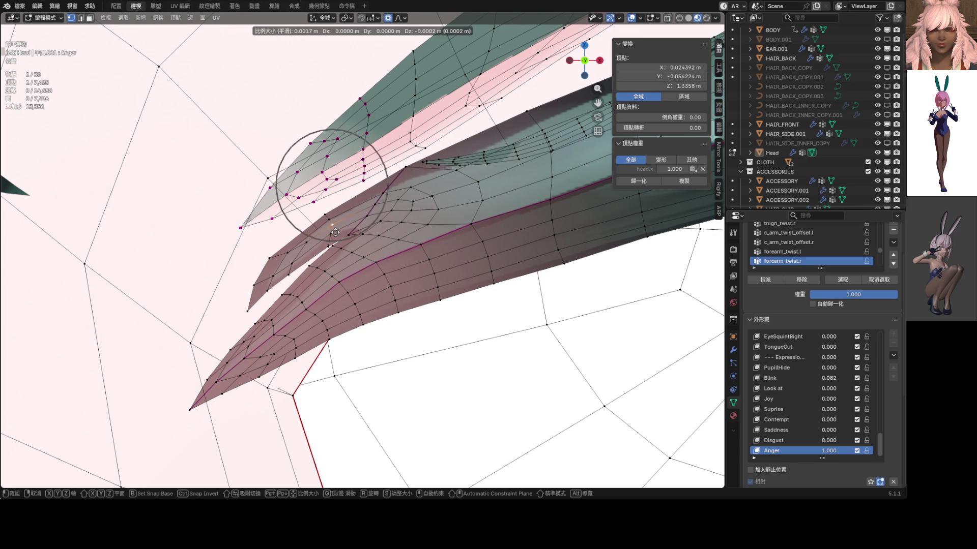
pyautogui.click(335, 232)
# - Check the lashes on the full face from the front, then resume mesh editing
pyautogui.moveTo(370, 209); pyautogui.dragTo(362, 242, button='middle')
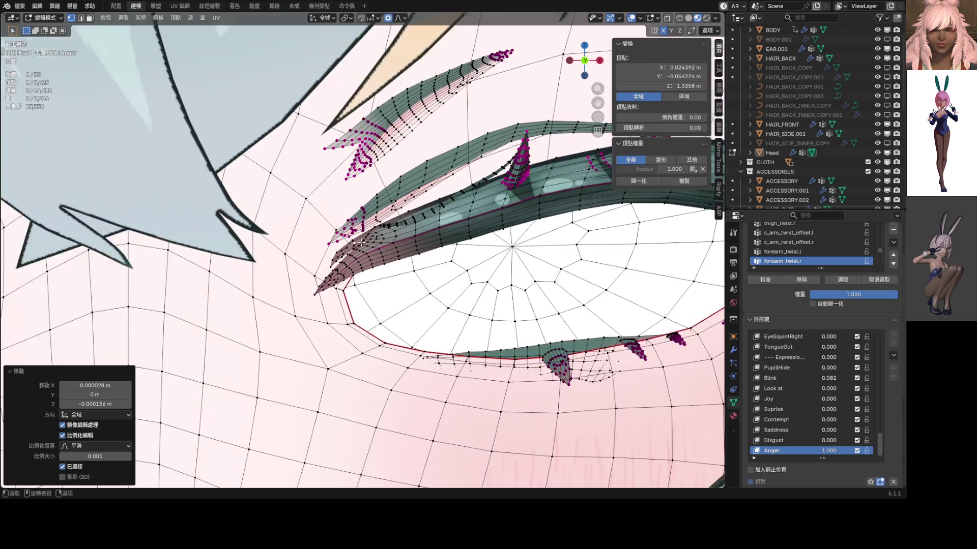
pyautogui.press('KP_1')
pyautogui.press('Tab')
pyautogui.scroll(-4, 321, 267)
pyautogui.scroll(6, 370, 258)
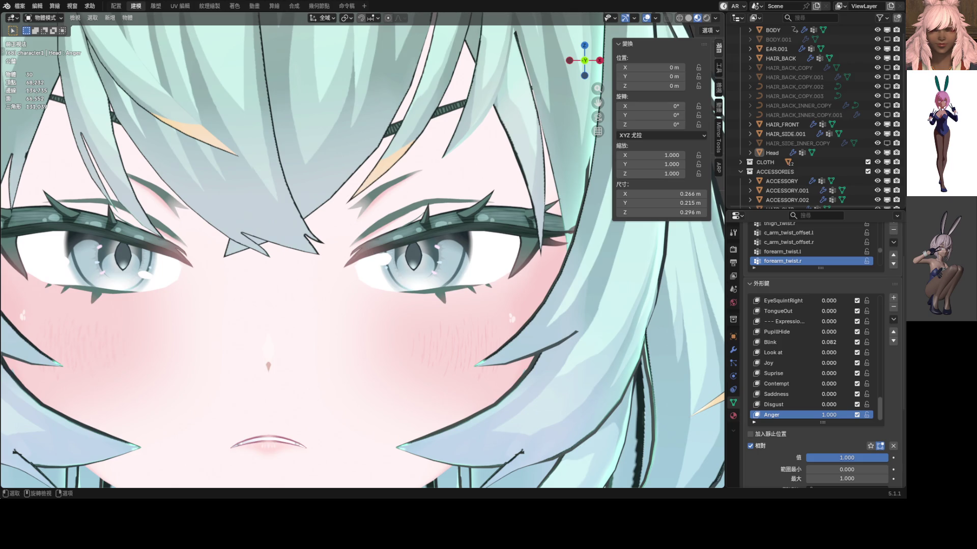
pyautogui.scroll(4, 353, 240)
pyautogui.scroll(1, 415, 233)
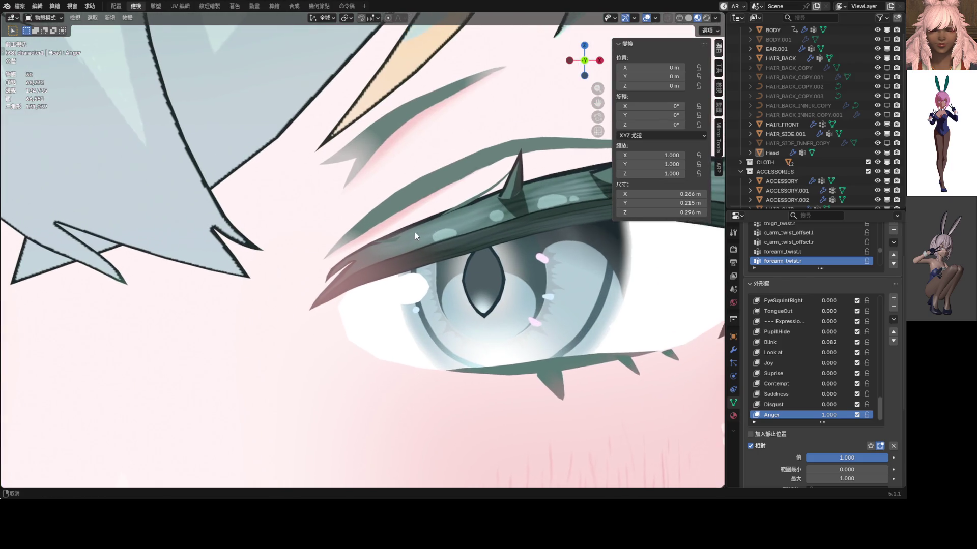
pyautogui.scroll(1, 391, 227)
pyautogui.hotkey('ctrl', 'Tab')
pyautogui.click(364, 235)
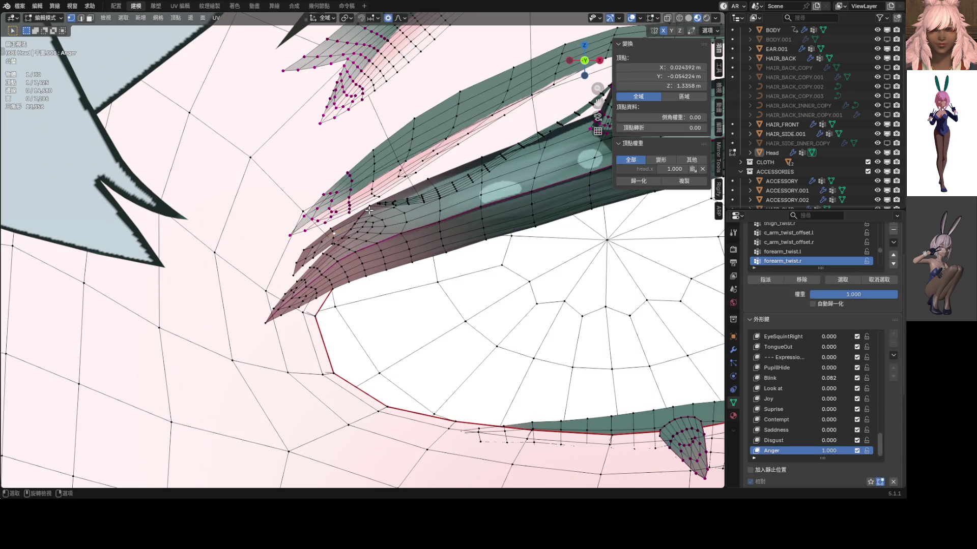
pyautogui.scroll(2, 368, 210)
pyautogui.scroll(1, 347, 225)
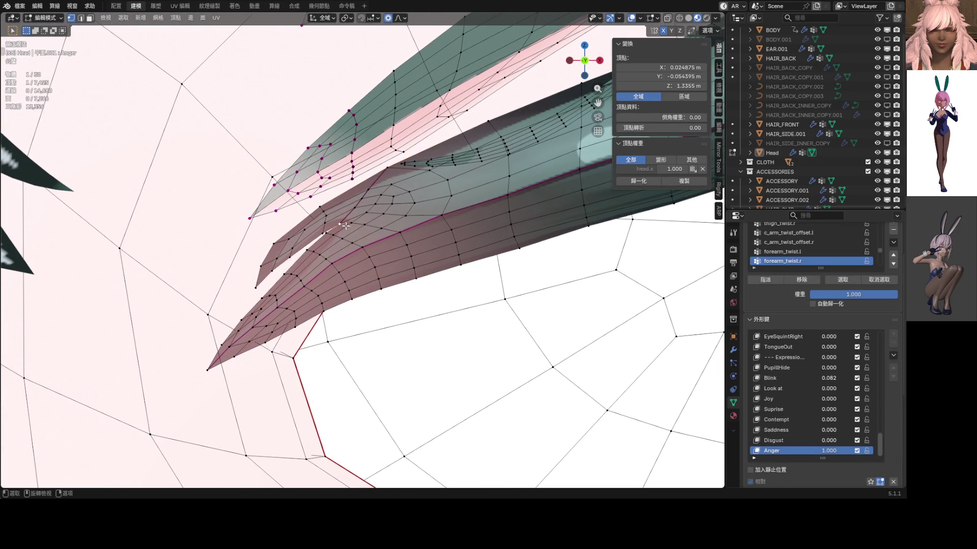
# - Circle-select lash vertices, try a soft move and undo it
pyautogui.press('c')
pyautogui.press('Escape')
pyautogui.press('c')
pyautogui.click(343, 227)
pyautogui.press('Escape')
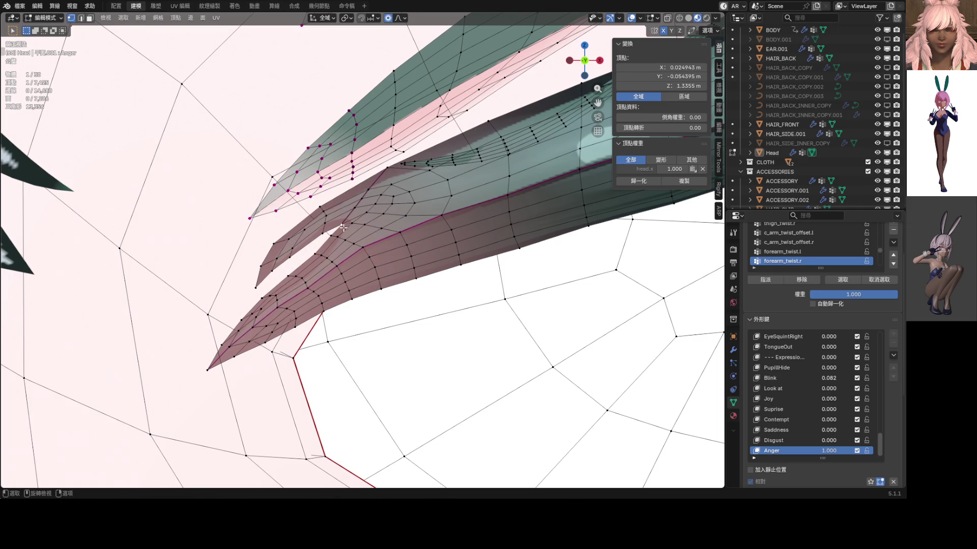
pyautogui.press('g')
pyautogui.click(384, 202)
pyautogui.hotkey('ctrl', 'z')
# - Refine the lash tip strands with several small soft-falloff moves
pyautogui.press('g')
pyautogui.click(331, 212)
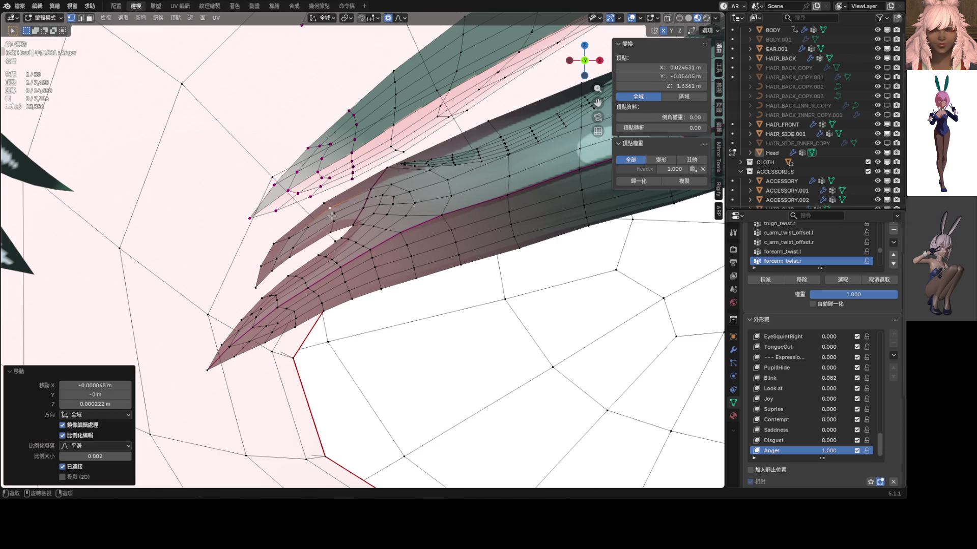
pyautogui.press('g')
pyautogui.click(335, 234)
pyautogui.press('g')
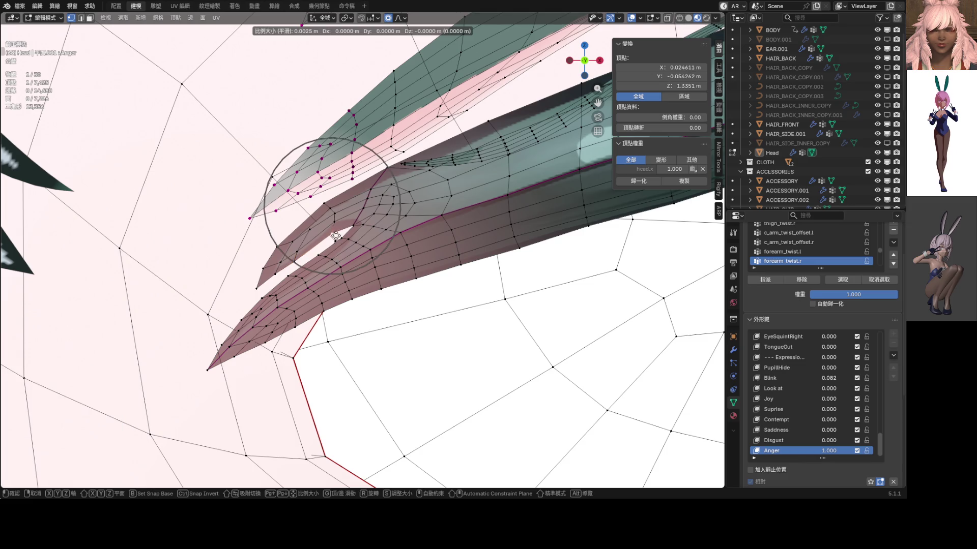
pyautogui.click(339, 241)
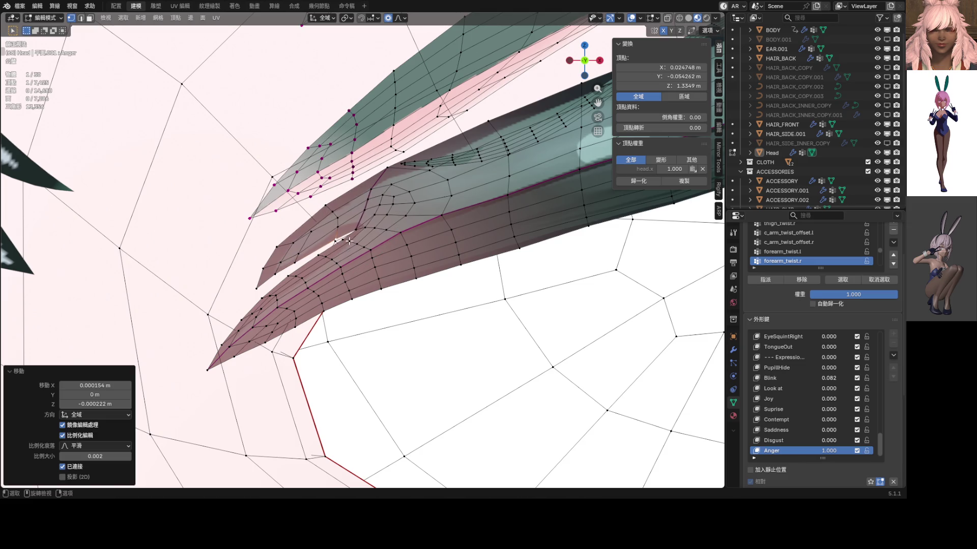
pyautogui.press('g')
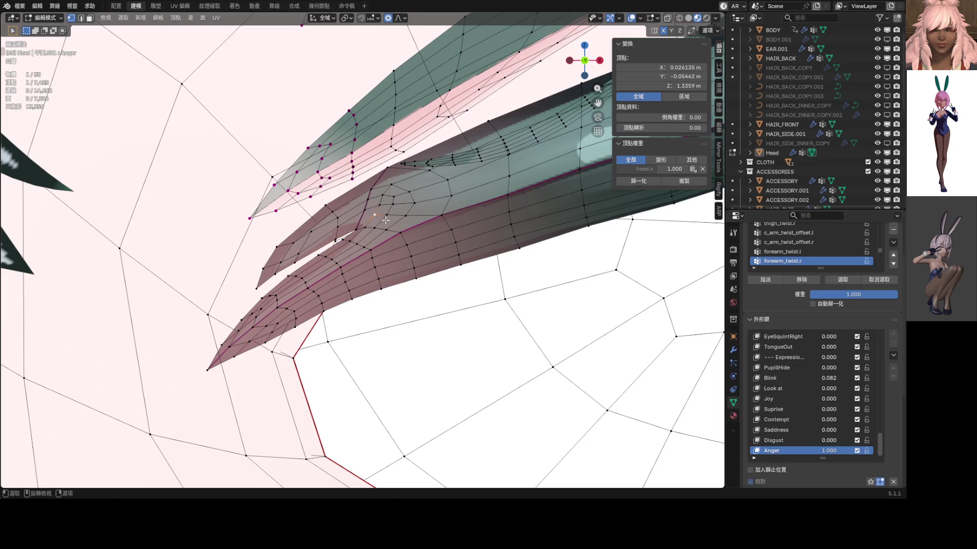
pyautogui.click(351, 234)
# - Nudge a tip vertex, slide it along its edge twice, then view the shaded eye
pyautogui.click(442, 220)
pyautogui.moveTo(443, 221); pyautogui.dragTo(446, 223)
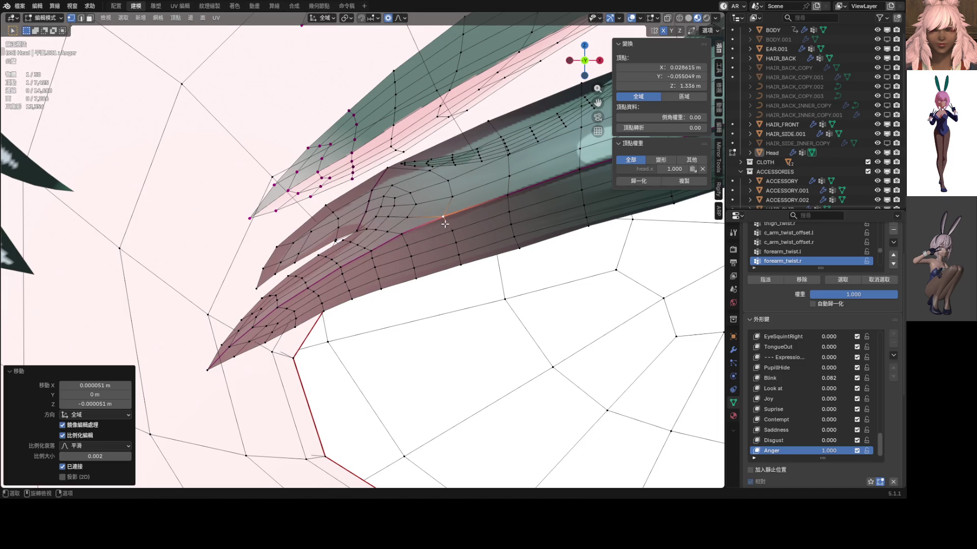
pyautogui.moveTo(375, 253)
pyautogui.mouseDown()
pyautogui.moveTo(369, 245)
pyautogui.moveTo(283, 296)
pyautogui.moveTo(315, 289)
pyautogui.mouseUp()
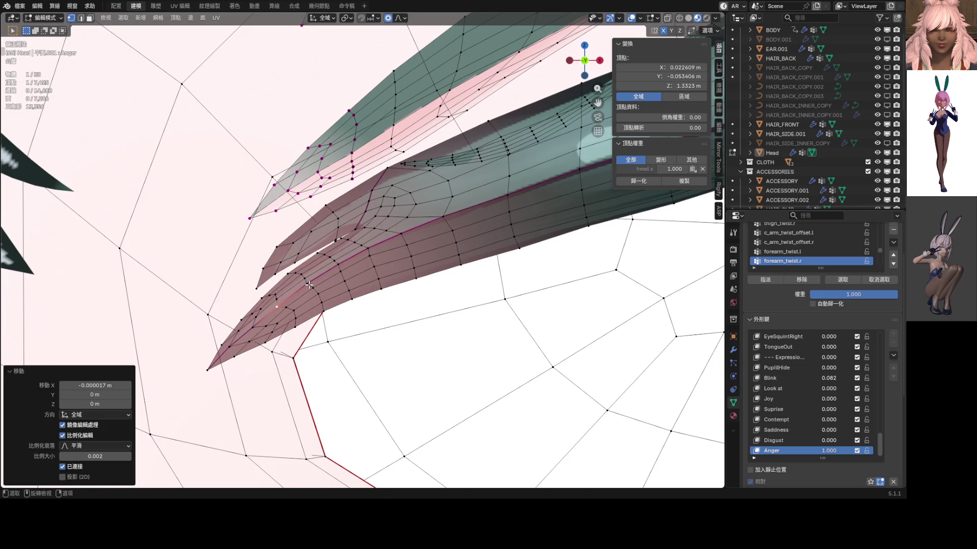
pyautogui.scroll(2, 309, 231)
pyautogui.scroll(2, 308, 231)
pyautogui.moveTo(313, 239); pyautogui.dragTo(341, 256)
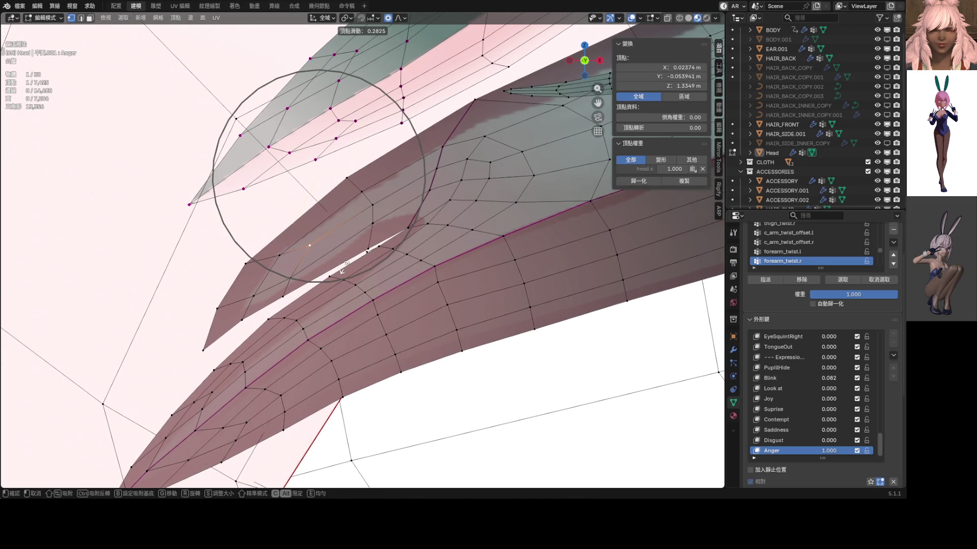
pyautogui.click(347, 279)
pyautogui.press('g')
pyautogui.press('g')
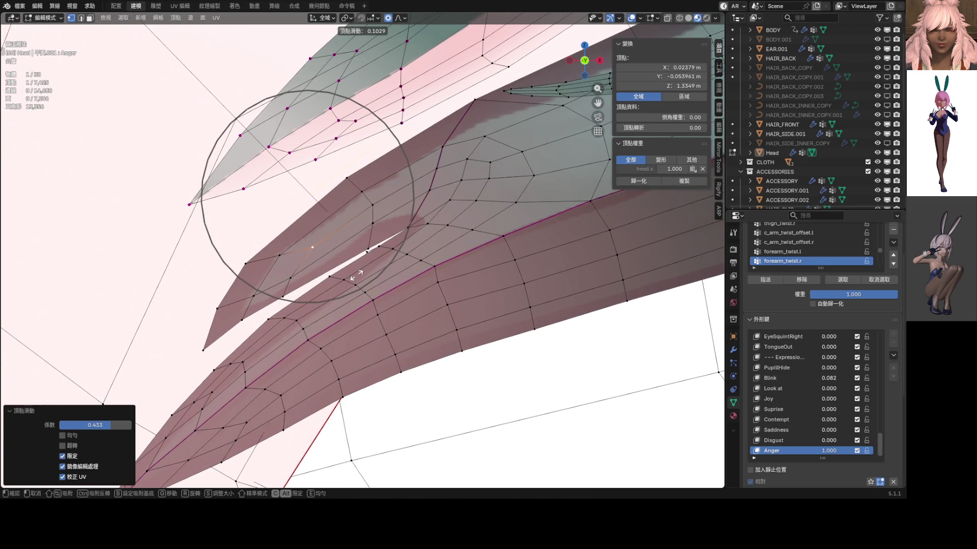
pyautogui.click(369, 268)
pyautogui.moveTo(369, 269)
pyautogui.mouseDown(button='middle')
pyautogui.moveTo(399, 269)
pyautogui.moveTo(383, 258)
pyautogui.moveTo(340, 269)
pyautogui.mouseUp(button='middle')
pyautogui.press('Tab')
pyautogui.scroll(-4, 383, 259)
pyautogui.scroll(-4, 355, 269)
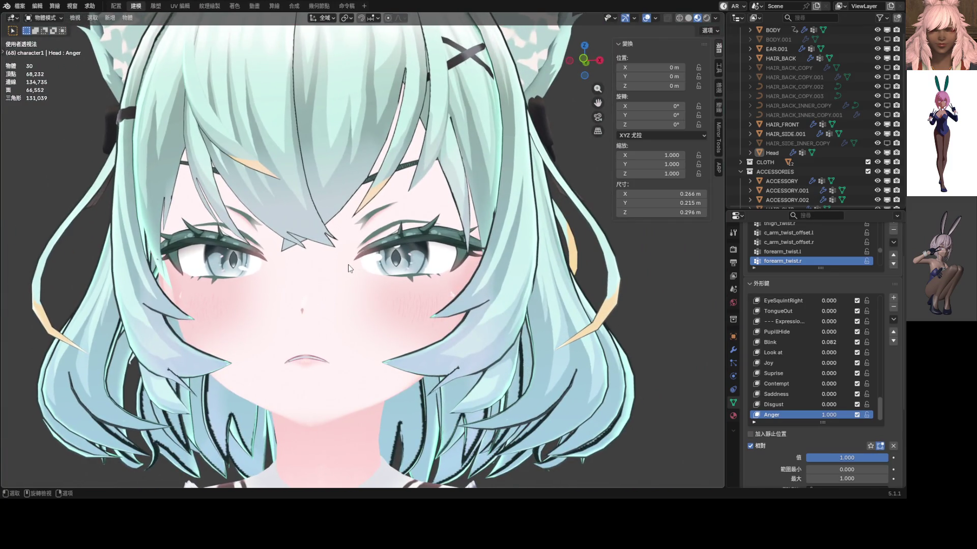
pyautogui.press('KP_1')
pyautogui.scroll(1, 345, 255)
pyautogui.scroll(2, 382, 252)
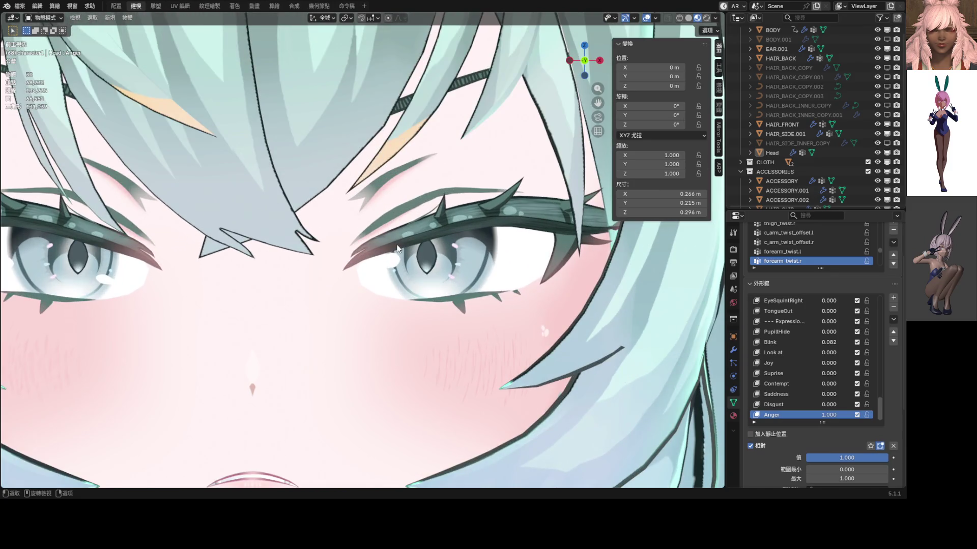
pyautogui.scroll(-3, 397, 247)
pyautogui.scroll(-3, 397, 246)
pyautogui.scroll(-2, 397, 247)
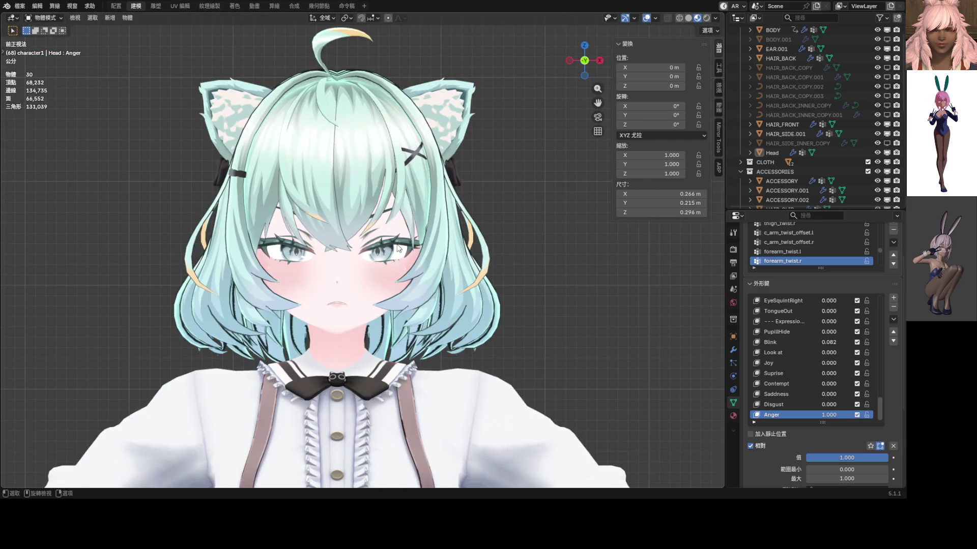
pyautogui.scroll(2, 396, 248)
pyautogui.scroll(2, 381, 247)
pyautogui.scroll(2, 343, 245)
pyautogui.hotkey('ctrl', 'Tab')
pyautogui.click(333, 244)
pyautogui.scroll(-2, 296, 264)
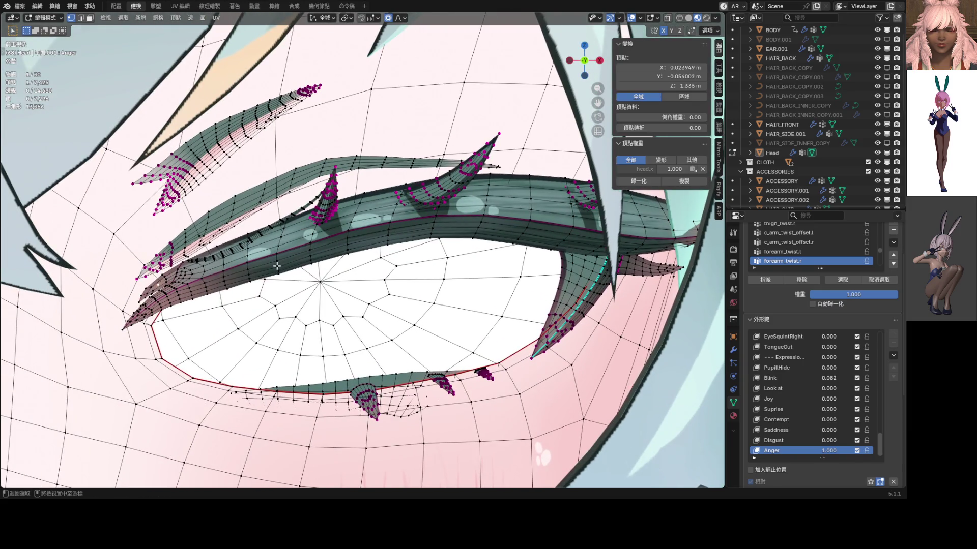
# - Lower the upper eyelid edge loop along Z with soft falloff and preview it
pyautogui.keyDown('alt'); pyautogui.click(277, 265); pyautogui.keyUp('alt')
pyautogui.press('g')
pyautogui.press('z')
pyautogui.scroll(-2, 330, 267)
pyautogui.scroll(-2, 329, 264)
pyautogui.click(328, 263)
pyautogui.hotkey('ctrl', 'Tab')
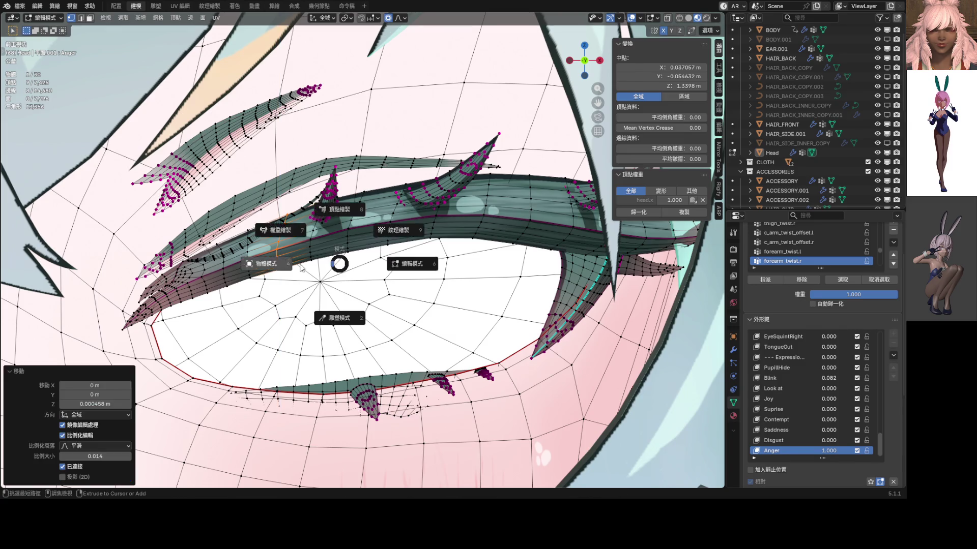
pyautogui.click(295, 261)
pyautogui.scroll(-3, 358, 267)
pyautogui.scroll(-3, 358, 268)
pyautogui.scroll(-2, 358, 267)
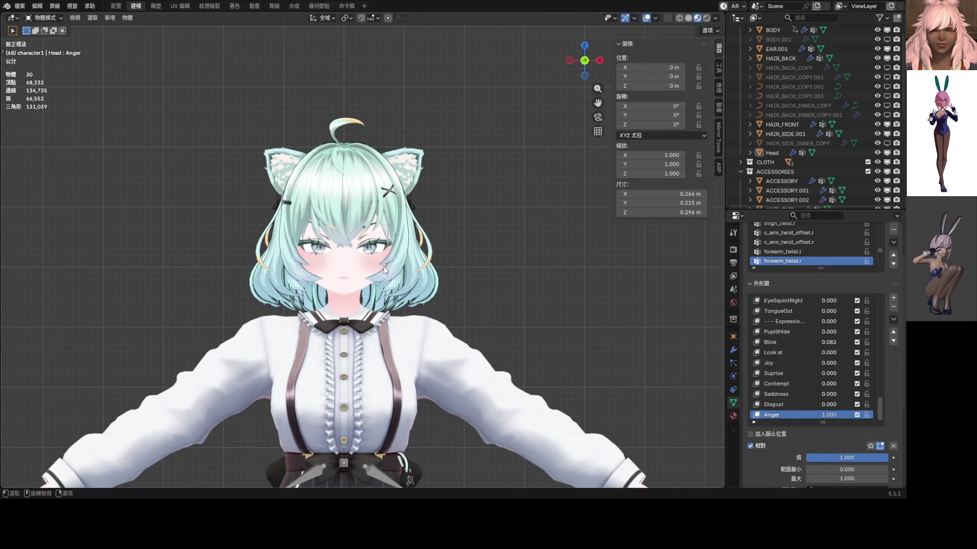
pyautogui.scroll(3, 383, 268)
pyautogui.scroll(2, 384, 266)
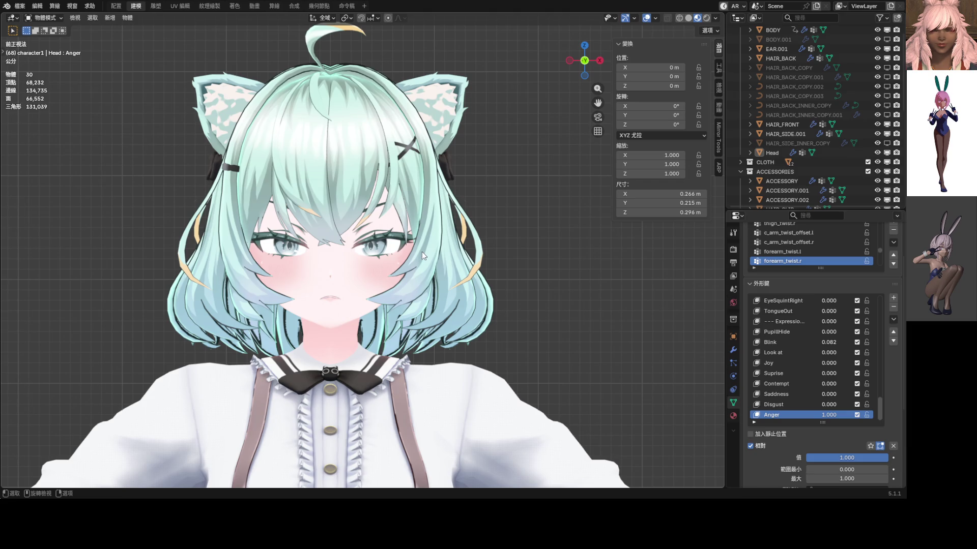
pyautogui.scroll(3, 425, 244)
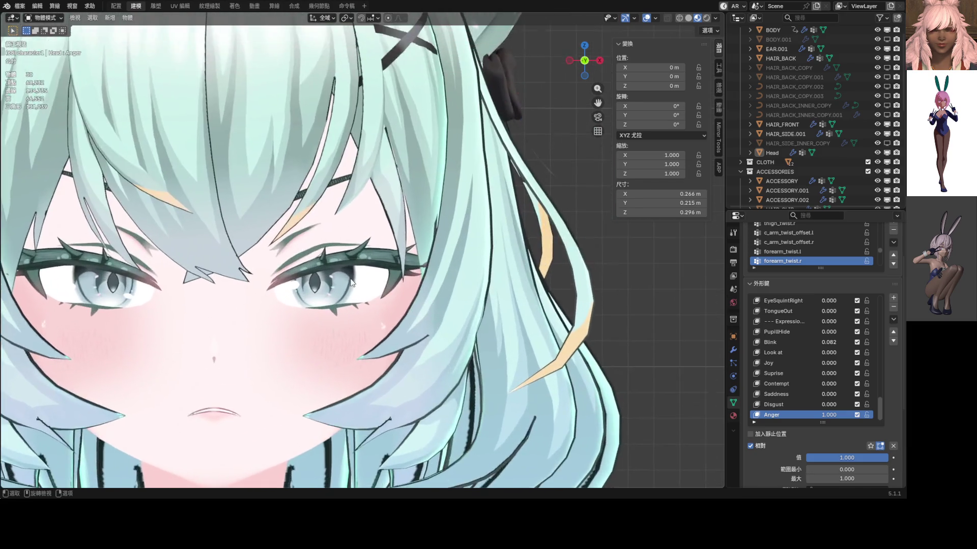
pyautogui.scroll(3, 412, 243)
# - Lower a second upper-lid loop vertically and check the narrowed eye shaded
pyautogui.press('Tab')
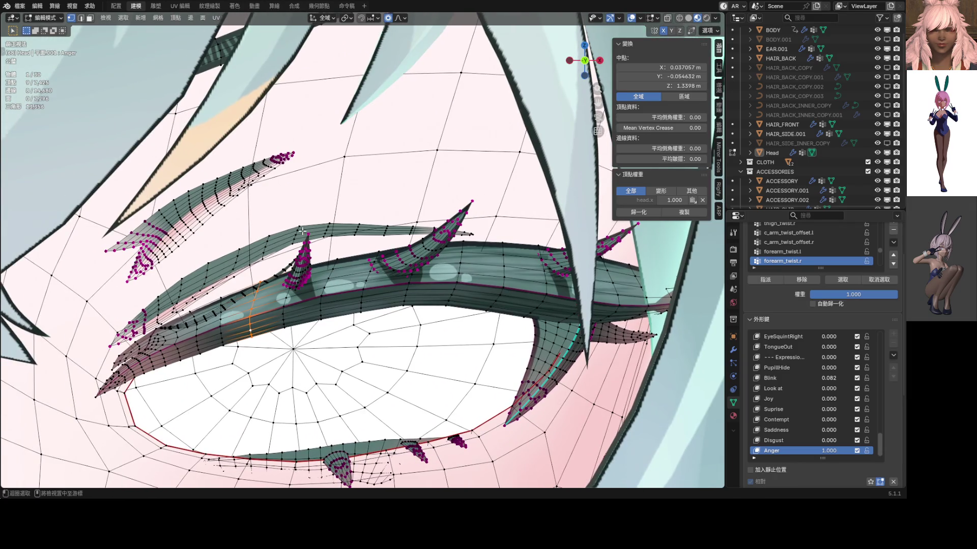
pyautogui.keyDown('alt'); pyautogui.click(296, 233); pyautogui.keyUp('alt')
pyautogui.press('g')
pyautogui.press('z')
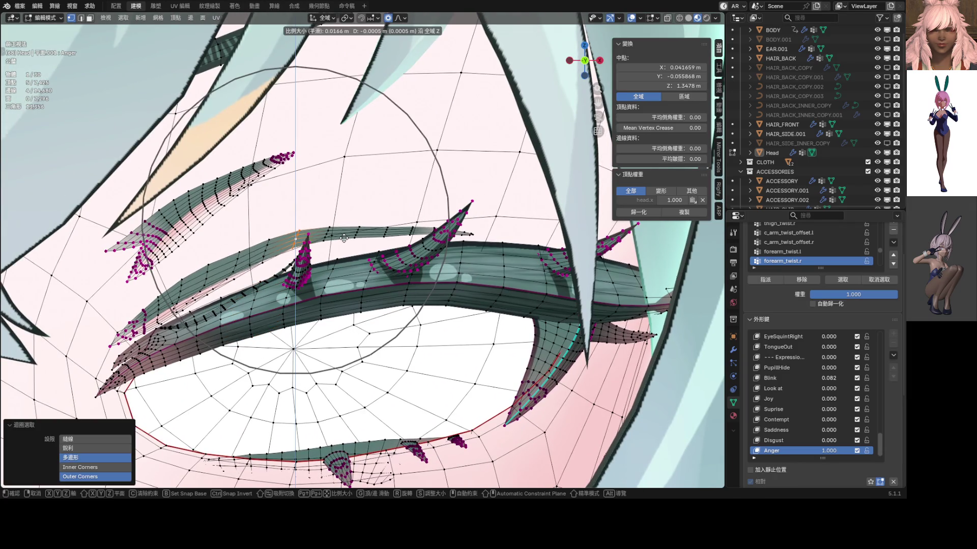
pyautogui.scroll(3, 345, 245)
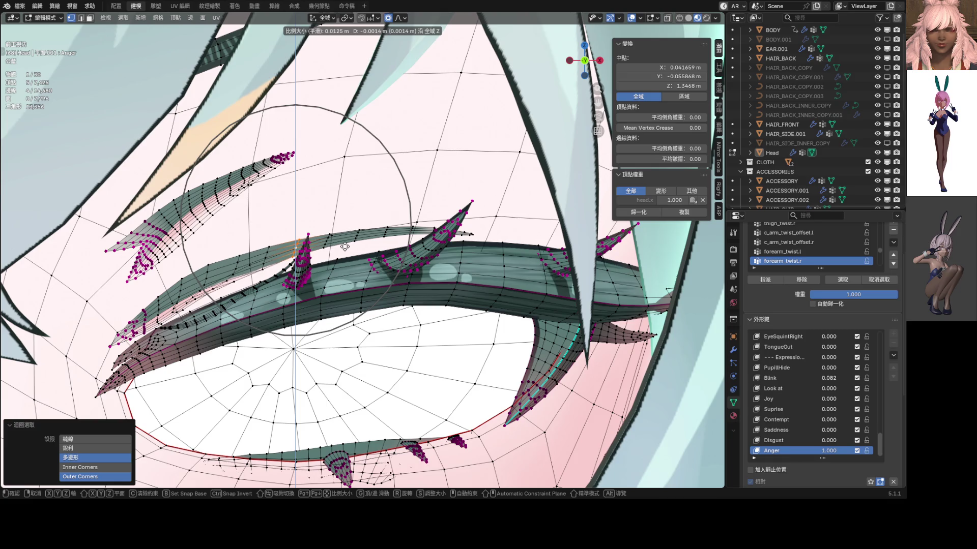
pyautogui.click(345, 244)
pyautogui.press('Tab')
pyautogui.scroll(-5, 351, 252)
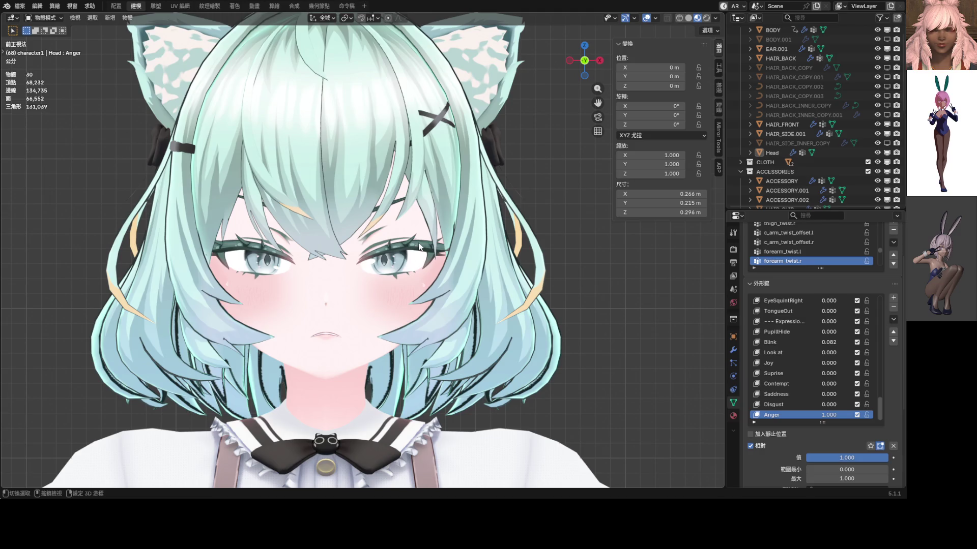
pyautogui.scroll(4, 334, 264)
pyautogui.scroll(3, 334, 263)
# - Move the lid-strip edge loop down along Z and preview the angry eye again
pyautogui.press('Tab')
pyautogui.scroll(3, 321, 269)
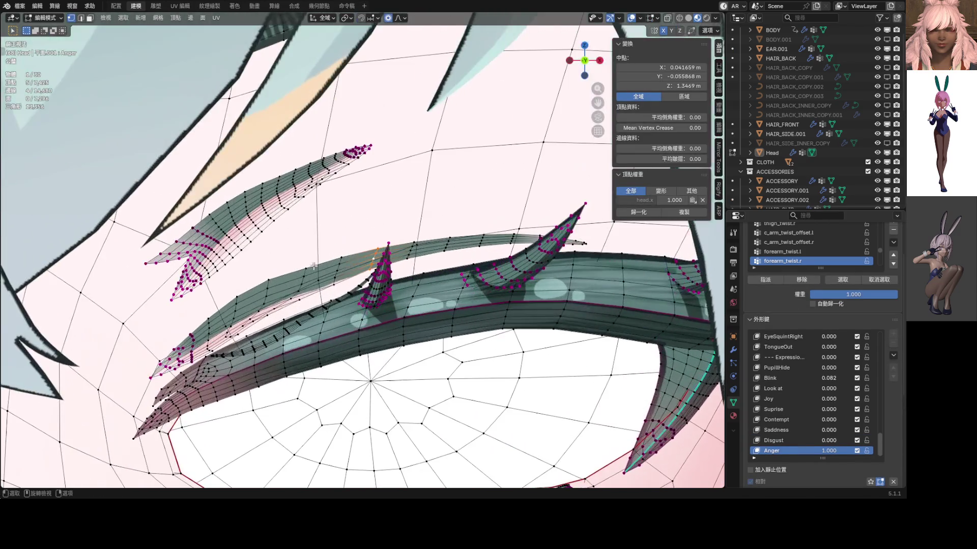
pyautogui.keyDown('alt'); pyautogui.click(306, 275); pyautogui.keyUp('alt')
pyautogui.scroll(1, 321, 268)
pyautogui.scroll(2, 339, 260)
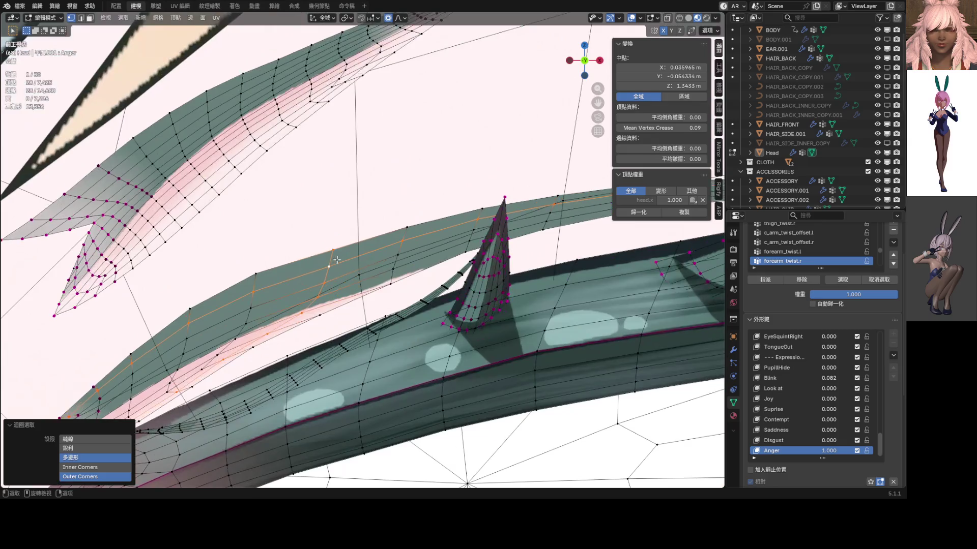
pyautogui.press('g')
pyautogui.press('z')
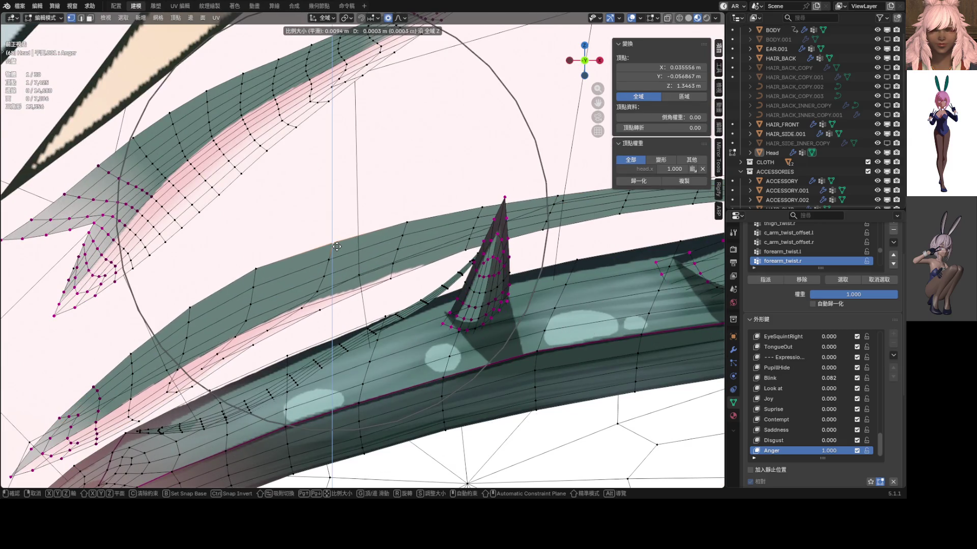
pyautogui.click(337, 246)
pyautogui.scroll(-3, 336, 246)
pyautogui.hotkey('ctrl', 'Tab')
pyautogui.click(284, 258)
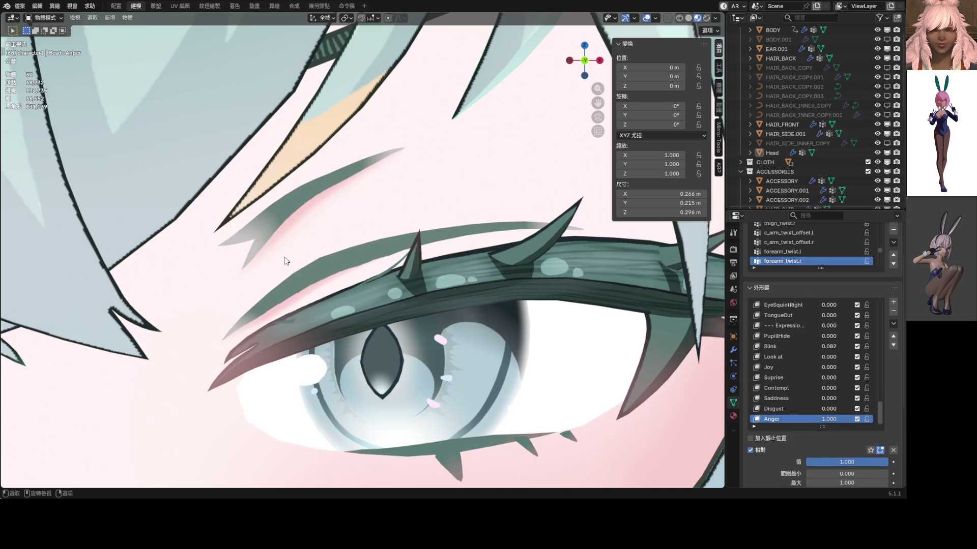
pyautogui.scroll(3, 285, 258)
pyautogui.scroll(-3, 290, 264)
pyautogui.scroll(-4, 290, 264)
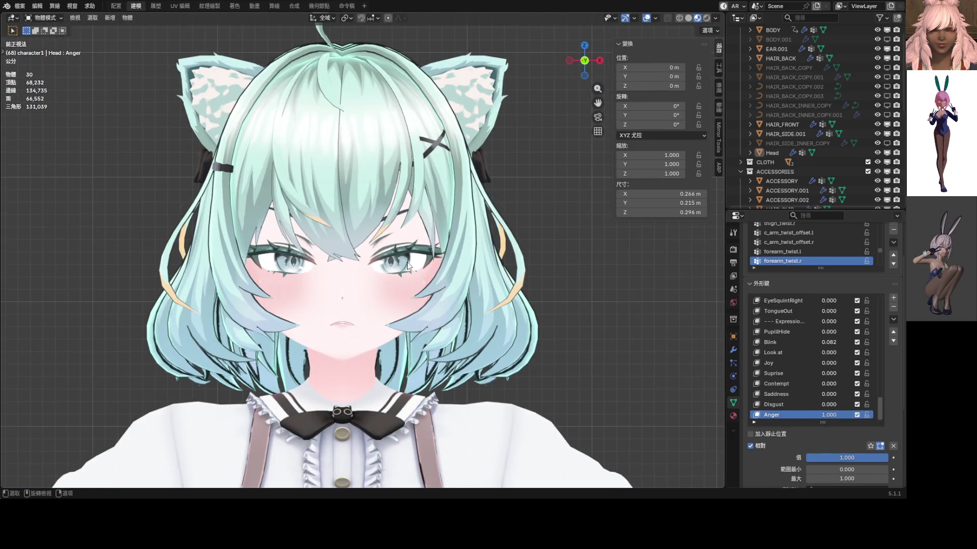
# - Recentre the full character and save ShapeKey_Practice.blend with the Anger expression
pyautogui.keyDown('shift'); pyautogui.moveTo(410, 264); pyautogui.dragTo(396, 263, button='middle'); pyautogui.keyUp('shift')
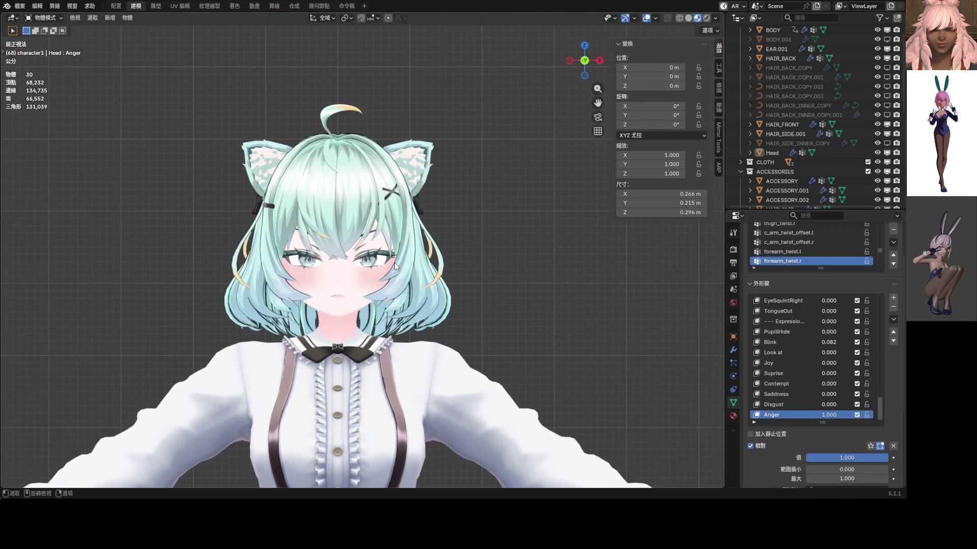
pyautogui.hotkey('ctrl', 's')
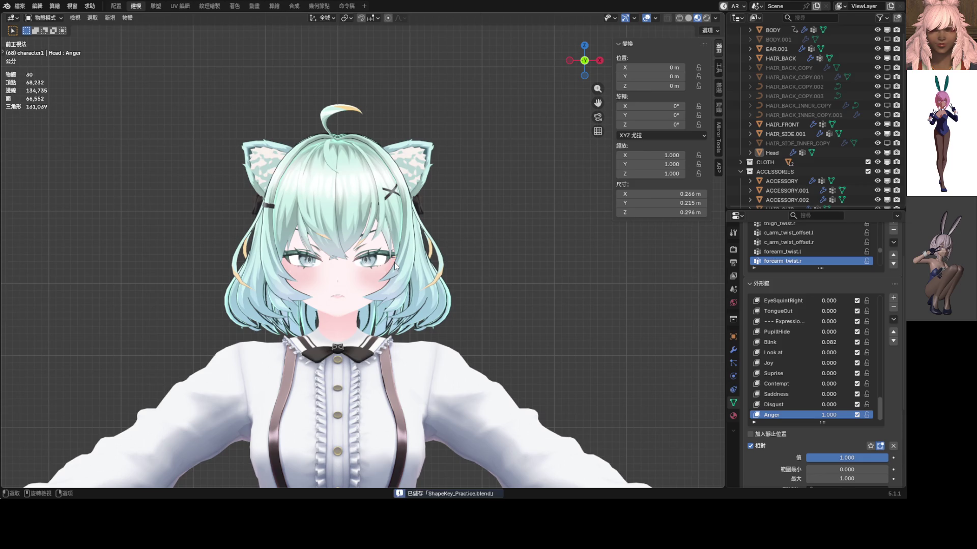
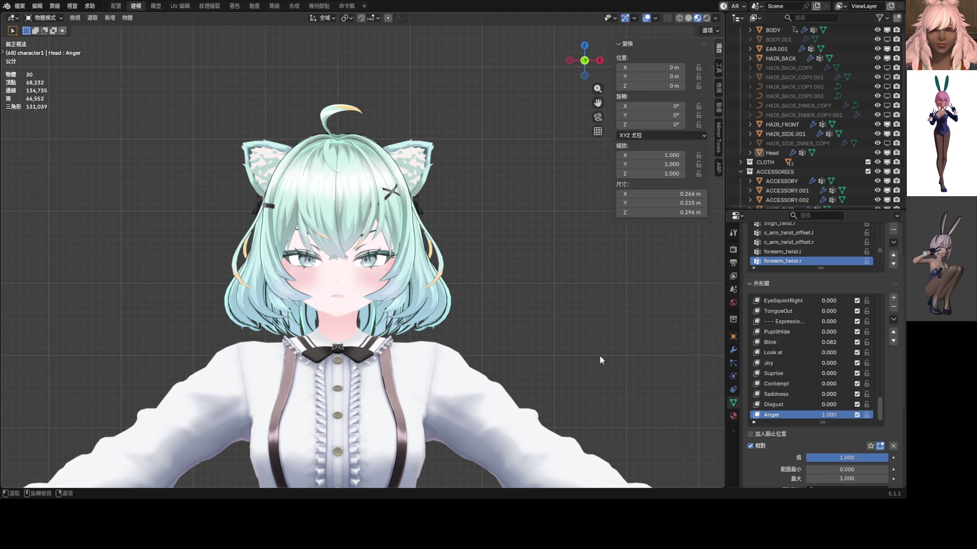
# - Zero Anger, try Joy, then set Suprise to 1.0 and make it the active shape key
pyautogui.moveTo(833, 417)
pyautogui.mouseDown()
pyautogui.moveTo(771, 417)
pyautogui.moveTo(885, 415)
pyautogui.moveTo(771, 414)
pyautogui.mouseUp()
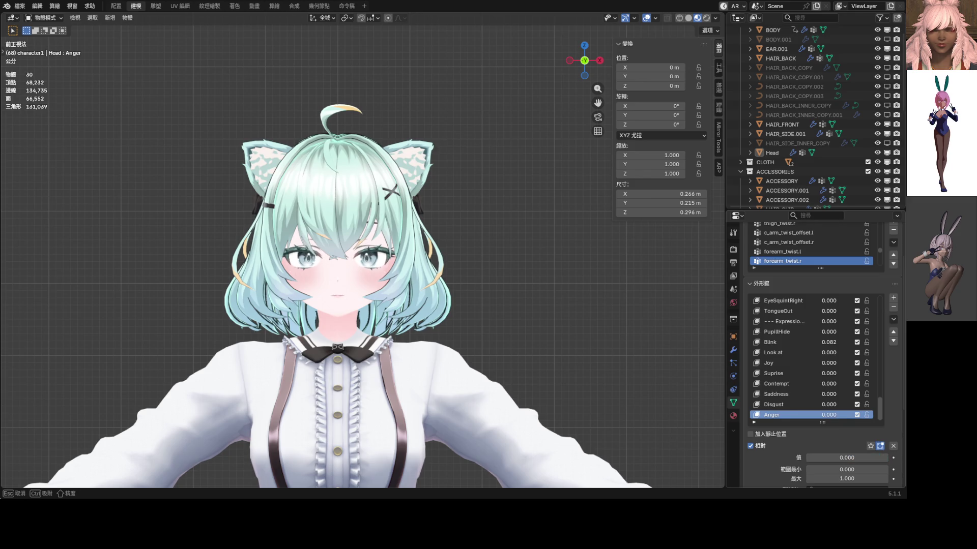
pyautogui.moveTo(815, 364)
pyautogui.mouseDown()
pyautogui.moveTo(885, 364)
pyautogui.moveTo(771, 364)
pyautogui.mouseUp()
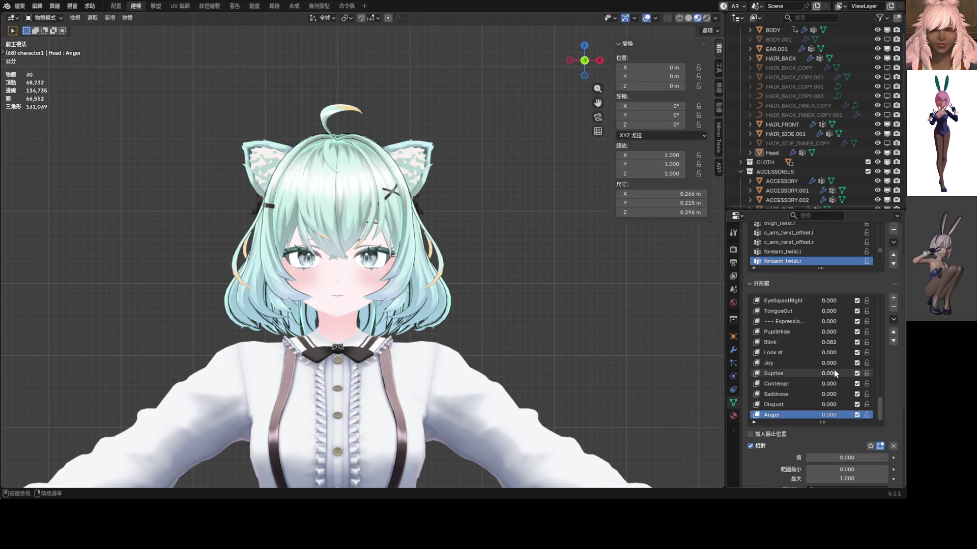
pyautogui.moveTo(835, 373); pyautogui.dragTo(885, 373)
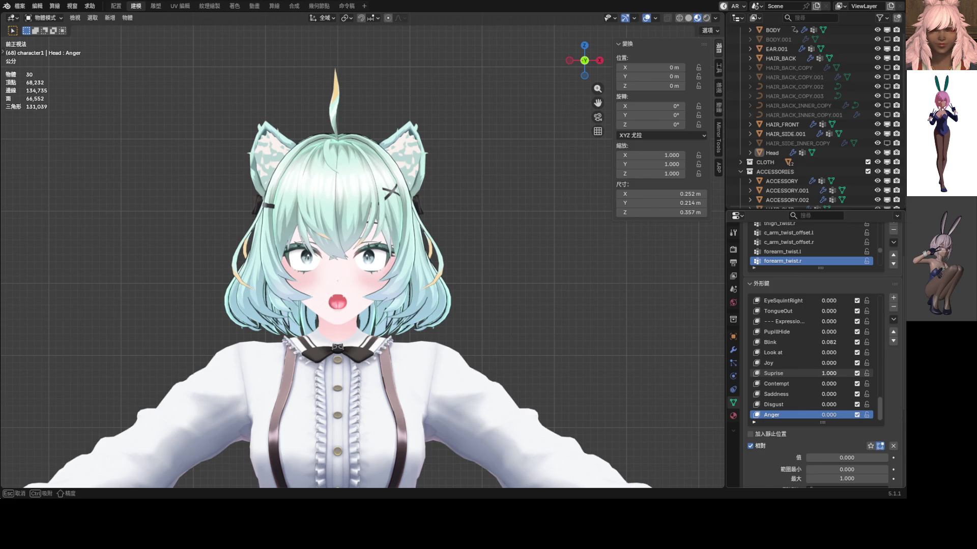
pyautogui.scroll(10, 843, 352)
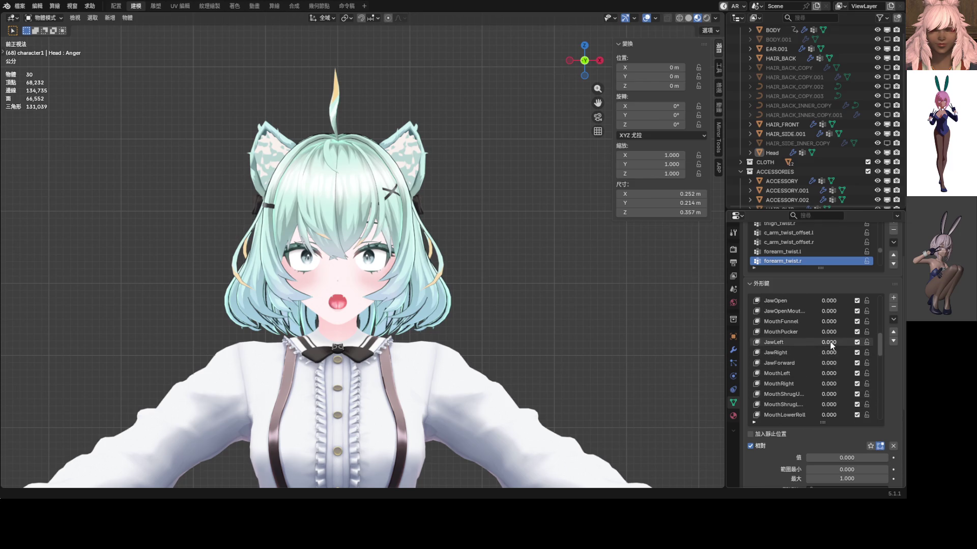
pyautogui.scroll(-1, 831, 345)
pyautogui.scroll(-5, 831, 345)
pyautogui.scroll(-5, 831, 345)
pyautogui.scroll(-5, 830, 345)
pyautogui.scroll(-5, 831, 345)
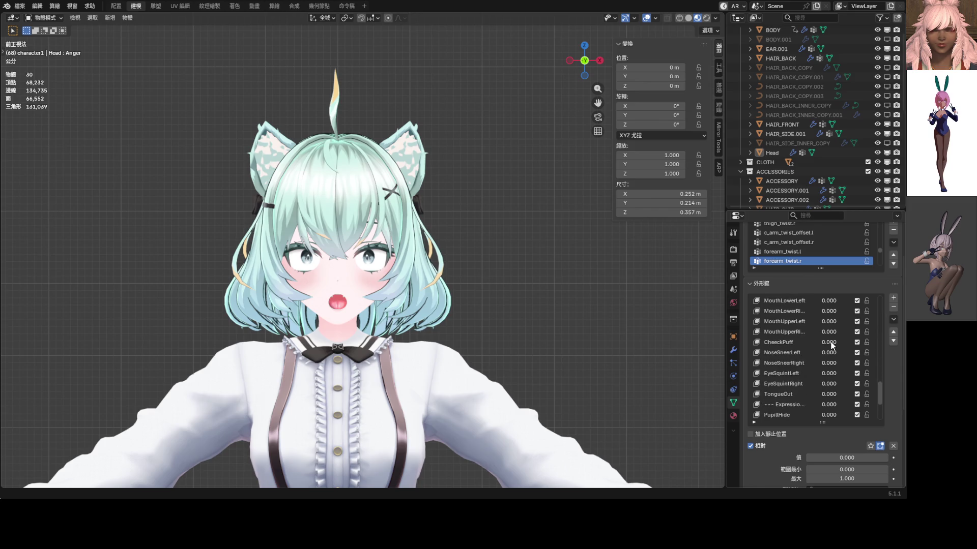
pyautogui.scroll(-8, 831, 345)
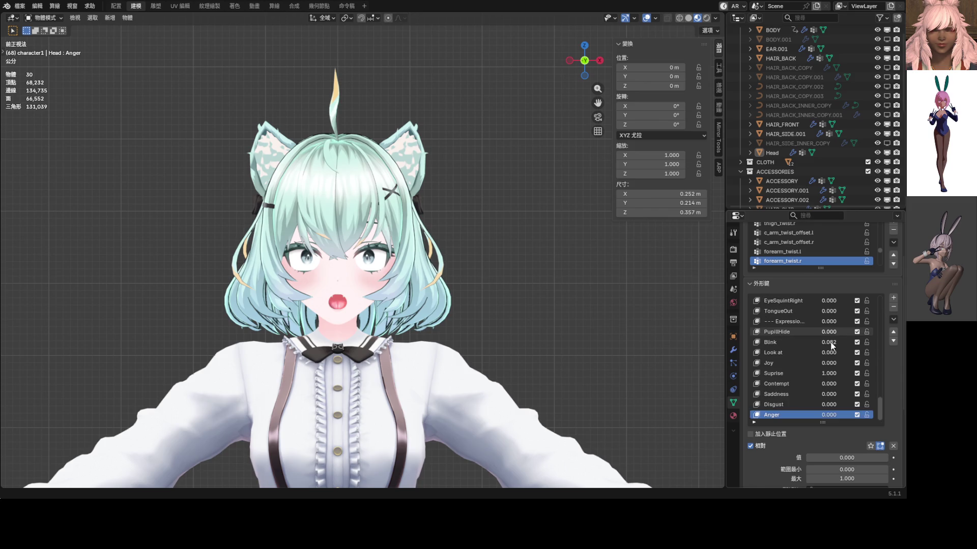
pyautogui.click(830, 374)
pyautogui.press('Return')
pyautogui.click(782, 372)
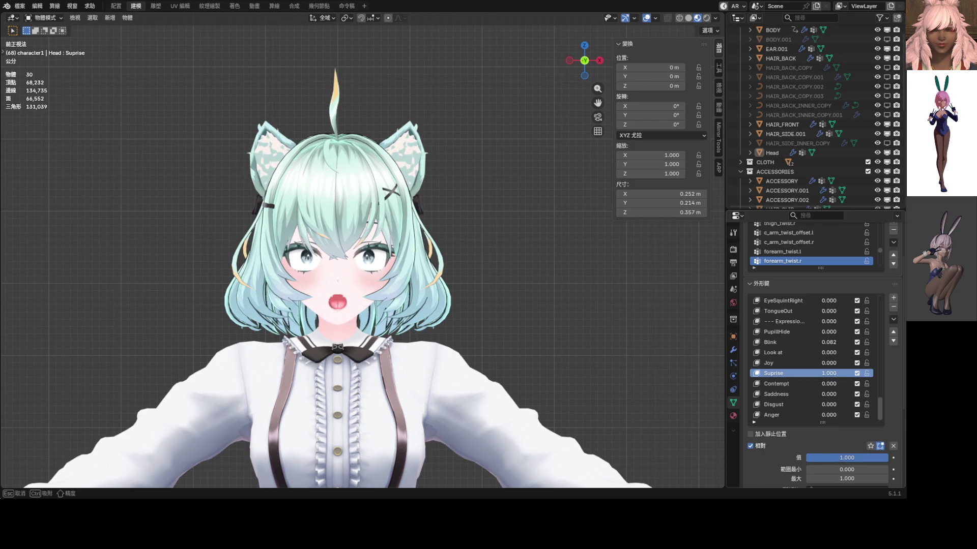
# - Turn Suprise and Look at off and bring Anger back to full strength in front view
pyautogui.moveTo(829, 373); pyautogui.dragTo(776, 374)
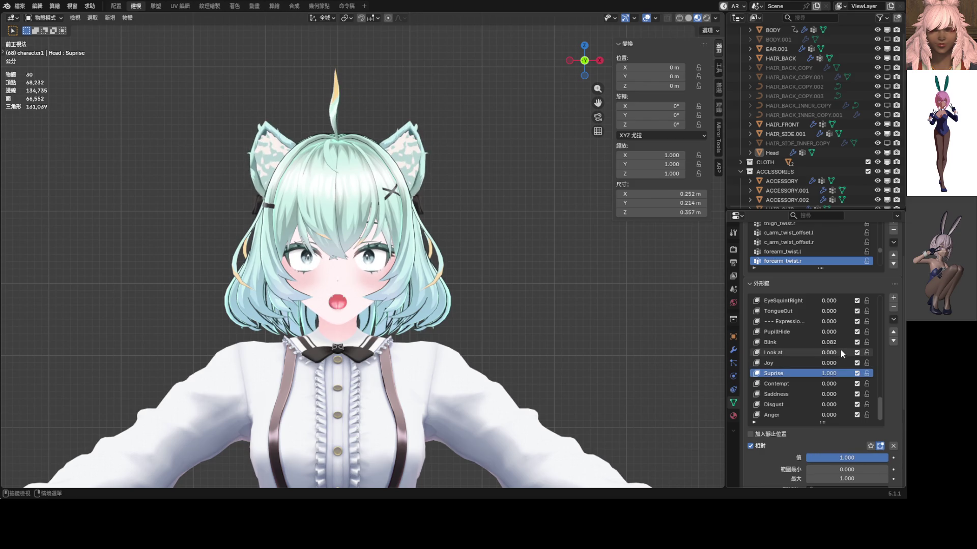
pyautogui.moveTo(827, 352); pyautogui.dragTo(840, 352)
pyautogui.moveTo(532, 321); pyautogui.dragTo(545, 325, button='middle')
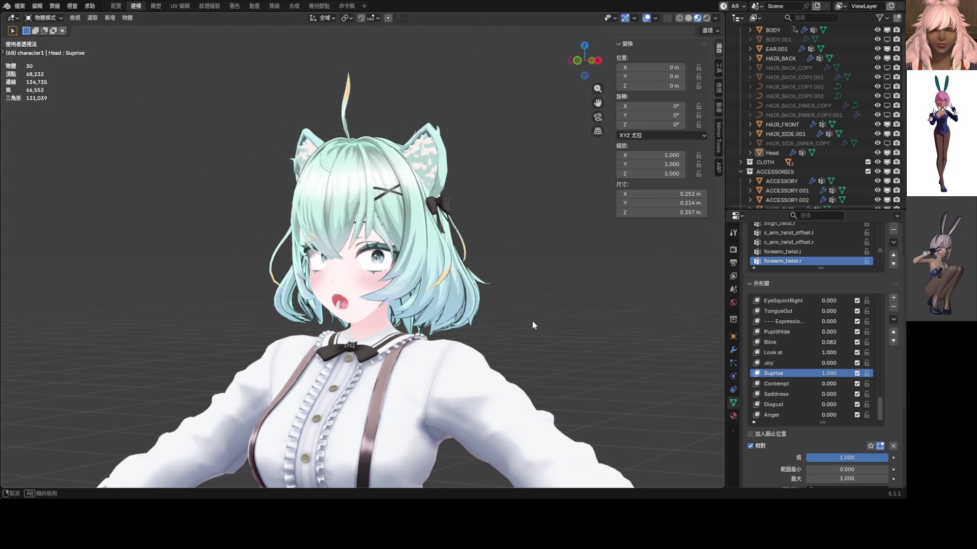
pyautogui.moveTo(828, 373); pyautogui.dragTo(817, 373)
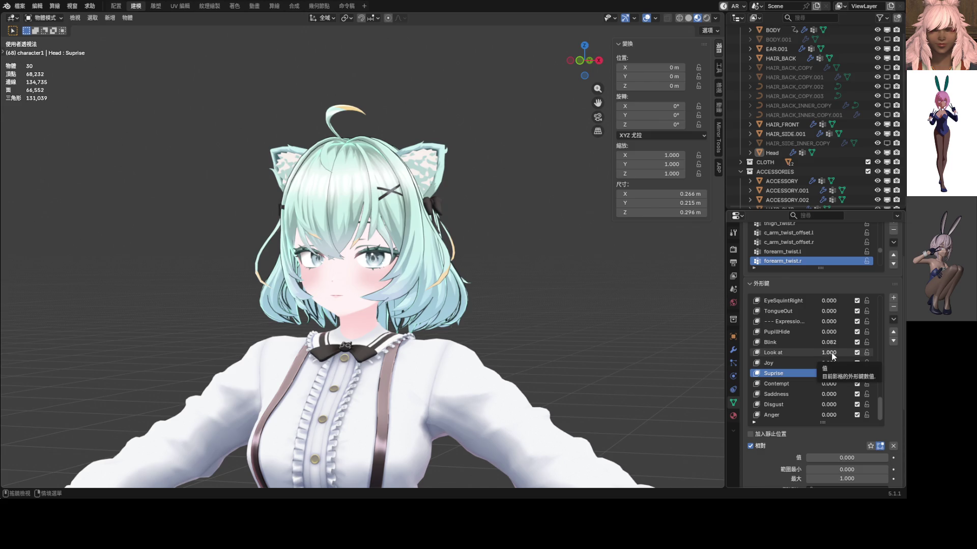
pyautogui.moveTo(832, 356); pyautogui.dragTo(817, 353)
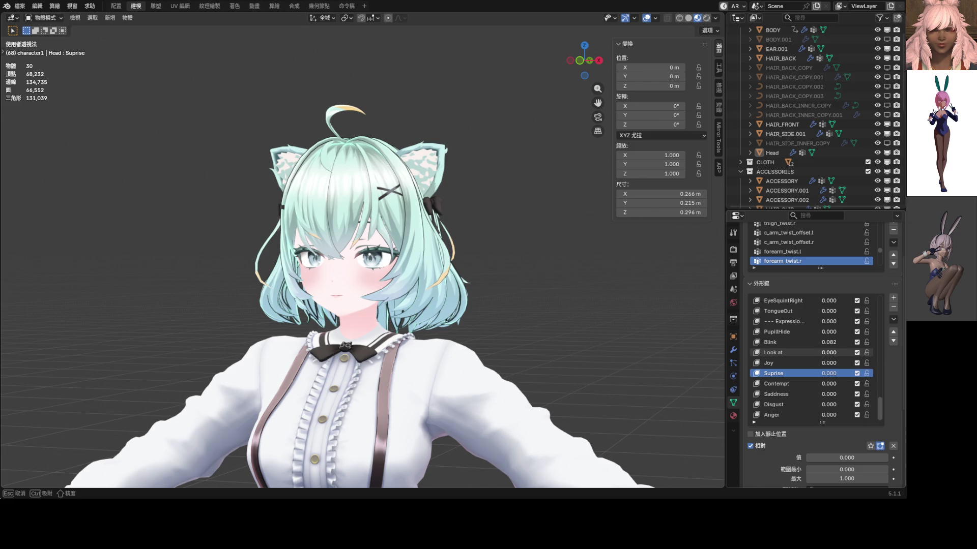
pyautogui.click(797, 414)
pyautogui.press('KP_1')
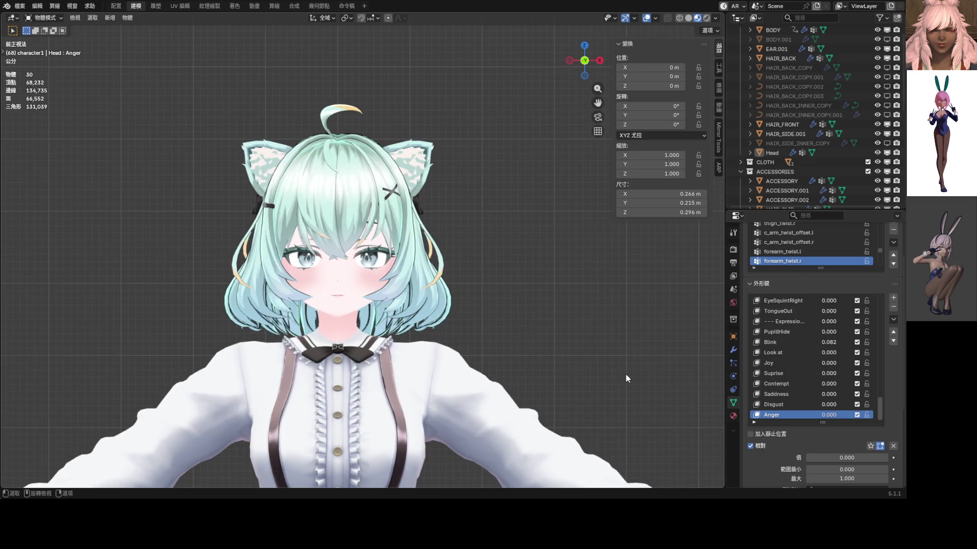
pyautogui.moveTo(840, 458); pyautogui.dragTo(886, 458)
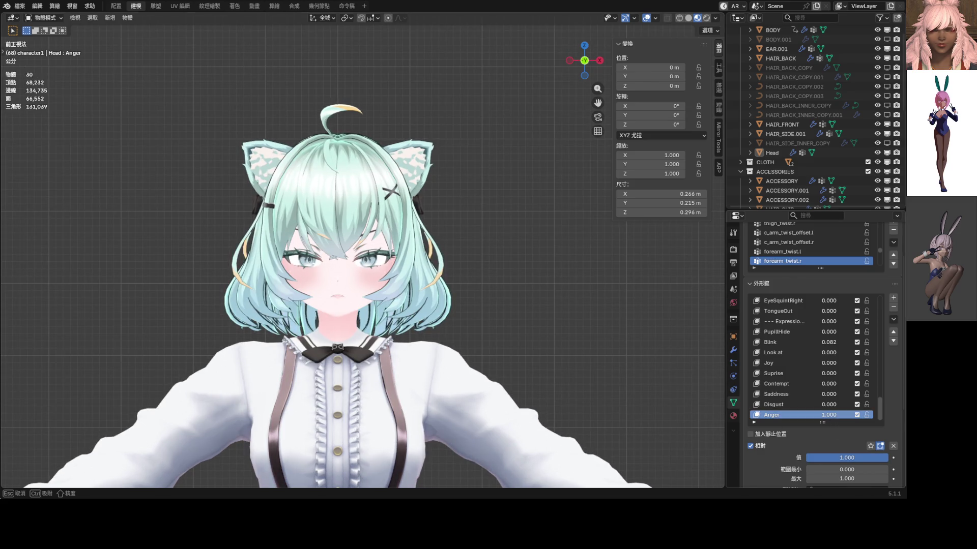
# - Retype the Blink value until it reads 0.082
pyautogui.moveTo(835, 342); pyautogui.dragTo(816, 342)
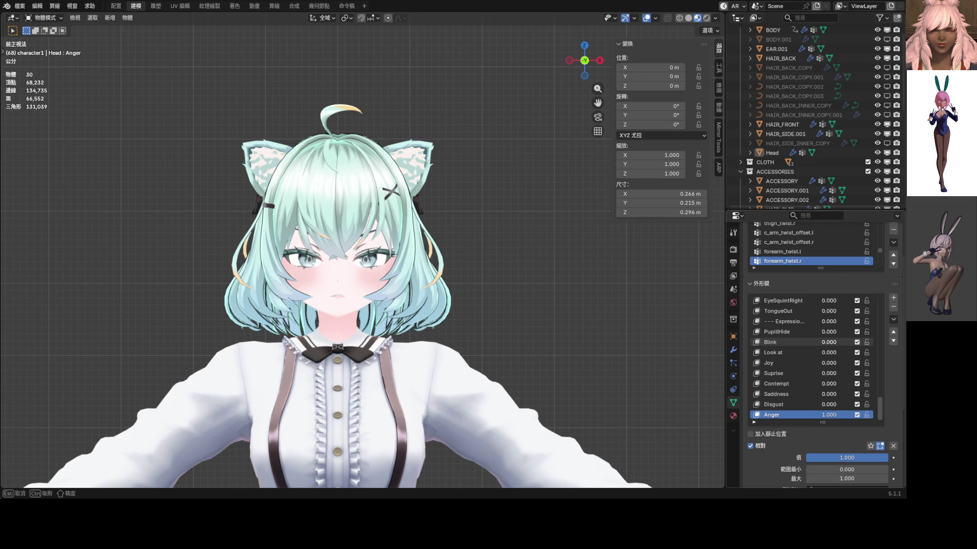
pyautogui.scroll(3, 633, 315)
pyautogui.scroll(3, 399, 273)
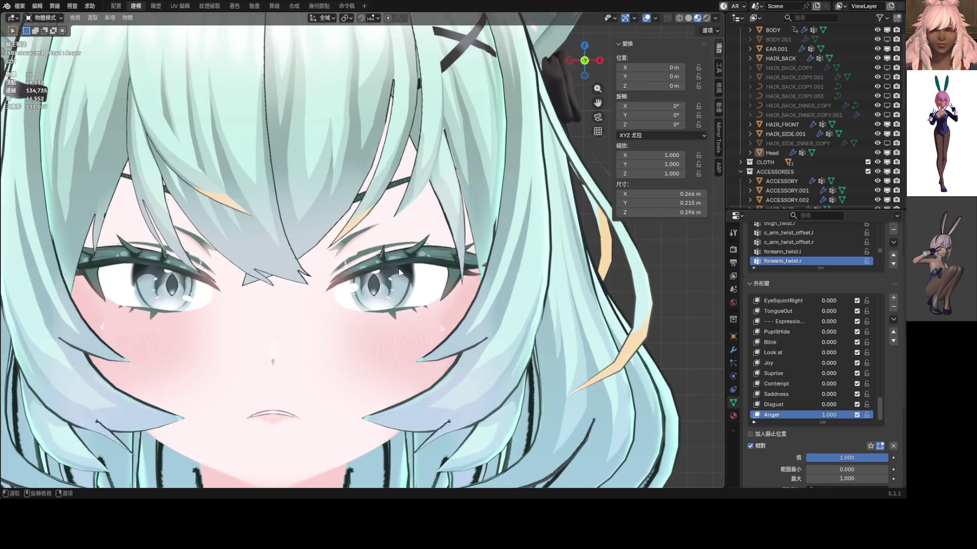
pyautogui.click(831, 343)
pyautogui.press('BackSpace')
pyautogui.press('BackSpace')
pyautogui.press('BackSpace')
pyautogui.write('.82')
pyautogui.press('Return')
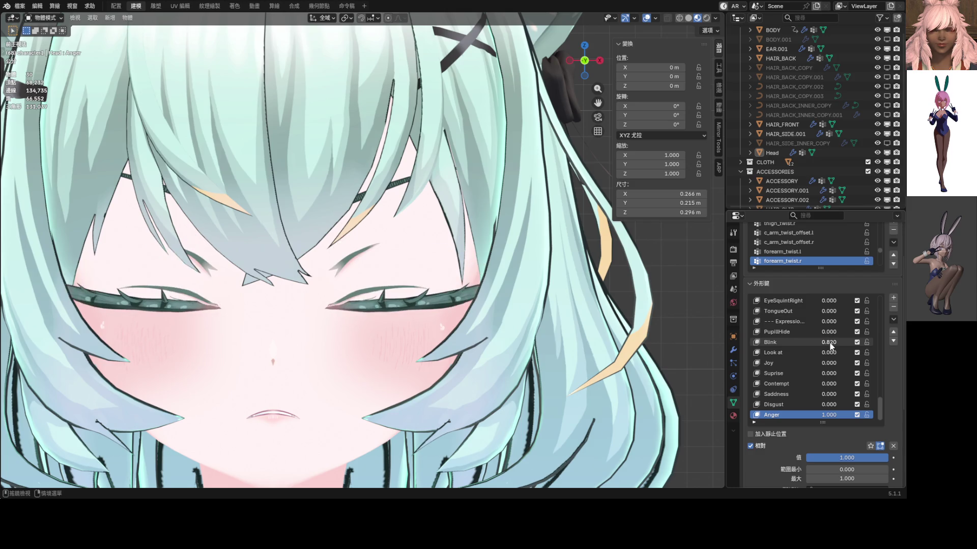
pyautogui.click(830, 343)
pyautogui.press('BackSpace')
pyautogui.press('BackSpace')
pyautogui.write('085')
pyautogui.press('Return')
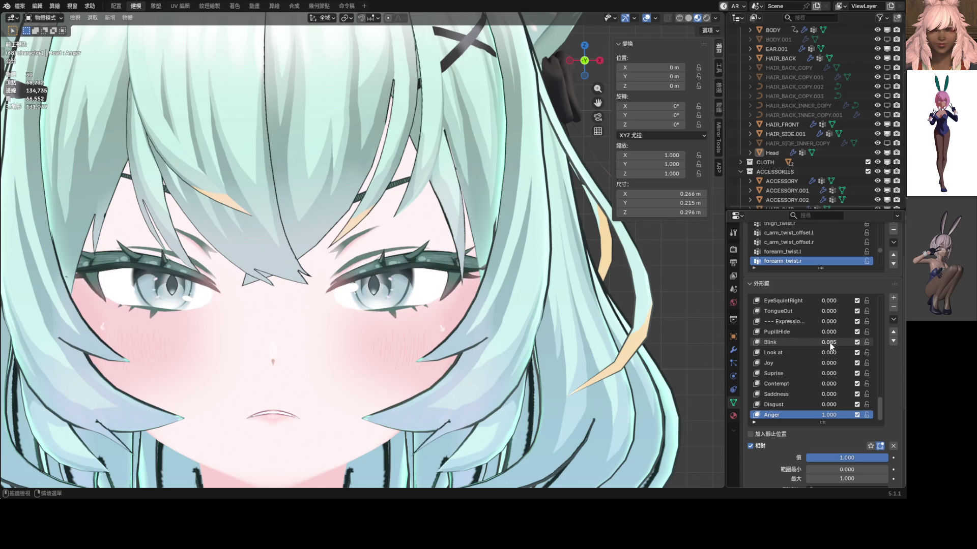
pyautogui.click(830, 343)
pyautogui.write('82')
pyautogui.hotkey('ctrl', 'a')
pyautogui.press('BackSpace')
pyautogui.write('0.082')
pyautogui.press('Return')
pyautogui.click(893, 321)
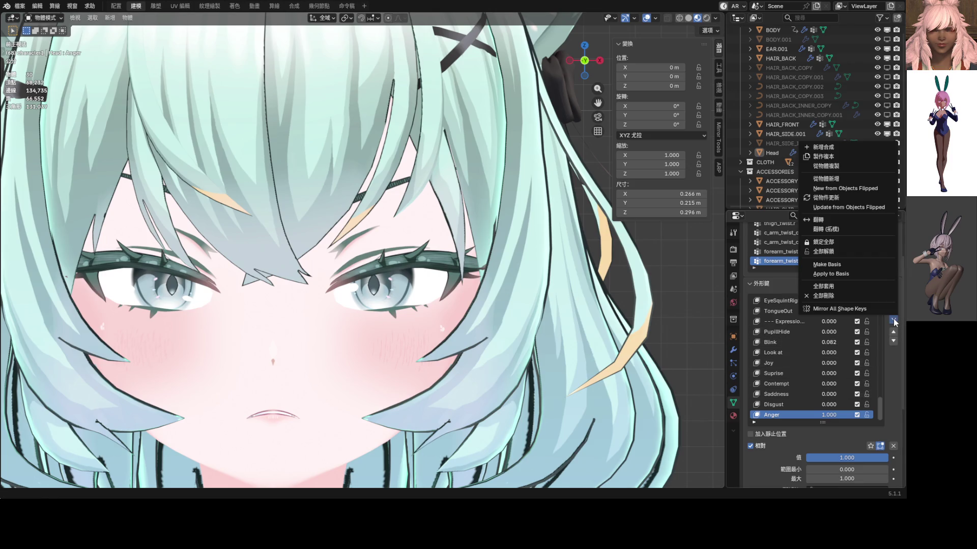
pyautogui.click(845, 156)
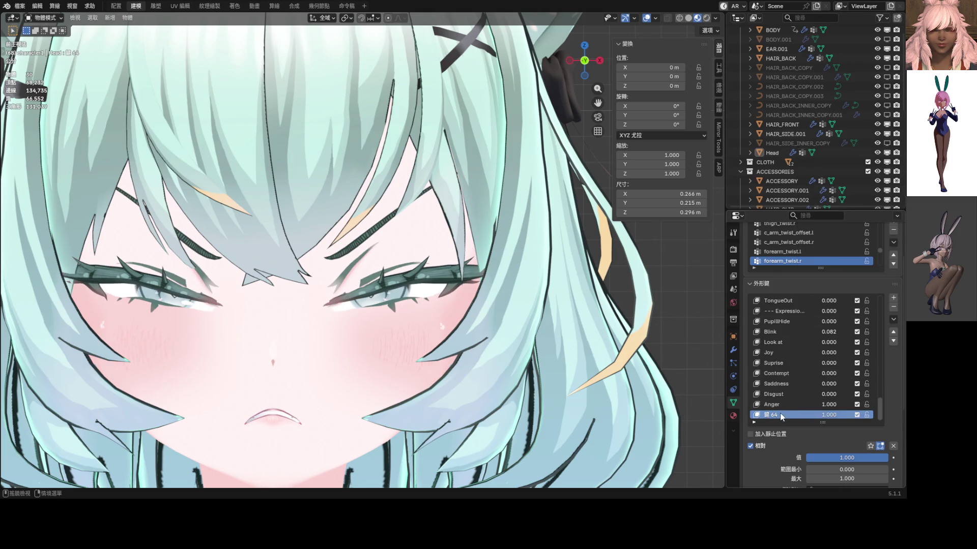
pyautogui.click(891, 445)
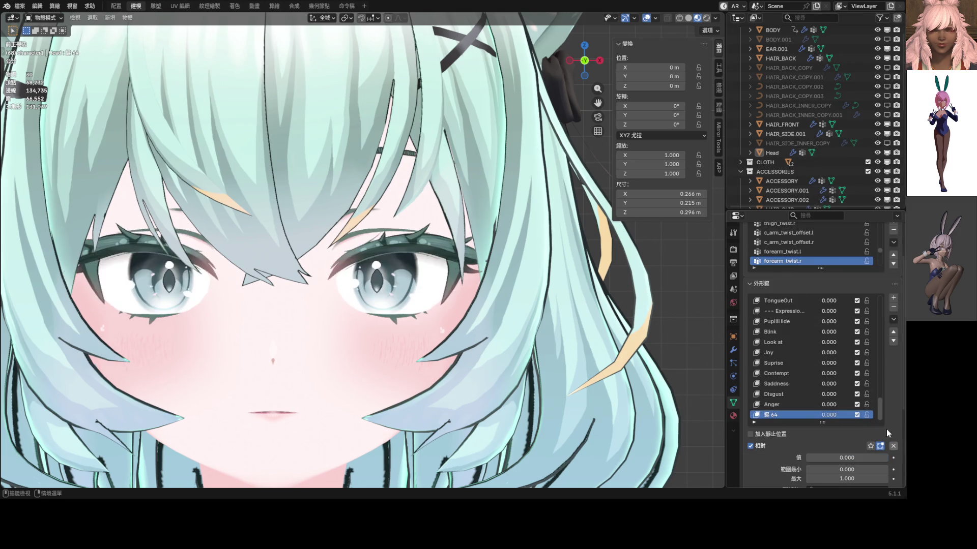
pyautogui.doubleClick(772, 414)
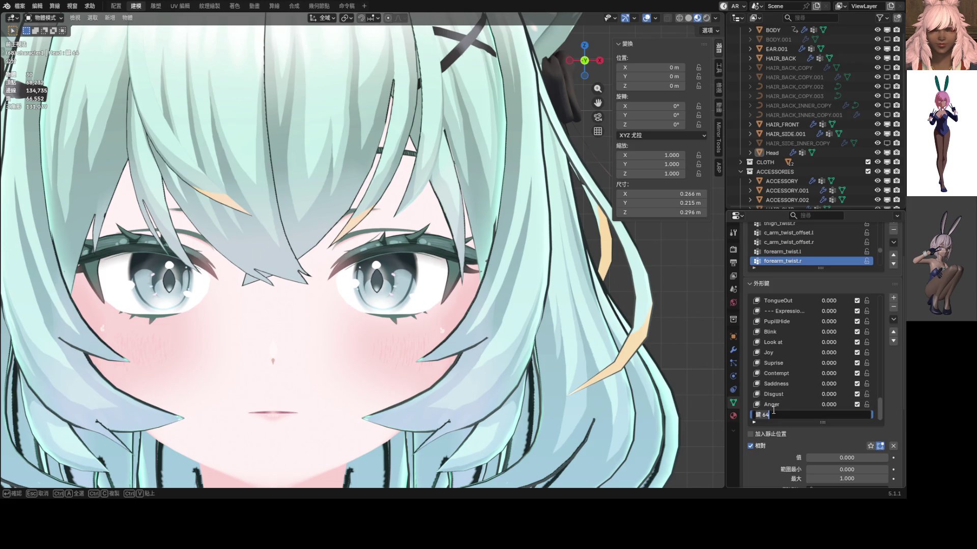
pyautogui.press('Return')
pyautogui.moveTo(829, 414); pyautogui.dragTo(870, 414)
pyautogui.scroll(-2, 362, 317)
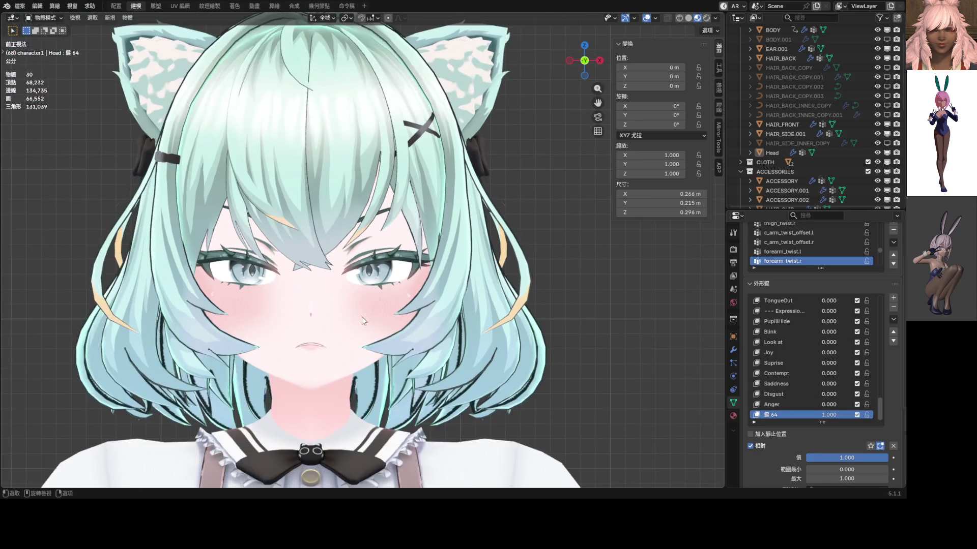
pyautogui.click(780, 405)
pyautogui.moveTo(830, 416)
pyautogui.mouseDown()
pyautogui.moveTo(785, 417)
pyautogui.moveTo(871, 405)
pyautogui.mouseUp()
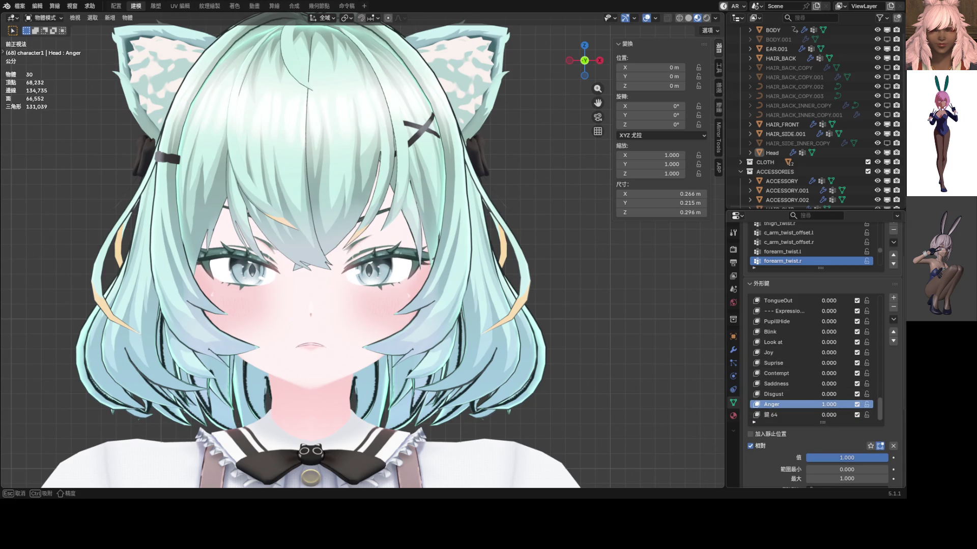
pyautogui.hotkey('ctrl', 'z')
pyautogui.hotkey('ctrl', 'z')
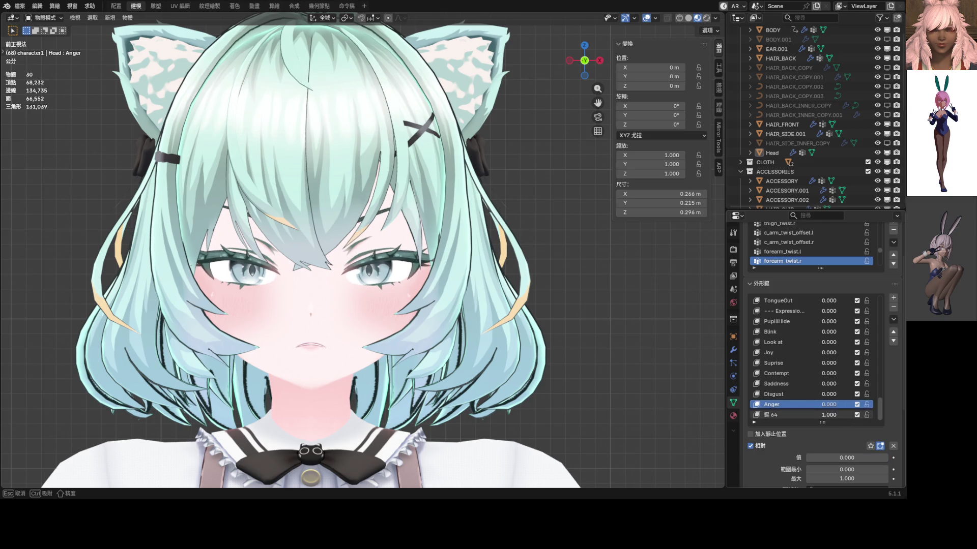
pyautogui.hotkey('ctrl', 'shift', 'z')
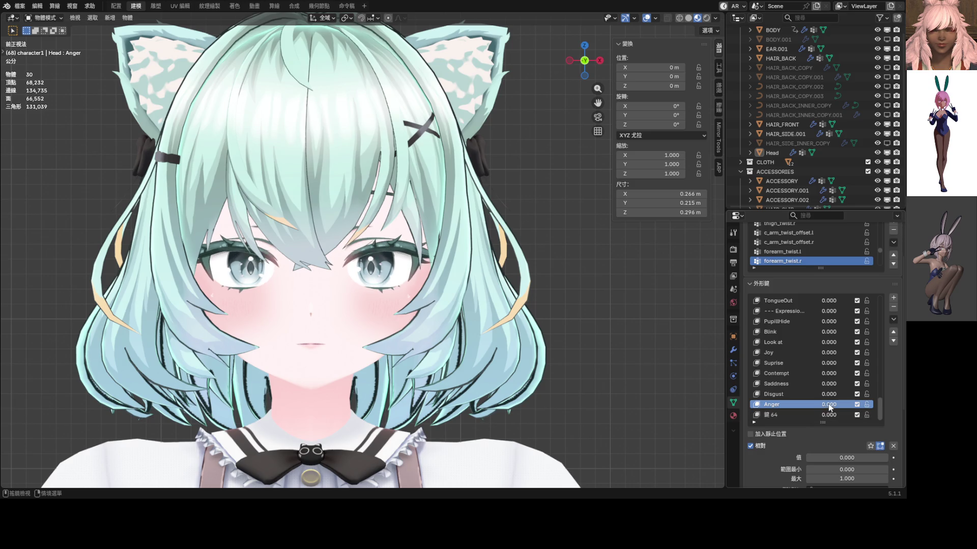
pyautogui.hotkey('ctrl', 'shift', 'z')
pyautogui.moveTo(848, 458); pyautogui.dragTo(806, 458)
pyautogui.click(895, 308)
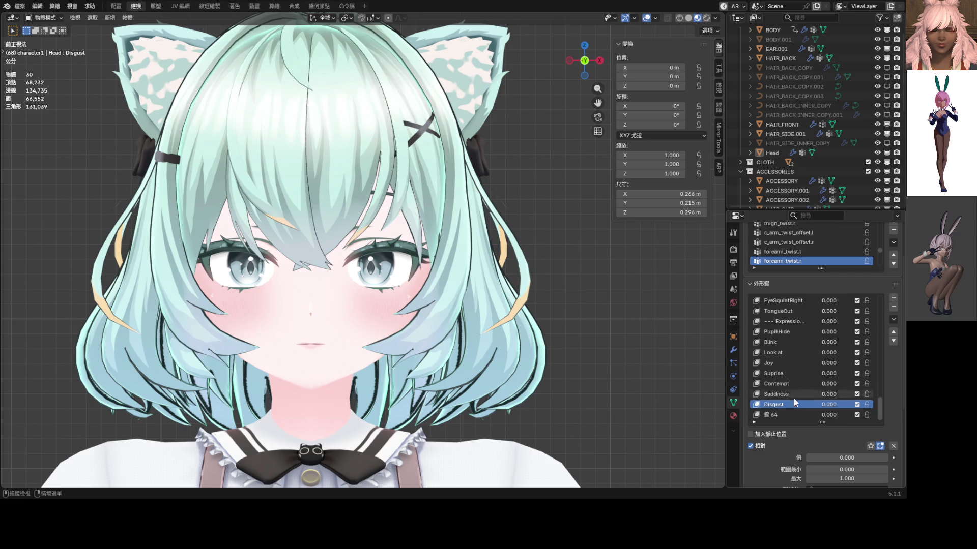
pyautogui.doubleClick(771, 417)
pyautogui.write('Anger')
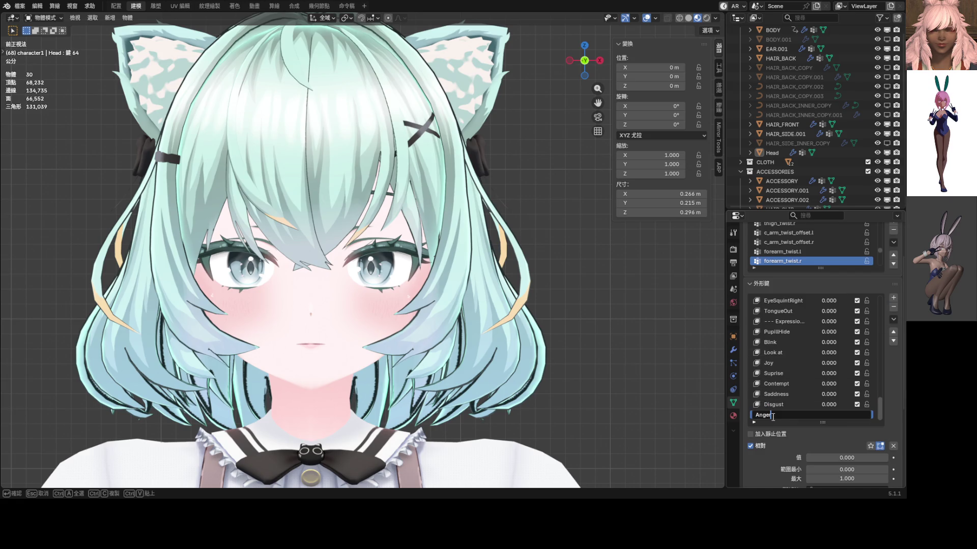
pyautogui.press('Return')
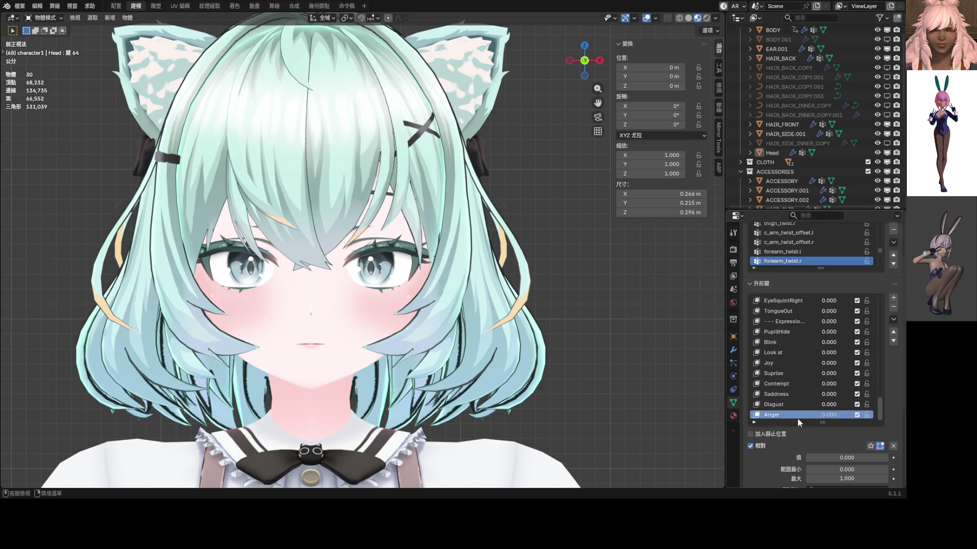
pyautogui.moveTo(829, 415); pyautogui.dragTo(870, 415)
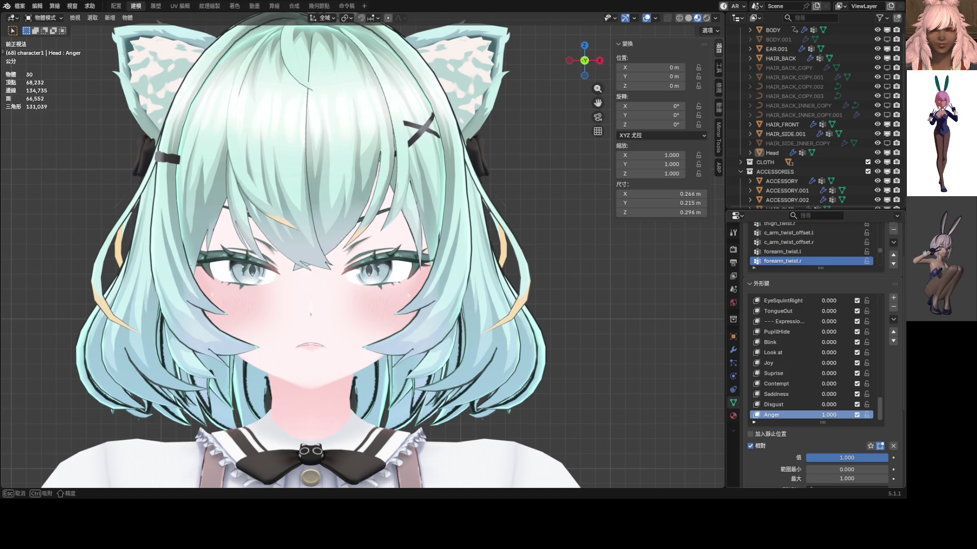
pyautogui.moveTo(870, 414)
pyautogui.mouseDown()
pyautogui.moveTo(829, 414)
pyautogui.moveTo(871, 414)
pyautogui.moveTo(829, 414)
pyautogui.moveTo(870, 404)
pyautogui.moveTo(829, 405)
pyautogui.moveTo(870, 394)
pyautogui.moveTo(828, 395)
pyautogui.moveTo(870, 384)
pyautogui.moveTo(830, 384)
pyautogui.moveTo(870, 373)
pyautogui.moveTo(829, 373)
pyautogui.moveTo(870, 373)
pyautogui.mouseUp()
pyautogui.scroll(-2, 405, 317)
pyautogui.scroll(-3, 405, 316)
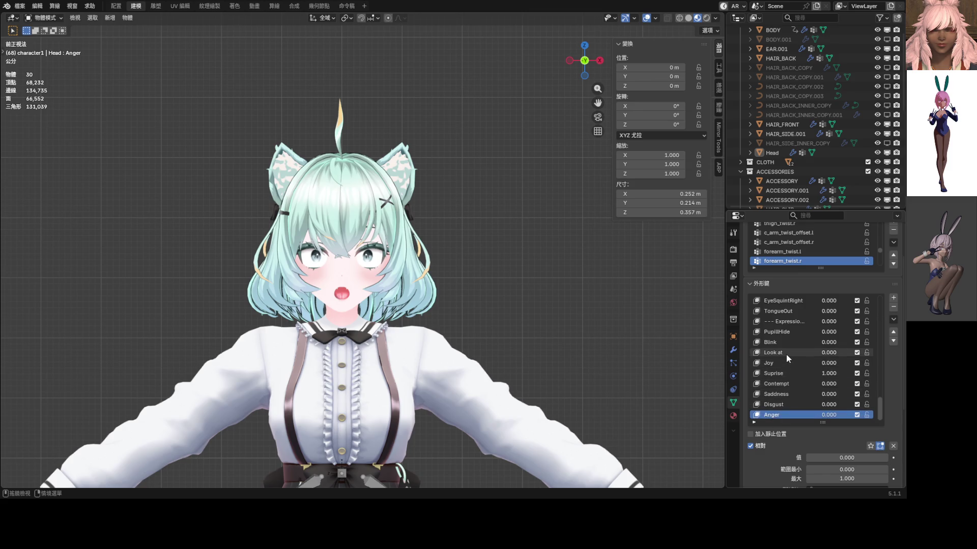
# - Make Suprise the active shape key at full strength
pyautogui.click(786, 374)
# - Create Suprise.001 via New Shape from Mix, move it to the list end, and zero Suprise
pyautogui.click(893, 320)
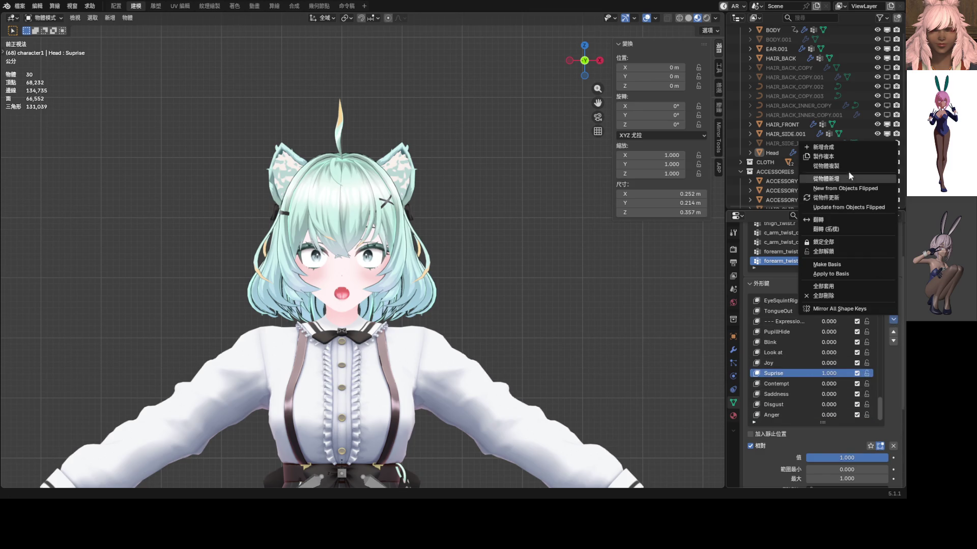
pyautogui.click(841, 159)
pyautogui.moveTo(802, 383); pyautogui.dragTo(799, 417)
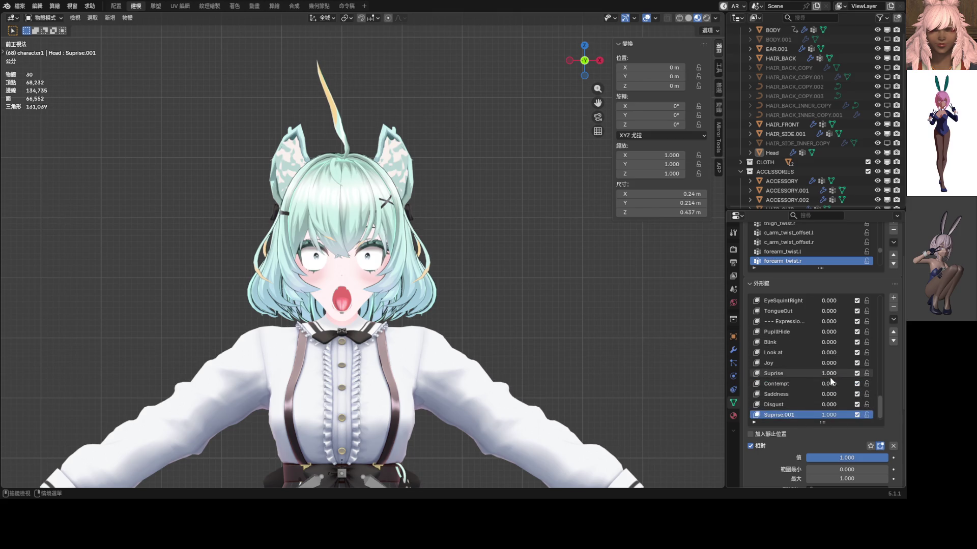
pyautogui.press('BackSpace')
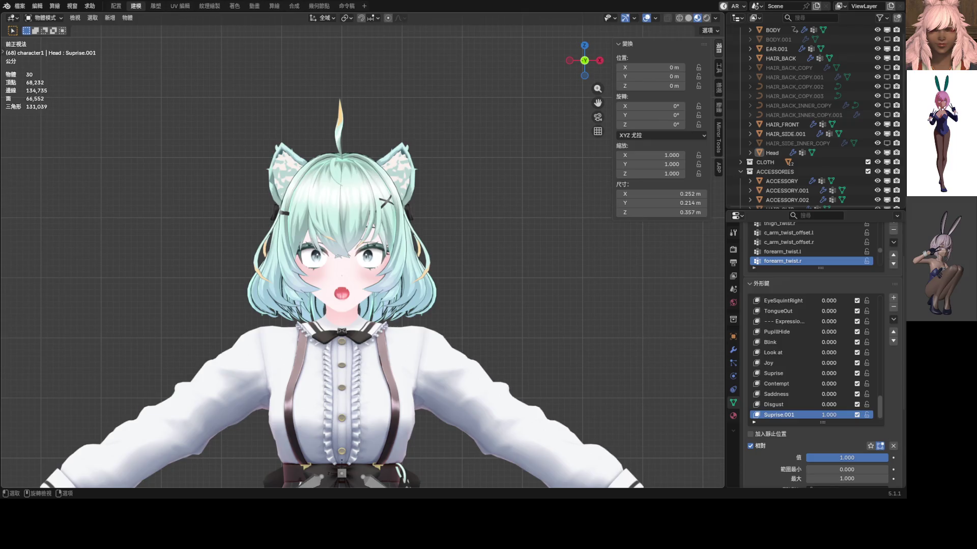
pyautogui.scroll(15, 820, 346)
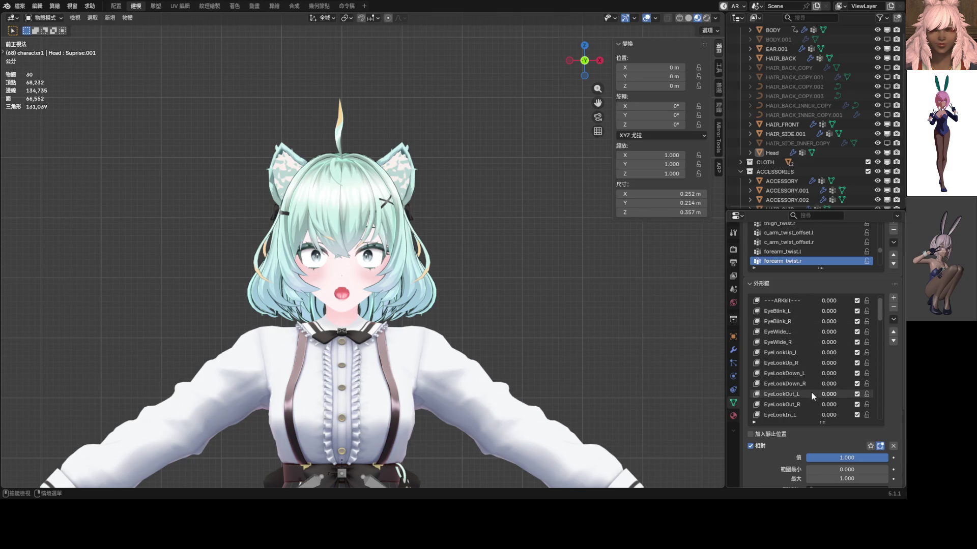
pyautogui.scroll(-6, 800, 341)
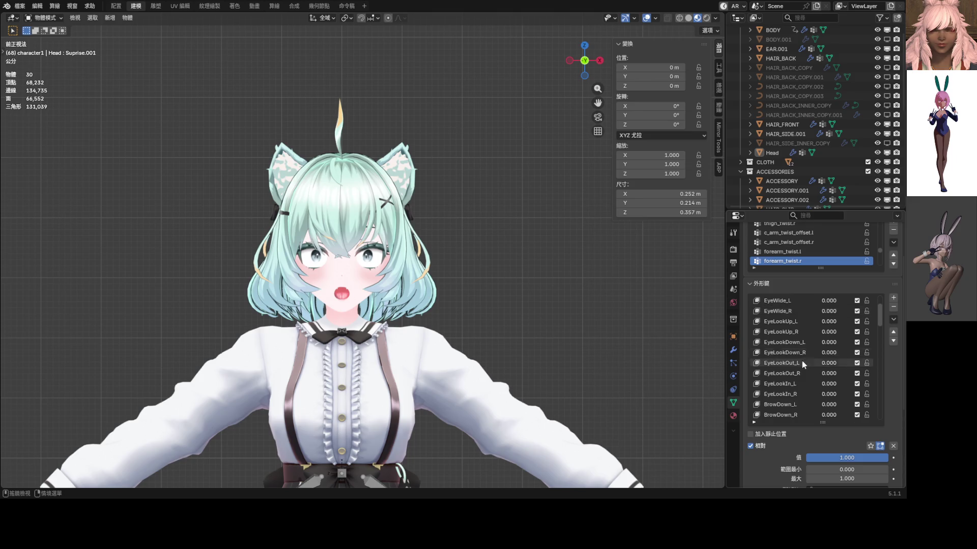
pyautogui.scroll(-2, 804, 369)
pyautogui.moveTo(829, 374); pyautogui.dragTo(863, 373)
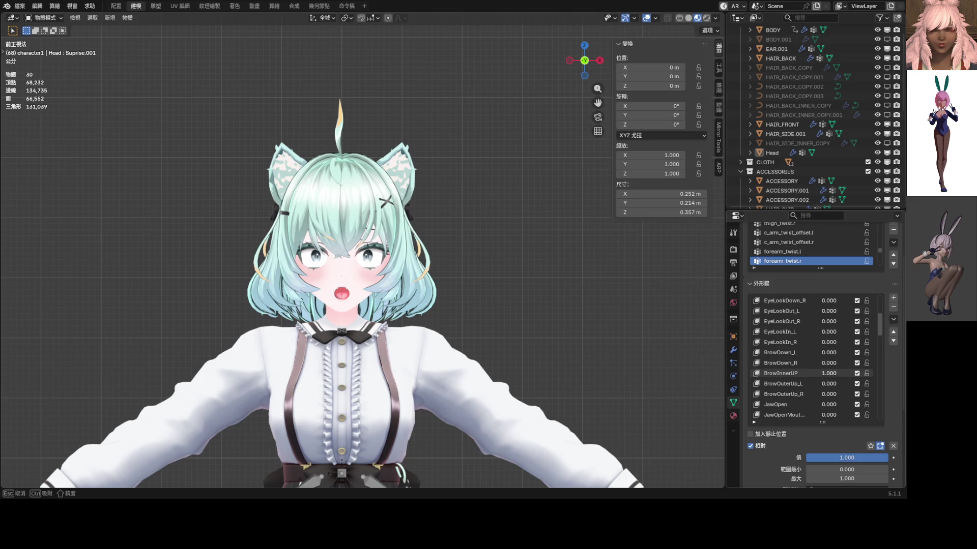
pyautogui.scroll(2, 395, 269)
pyautogui.scroll(1, 396, 268)
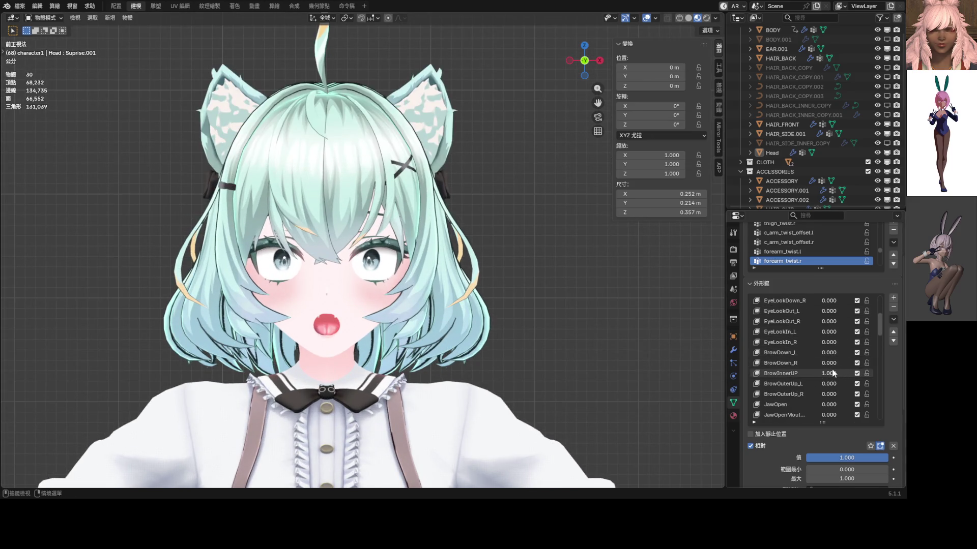
# - Set BrowInnerUP to full strength and select the Head object
pyautogui.moveTo(828, 354); pyautogui.dragTo(806, 352)
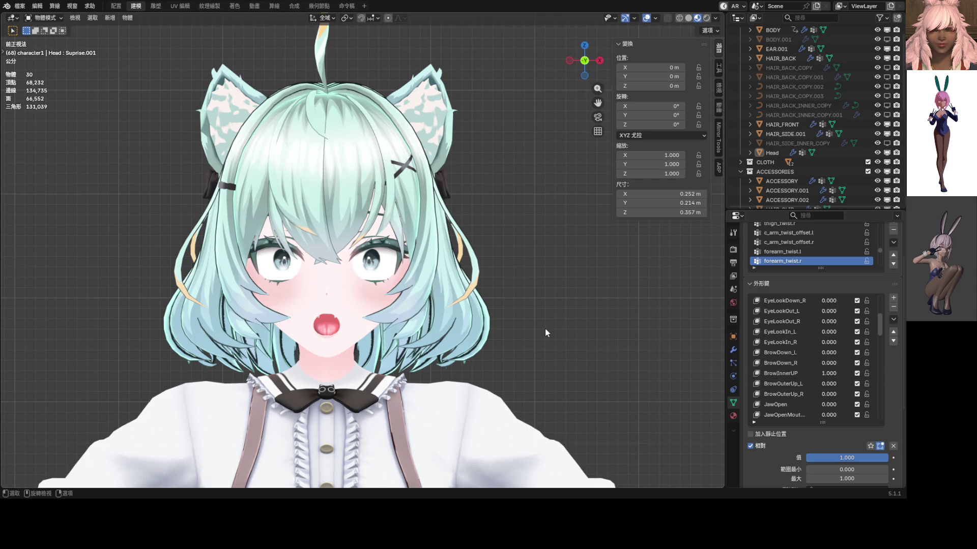
pyautogui.click(355, 307)
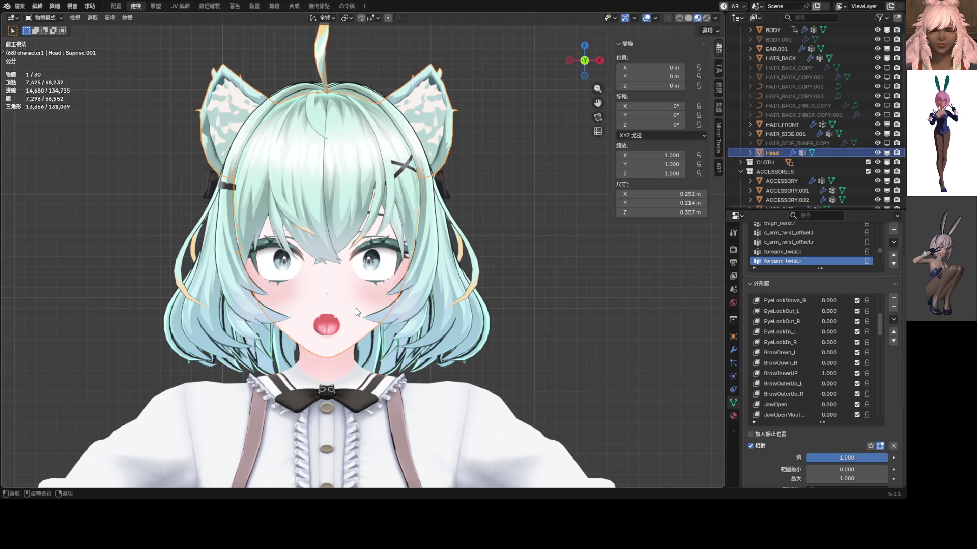
# - Isolate the head in Local View and frame the whole head in the viewport
pyautogui.press('/')
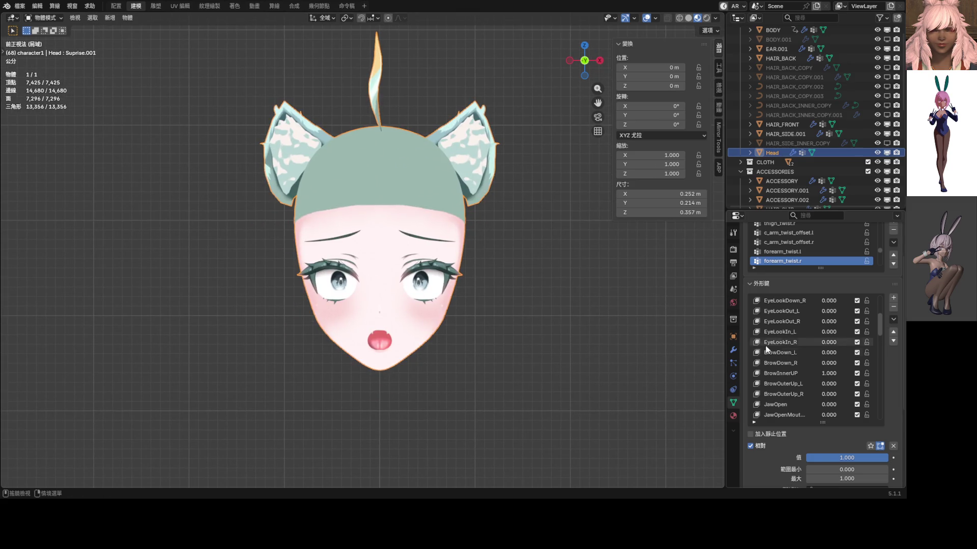
pyautogui.moveTo(828, 353)
pyautogui.mouseDown()
pyautogui.moveTo(877, 353)
pyautogui.moveTo(828, 353)
pyautogui.mouseUp()
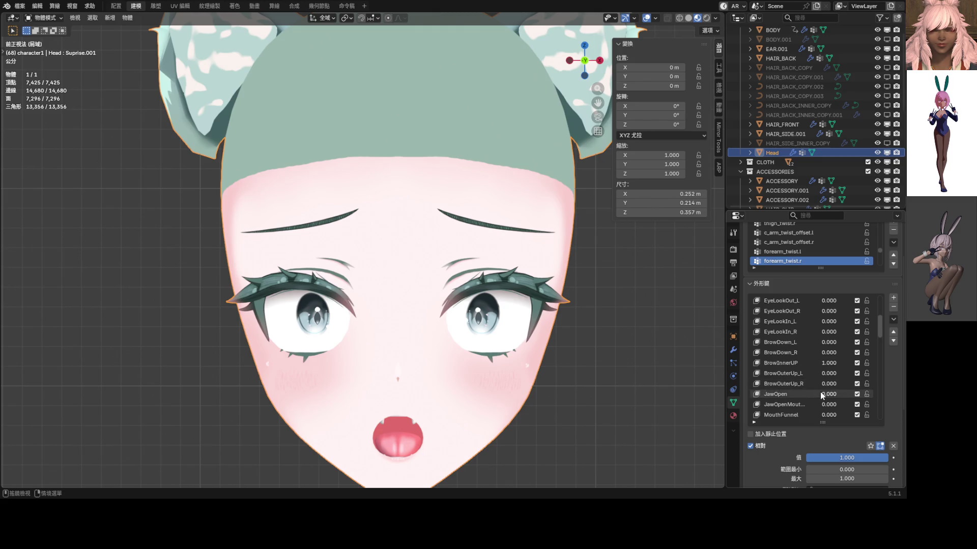
pyautogui.scroll(-1, 821, 388)
pyautogui.scroll(-3, 408, 252)
pyautogui.keyDown('shift'); pyautogui.moveTo(366, 251); pyautogui.dragTo(409, 251, button='middle'); pyautogui.keyUp('shift')
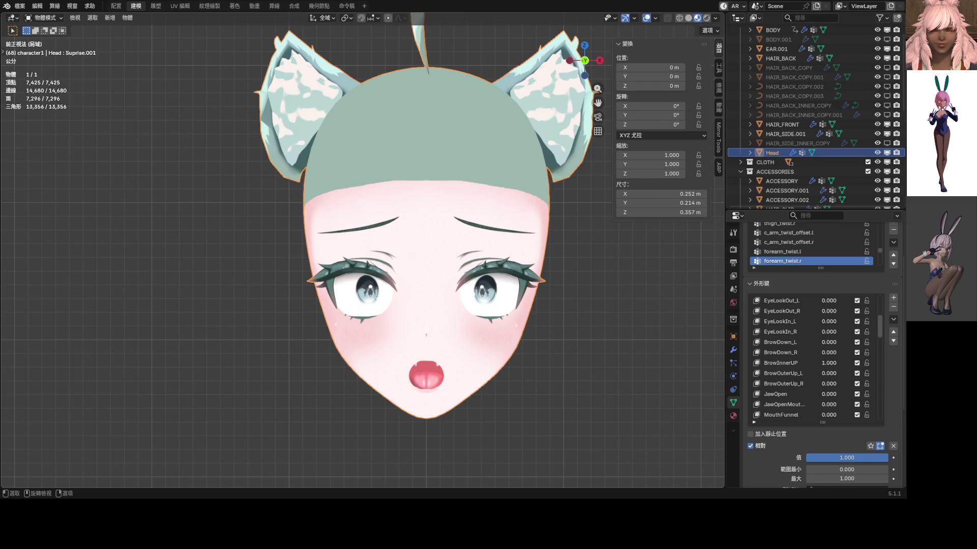
pyautogui.keyDown('shift'); pyautogui.moveTo(366, 272); pyautogui.dragTo(318, 252, button='middle'); pyautogui.keyUp('shift')
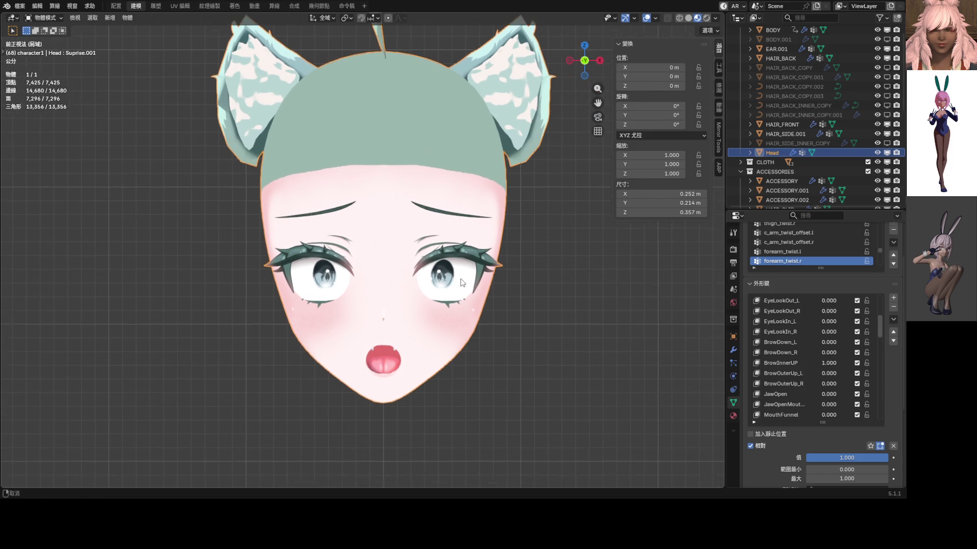
# - Enter Edit Mode, unhide the iris geometry, select iris and pupil, and shrink the pupil
pyautogui.hotkey('ctrl', 'Tab')
pyautogui.click(475, 296)
pyautogui.scroll(5, 475, 296)
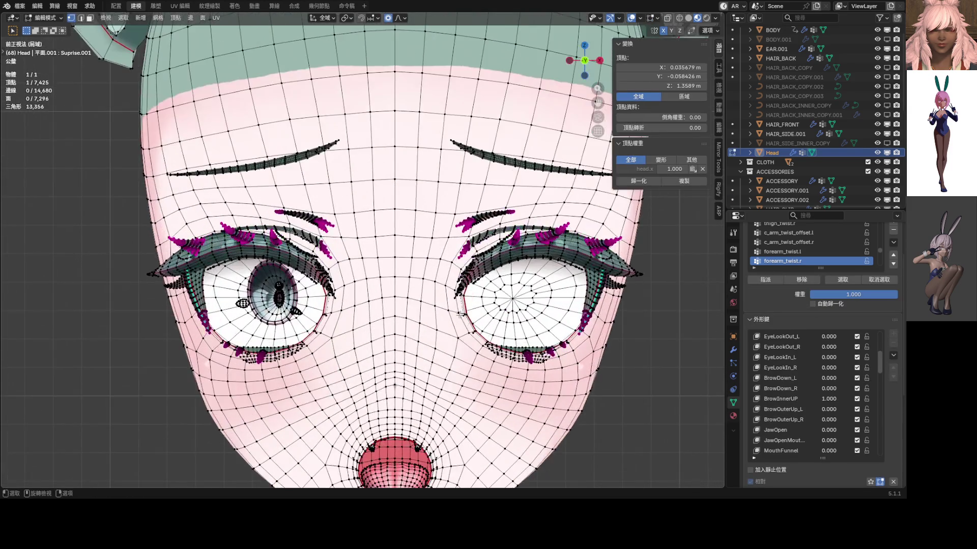
pyautogui.hotkey('alt', 'h')
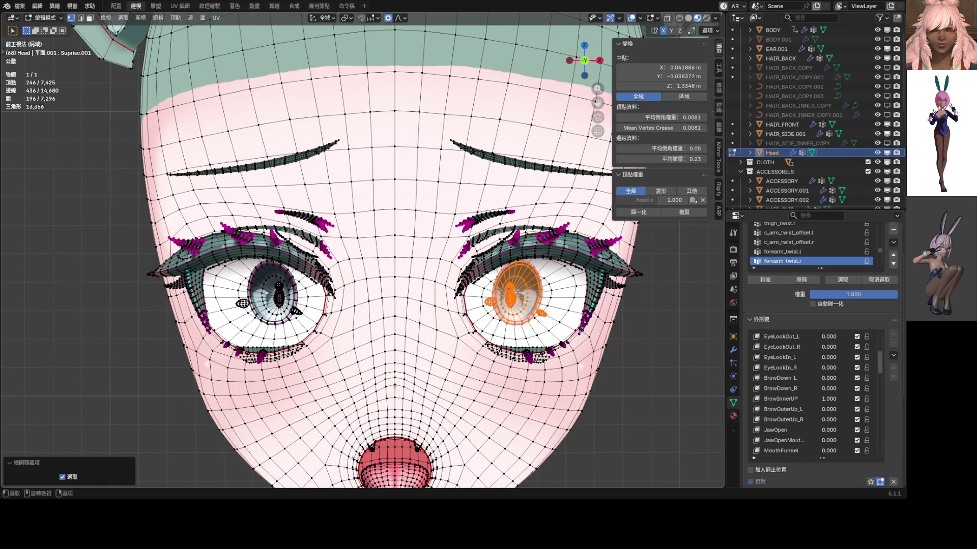
pyautogui.hotkey('alt', 'a')
pyautogui.press('l')
pyautogui.press('l')
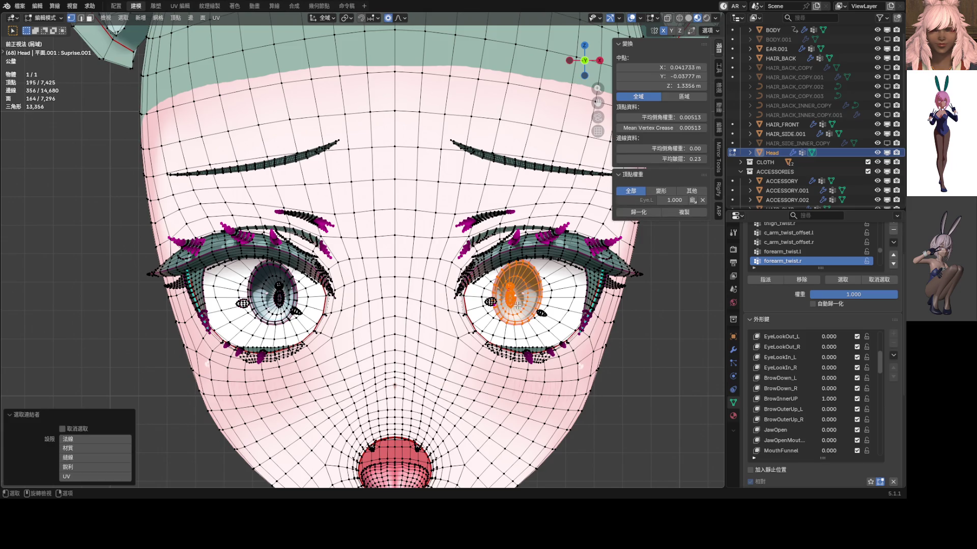
pyautogui.press('l')
pyautogui.scroll(-3, 633, 321)
pyautogui.press('s')
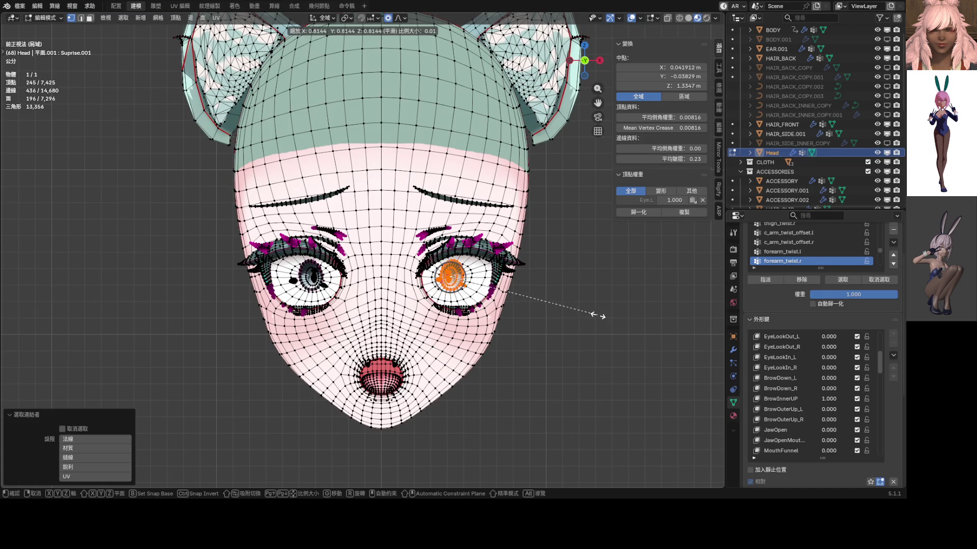
pyautogui.click(594, 314)
pyautogui.scroll(3, 419, 259)
pyautogui.scroll(3, 419, 260)
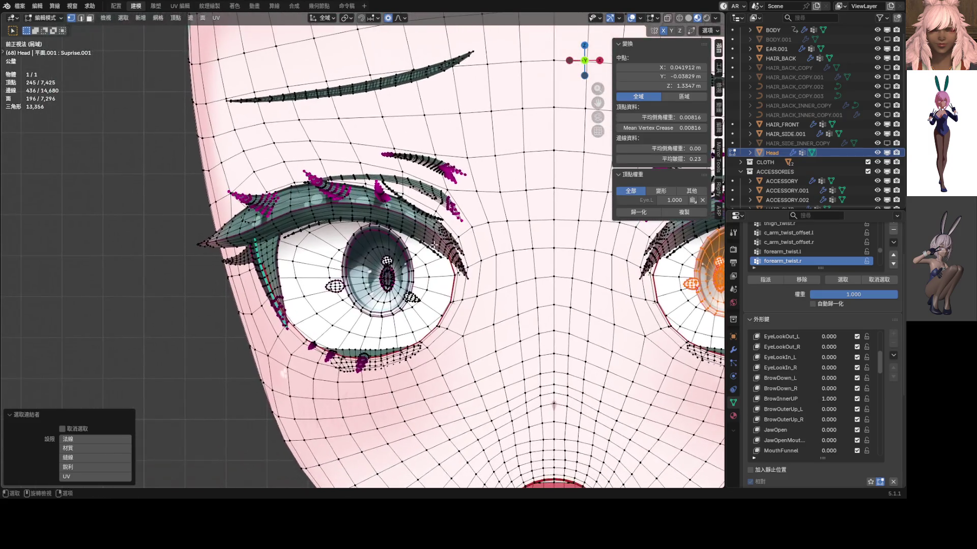
pyautogui.scroll(2, 419, 260)
# - Add the highlights and shrink both irises around Individual Origins
pyautogui.press('l')
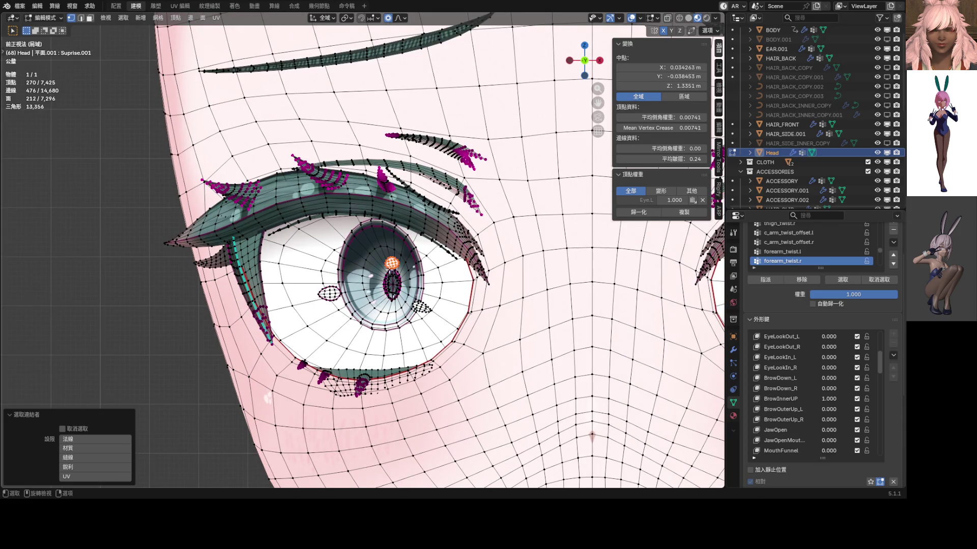
pyautogui.press('l')
pyautogui.press('l')
pyautogui.press('l')
pyautogui.scroll(-4, 607, 292)
pyautogui.scroll(-1, 607, 292)
pyautogui.press('s')
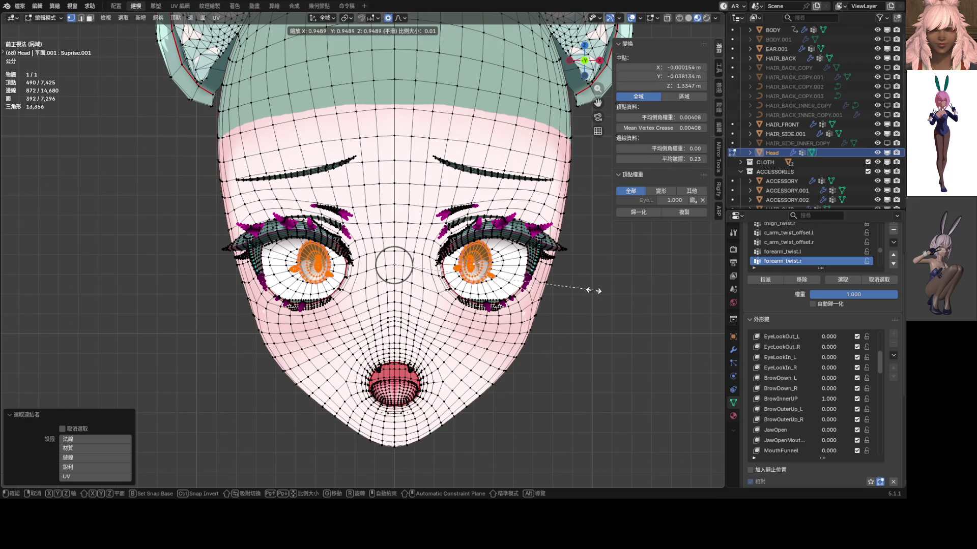
pyautogui.press('Escape')
pyautogui.click(345, 22)
pyautogui.click(367, 61)
pyautogui.click(355, 24)
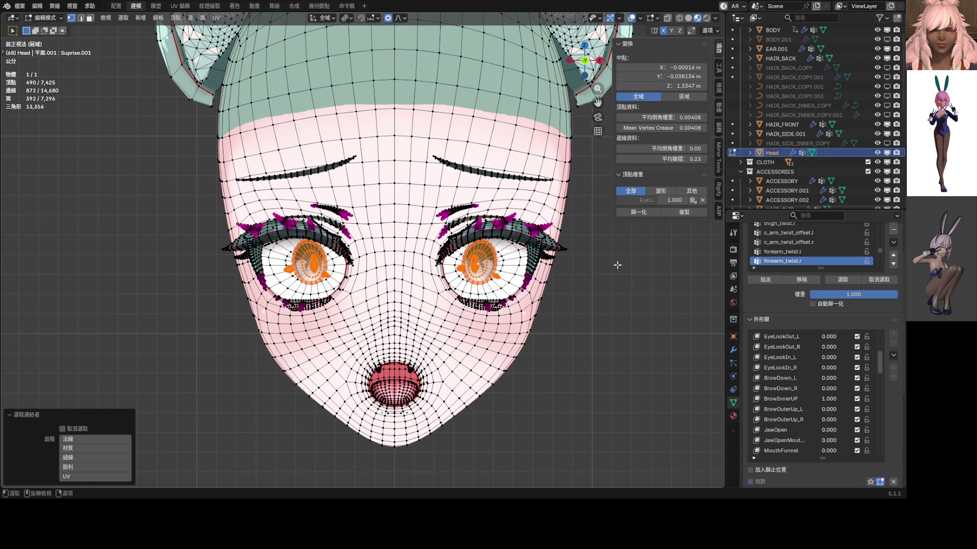
pyautogui.press('s')
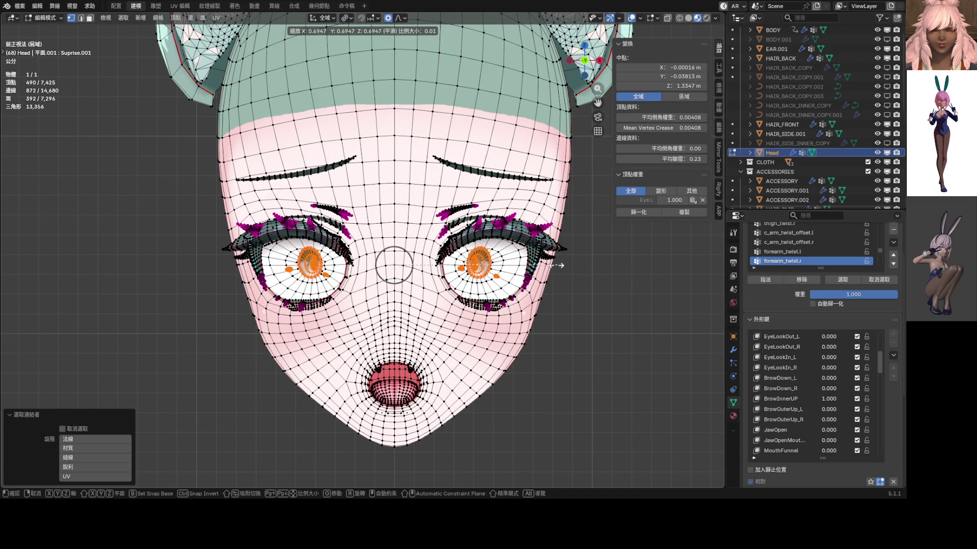
pyautogui.click(610, 275)
pyautogui.scroll(2, 610, 275)
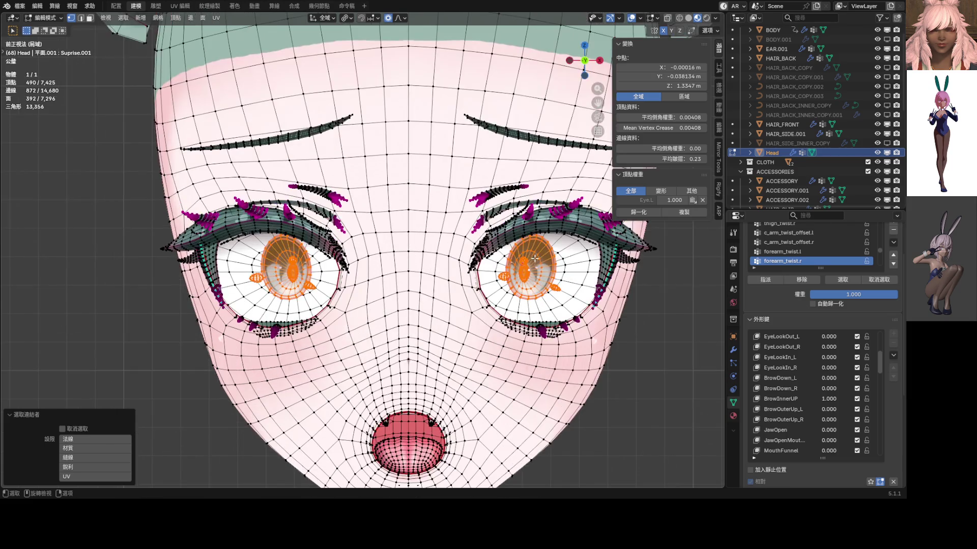
pyautogui.scroll(2, 611, 274)
# - Restore the transform pivot to Median Point
pyautogui.click(353, 20)
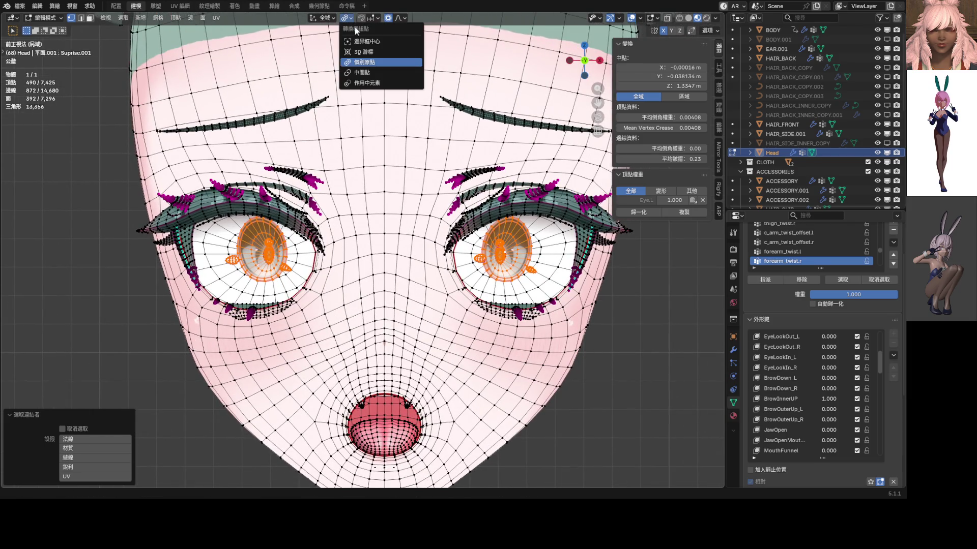
pyautogui.click(375, 78)
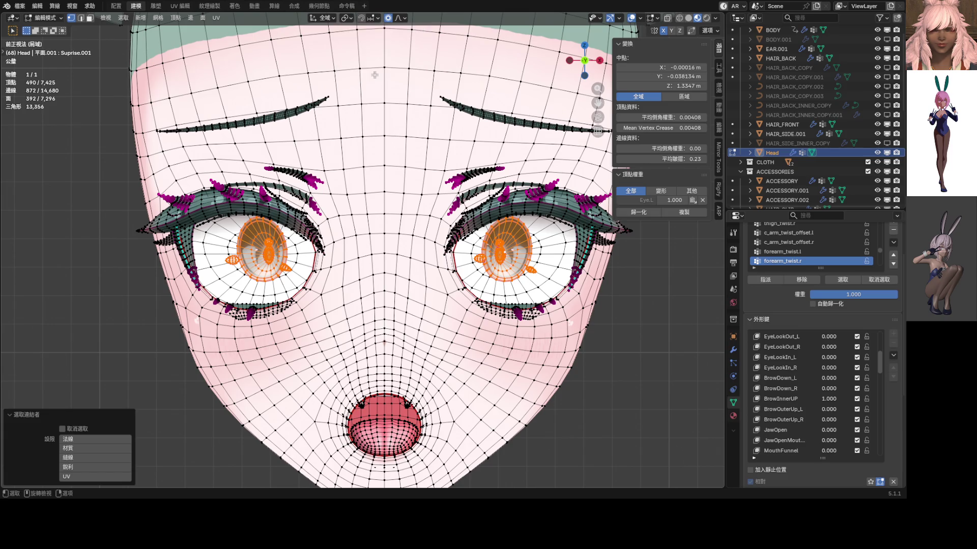
pyautogui.keyDown('shift'); pyautogui.moveTo(561, 214); pyautogui.dragTo(508, 191, button='middle'); pyautogui.keyUp('shift')
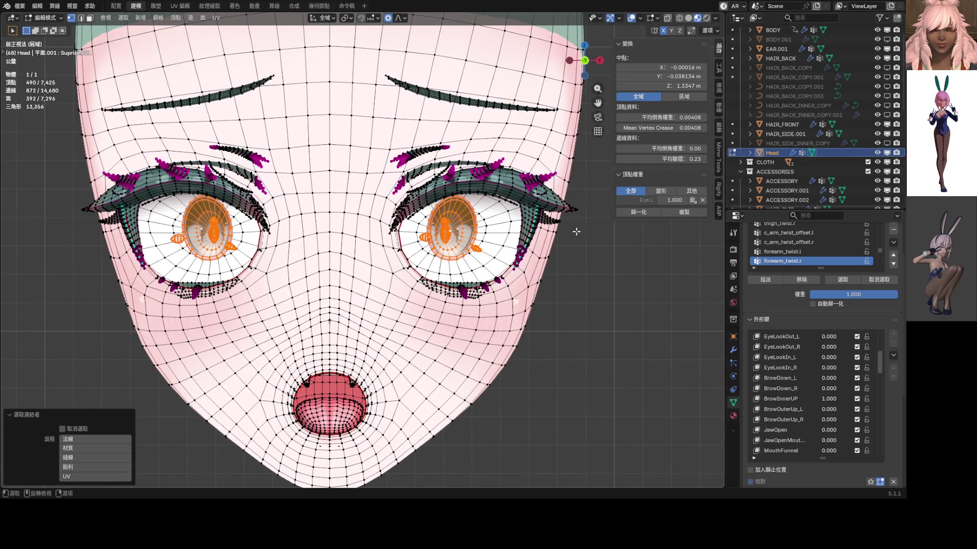
# - Scale both irises to about 0.89, cancel a second resize, and select only the right iris
pyautogui.press('s')
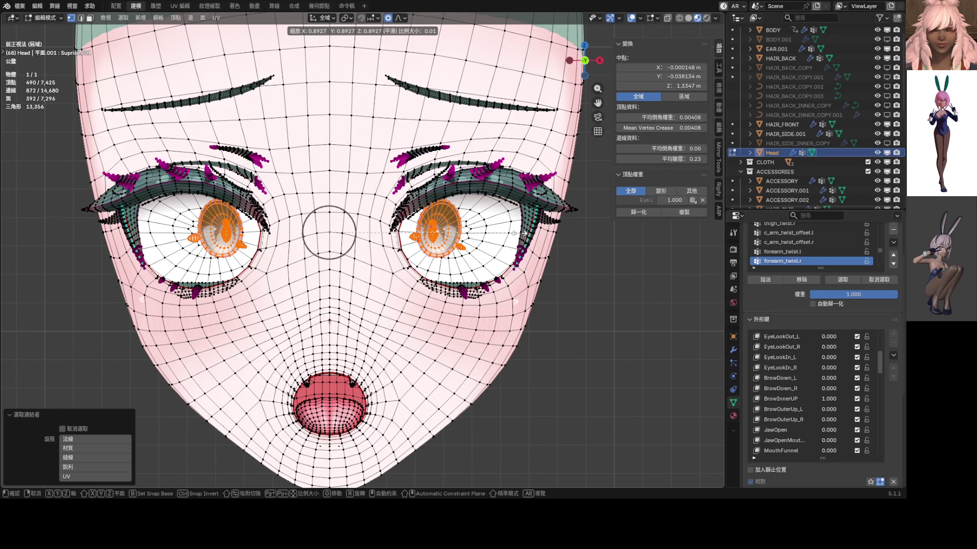
pyautogui.click(513, 232)
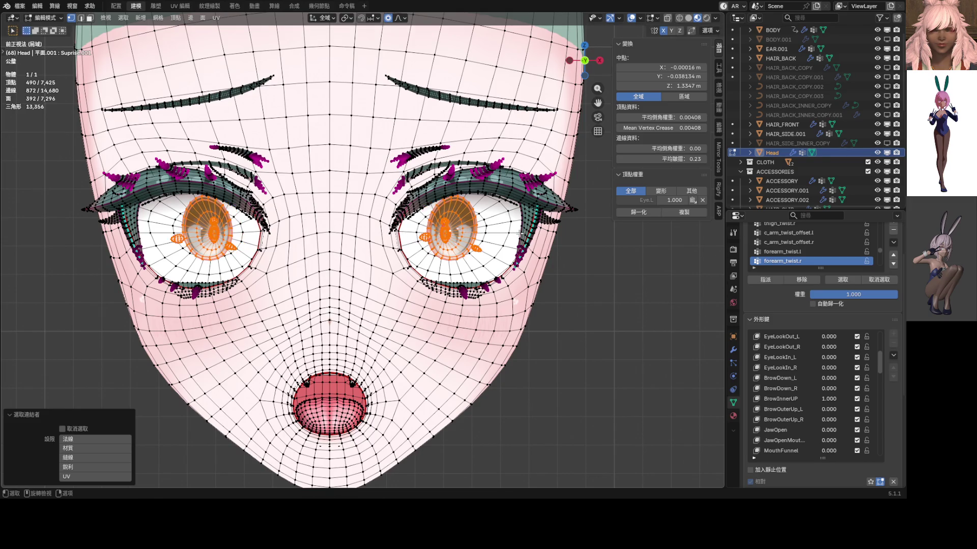
pyautogui.scroll(-2, 513, 228)
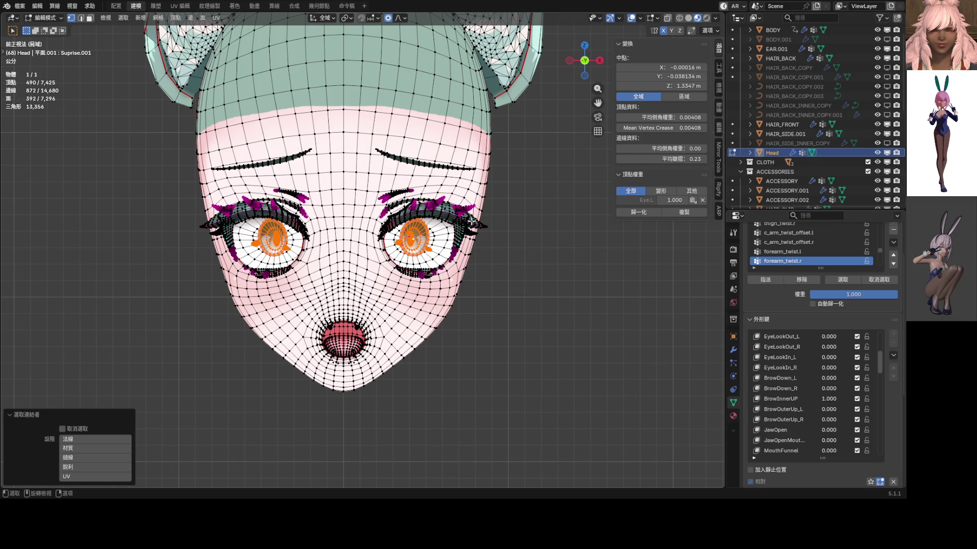
pyautogui.scroll(4, 363, 250)
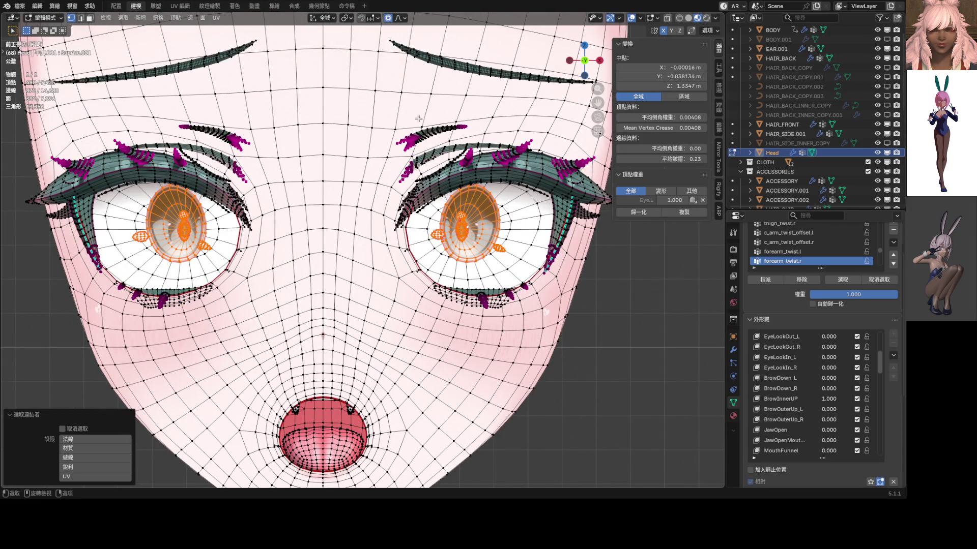
pyautogui.press('s')
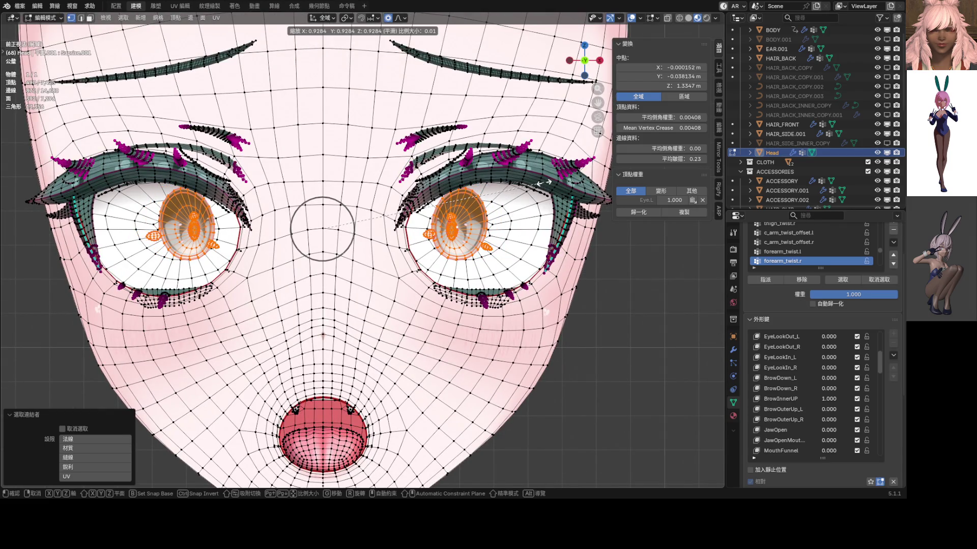
pyautogui.press('Escape')
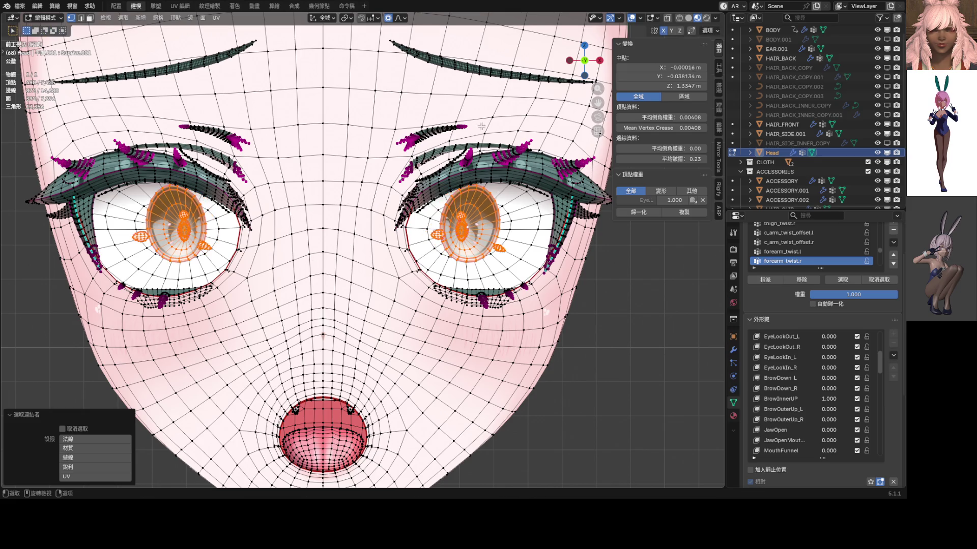
pyautogui.click(463, 217)
# - Select the whole right iris with its highlight and scale it to 0.8
pyautogui.hotkey('ctrl', 'l')
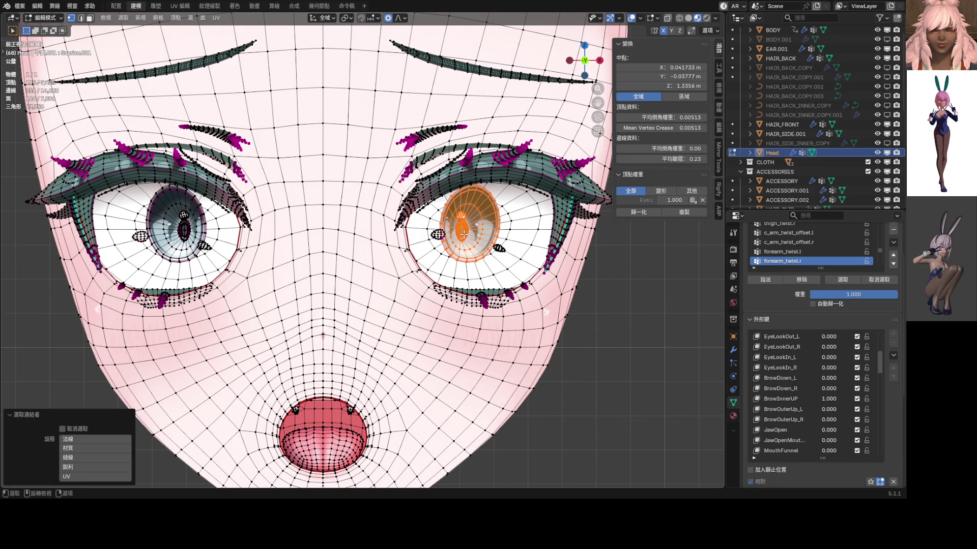
pyautogui.press('l')
pyautogui.press('s')
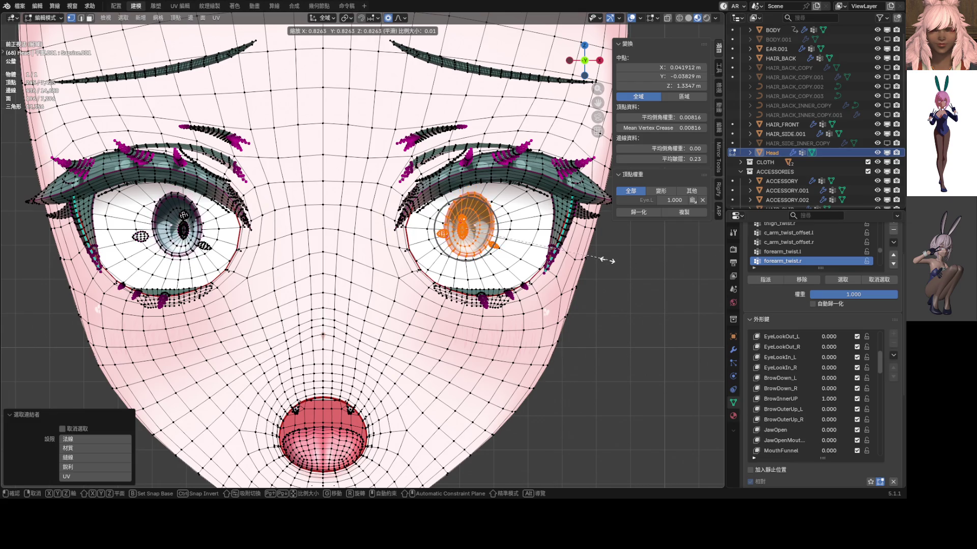
pyautogui.click(611, 262)
pyautogui.press('s')
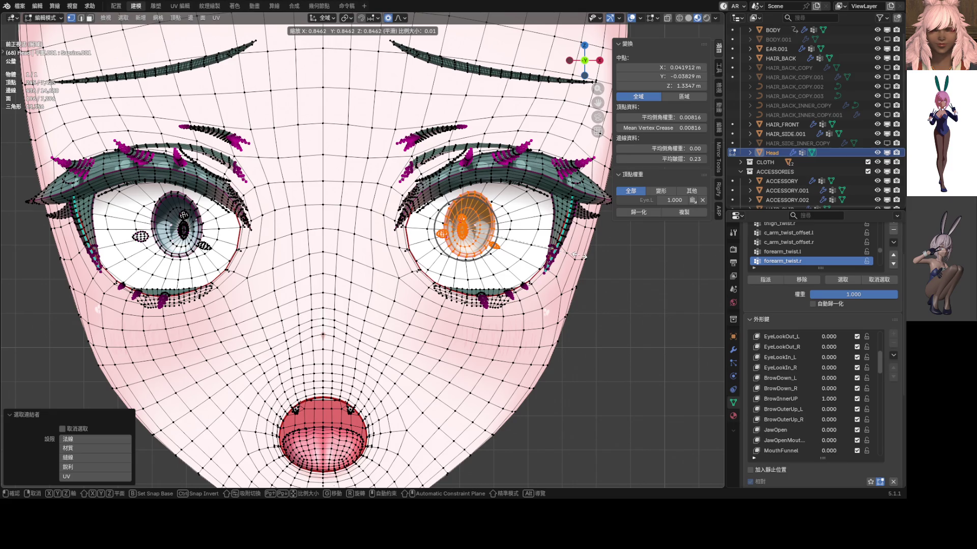
pyautogui.click(603, 260)
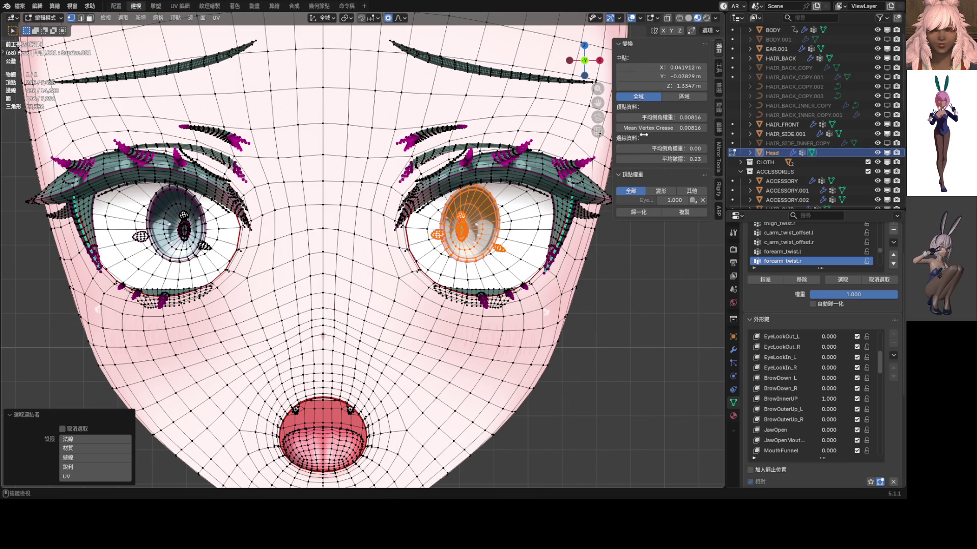
pyautogui.press('s')
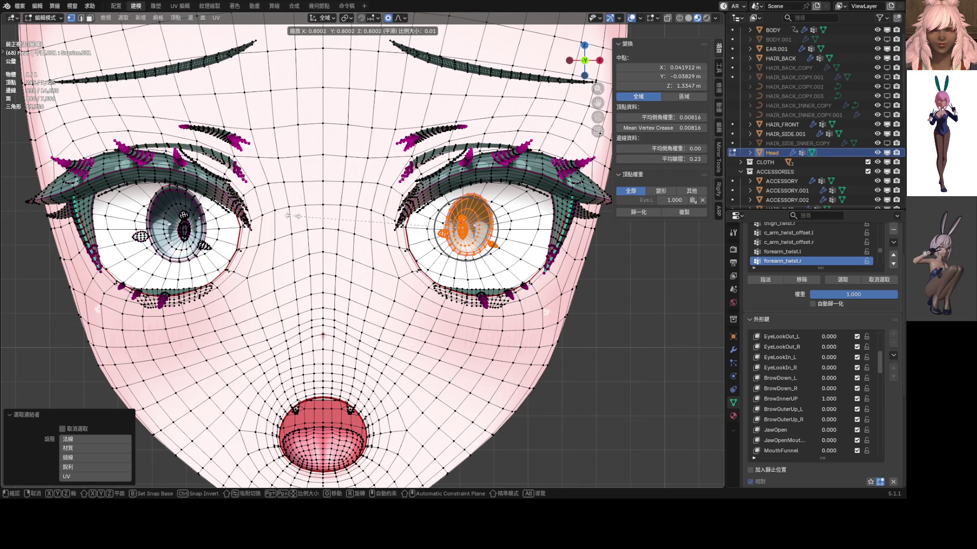
pyautogui.click(294, 216)
# - Select the left iris and scale it down to match
pyautogui.click(462, 227)
pyautogui.press('l')
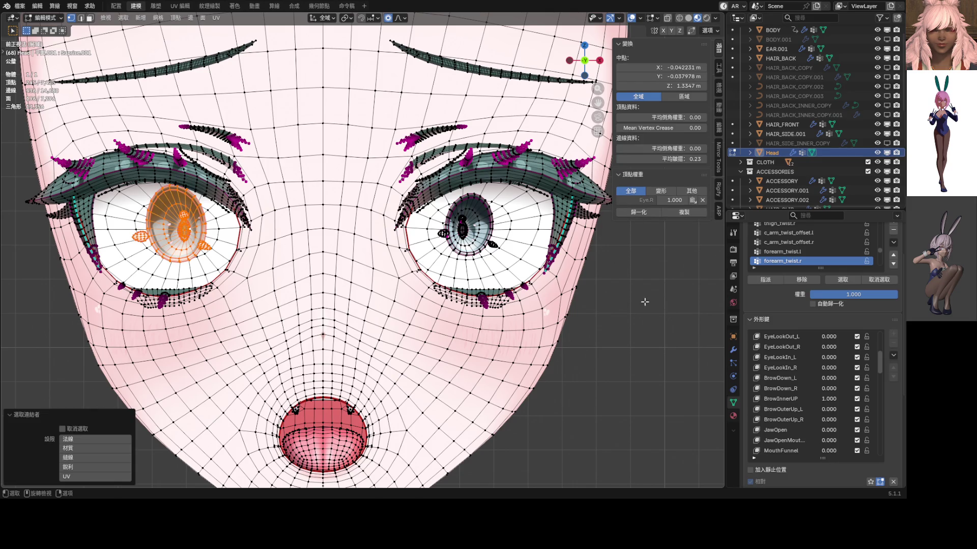
pyautogui.press('s')
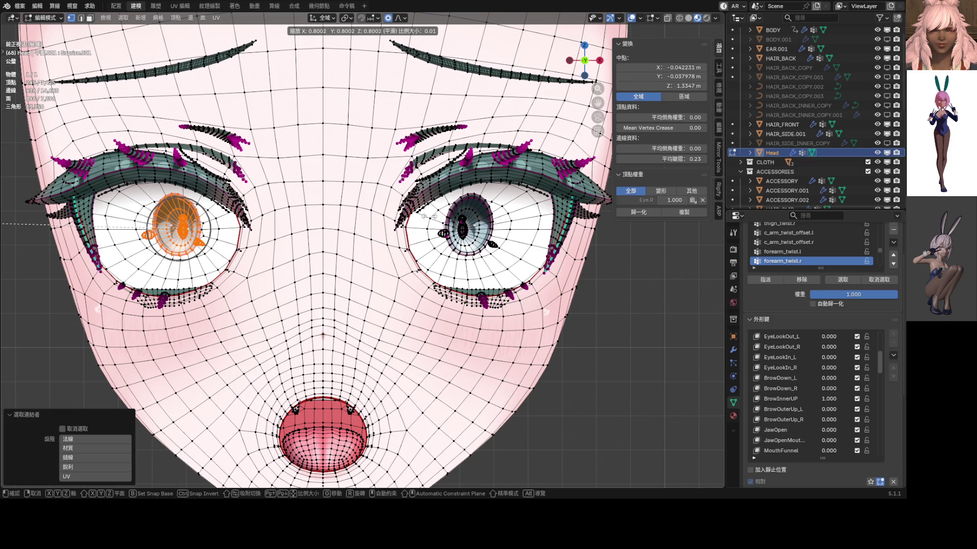
pyautogui.click(429, 215)
pyautogui.scroll(-3, 429, 216)
pyautogui.scroll(-3, 429, 216)
pyautogui.hotkey('ctrl', 'Tab')
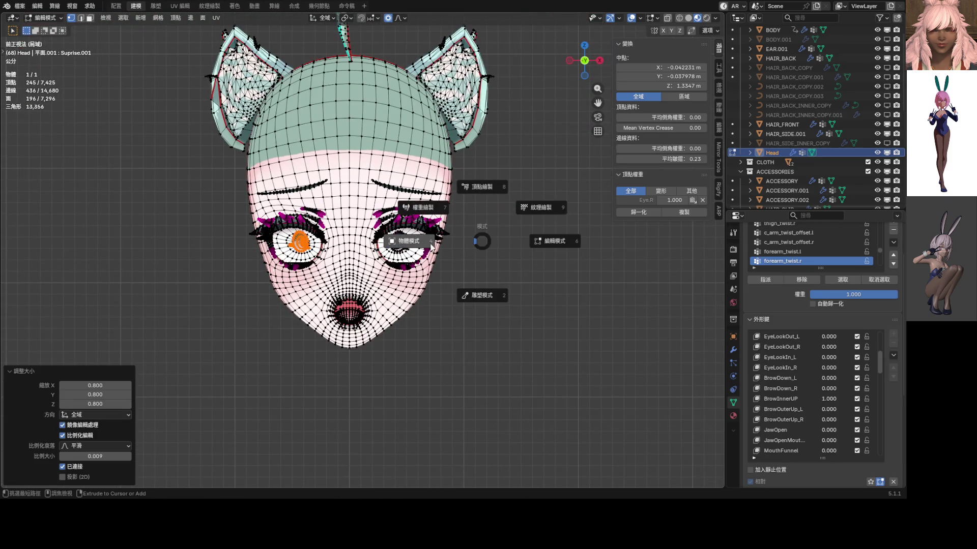
# - Return to Object Mode, exit Local View, and test then undo the mouth shrug sliders
pyautogui.click(432, 245)
pyautogui.press('KP_Divide')
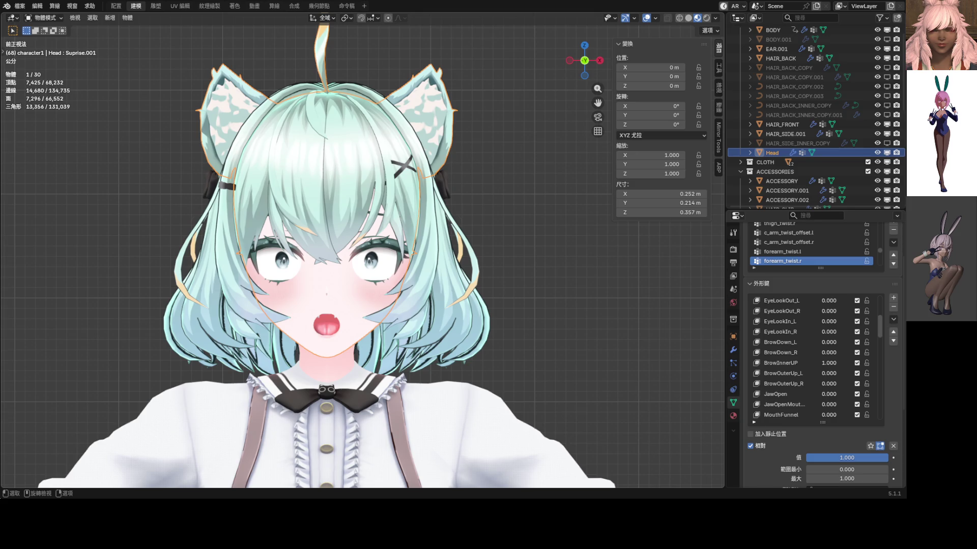
pyautogui.scroll(4, 315, 202)
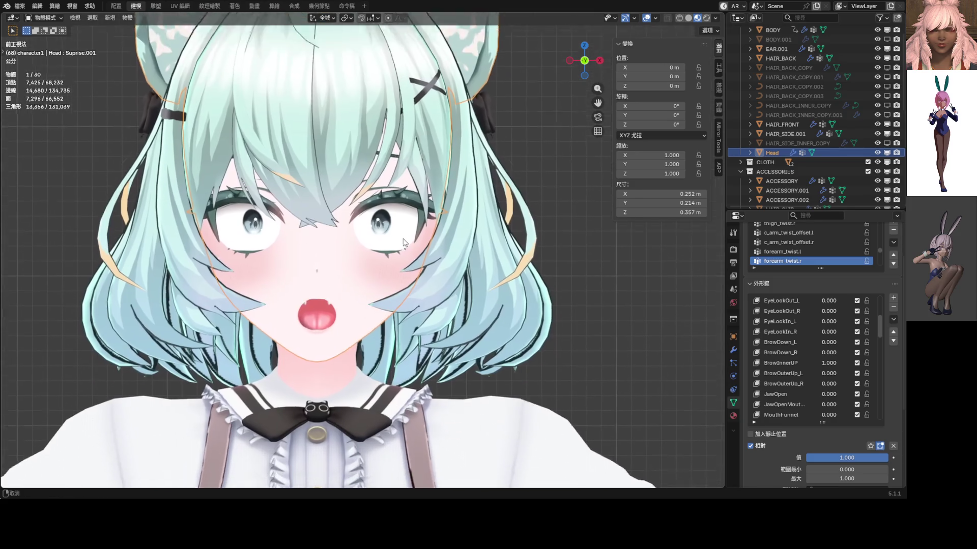
pyautogui.scroll(-3, 805, 351)
pyautogui.scroll(-2, 805, 351)
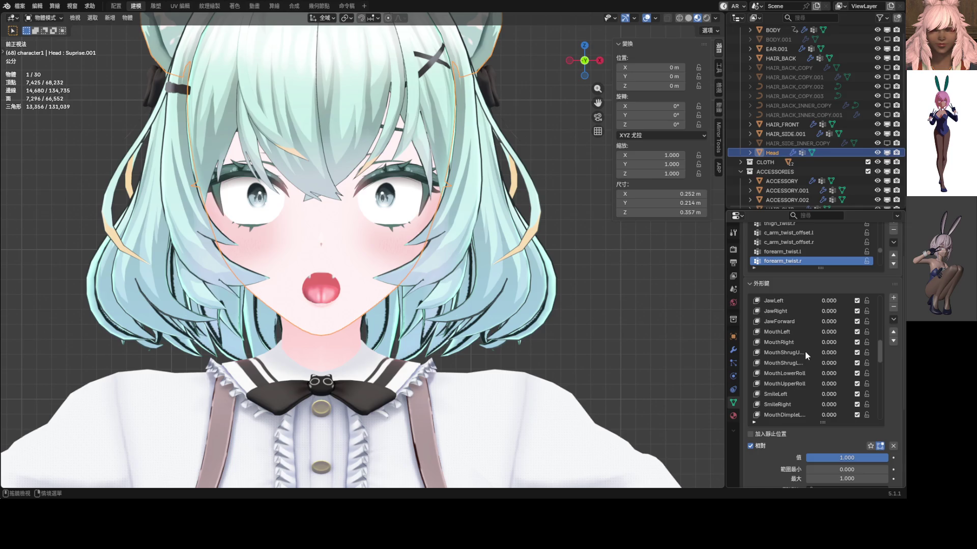
pyautogui.moveTo(828, 353)
pyautogui.mouseDown()
pyautogui.moveTo(829, 373)
pyautogui.moveTo(845, 355)
pyautogui.mouseUp()
pyautogui.hotkey('ctrl', 'z')
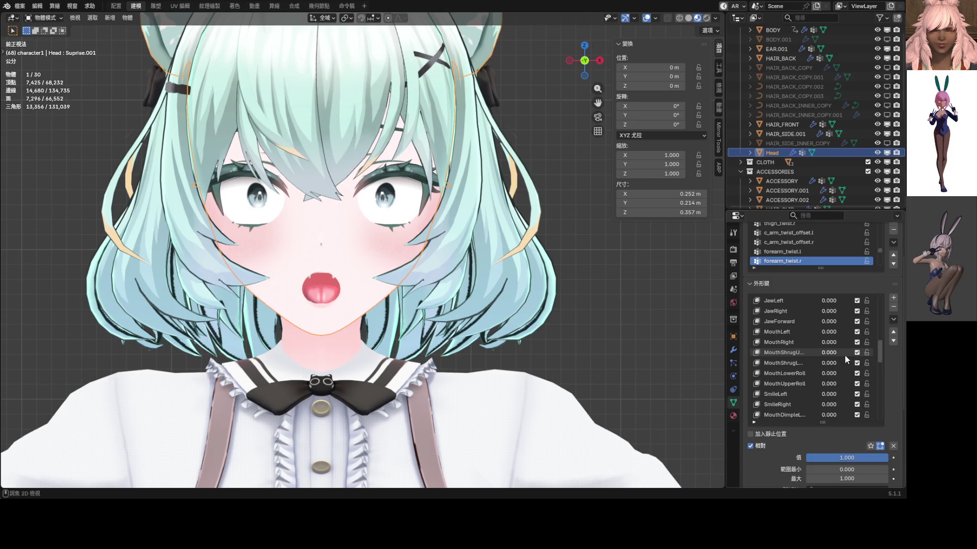
pyautogui.moveTo(837, 354); pyautogui.dragTo(827, 373)
pyautogui.hotkey('ctrl', 'z')
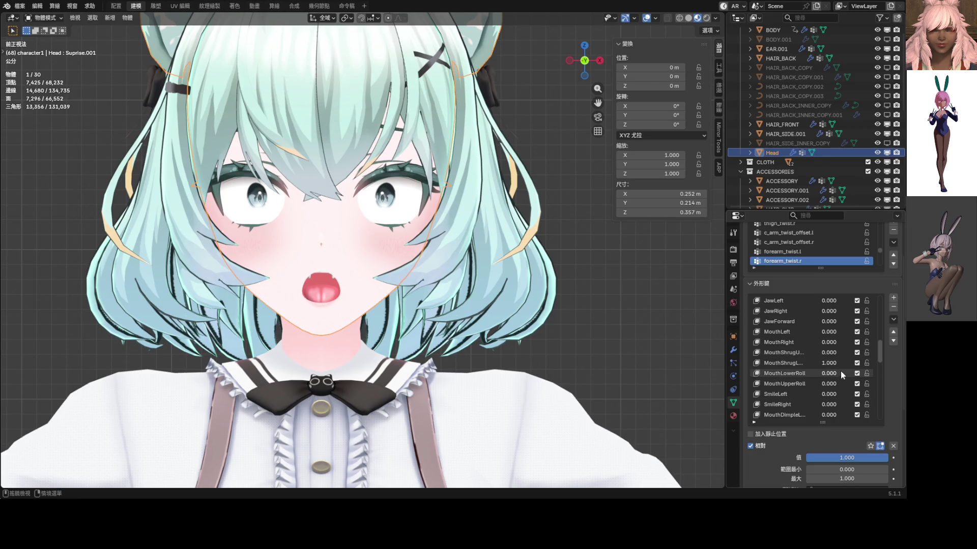
pyautogui.press('Escape')
pyautogui.scroll(-1, 829, 379)
pyautogui.scroll(-1, 828, 379)
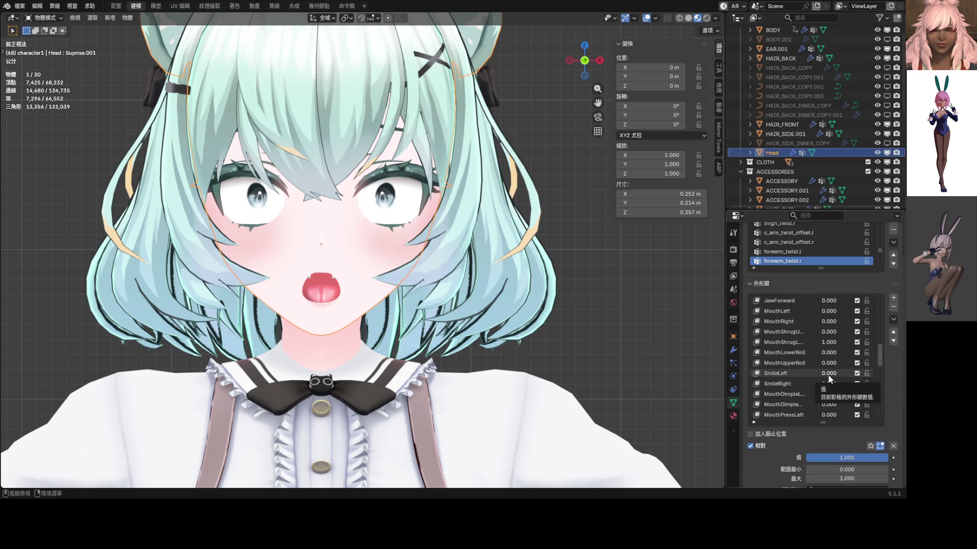
# - Test and undo SmileLeft, then move Suprise.001 below Anger in the shape key list
pyautogui.moveTo(829, 374); pyautogui.dragTo(834, 384)
pyautogui.press('Escape')
pyautogui.scroll(-3, 813, 381)
pyautogui.scroll(-2, 814, 385)
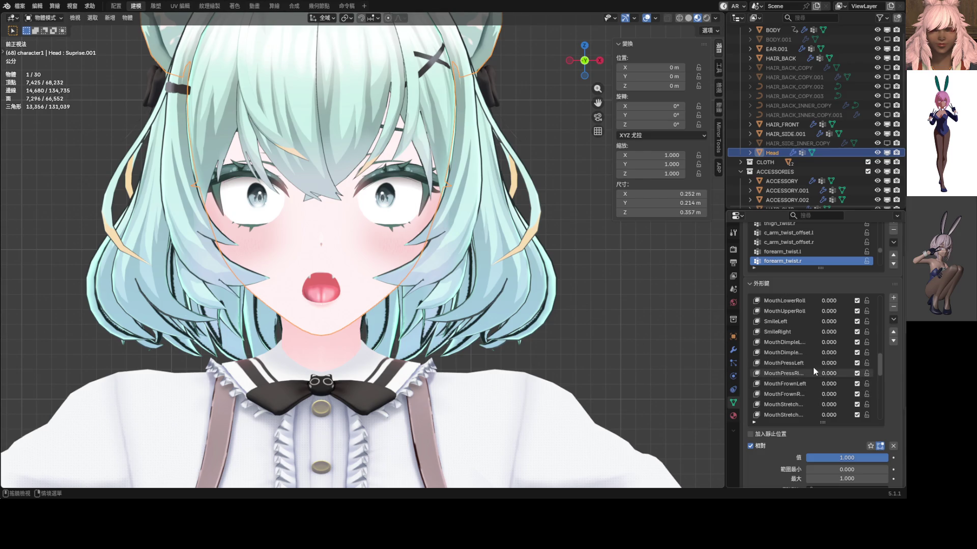
pyautogui.moveTo(884, 355)
pyautogui.mouseDown()
pyautogui.moveTo(881, 394)
pyautogui.moveTo(797, 416)
pyautogui.mouseUp()
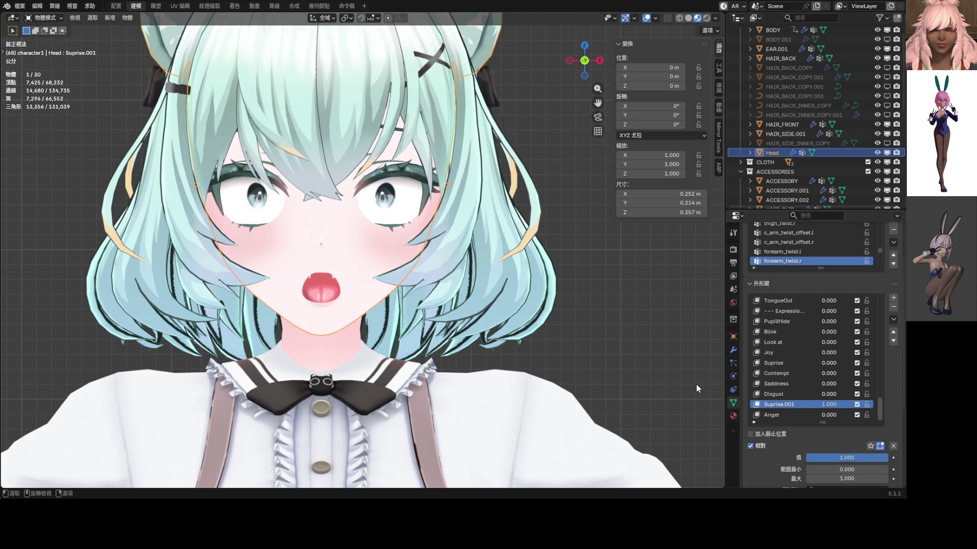
pyautogui.moveTo(778, 405)
pyautogui.mouseDown()
pyautogui.moveTo(780, 419)
pyautogui.moveTo(826, 416)
pyautogui.mouseUp()
pyautogui.scroll(-5, 462, 298)
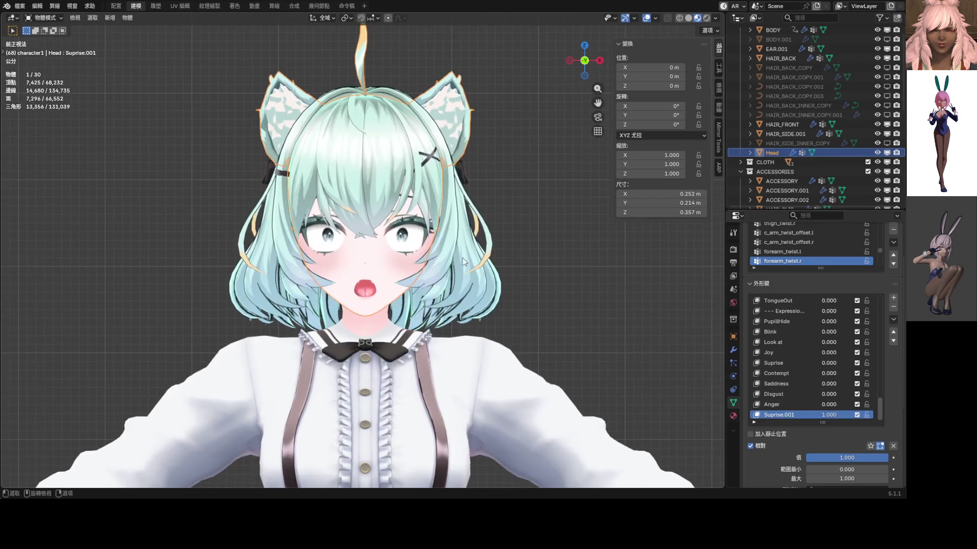
pyautogui.scroll(5, 463, 257)
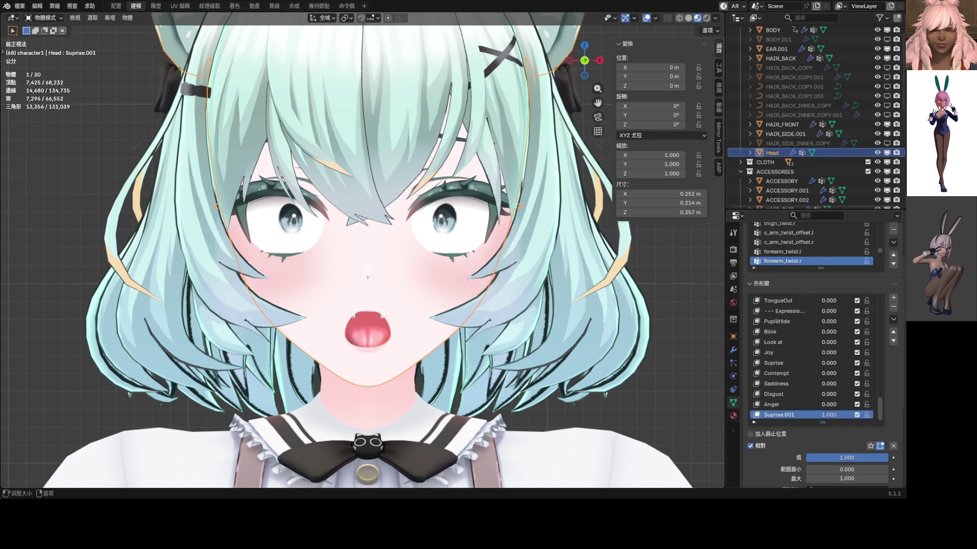
# - Select the linked piece above the eye and nudge it down along Z with proportional falloff, then exit edit mode
pyautogui.press('Tab')
pyautogui.keyDown('shift'); pyautogui.moveTo(490, 324); pyautogui.dragTo(493, 365, button='middle'); pyautogui.keyUp('shift')
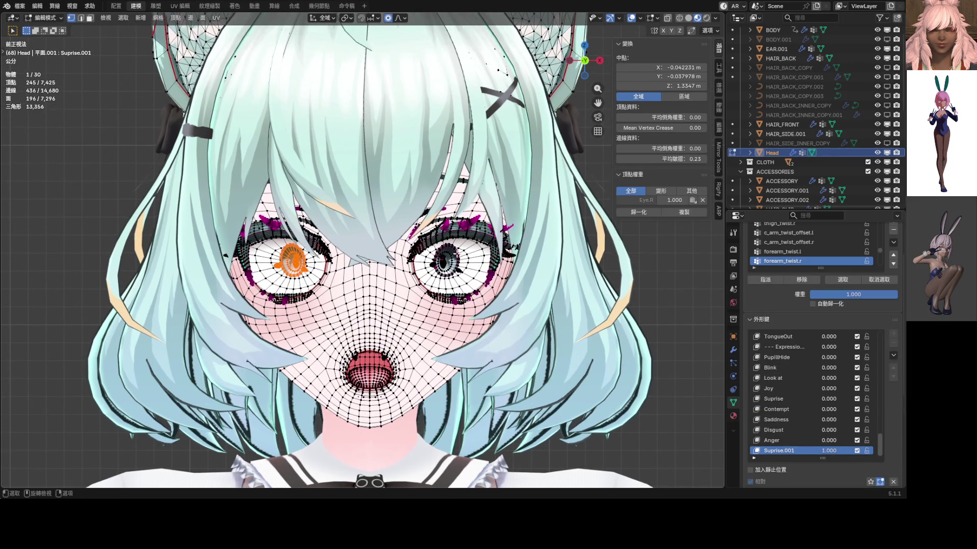
pyautogui.press('l')
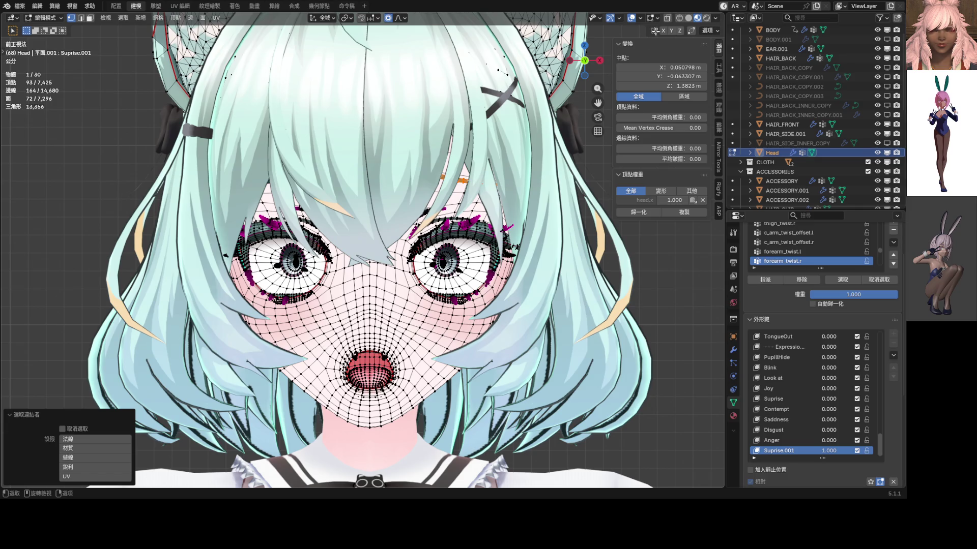
pyautogui.press('g')
pyautogui.press('z')
pyautogui.click(479, 198)
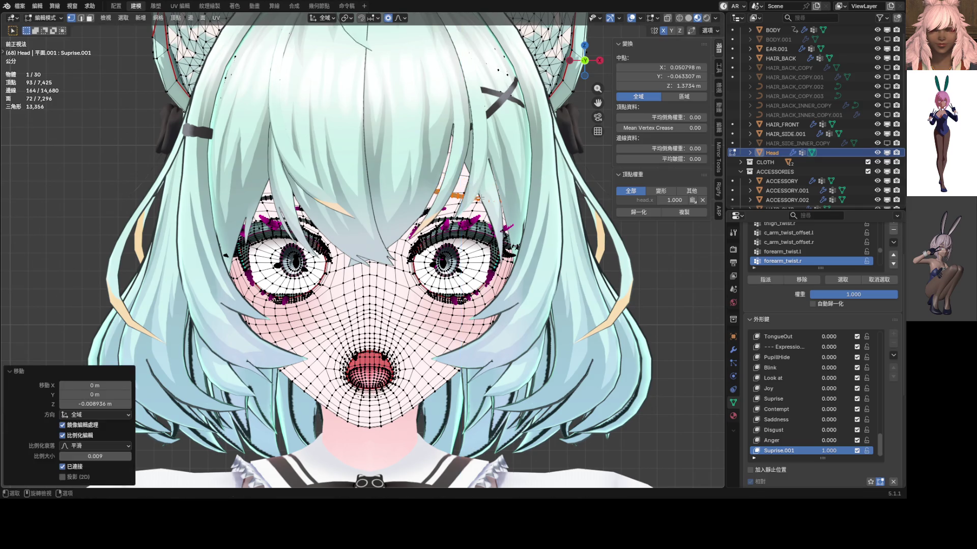
pyautogui.scroll(-2, 418, 245)
pyautogui.press('Tab')
pyautogui.scroll(-2, 418, 245)
pyautogui.scroll(2, 419, 245)
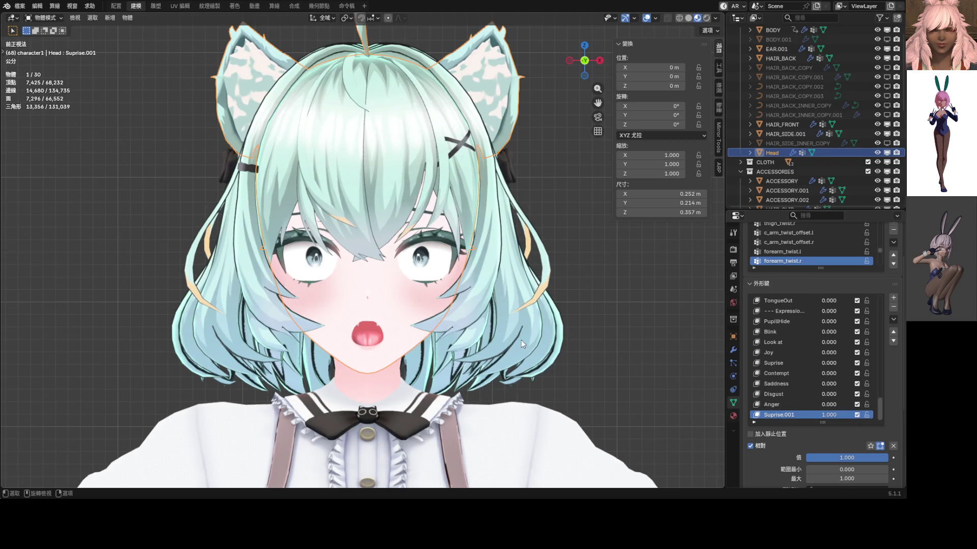
# - Isolate the head and compare Suprise.001 at 0 and 1, leaving it fully on
pyautogui.press('KP_Divide')
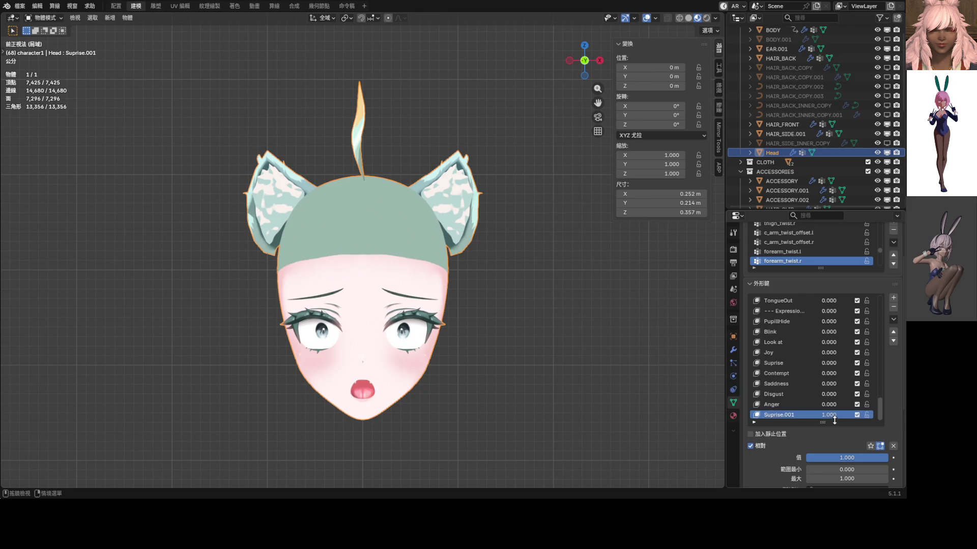
pyautogui.moveTo(840, 414); pyautogui.dragTo(794, 415)
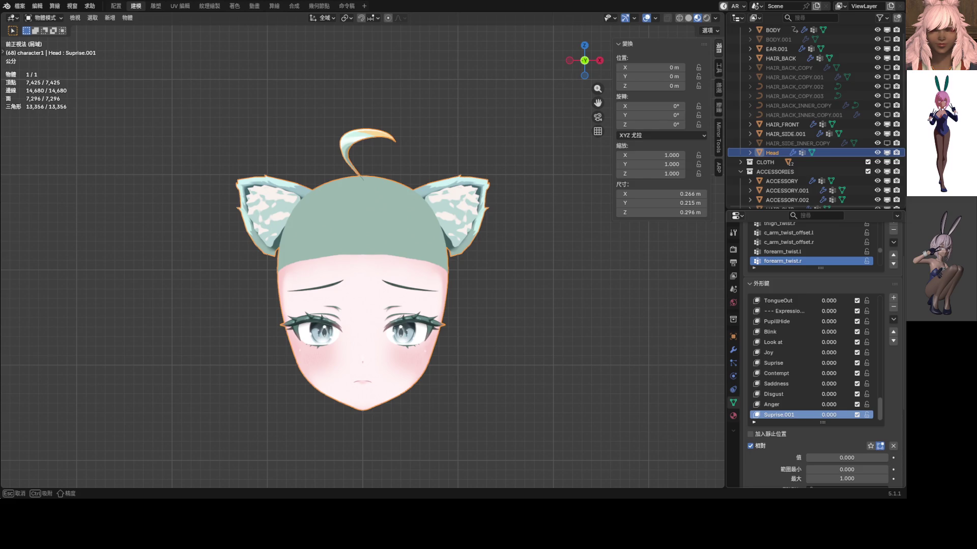
pyautogui.moveTo(794, 414); pyautogui.dragTo(870, 418)
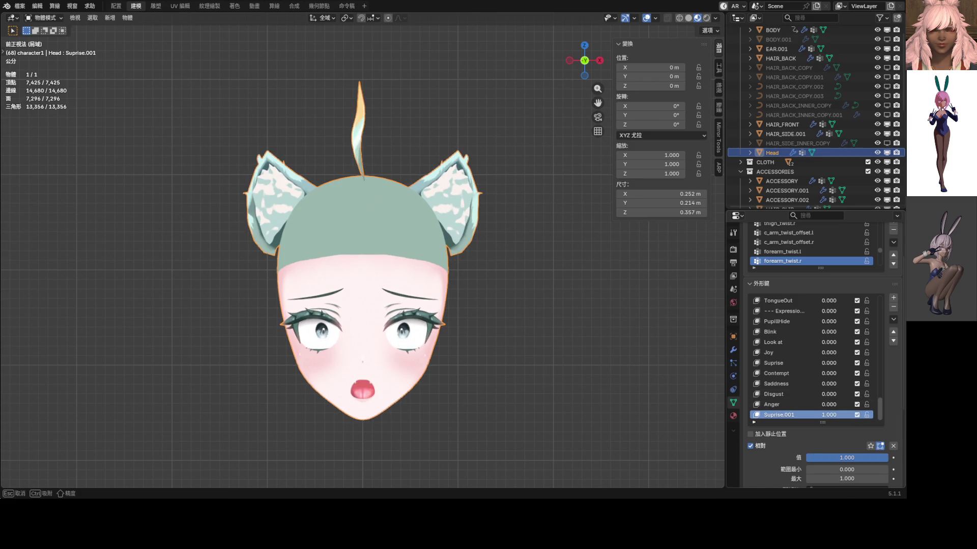
pyautogui.scroll(3, 811, 375)
pyautogui.scroll(4, 810, 375)
pyautogui.scroll(3, 812, 374)
pyautogui.scroll(1, 811, 321)
pyautogui.scroll(1, 811, 320)
pyautogui.moveTo(803, 321)
pyautogui.mouseDown()
pyautogui.moveTo(833, 321)
pyautogui.moveTo(806, 321)
pyautogui.mouseUp()
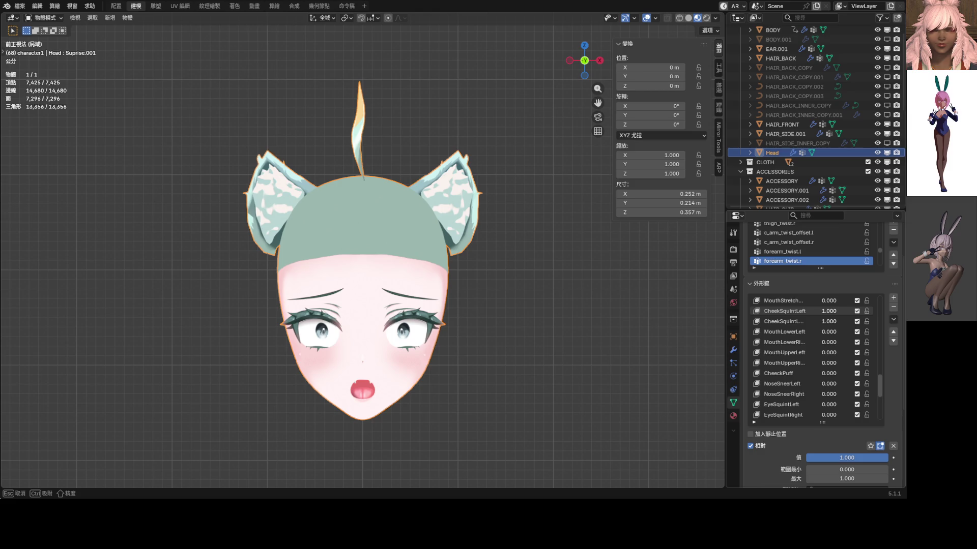
pyautogui.scroll(2, 834, 317)
pyautogui.scroll(1, 833, 317)
pyautogui.scroll(1, 833, 317)
pyautogui.scroll(2, 833, 316)
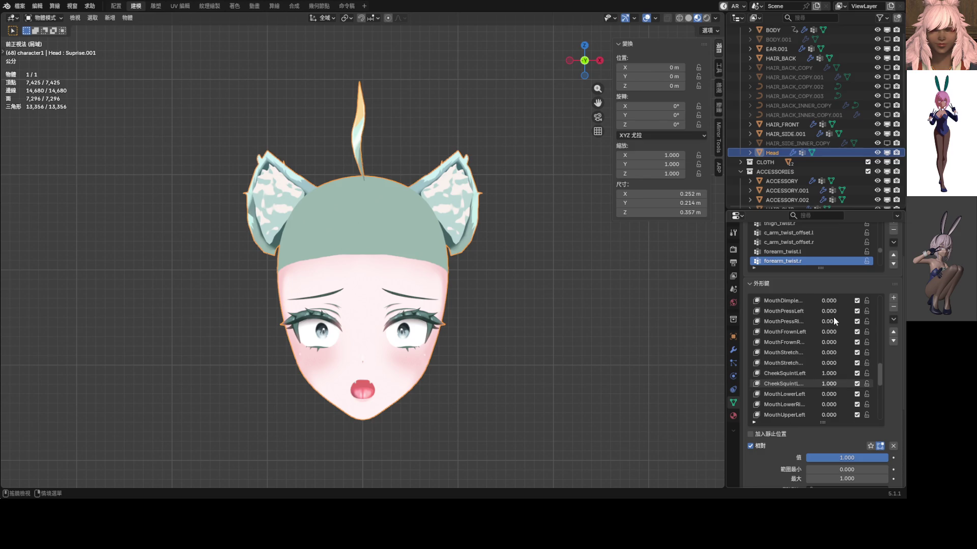
pyautogui.scroll(2, 834, 318)
# - Test MouthDimpleL at full strength, reset it, and open the Shape Key Specials menu
pyautogui.click(833, 313)
pyautogui.moveTo(828, 310)
pyautogui.mouseDown()
pyautogui.moveTo(855, 311)
pyautogui.moveTo(808, 312)
pyautogui.mouseUp()
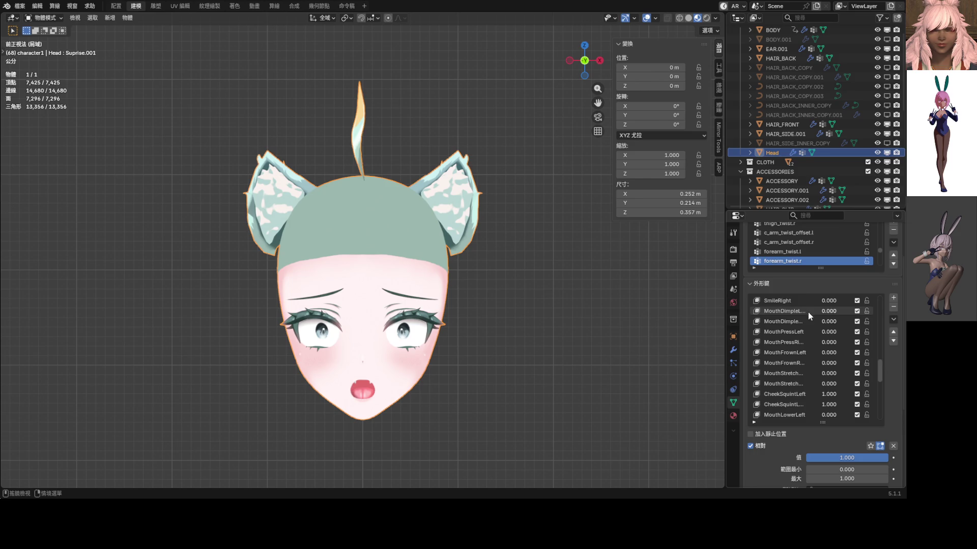
pyautogui.scroll(4, 817, 319)
pyautogui.scroll(2, 817, 319)
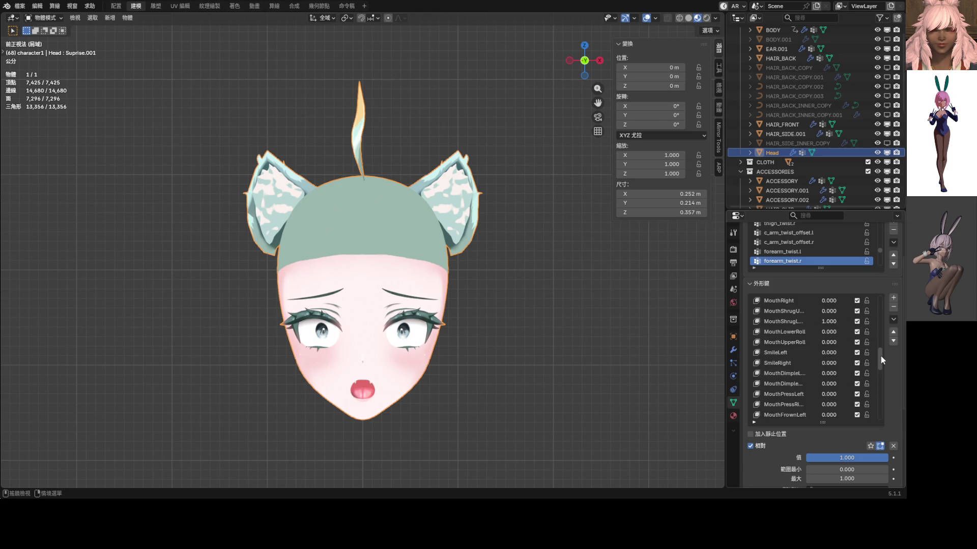
pyautogui.moveTo(881, 357); pyautogui.dragTo(885, 445)
pyautogui.click(894, 320)
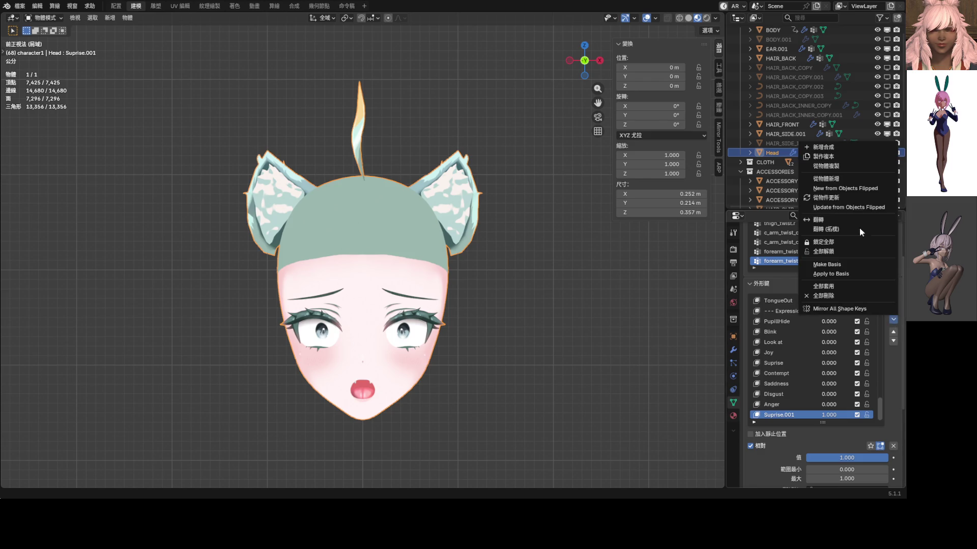
# - Create a new shape key from the mix, clear all values, name it Fear and set it to 1
pyautogui.click(837, 149)
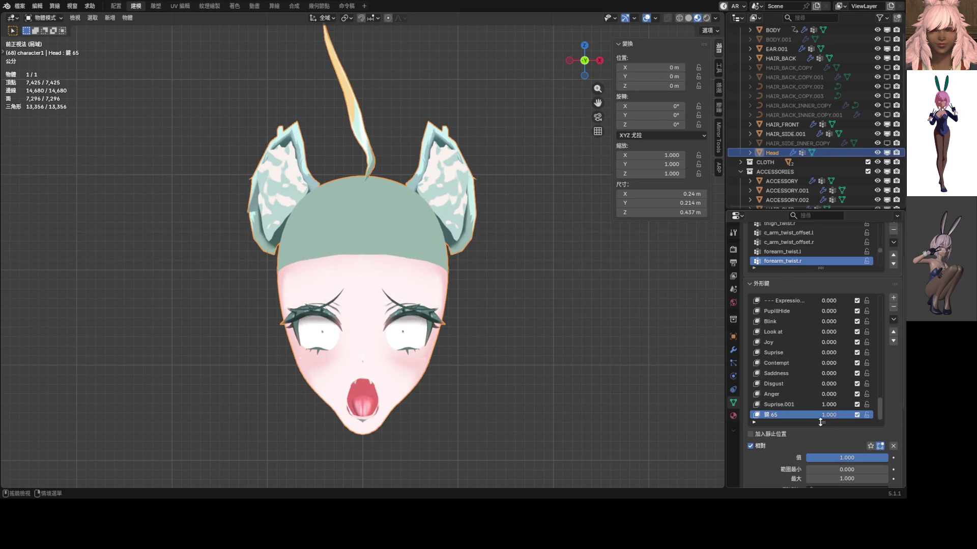
pyautogui.click(893, 446)
pyautogui.doubleClick(774, 415)
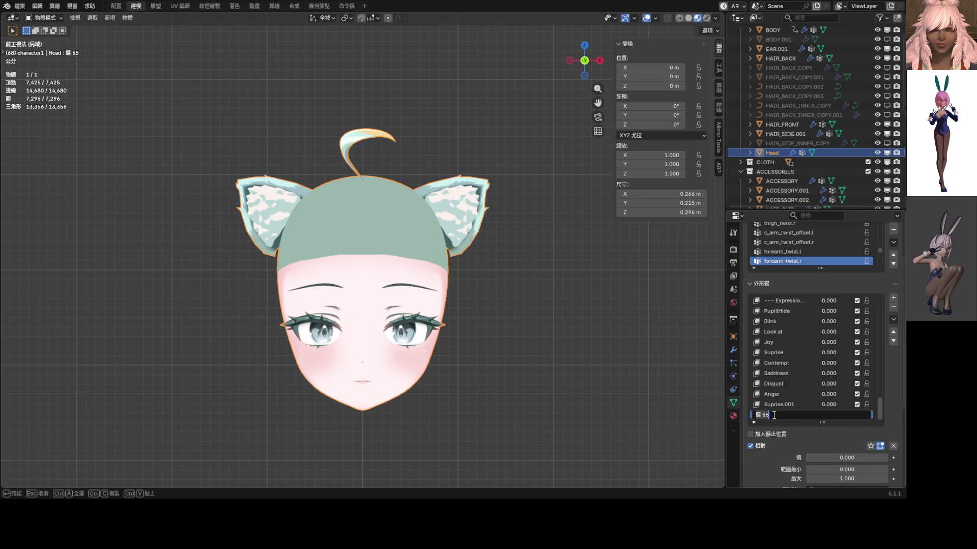
pyautogui.write('F')
pyautogui.press('BackSpace')
pyautogui.write('ear')
pyautogui.press('Return')
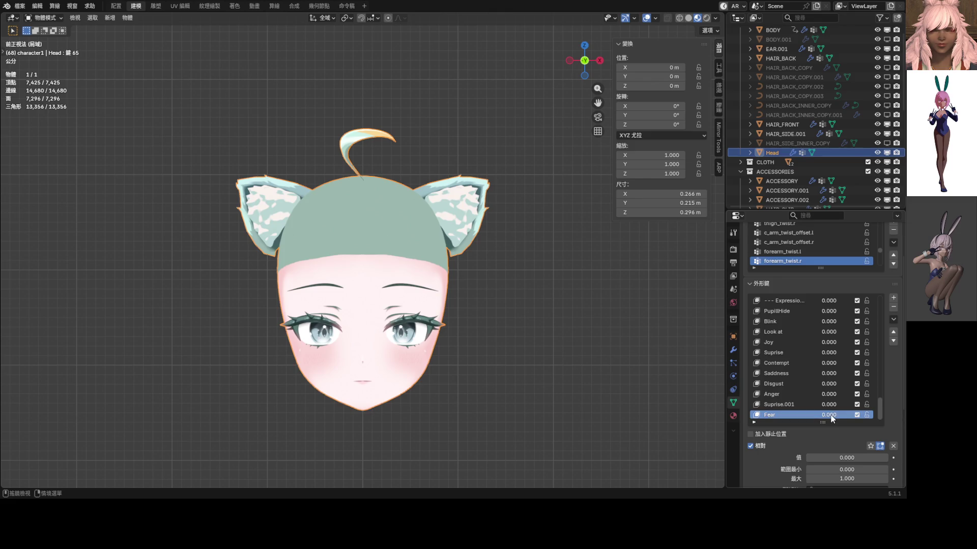
pyautogui.moveTo(828, 415); pyautogui.dragTo(863, 415)
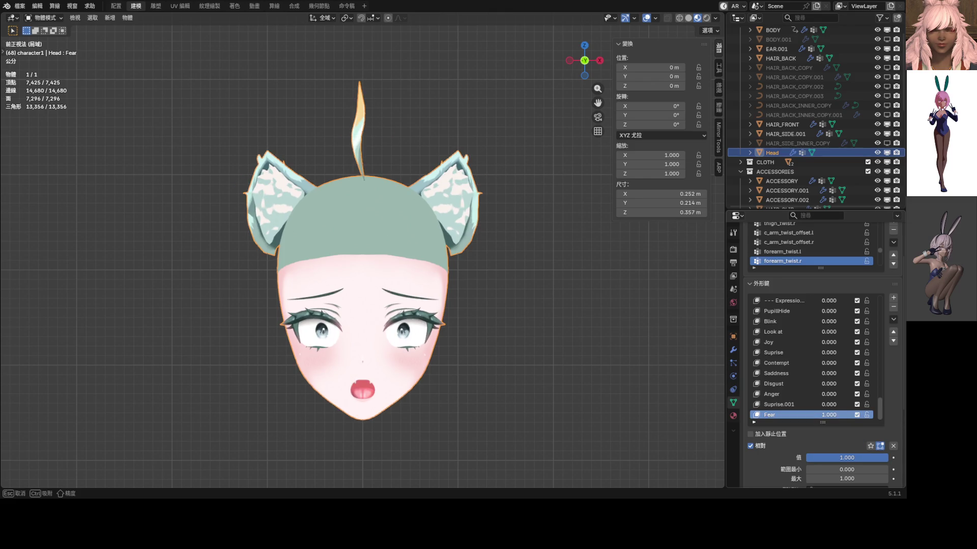
# - Delete the leftover Suprise.001 shape key
pyautogui.click(822, 405)
pyautogui.click(894, 308)
# - Return the head to object mode and preview a partial Fear value, cancelling back to zero
pyautogui.press('Tab')
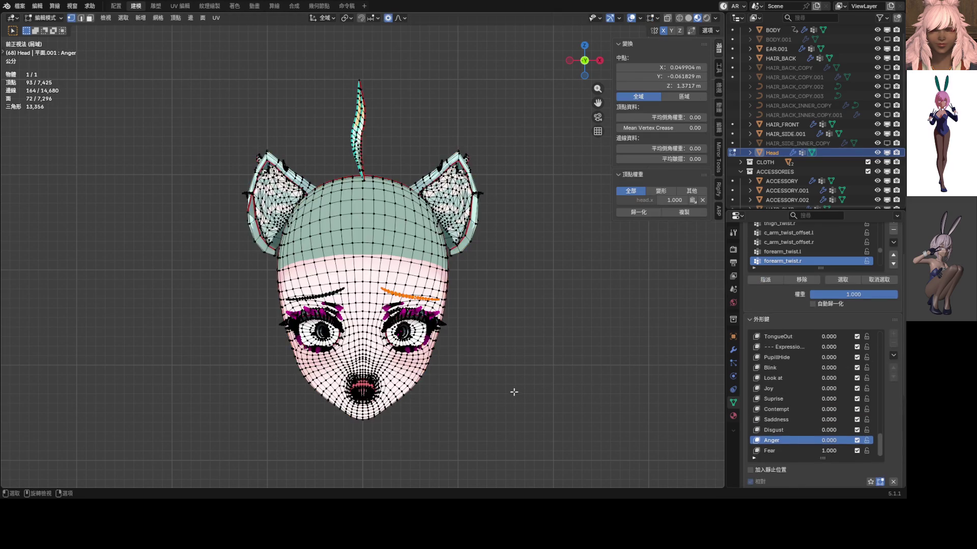
pyautogui.scroll(-2, 504, 385)
pyautogui.hotkey('ctrl', 'Tab')
pyautogui.click(421, 376)
pyautogui.scroll(5, 421, 376)
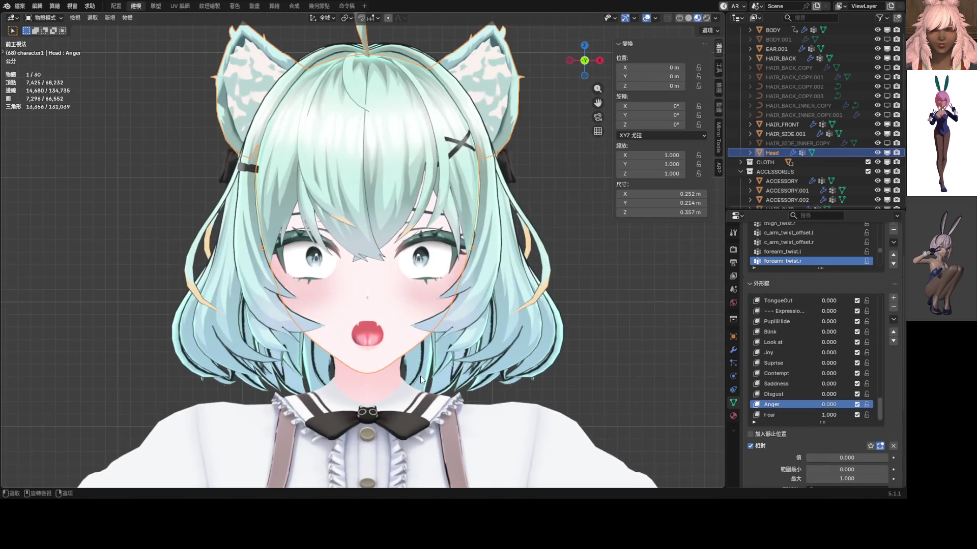
pyautogui.moveTo(828, 414)
pyautogui.mouseDown()
pyautogui.moveTo(794, 414)
pyautogui.moveTo(807, 414)
pyautogui.mouseUp()
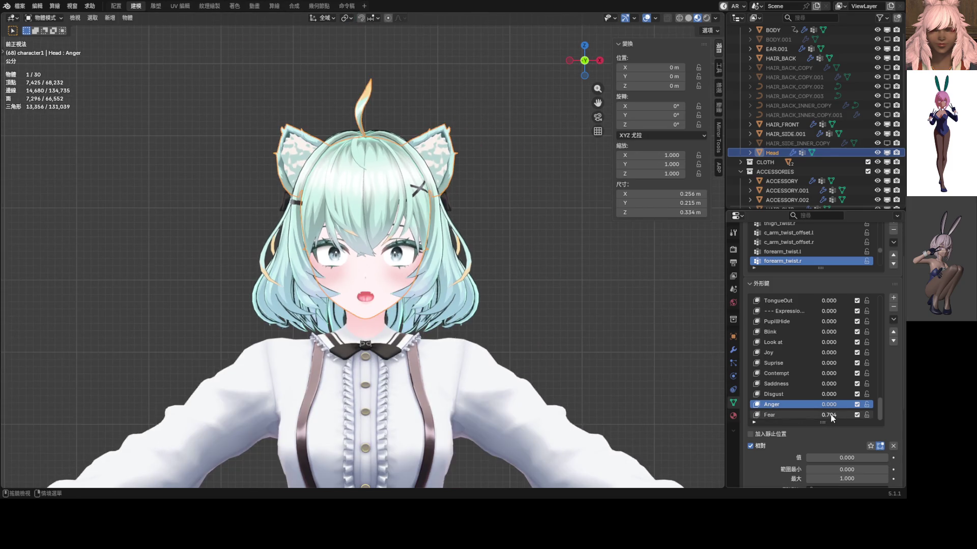
pyautogui.press('Escape')
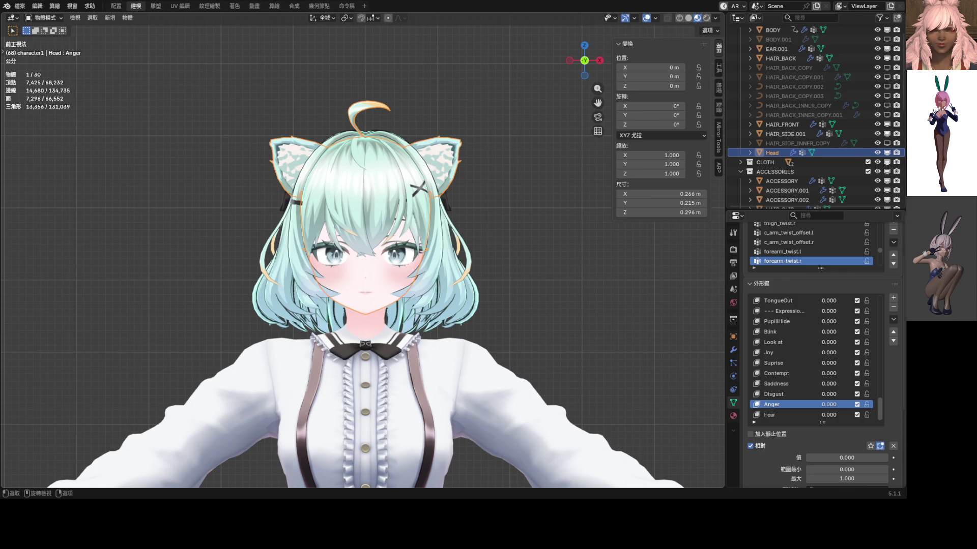
# - Save ShapeKey_Practice.blend and make Fear the active shape key
pyautogui.press('ctrl')
pyautogui.hotkey('ctrl', 's')
pyautogui.click(800, 415)
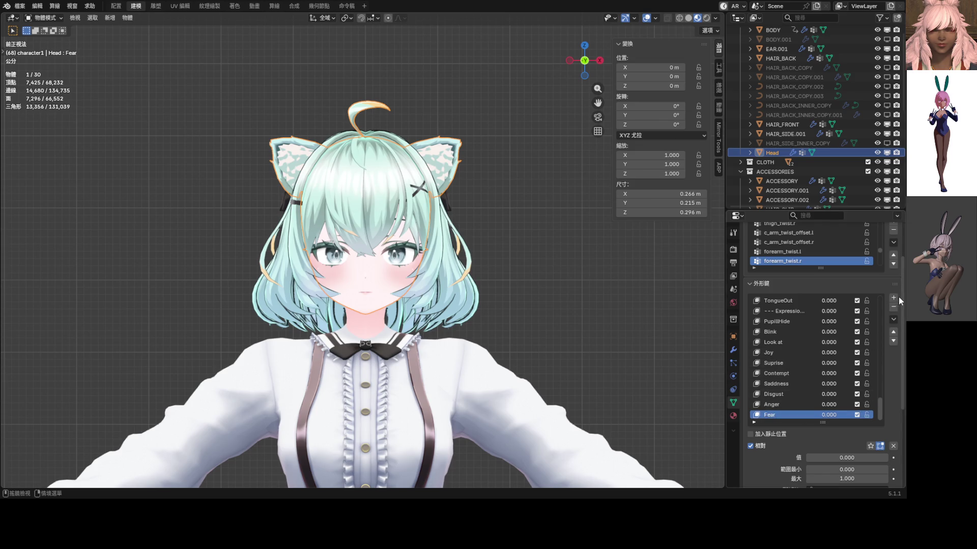
# - Add a shape key named --- Visemes --- as a divider, then add another new key below it
pyautogui.click(893, 297)
pyautogui.doubleClick(784, 415)
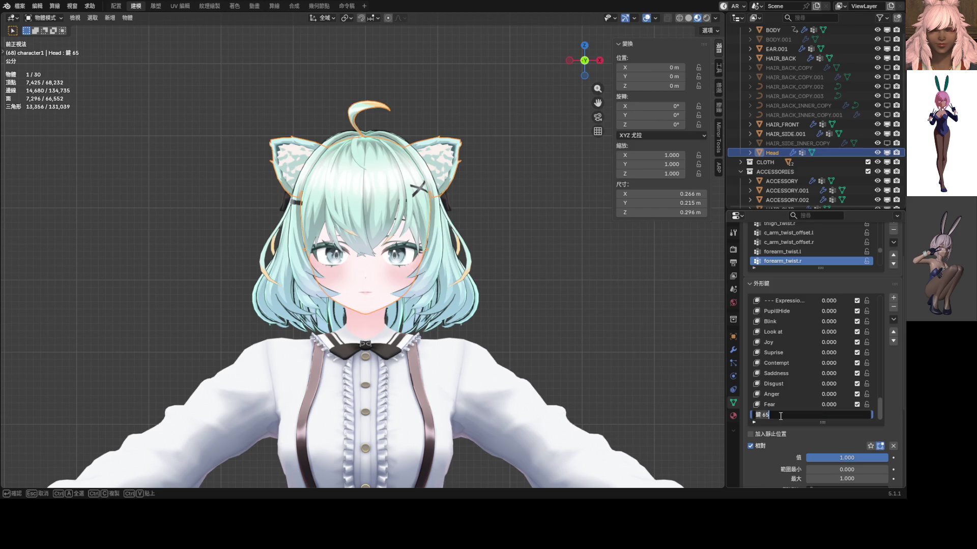
pyautogui.press('BackSpace')
pyautogui.write('--ル')
pyautogui.press('BackSpace')
pyautogui.write('-')
pyautogui.write(' Visemes ---')
pyautogui.press('Return')
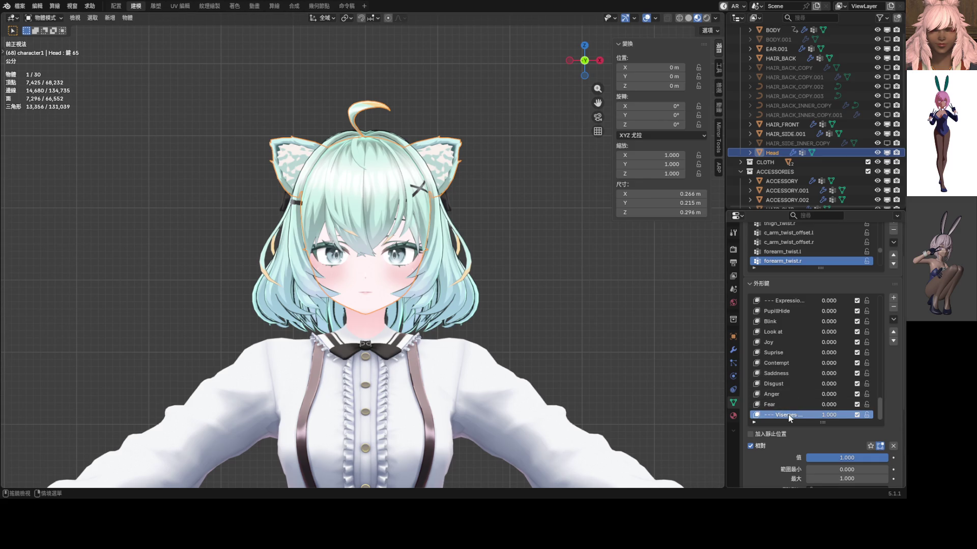
pyautogui.click(894, 297)
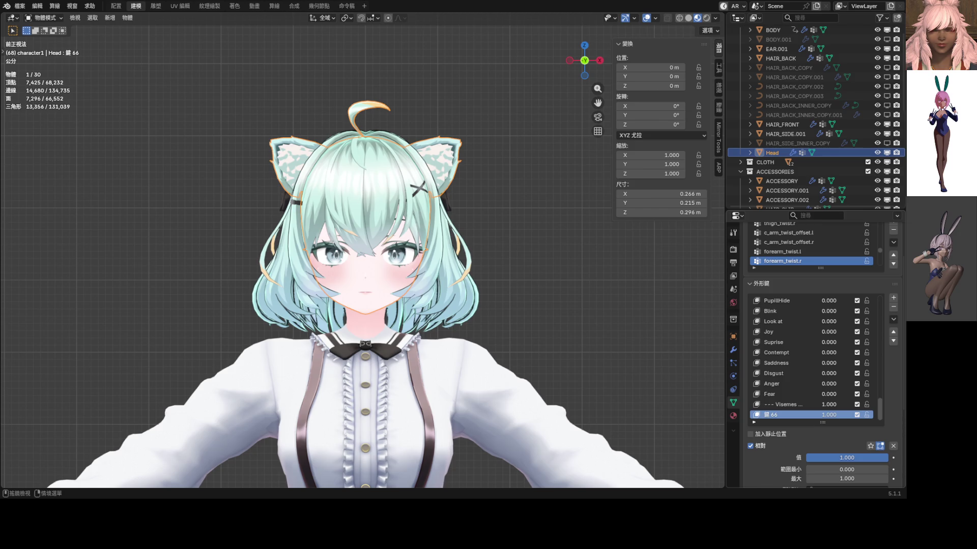
# - Name the new key vrc.V_sil, then correct it to lowercase vrc.v_sil
pyautogui.doubleClick(776, 415)
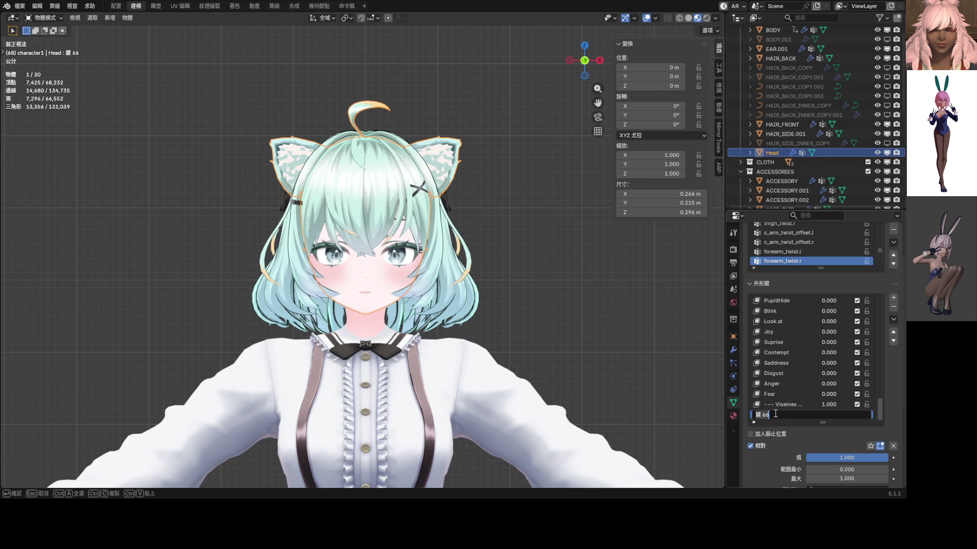
pyautogui.write('ㄐ')
pyautogui.write('vrc')
pyautogui.write('.')
pyautogui.write('V')
pyautogui.write('_')
pyautogui.write('s')
pyautogui.press('BackSpace')
pyautogui.press('BackSpace')
pyautogui.press('Return')
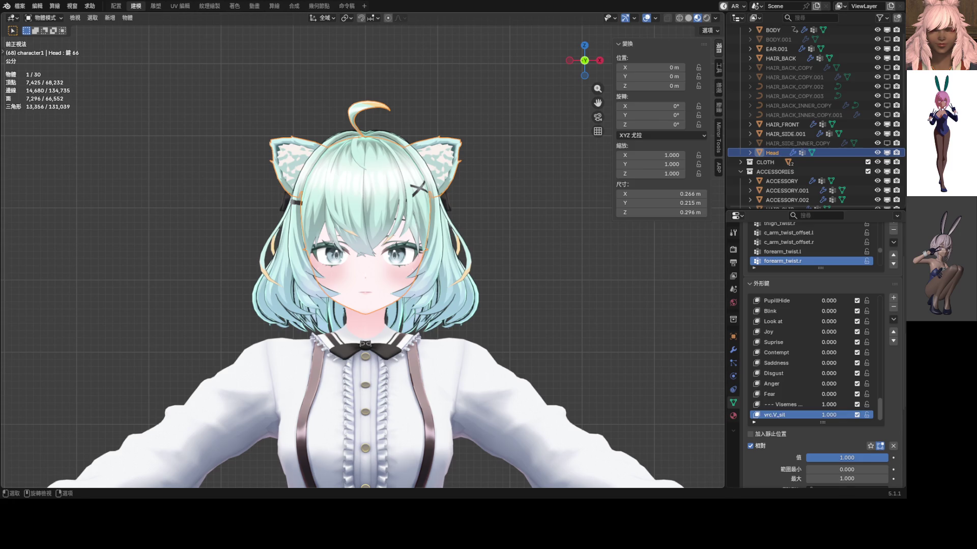
pyautogui.doubleClick(787, 414)
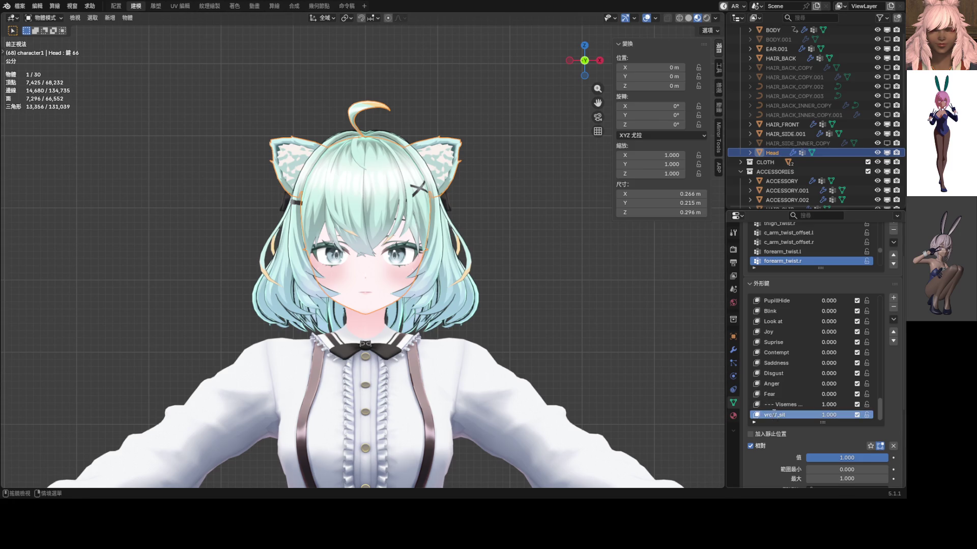
pyautogui.click(768, 416)
pyautogui.press('BackSpace')
pyautogui.write('v')
pyautogui.press('Return')
# - With vrc.v_sil active, create a new shape key from the current mix
pyautogui.click(787, 395)
pyautogui.click(787, 415)
pyautogui.click(786, 394)
pyautogui.click(787, 415)
pyautogui.click(895, 319)
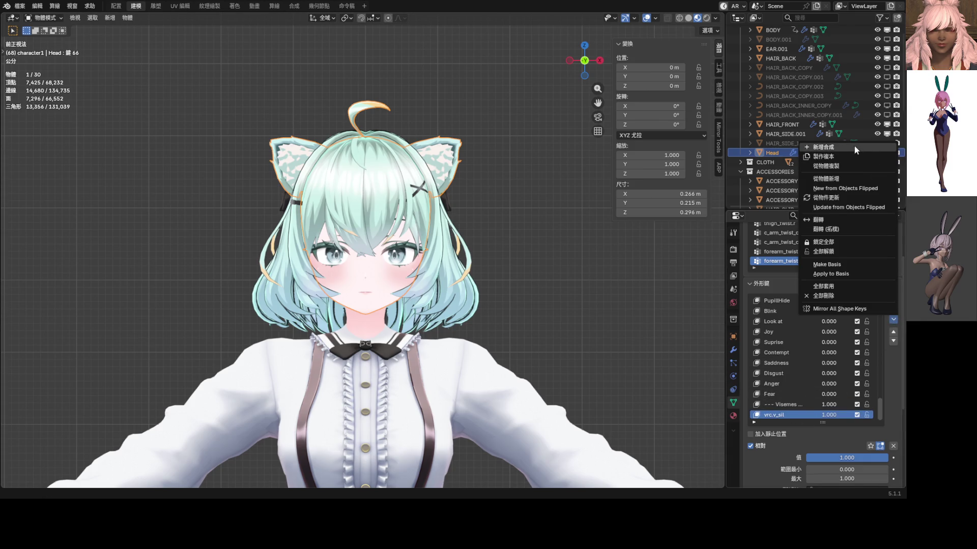
pyautogui.click(894, 299)
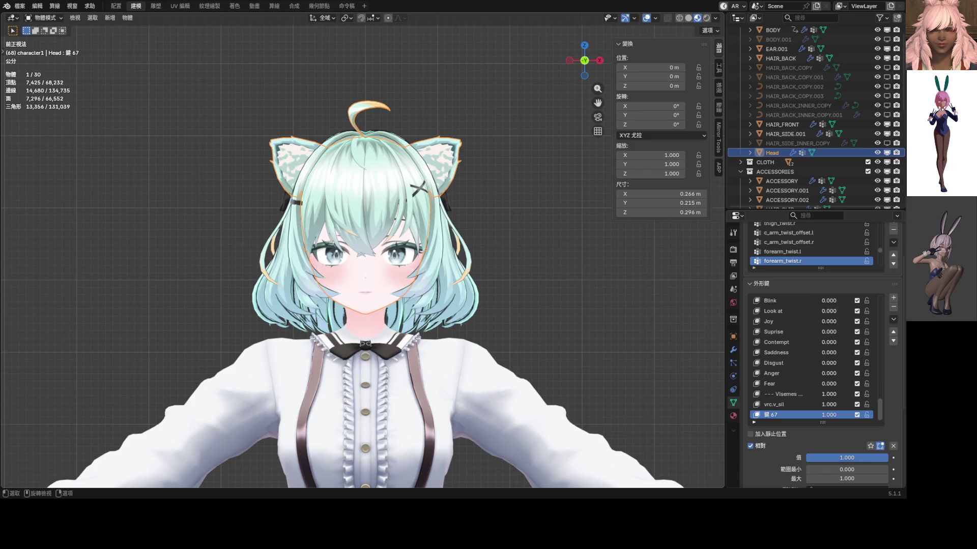
# - Name the new key vrc.v_pp, fixing a typo, and turn its value down to 0
pyautogui.doubleClick(777, 415)
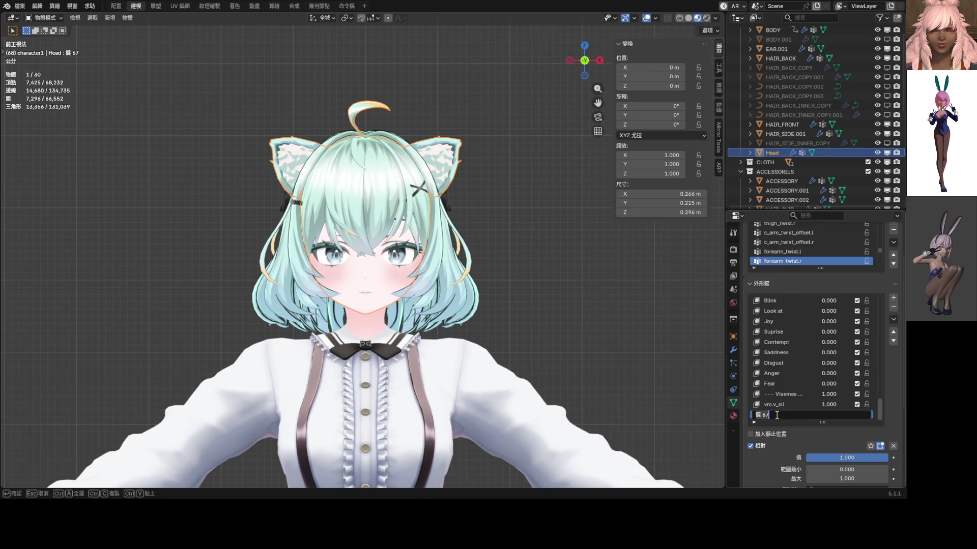
pyautogui.write('vrc.v_')
pyautogui.write('pp')
pyautogui.press('Return')
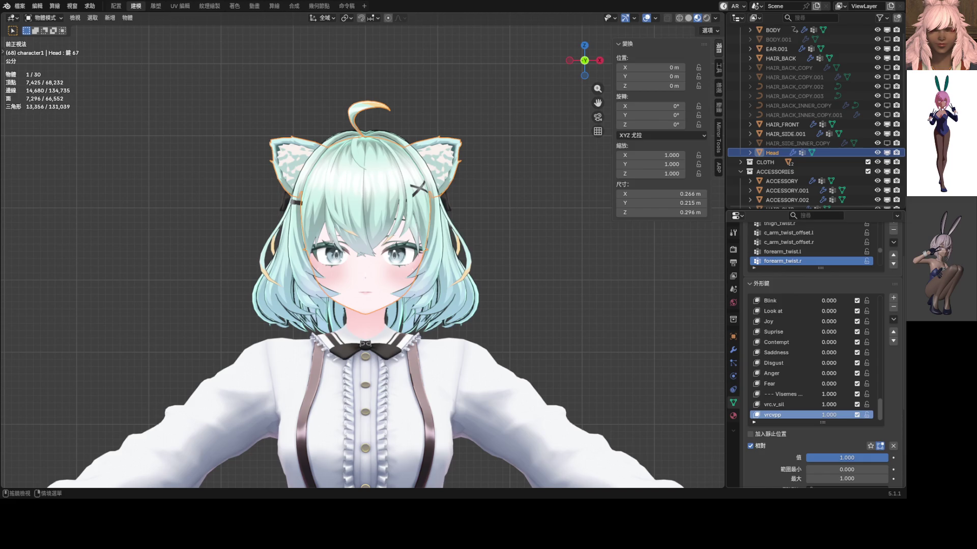
pyautogui.doubleClick(764, 415)
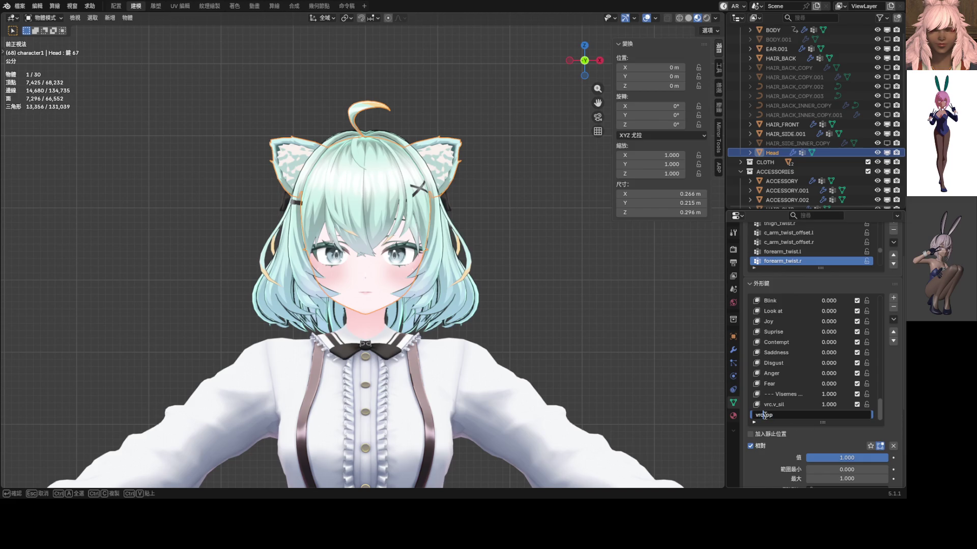
pyautogui.write('.')
pyautogui.press('BackSpace')
pyautogui.write('_')
pyautogui.press('Return')
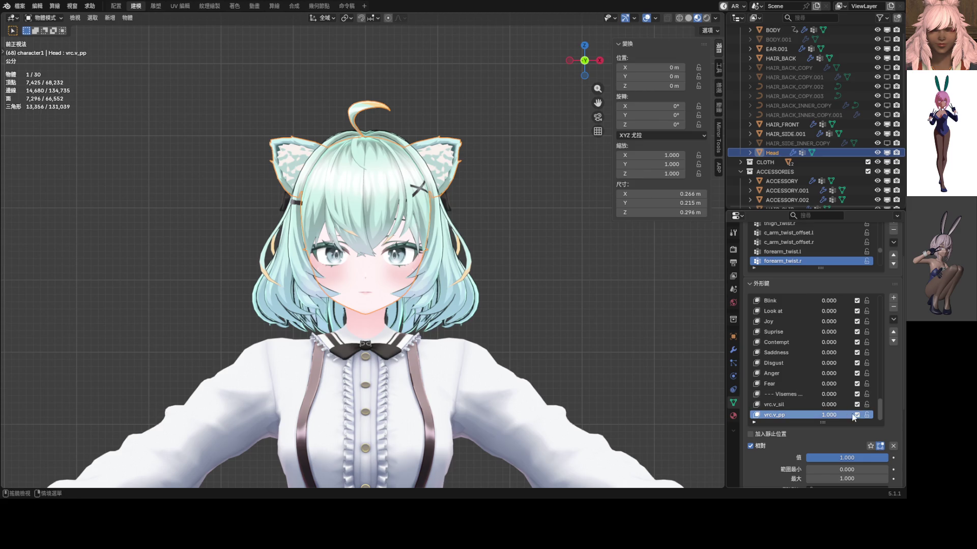
pyautogui.moveTo(833, 409); pyautogui.dragTo(794, 414)
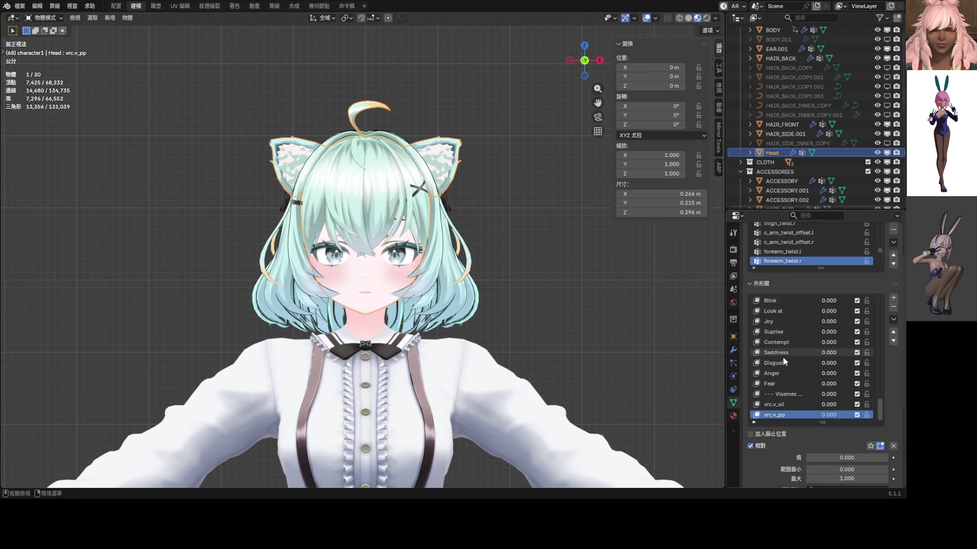
# - Add a new shape key and name it vrc.v_ff, left at full strength
pyautogui.click(894, 298)
pyautogui.doubleClick(767, 415)
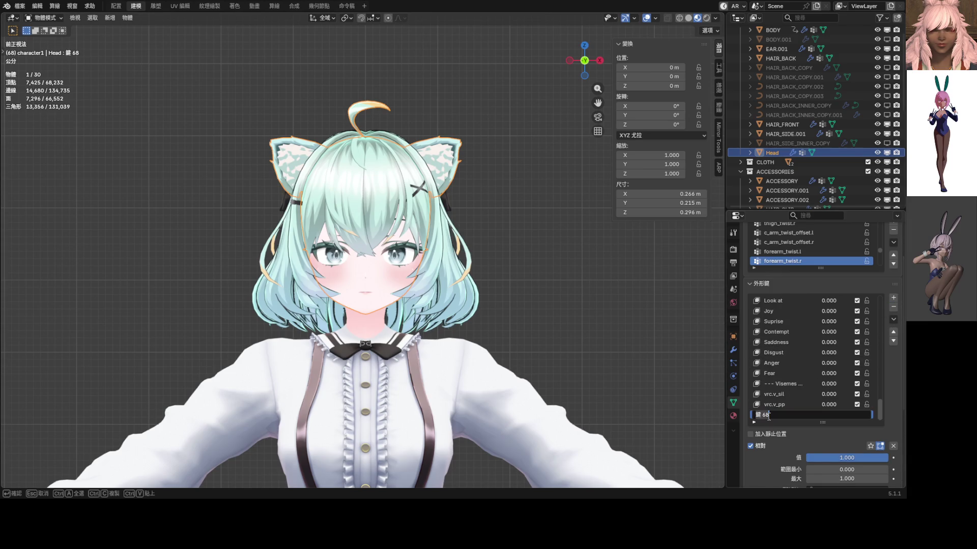
pyautogui.write('V')
pyautogui.press('BackSpace')
pyautogui.write('vrc')
pyautogui.write('.v_ff')
pyautogui.press('Return')
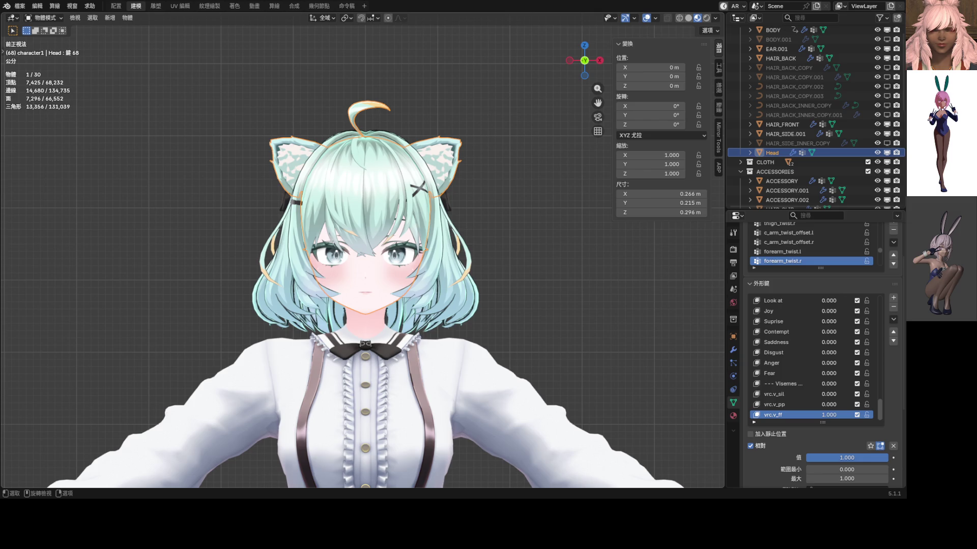
pyautogui.scroll(3, 413, 339)
pyautogui.scroll(3, 413, 340)
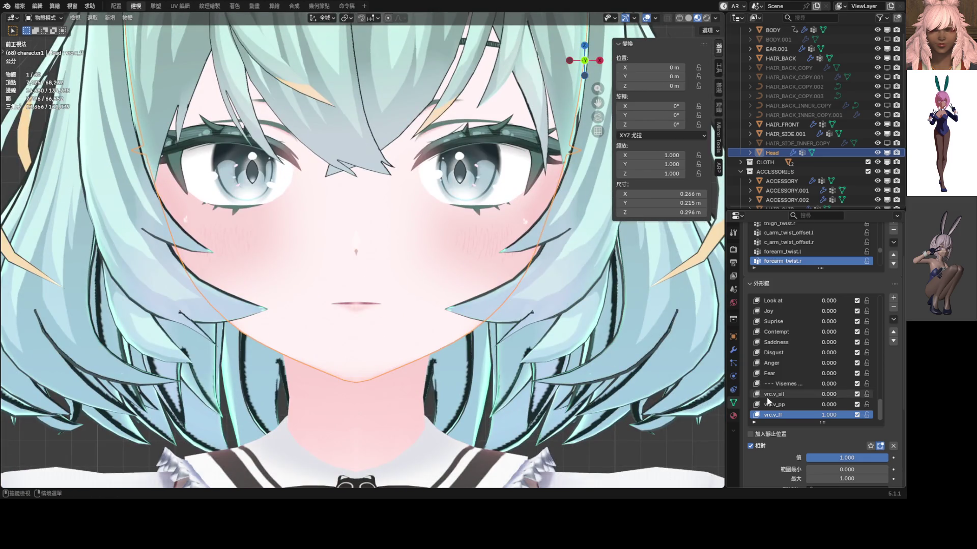
# - Move the centre lip vertex down with proportional falloff on the vrc.v_ff key, then undo it
pyautogui.press('Tab')
pyautogui.scroll(3, 386, 261)
pyautogui.scroll(3, 386, 264)
pyautogui.scroll(2, 394, 256)
pyautogui.click(402, 241)
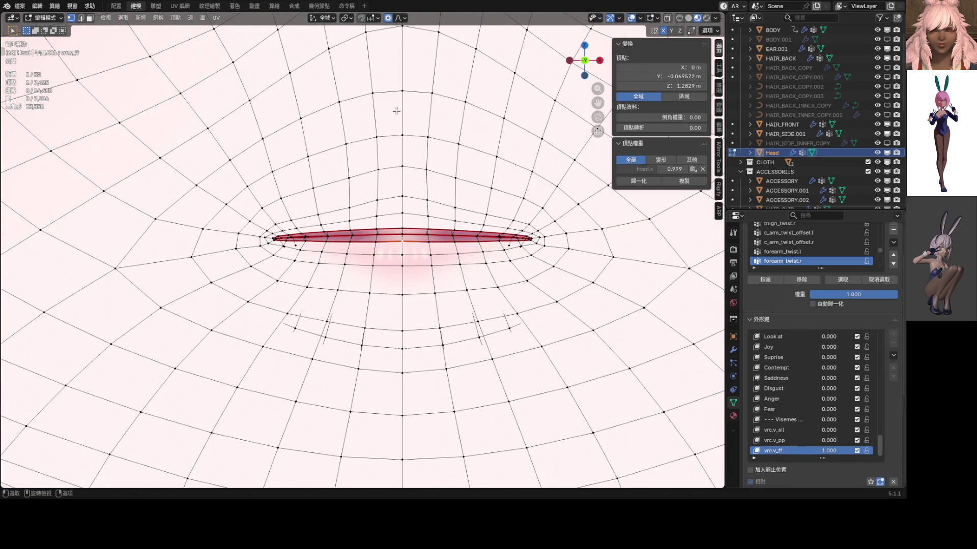
pyautogui.click(399, 18)
pyautogui.press('g')
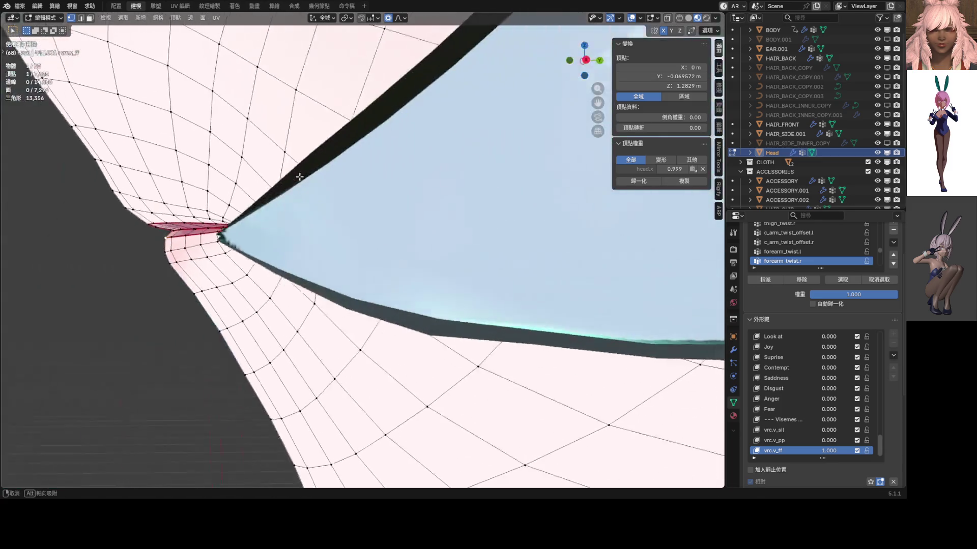
pyautogui.moveTo(300, 177); pyautogui.dragTo(421, 218, button='middle')
pyautogui.press('g')
pyautogui.press('z')
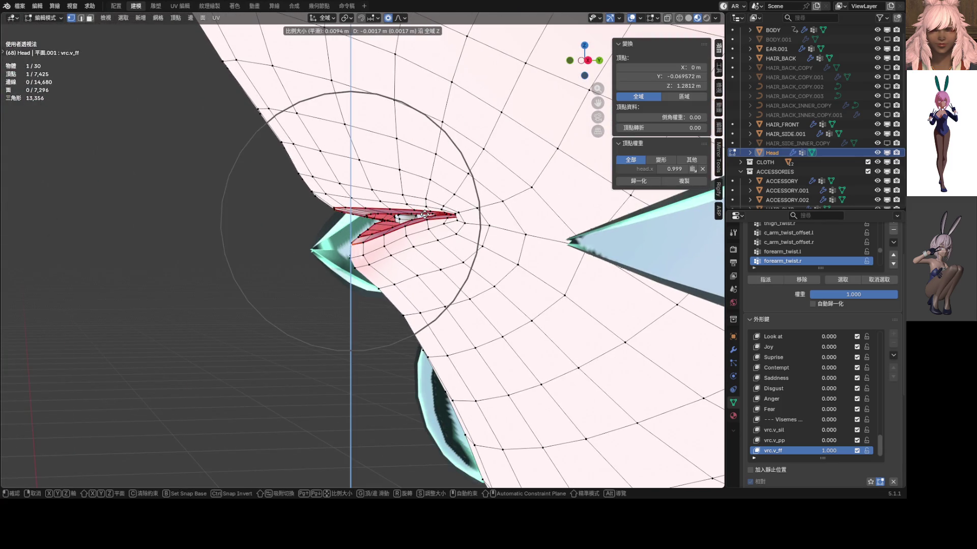
pyautogui.scroll(-3, 424, 216)
pyautogui.scroll(-3, 425, 215)
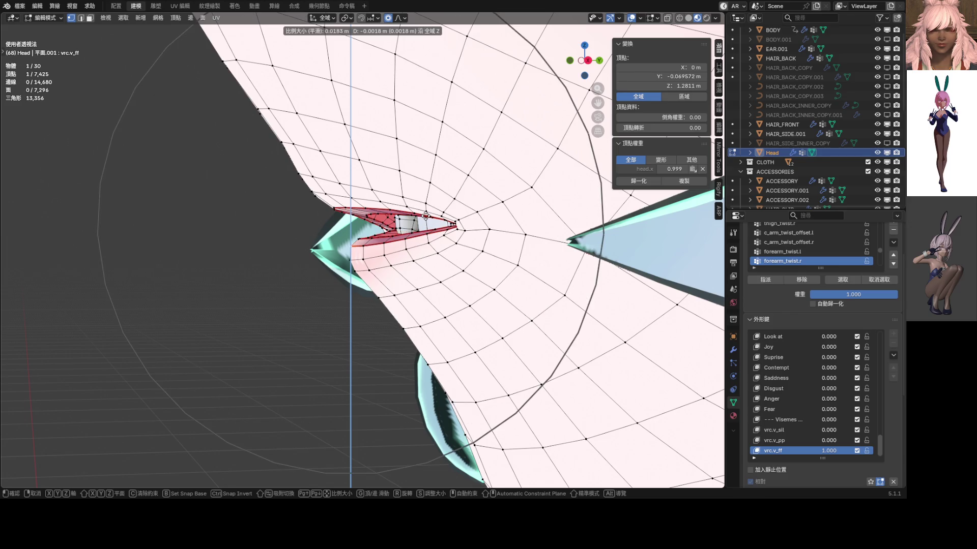
pyautogui.scroll(5, 426, 216)
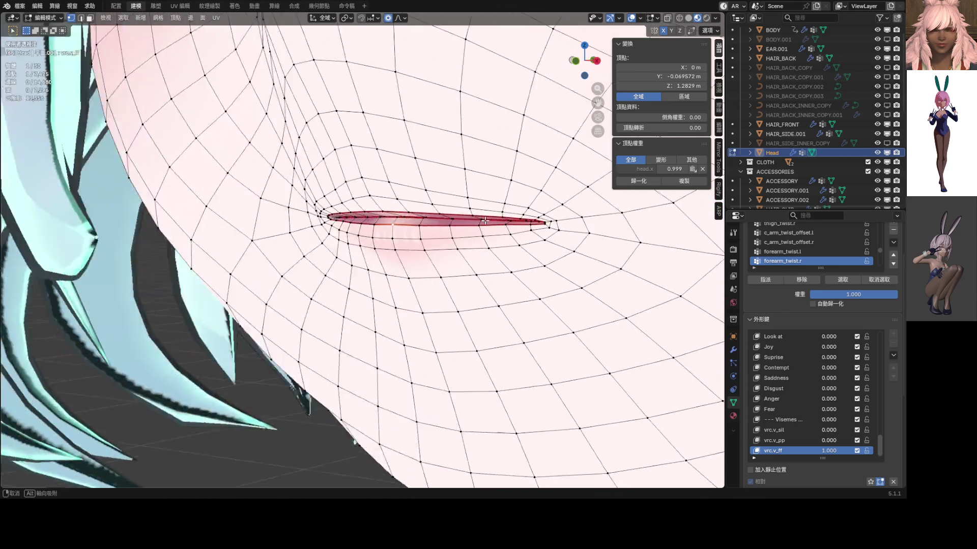
pyautogui.moveTo(425, 215)
pyautogui.keyDown('alt'); pyautogui.mouseDown(button='middle')
pyautogui.moveTo(505, 241)
pyautogui.moveTo(461, 237)
pyautogui.mouseUp(button='middle'); pyautogui.keyUp('alt')
pyautogui.click(505, 241)
pyautogui.hotkey('ctrl', 'z')
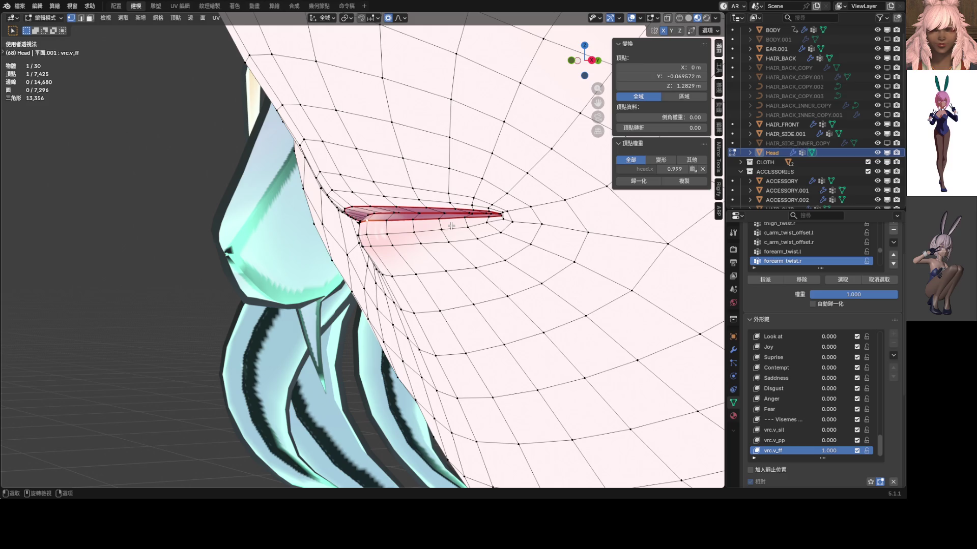
# - Lower the lip vertices and push them front-to-back along Y so the lips start to part
pyautogui.press('g')
pyautogui.click(451, 229)
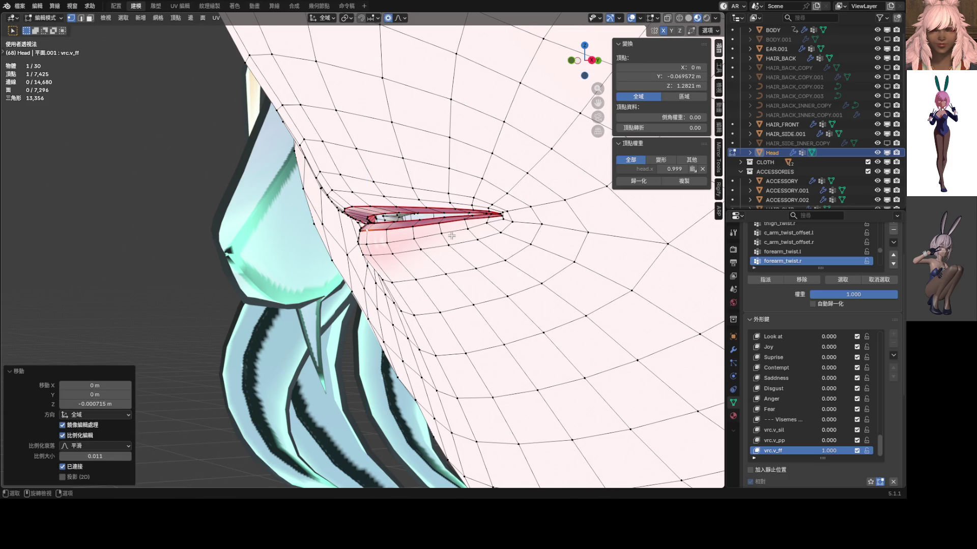
pyautogui.press('g')
pyautogui.press('y')
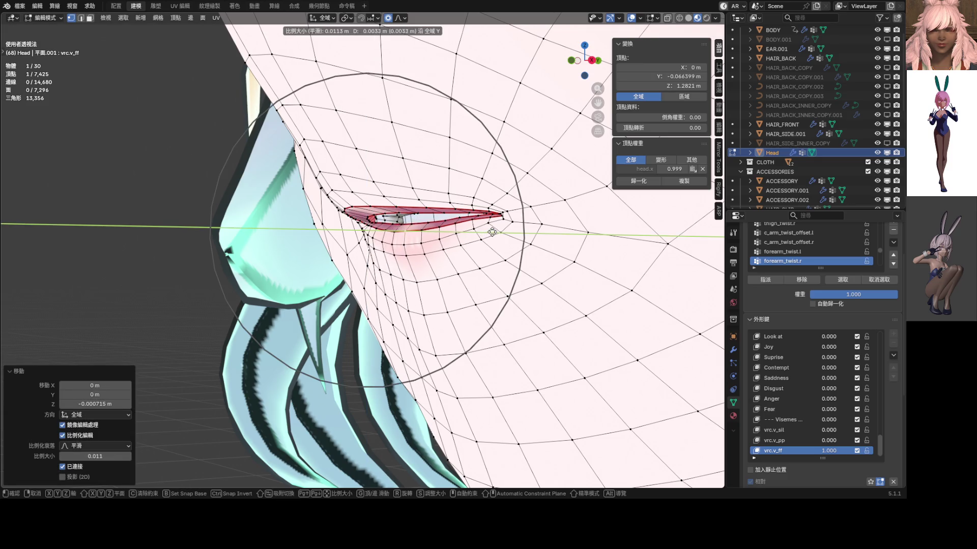
pyautogui.click(451, 235)
pyautogui.scroll(3, 452, 236)
pyautogui.moveTo(451, 236)
pyautogui.mouseDown(button='middle')
pyautogui.moveTo(590, 207)
pyautogui.moveTo(486, 227)
pyautogui.mouseUp(button='middle')
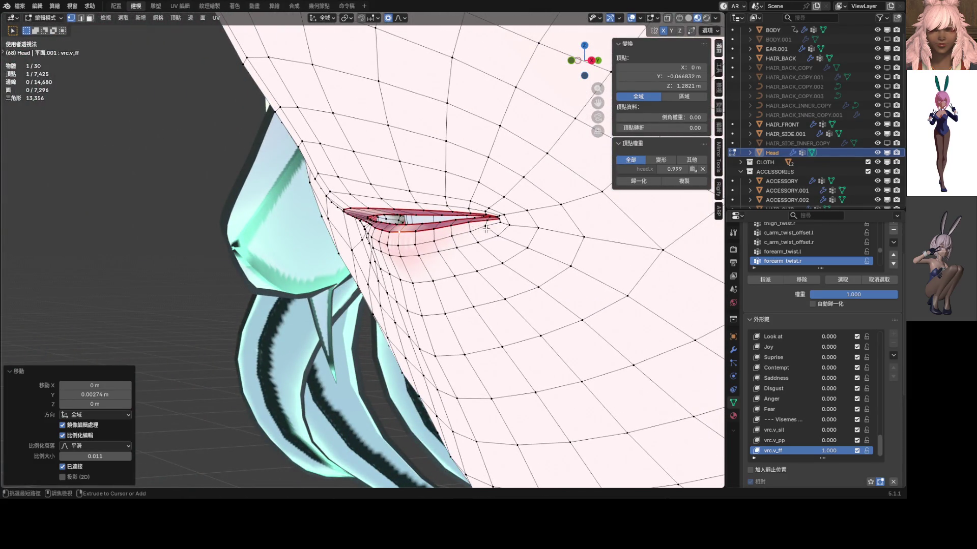
pyautogui.press('g')
pyautogui.press('y')
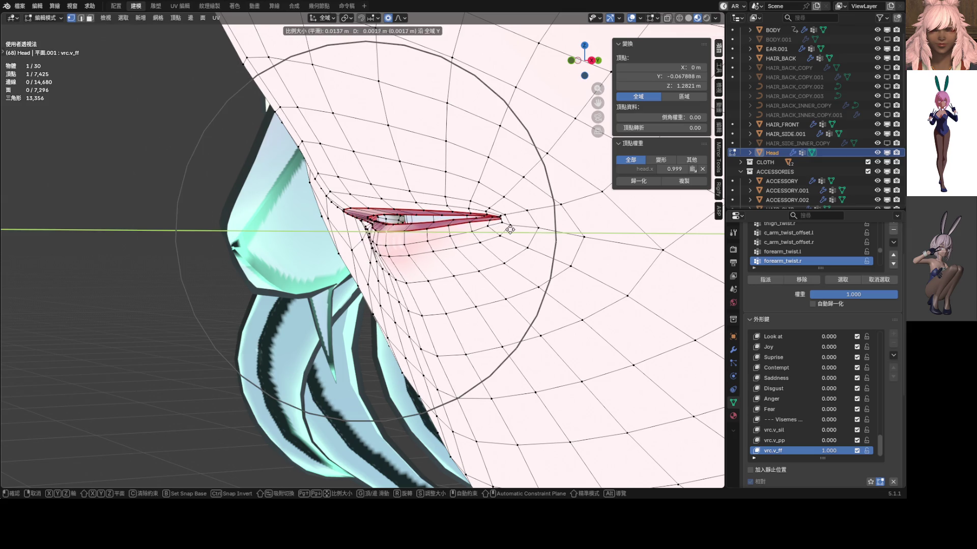
pyautogui.click(518, 229)
pyautogui.scroll(3, 517, 230)
pyautogui.moveTo(517, 230)
pyautogui.mouseDown(button='middle')
pyautogui.moveTo(508, 223)
pyautogui.moveTo(542, 221)
pyautogui.moveTo(428, 244)
pyautogui.mouseUp(button='middle')
pyautogui.scroll(-4, 527, 226)
pyautogui.scroll(3, 363, 242)
pyautogui.scroll(3, 363, 242)
pyautogui.moveTo(363, 241); pyautogui.dragTo(420, 226, button='middle')
# - Select the connected lower-mouth geometry, using see-through view to pick hidden vertices
pyautogui.click(436, 217)
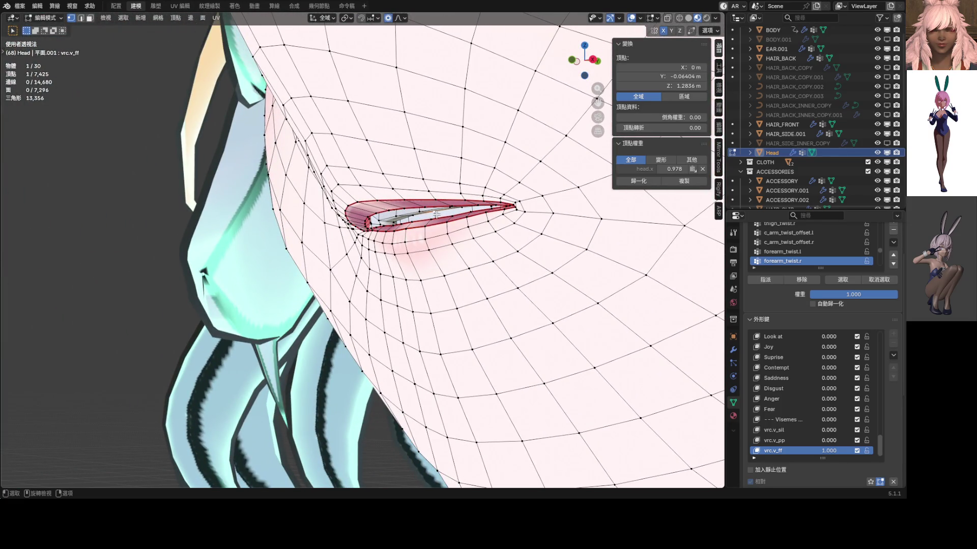
pyautogui.press('l')
pyautogui.click(436, 216)
pyautogui.moveTo(436, 215)
pyautogui.mouseDown(button='middle')
pyautogui.moveTo(493, 215)
pyautogui.moveTo(633, 279)
pyautogui.moveTo(577, 268)
pyautogui.mouseUp(button='middle')
pyautogui.hotkey('alt', 'z')
pyautogui.click(599, 258)
pyautogui.click(598, 271)
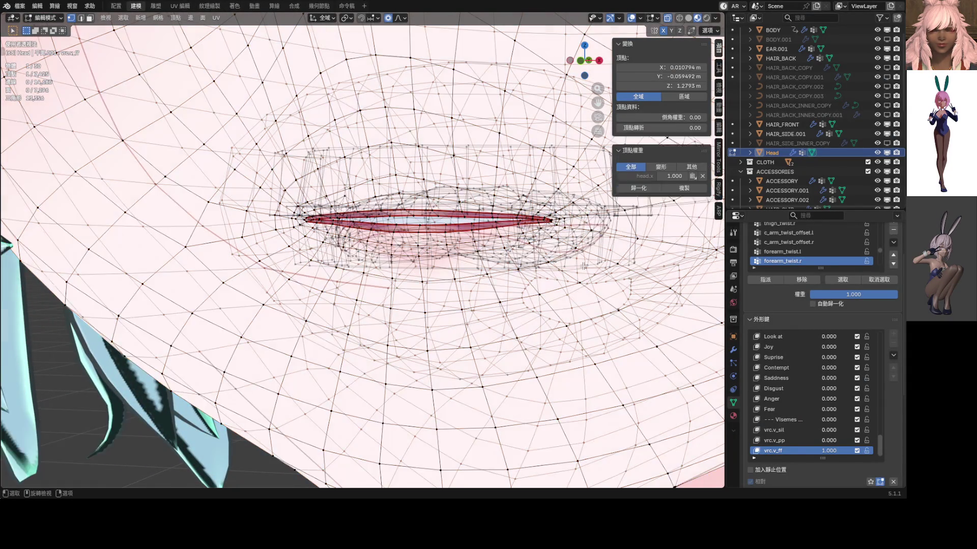
pyautogui.click(571, 268)
pyautogui.moveTo(571, 269)
pyautogui.mouseDown(button='middle')
pyautogui.moveTo(547, 269)
pyautogui.moveTo(529, 244)
pyautogui.mouseUp(button='middle')
pyautogui.hotkey('ctrl', 'l')
pyautogui.hotkey('alt', 'z')
# - Lower the selected mouth geometry vertically in steps, growing the selection, to open the lips over the teeth
pyautogui.press('g')
pyautogui.press('z')
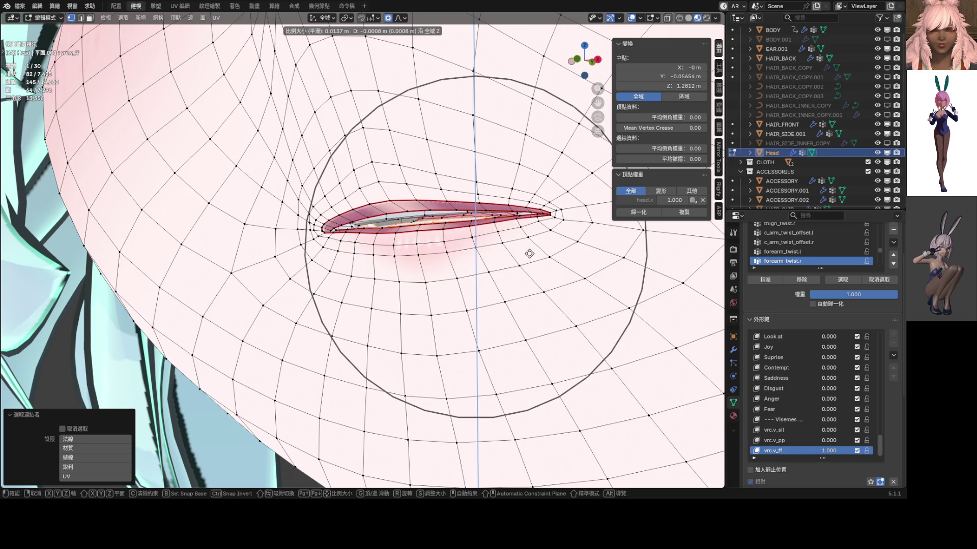
pyautogui.click(523, 255)
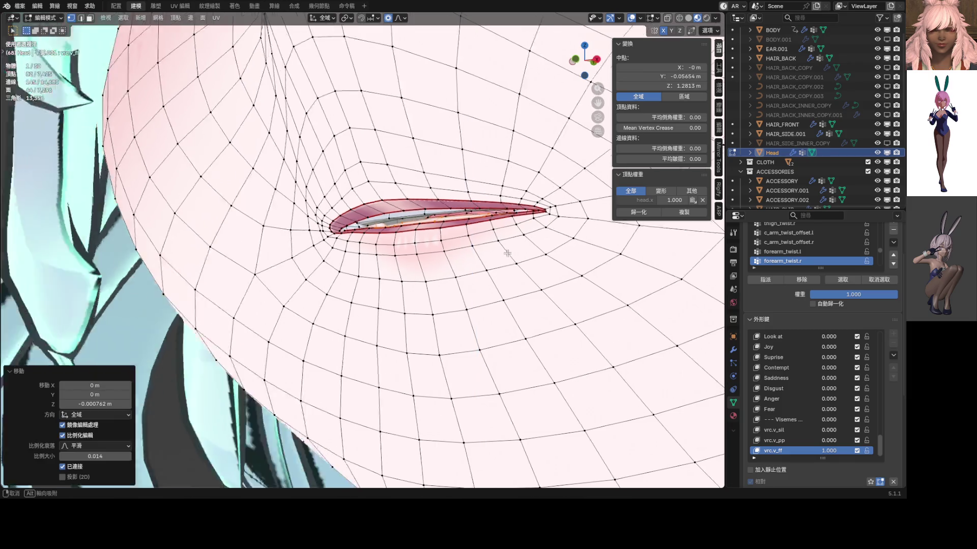
pyautogui.moveTo(522, 255)
pyautogui.mouseDown(button='middle')
pyautogui.moveTo(466, 260)
pyautogui.moveTo(499, 262)
pyautogui.mouseUp(button='middle')
pyautogui.press('g')
pyautogui.press('z')
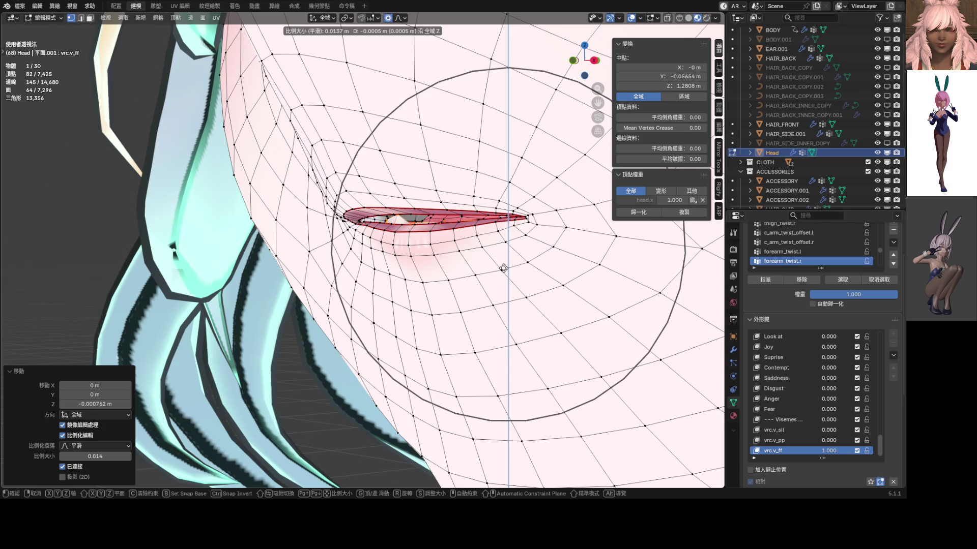
pyautogui.click(501, 267)
pyautogui.moveTo(501, 268)
pyautogui.mouseDown(button='middle')
pyautogui.moveTo(434, 223)
pyautogui.moveTo(459, 223)
pyautogui.moveTo(433, 228)
pyautogui.moveTo(453, 239)
pyautogui.moveTo(387, 236)
pyautogui.mouseUp(button='middle')
pyautogui.press('ctrl+KP_Add')
pyautogui.press('g')
pyautogui.press('z')
pyautogui.click(468, 228)
# - Nudge a single lip vertex front-to-back along Y to finish the parted F mouth
pyautogui.click(418, 237)
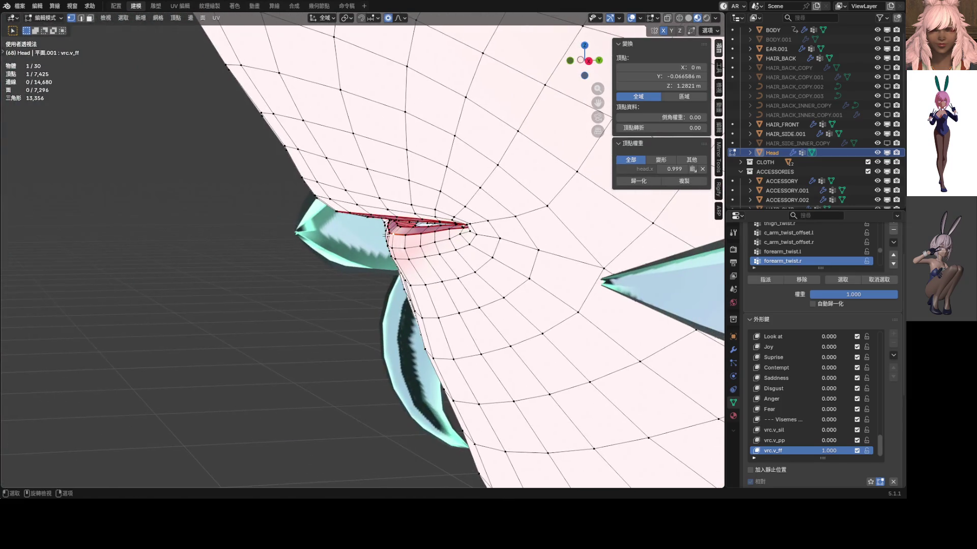
pyautogui.press('g')
pyautogui.press('y')
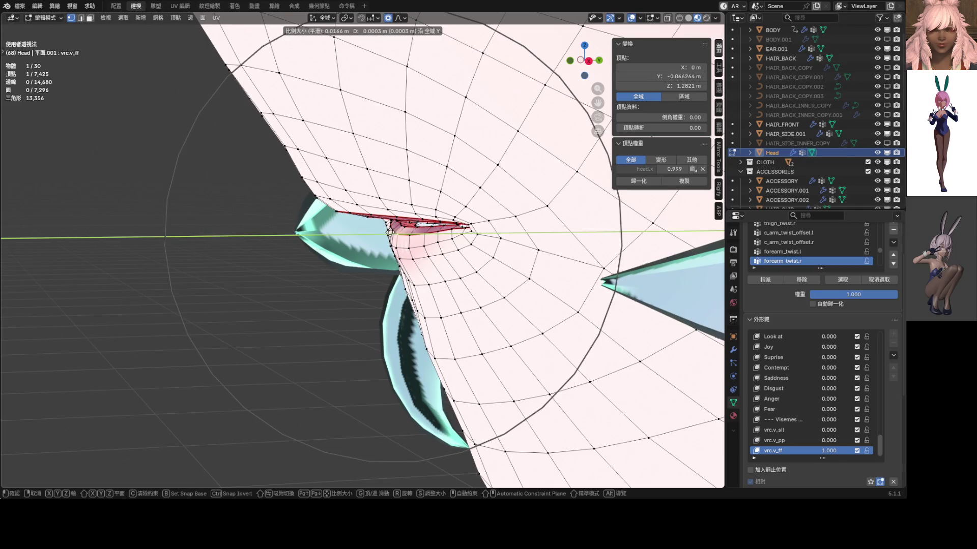
pyautogui.scroll(6, 388, 233)
pyautogui.scroll(2, 395, 231)
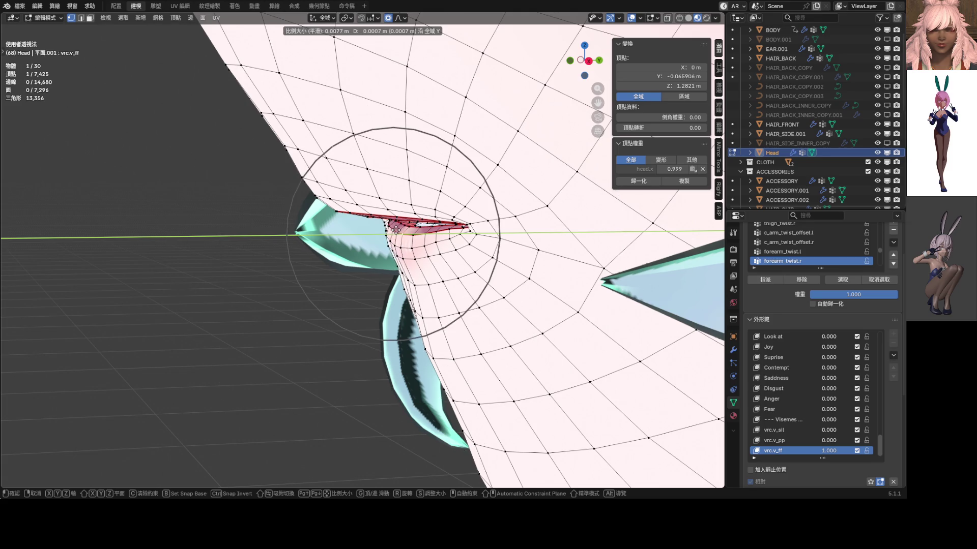
pyautogui.click(398, 229)
pyautogui.moveTo(398, 229); pyautogui.dragTo(477, 217, button='middle')
pyautogui.scroll(-5, 477, 220)
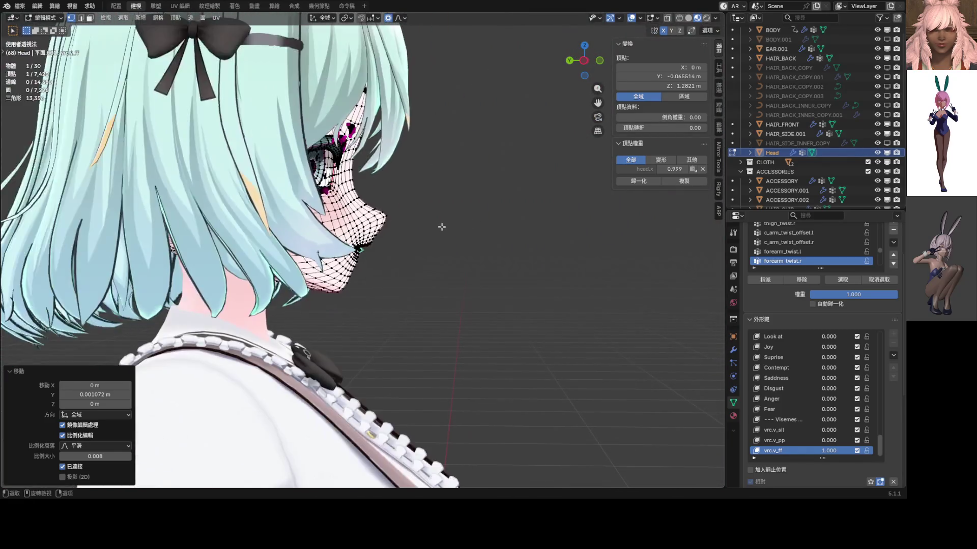
pyautogui.scroll(-3, 477, 221)
pyautogui.hotkey('ctrl', 'Tab')
# - Return the head to Object Mode and orbit to inspect the parted vrc.v_ff lips from front and three-quarter views
pyautogui.click(416, 273)
pyautogui.moveTo(417, 272); pyautogui.dragTo(439, 266, button='middle')
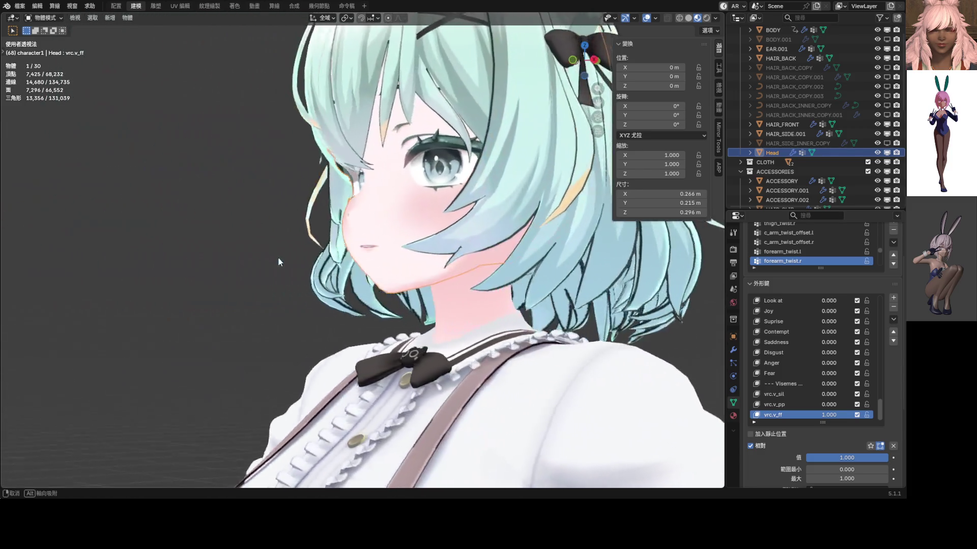
pyautogui.moveTo(439, 266); pyautogui.dragTo(293, 272, button='middle')
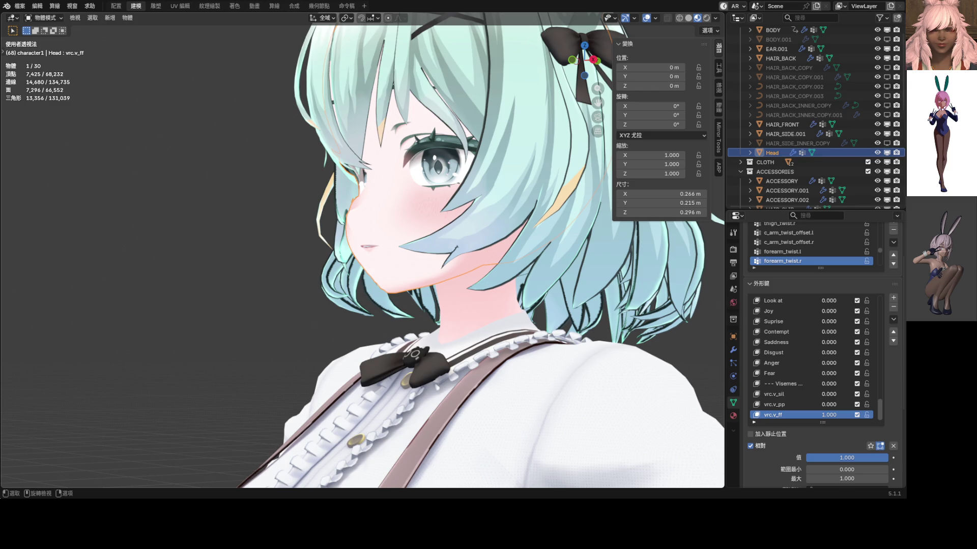
pyautogui.moveTo(333, 257)
pyautogui.mouseDown(button='middle')
pyautogui.moveTo(396, 252)
pyautogui.moveTo(383, 256)
pyautogui.moveTo(422, 265)
pyautogui.mouseUp(button='middle')
pyautogui.scroll(5, 412, 250)
pyautogui.scroll(3, 413, 250)
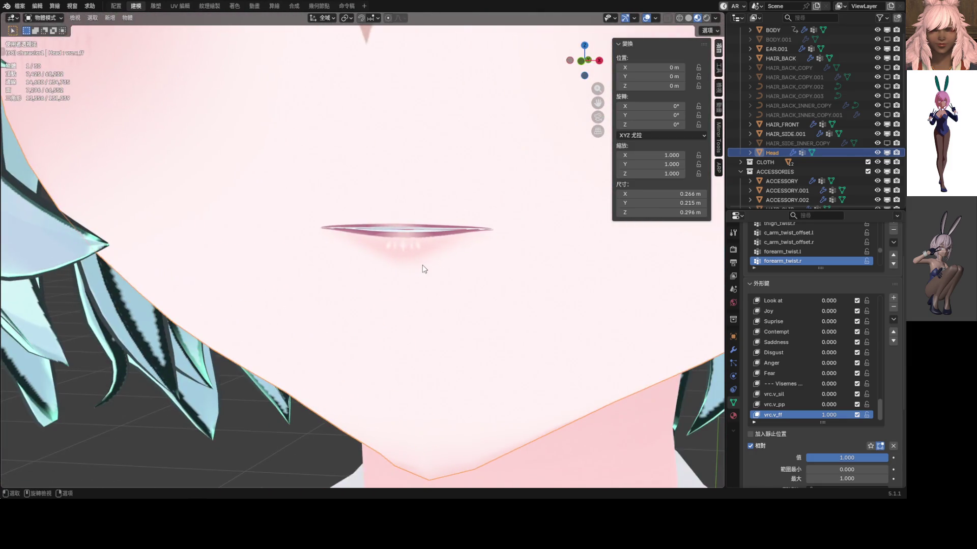
# - Lower the selected mouth loop vertically, then check the shaded face from the front in Object Mode
pyautogui.press('Tab')
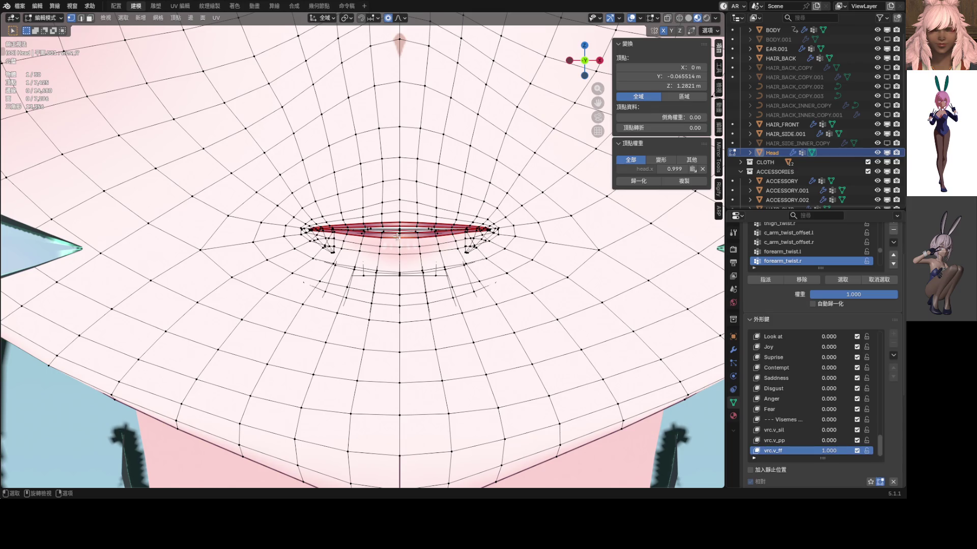
pyautogui.press('g')
pyautogui.press('z')
pyautogui.scroll(-3, 402, 240)
pyautogui.scroll(3, 404, 243)
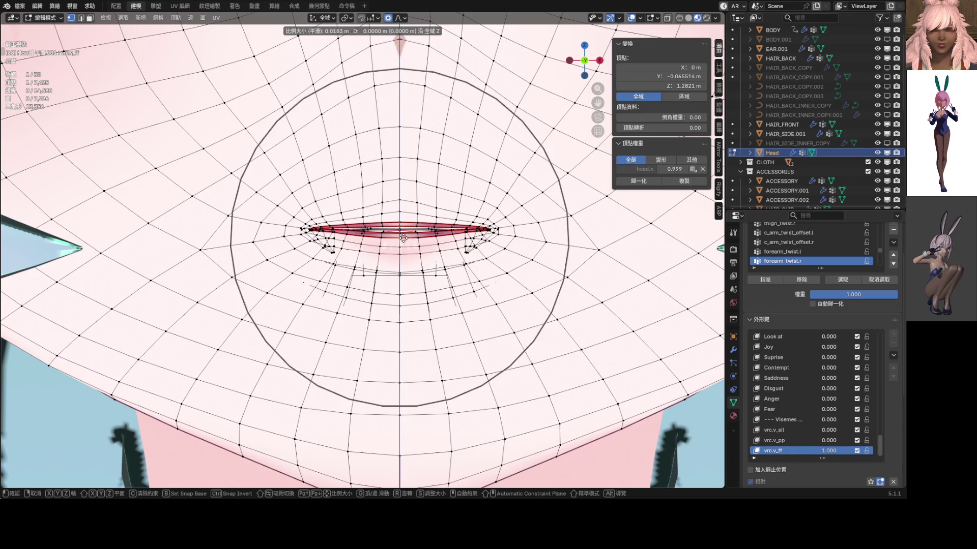
pyautogui.scroll(1, 405, 246)
pyautogui.scroll(1, 405, 246)
pyautogui.click(404, 246)
pyautogui.moveTo(404, 247)
pyautogui.mouseDown(button='middle')
pyautogui.moveTo(325, 250)
pyautogui.moveTo(419, 242)
pyautogui.mouseUp(button='middle')
pyautogui.press('Tab')
pyautogui.click(358, 242)
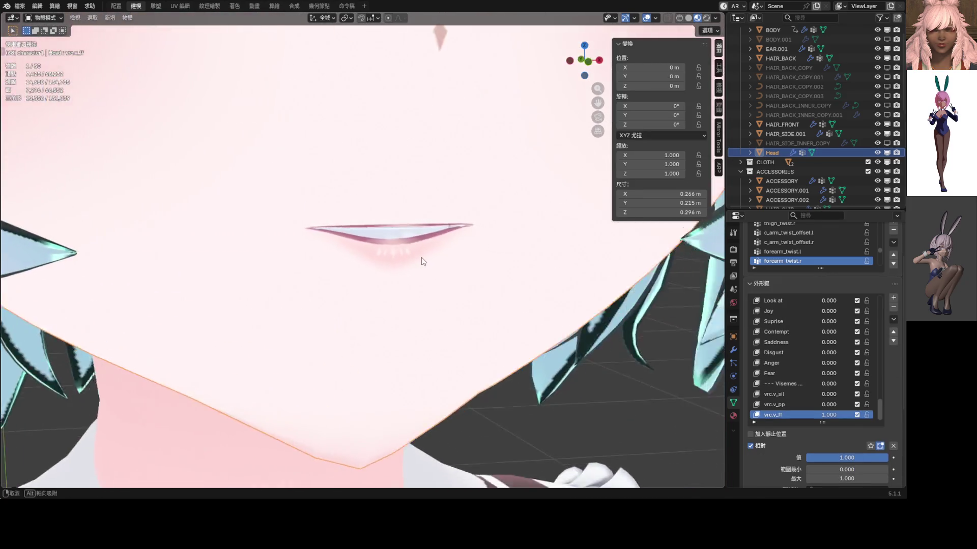
pyautogui.scroll(-3, 409, 256)
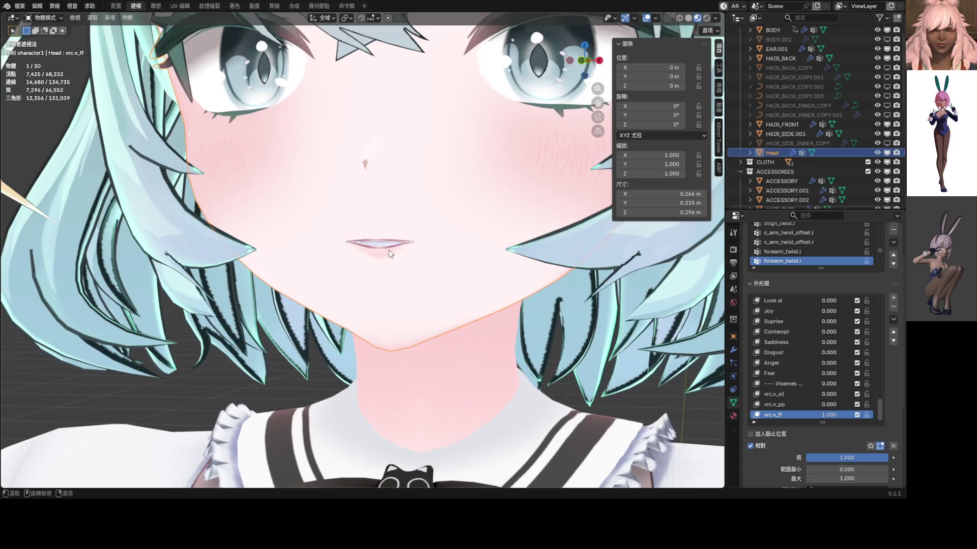
pyautogui.moveTo(408, 256); pyautogui.dragTo(389, 250, button='middle')
pyautogui.press('KP_1')
# - Lower an upper-lip vertex with soft falloff and preview the more parted lips on the shaded head
pyautogui.press('Tab')
pyautogui.scroll(4, 432, 282)
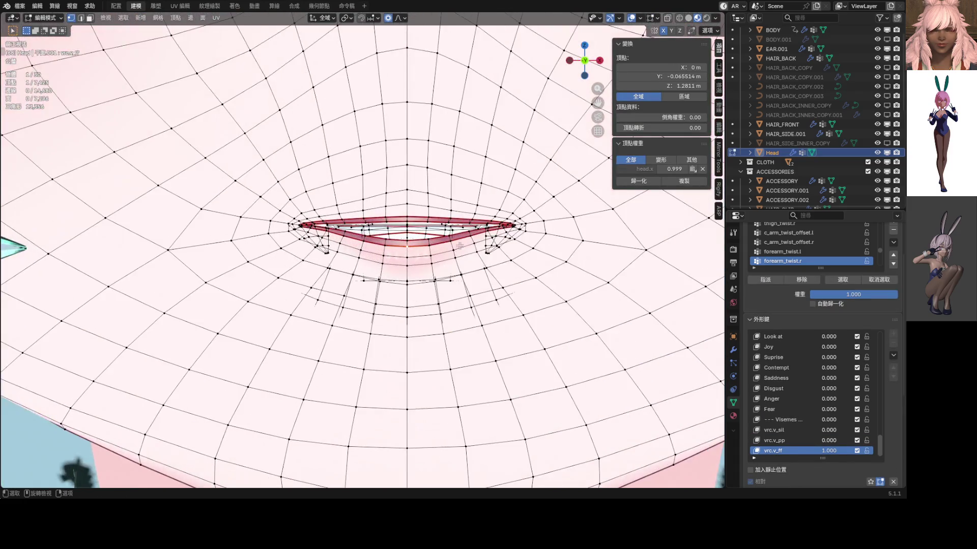
pyautogui.scroll(2, 431, 281)
pyautogui.click(378, 255)
pyautogui.press('g')
pyautogui.press('z')
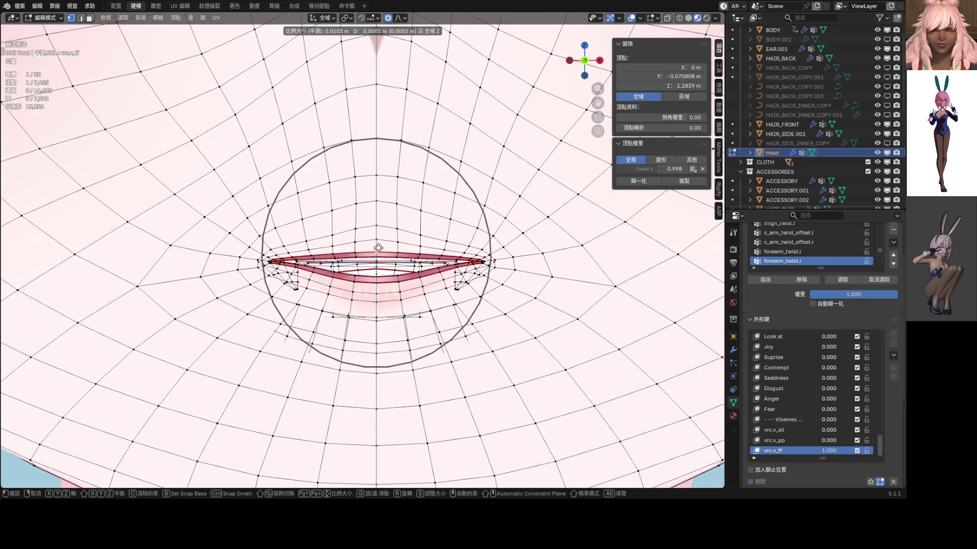
pyautogui.click(378, 242)
pyautogui.scroll(-3, 366, 255)
pyautogui.press('Tab')
pyautogui.scroll(-2, 360, 260)
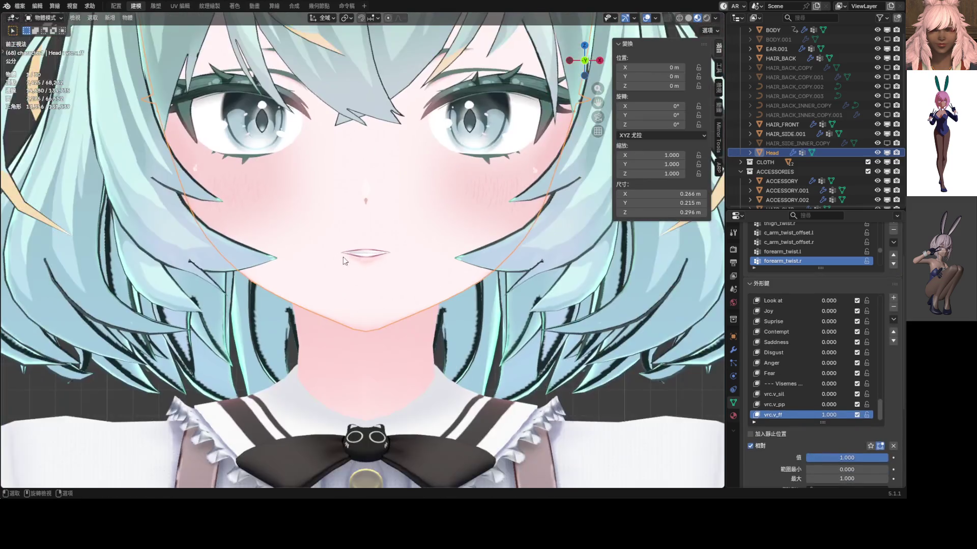
pyautogui.moveTo(360, 260); pyautogui.dragTo(349, 258, button='middle')
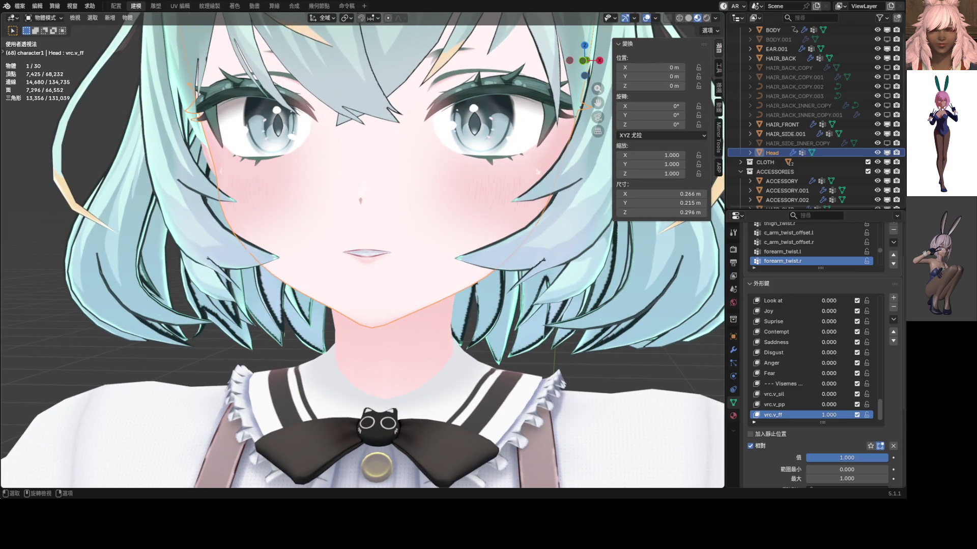
pyautogui.scroll(1, 358, 263)
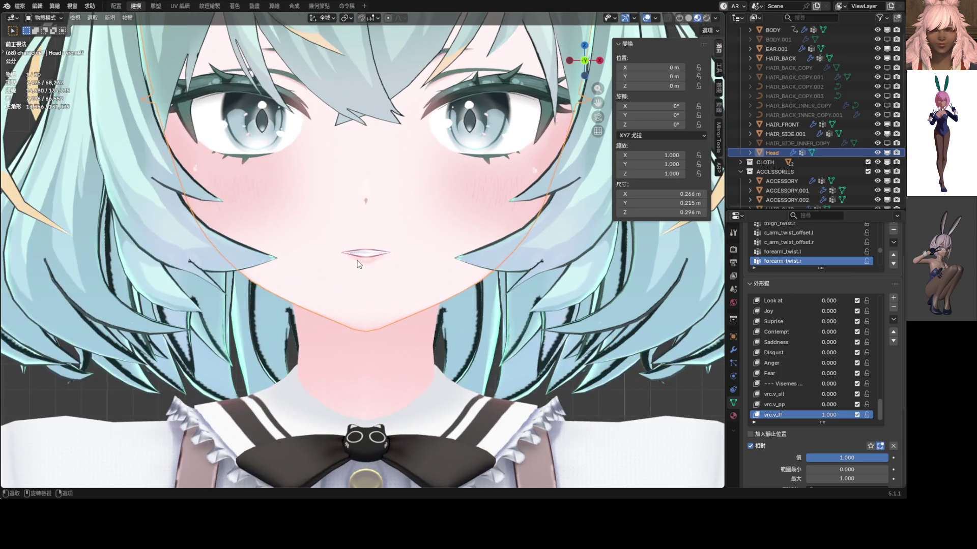
pyautogui.scroll(3, 356, 252)
pyautogui.scroll(3, 356, 238)
pyautogui.press('Tab')
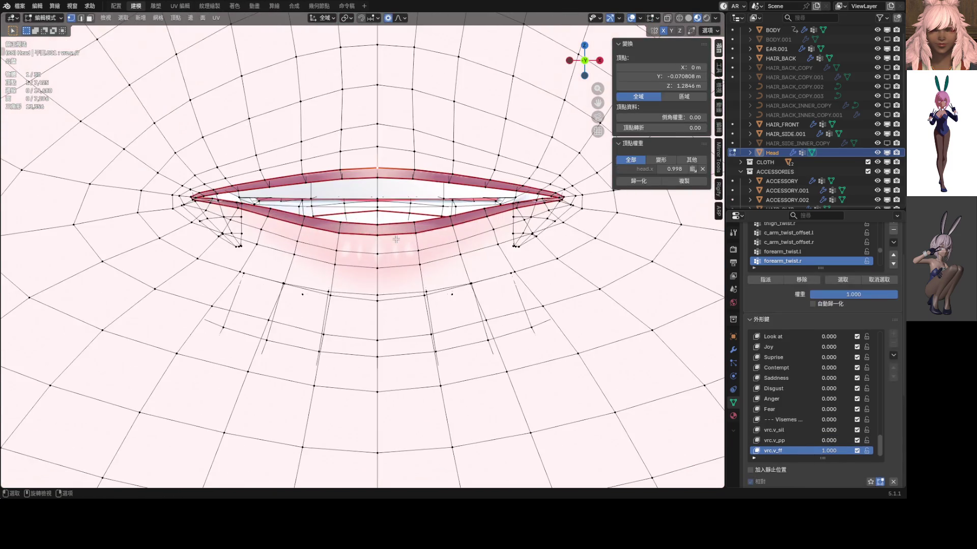
# - Nudge a lip vertex down with soft falloff, then start and cancel a lower-lip move
pyautogui.click(449, 206)
pyautogui.press('g')
pyautogui.press('z')
pyautogui.scroll(3, 399, 211)
pyautogui.scroll(2, 399, 216)
pyautogui.scroll(2, 402, 220)
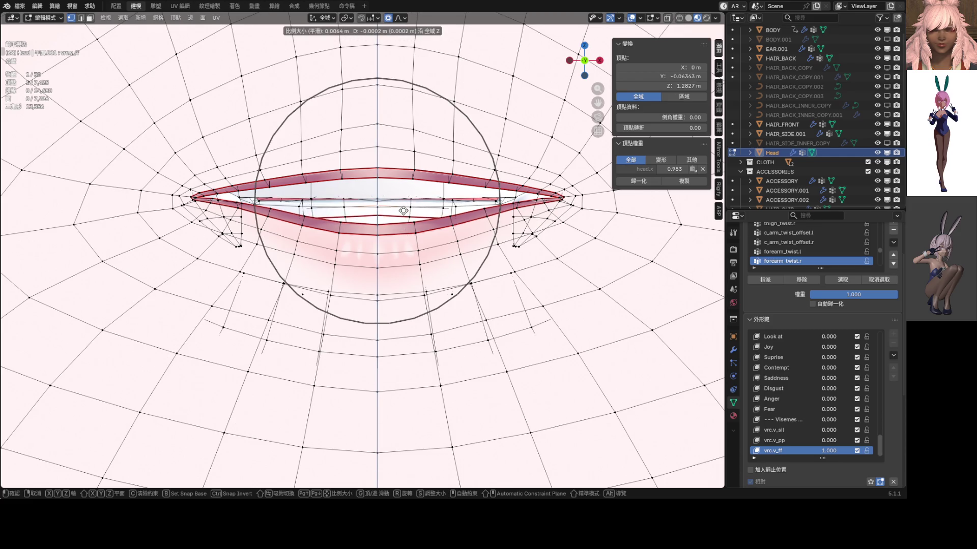
pyautogui.click(403, 211)
pyautogui.moveTo(403, 211); pyautogui.dragTo(385, 210, button='middle')
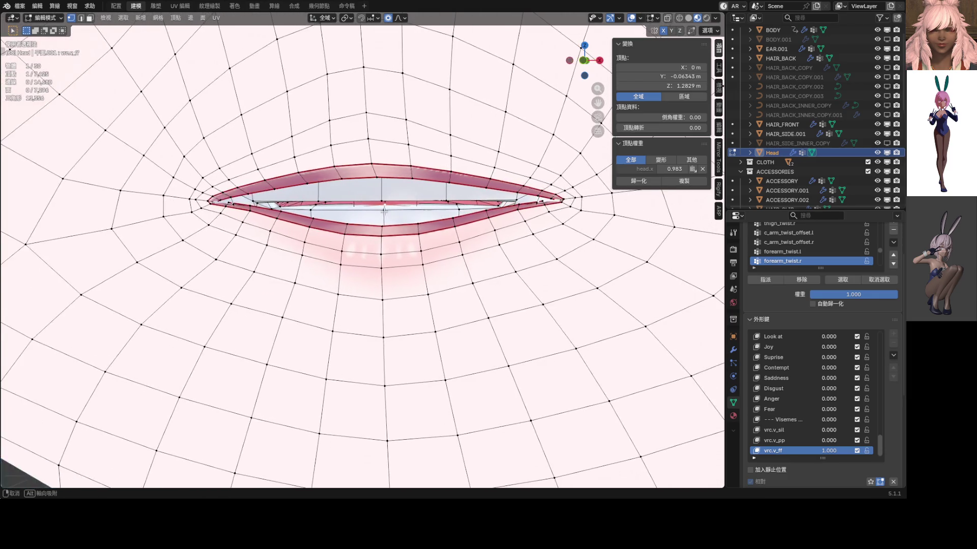
pyautogui.click(457, 206)
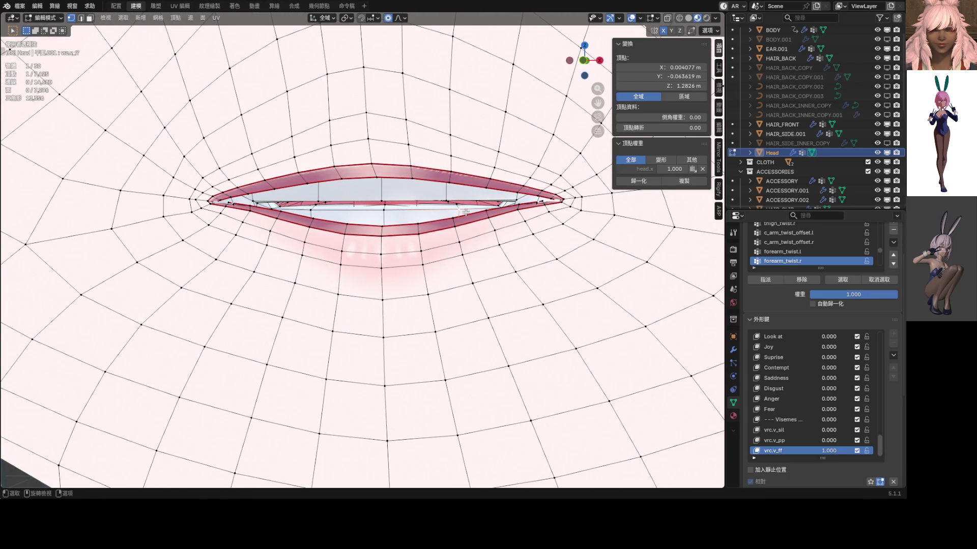
pyautogui.press('g')
pyautogui.press('z')
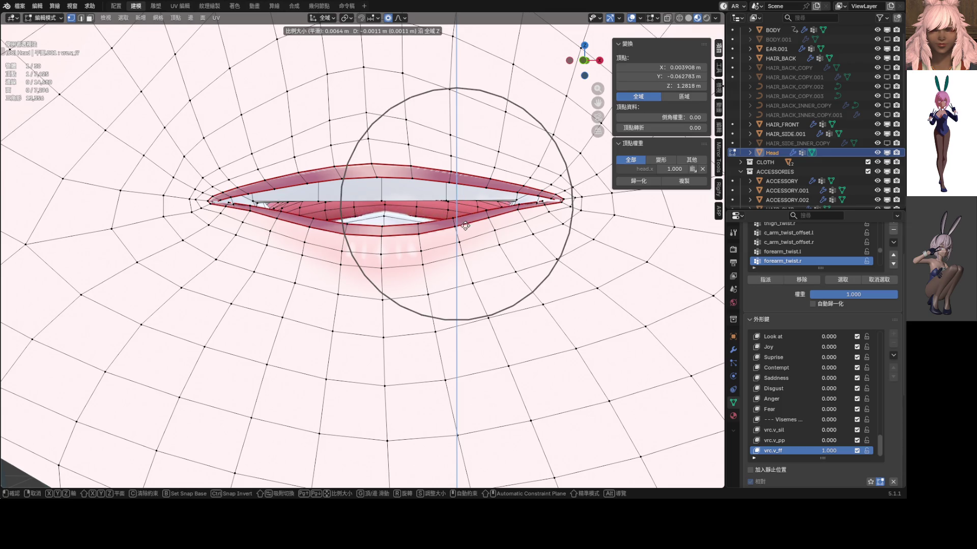
pyautogui.press('Escape')
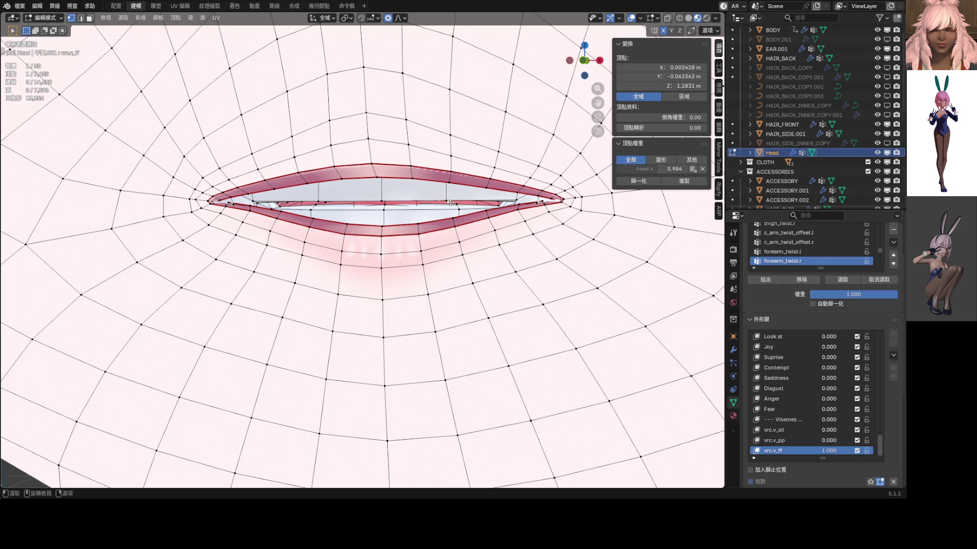
# - Lower the whole connected mouth edge vertically, then fine-tune a single lip vertex
pyautogui.press('l')
pyautogui.press('g')
pyautogui.press('z')
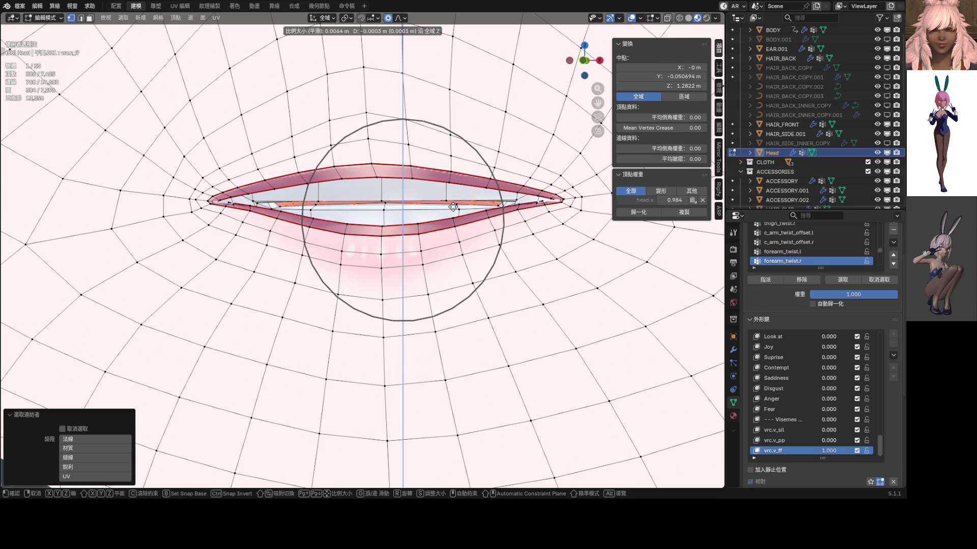
pyautogui.click(453, 208)
pyautogui.moveTo(454, 209); pyautogui.dragTo(424, 203, button='middle')
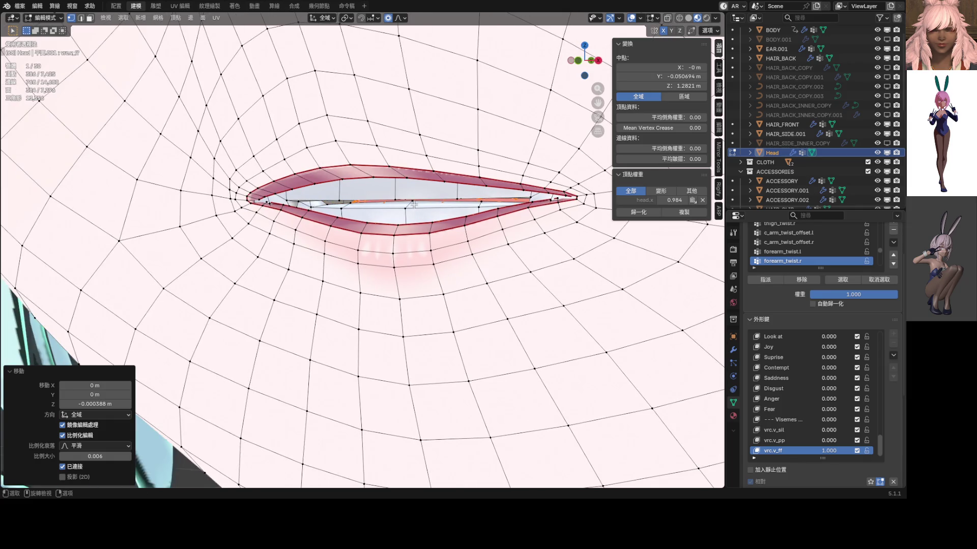
pyautogui.click(424, 203)
pyautogui.press('g')
pyautogui.press('z')
pyautogui.scroll(3, 425, 205)
pyautogui.scroll(2, 427, 207)
pyautogui.scroll(1, 428, 208)
pyautogui.scroll(5, 430, 208)
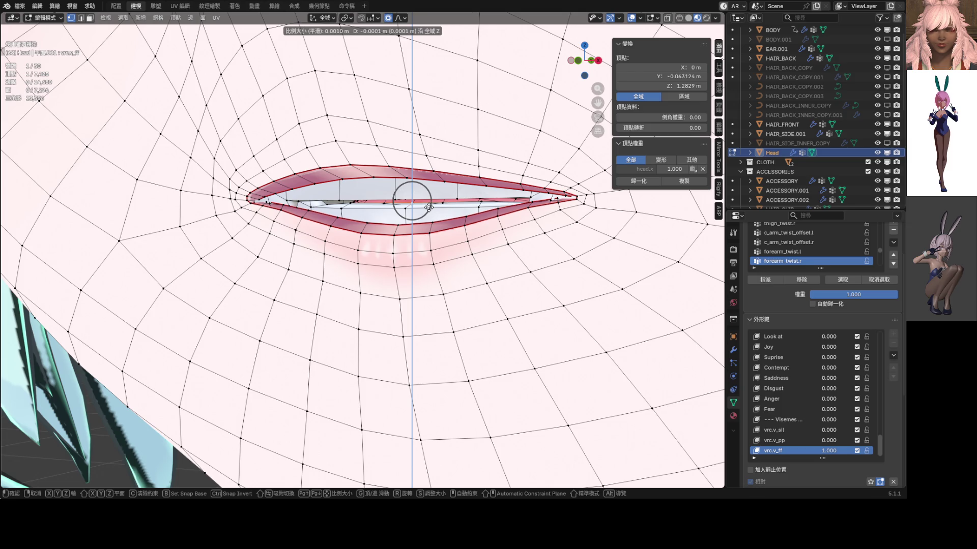
pyautogui.click(436, 210)
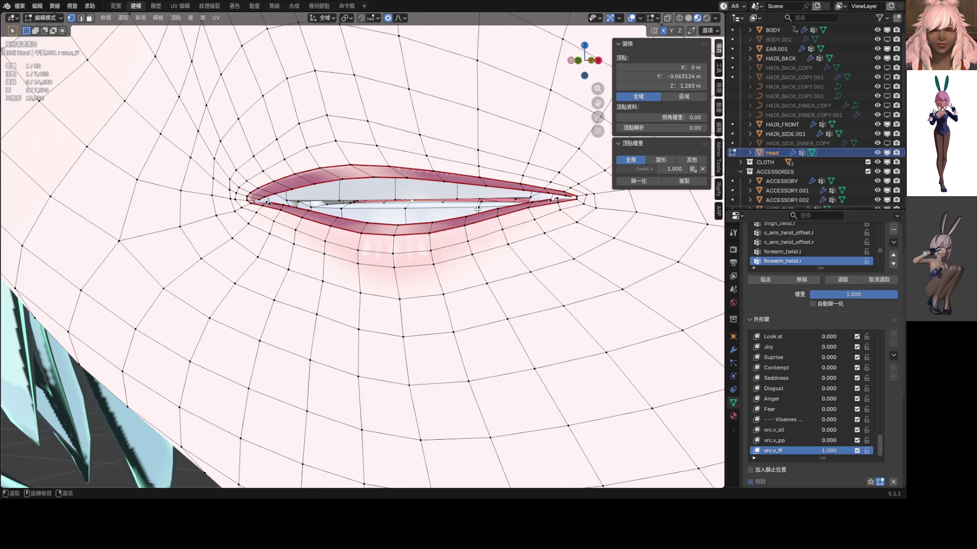
# - Lower the connected inner lip vertices from front view so the opening frames the teeth evenly
pyautogui.press('l')
pyautogui.press('KP_1')
pyautogui.press('g')
pyautogui.press('z')
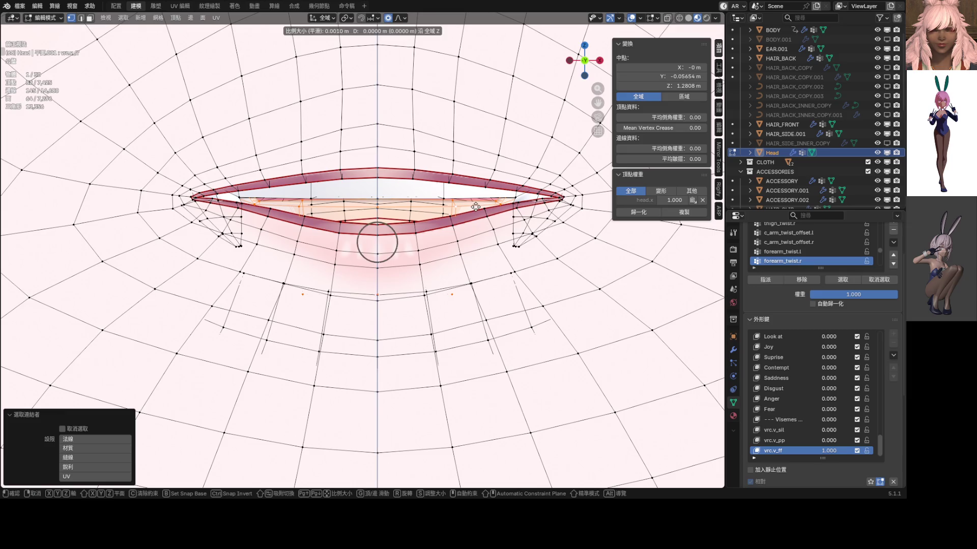
pyautogui.click(477, 219)
pyautogui.moveTo(476, 219)
pyautogui.mouseDown(button='middle')
pyautogui.moveTo(514, 214)
pyautogui.moveTo(366, 225)
pyautogui.mouseUp(button='middle')
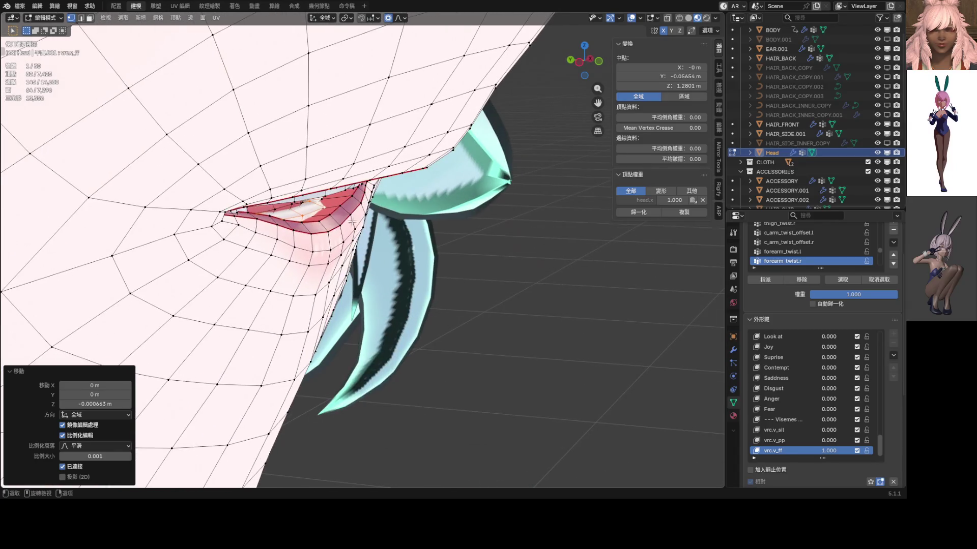
# - Scale the lip region vertically around a vertex with proportional falloff
pyautogui.click(357, 223)
pyautogui.press('s')
pyautogui.press('z')
pyautogui.scroll(-2, 386, 229)
pyautogui.scroll(-3, 388, 226)
pyautogui.scroll(-3, 389, 224)
pyautogui.scroll(-1, 390, 225)
pyautogui.click(390, 225)
pyautogui.moveTo(390, 224); pyautogui.dragTo(216, 213, button='middle')
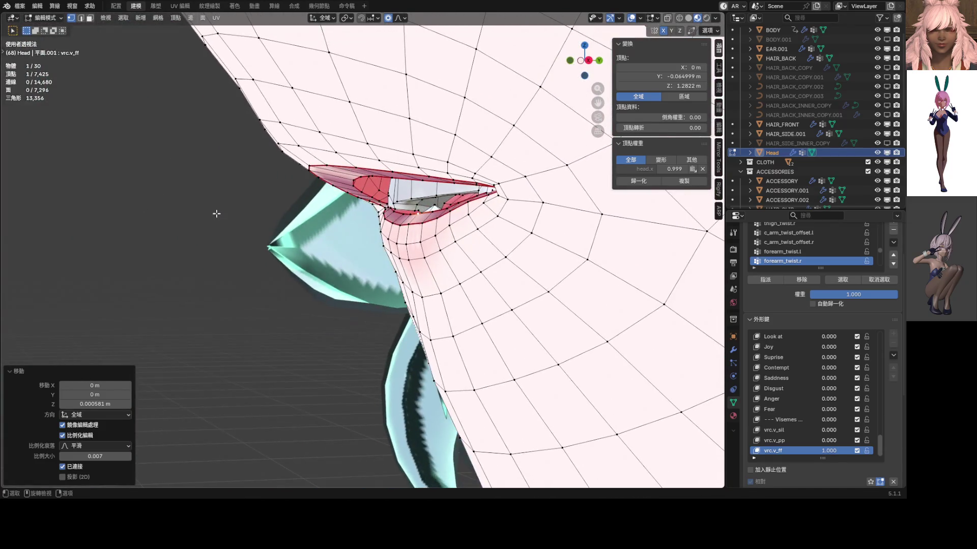
# - Push a lip vertex front-to-back along Y in two passes, checking from side and front
pyautogui.click(397, 244)
pyautogui.moveTo(398, 243); pyautogui.dragTo(384, 240, button='middle')
pyautogui.press('g')
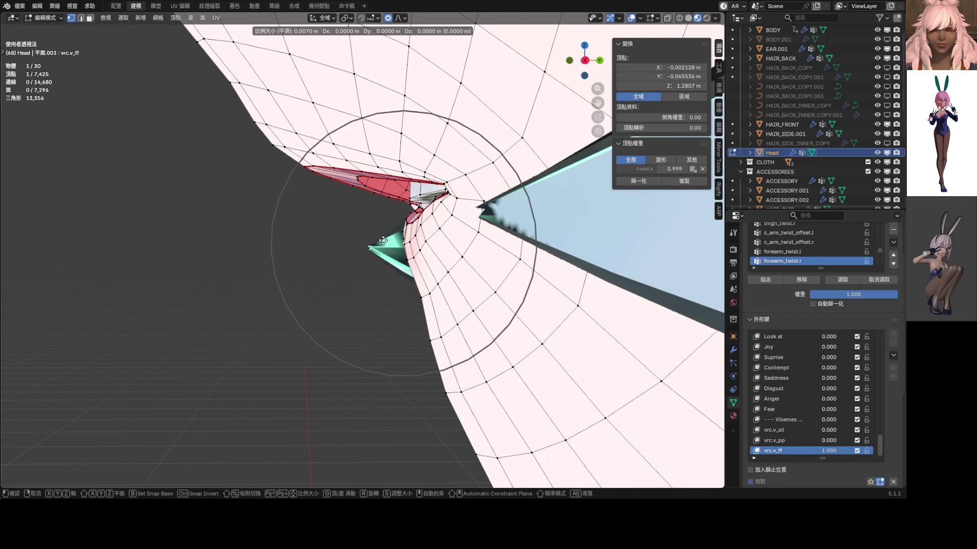
pyautogui.press('y')
pyautogui.scroll(5, 382, 241)
pyautogui.scroll(-2, 376, 242)
pyautogui.click(376, 242)
pyautogui.moveTo(375, 242)
pyautogui.mouseDown(button='middle')
pyautogui.moveTo(398, 244)
pyautogui.moveTo(353, 247)
pyautogui.mouseUp(button='middle')
pyautogui.press('g')
pyautogui.press('y')
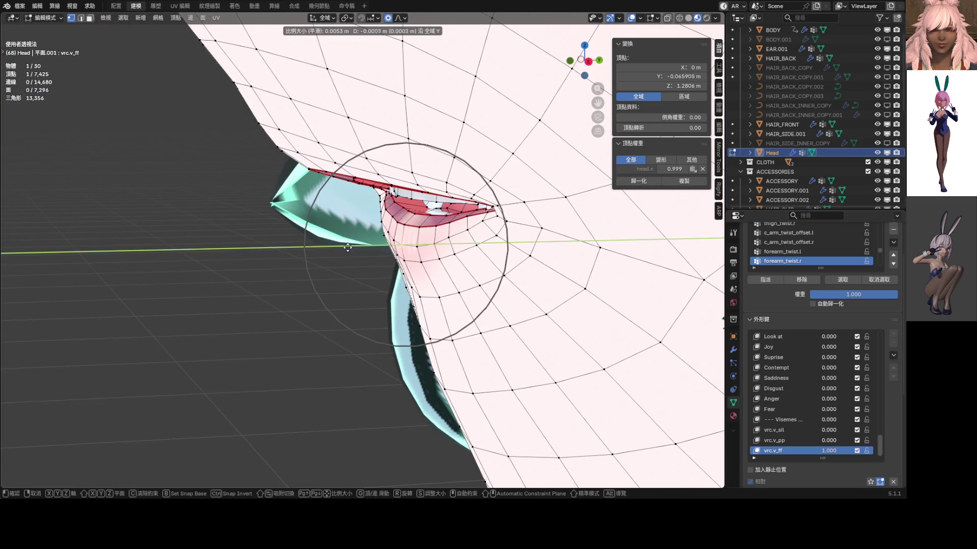
pyautogui.scroll(-3, 336, 248)
pyautogui.scroll(-1, 339, 250)
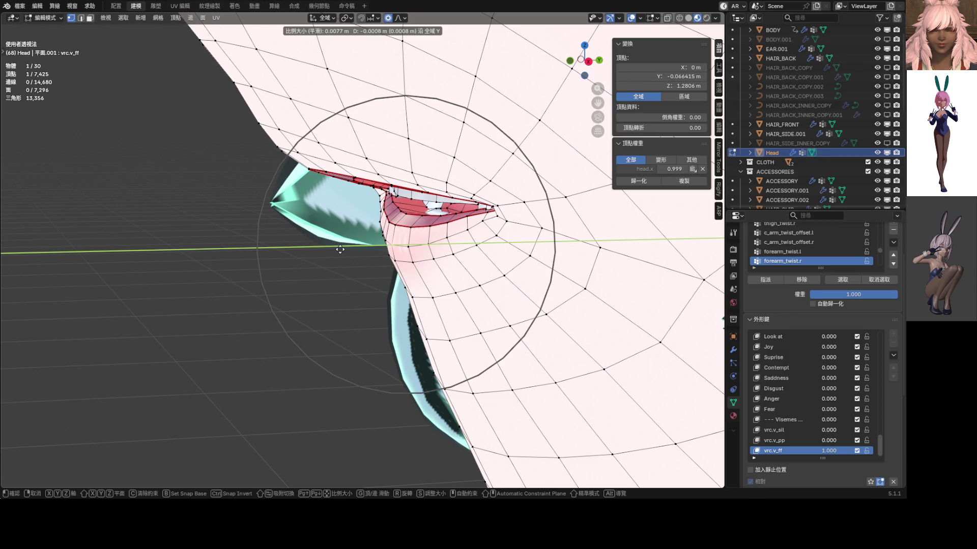
pyautogui.scroll(-2, 339, 249)
pyautogui.click(357, 242)
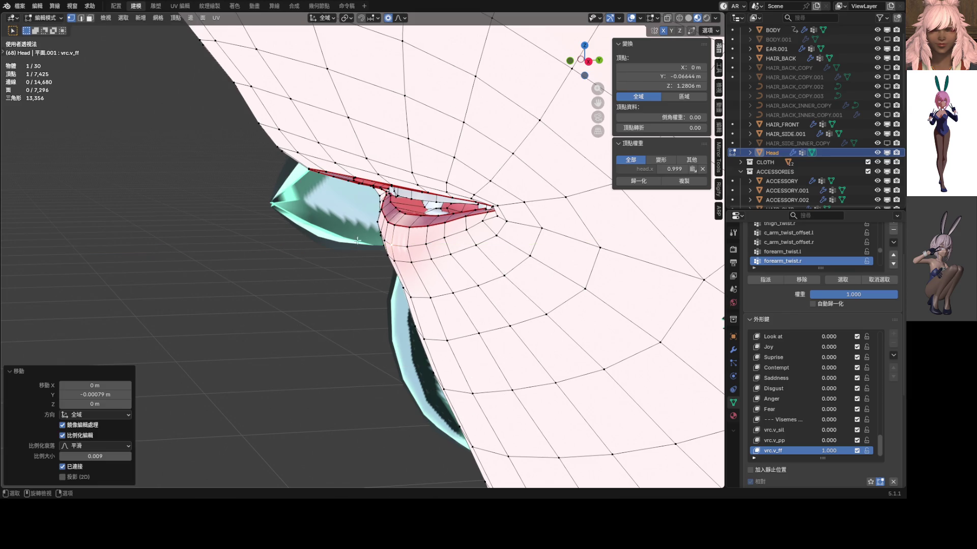
pyautogui.moveTo(403, 212)
pyautogui.mouseDown(button='middle')
pyautogui.moveTo(435, 217)
pyautogui.moveTo(358, 221)
pyautogui.moveTo(394, 222)
pyautogui.mouseUp(button='middle')
# - Select the inner mouth piece, scale it vertically and move it front-to-back along Y
pyautogui.click(401, 215)
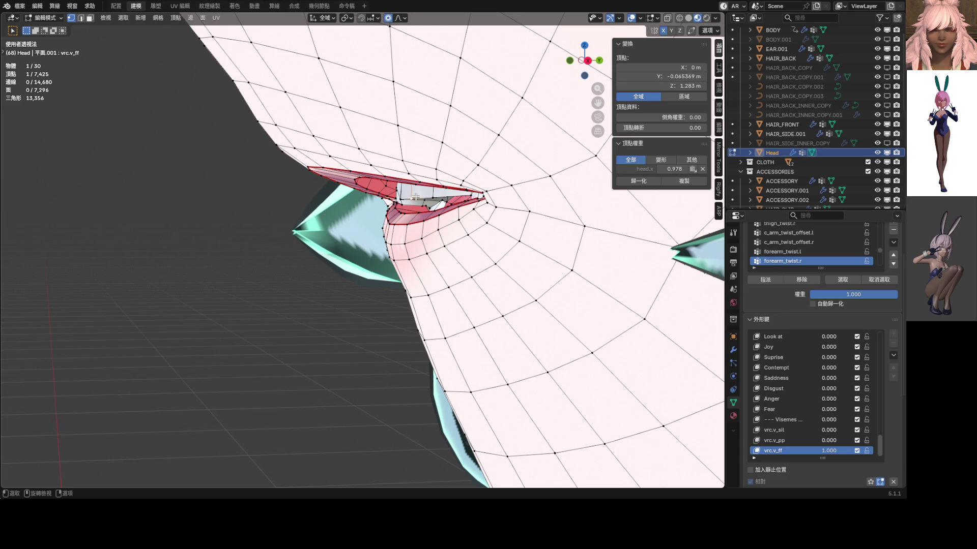
pyautogui.moveTo(422, 210); pyautogui.dragTo(441, 197, button='middle')
pyautogui.press('l')
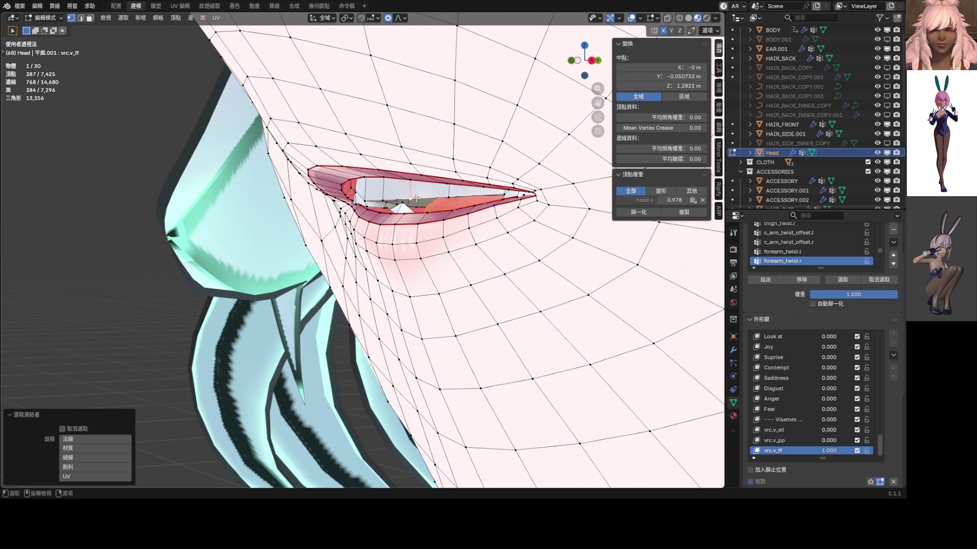
pyautogui.click(414, 198)
pyautogui.press('l')
pyautogui.press('s')
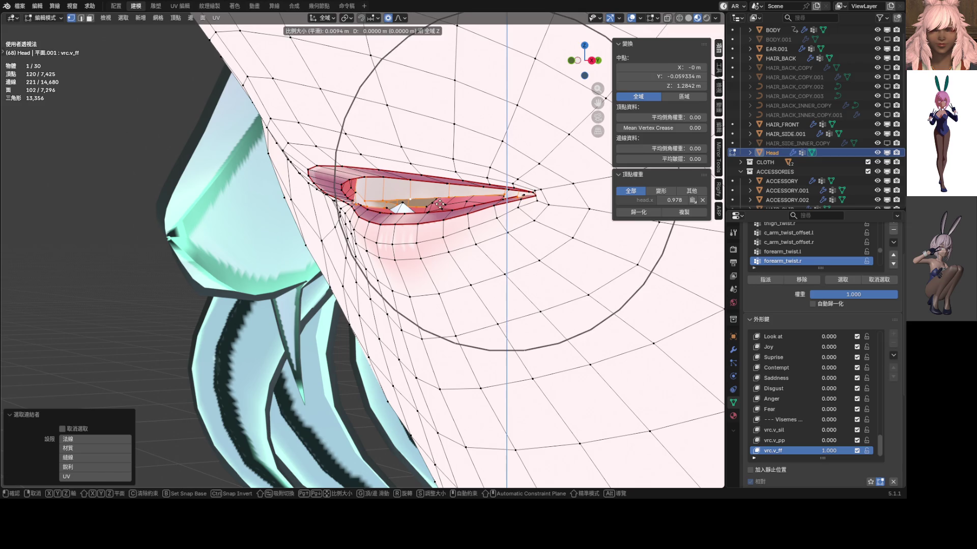
pyautogui.press('z')
pyautogui.click(442, 213)
pyautogui.moveTo(443, 213); pyautogui.dragTo(432, 211, button='middle')
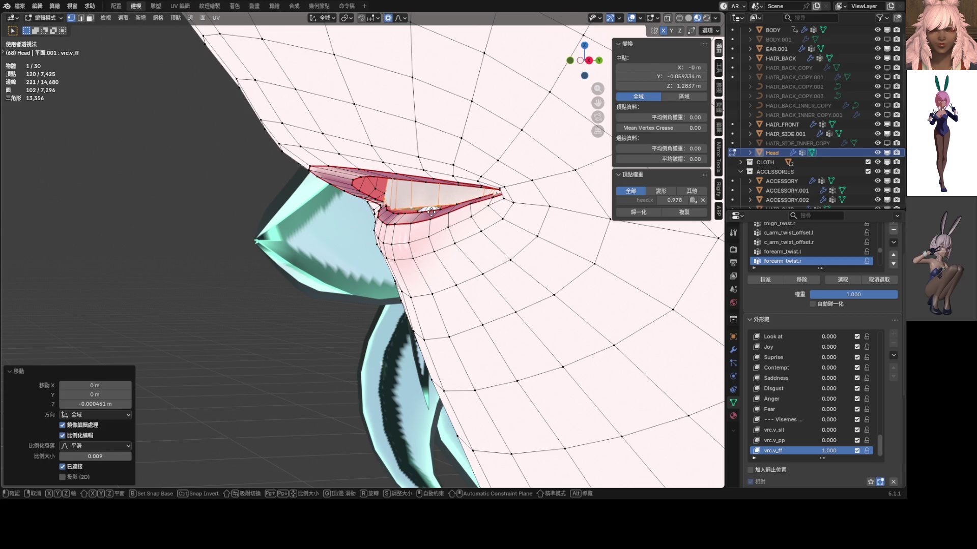
pyautogui.press('g')
pyautogui.press('y')
pyautogui.click(489, 226)
pyautogui.moveTo(489, 225); pyautogui.dragTo(487, 220, button='middle')
pyautogui.scroll(-4, 488, 221)
# - Leave mesh editing to view the shaded face with teeth showing between the lips
pyautogui.hotkey('ctrl', 'Tab')
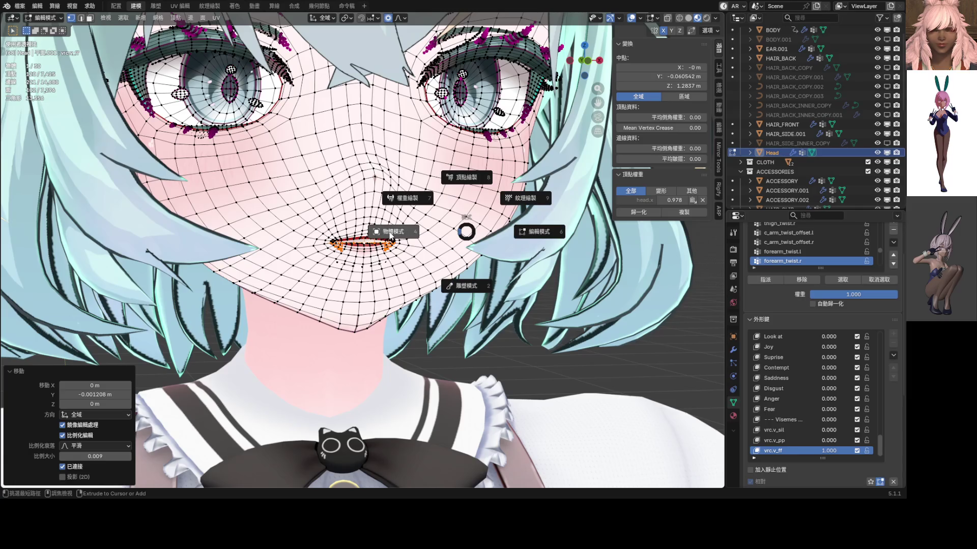
pyautogui.click(360, 234)
pyautogui.scroll(2, 361, 234)
pyautogui.scroll(1, 367, 236)
pyautogui.scroll(1, 368, 236)
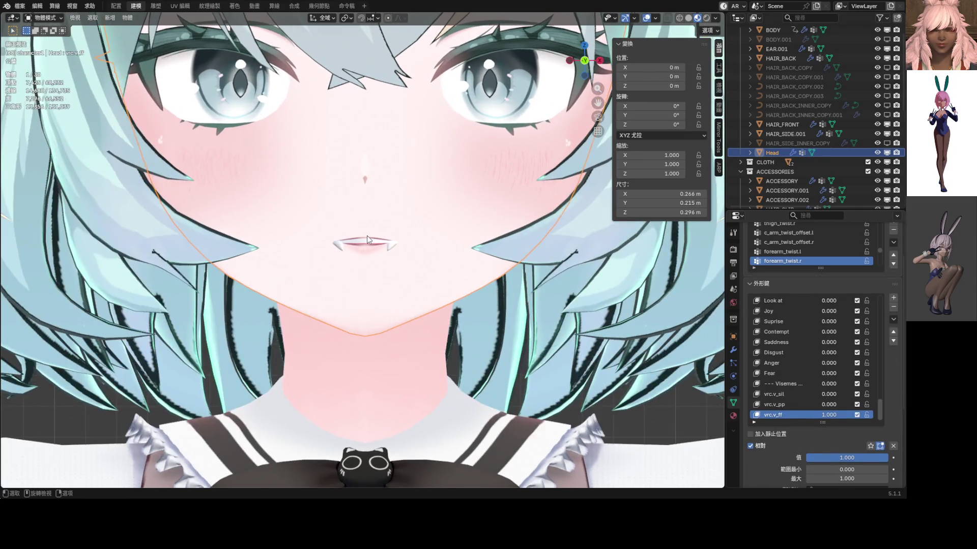
pyautogui.scroll(2, 389, 237)
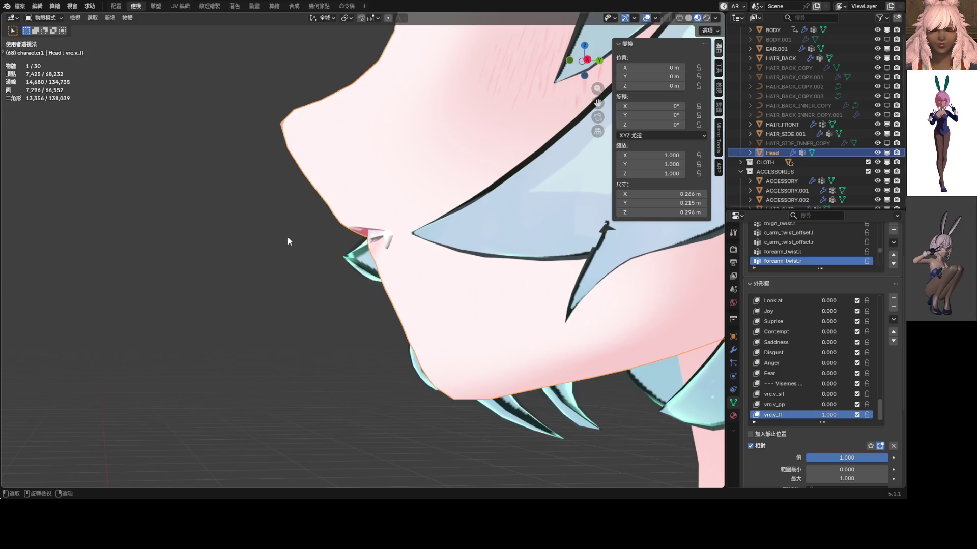